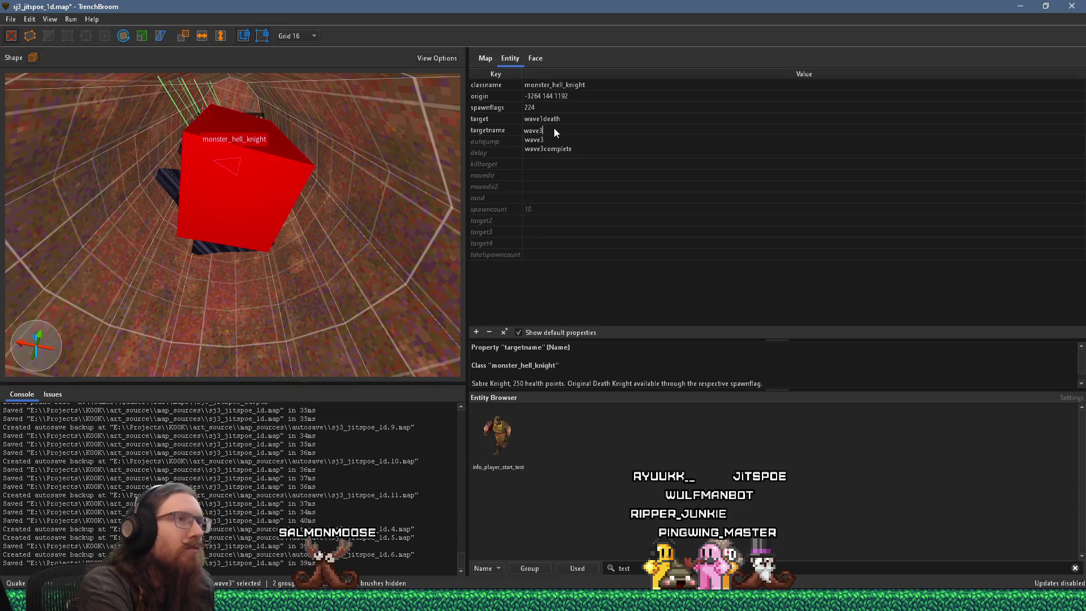
Change the hell knight's target value to wave3death
{"action": "double_click", "coordinate": [545, 119]}
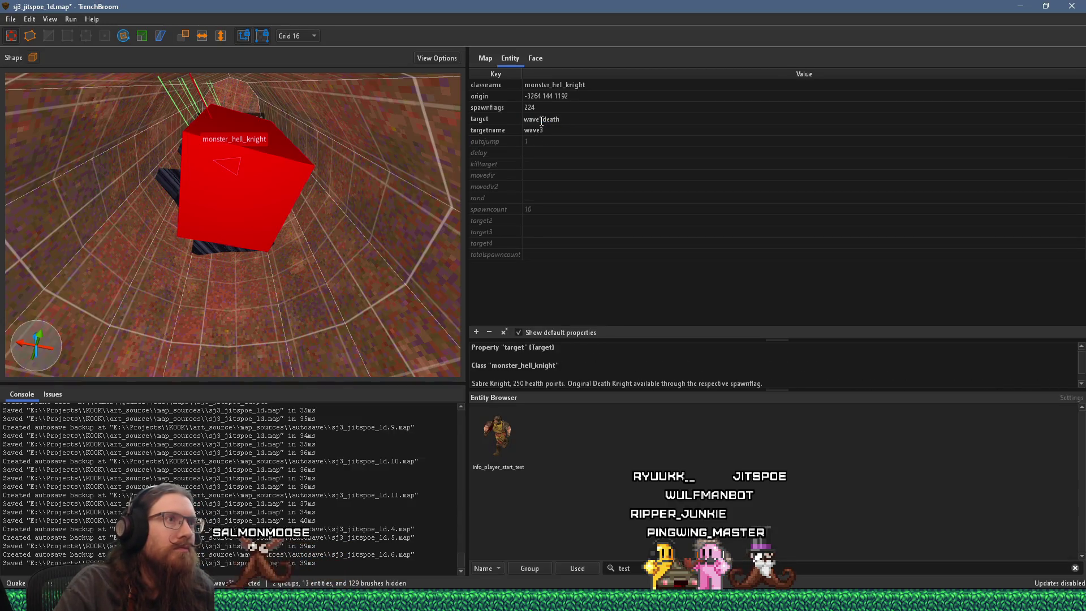
{"action": "type", "text": "3"}
{"action": "key", "text": "Tab"}
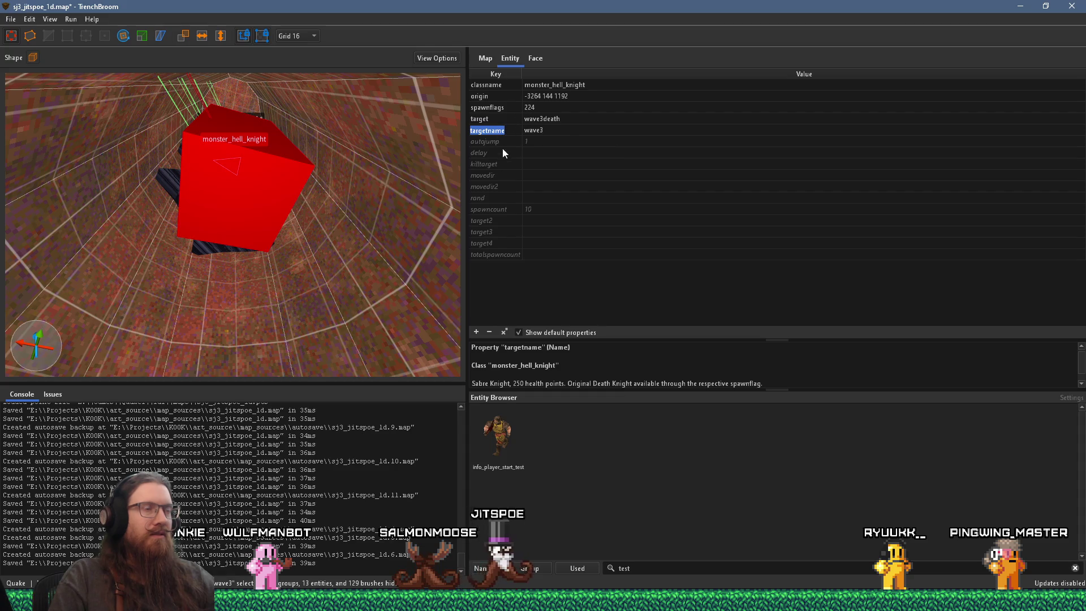
Change the hell knight's classname to monster_zombie2 using the autocomplete list
{"action": "double_click", "coordinate": [570, 86]}
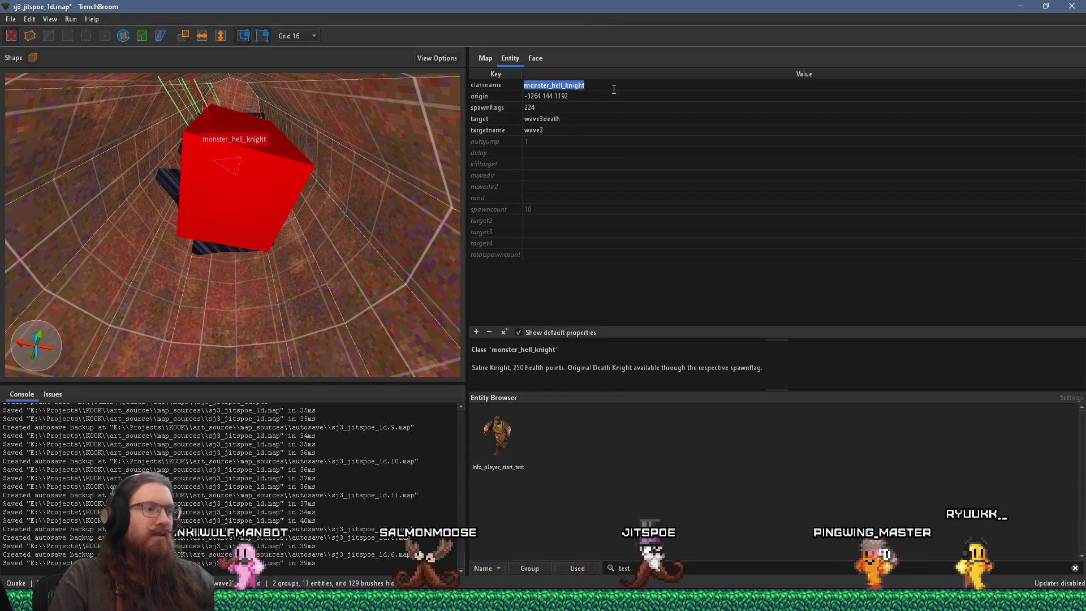
{"action": "type", "text": "monster_z"}
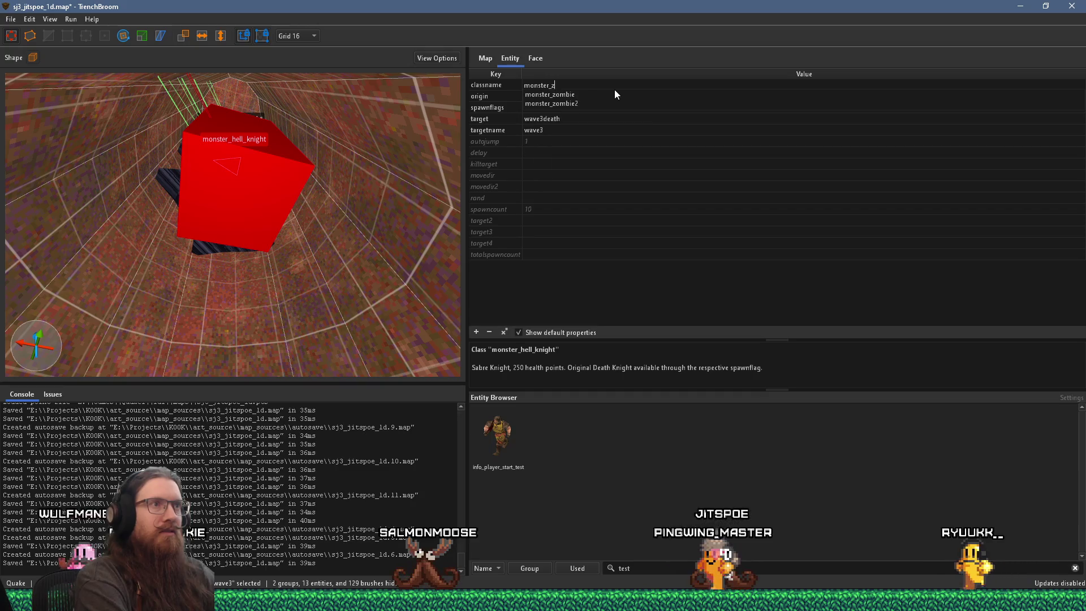
{"action": "key", "text": "Down"}
{"action": "key", "text": "Down"}
{"action": "key", "text": "Return"}
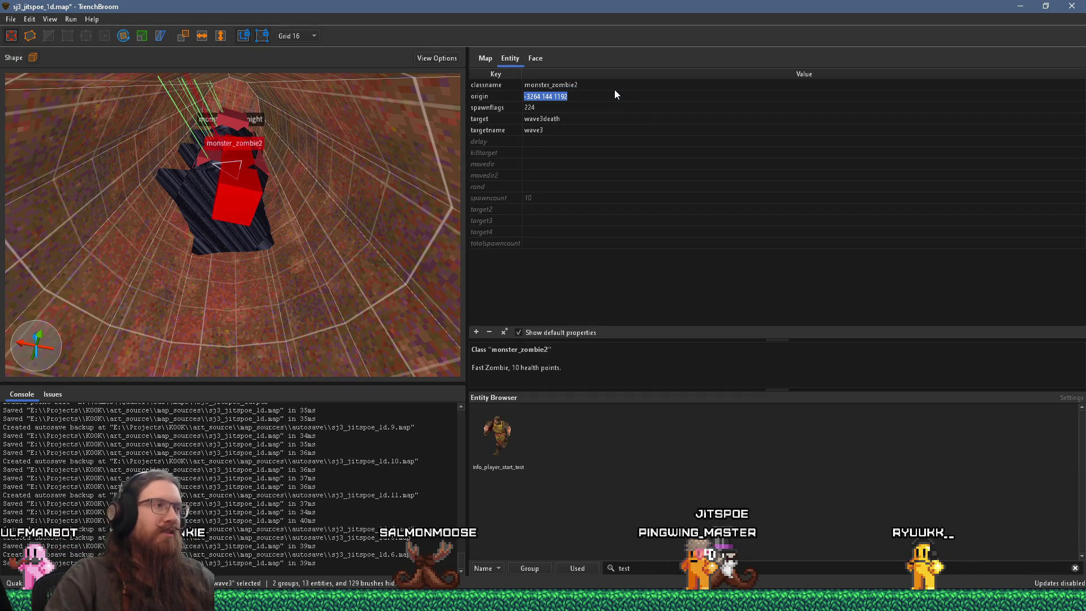
Zoom around the 3D view and frame the camera on the selected zombie
{"action": "scroll", "coordinate": [334, 217], "scroll_direction": "up", "scroll_amount": 8}
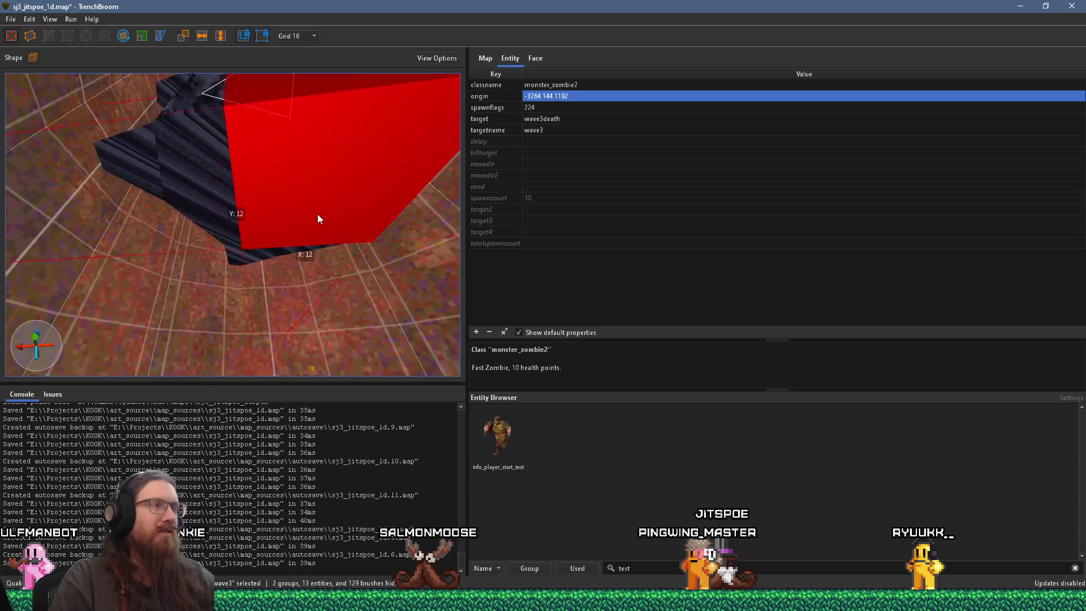
{"action": "scroll", "coordinate": [311, 232], "scroll_direction": "up", "scroll_amount": 4}
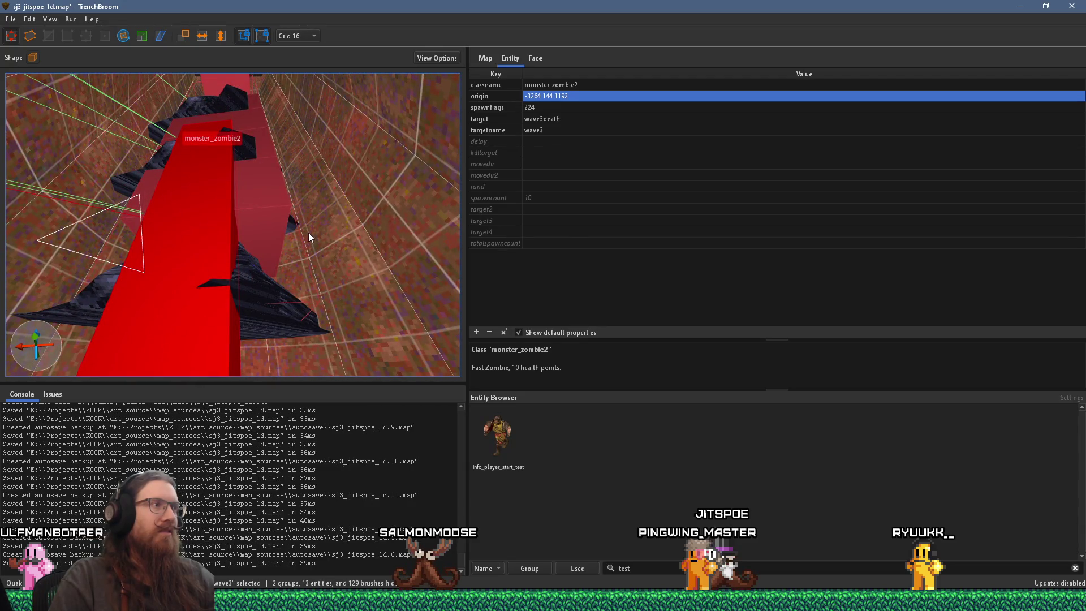
{"action": "scroll", "coordinate": [307, 233], "scroll_direction": "up", "scroll_amount": 6}
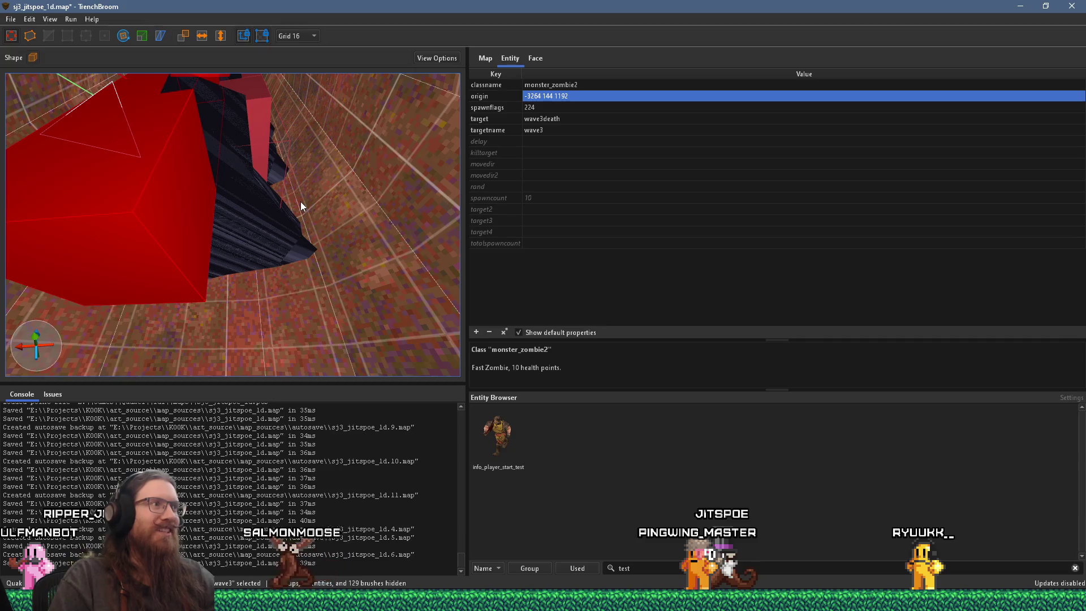
{"action": "scroll", "coordinate": [302, 202], "scroll_direction": "down", "scroll_amount": 4}
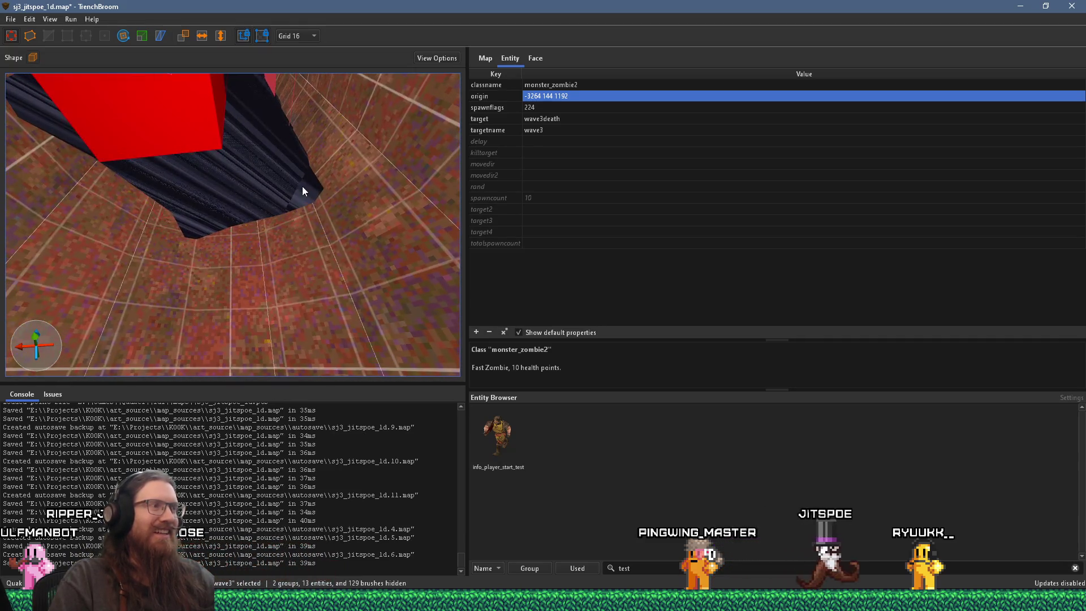
{"action": "scroll", "coordinate": [302, 187], "scroll_direction": "down", "scroll_amount": 3}
{"action": "scroll", "coordinate": [303, 189], "scroll_direction": "up", "scroll_amount": 3}
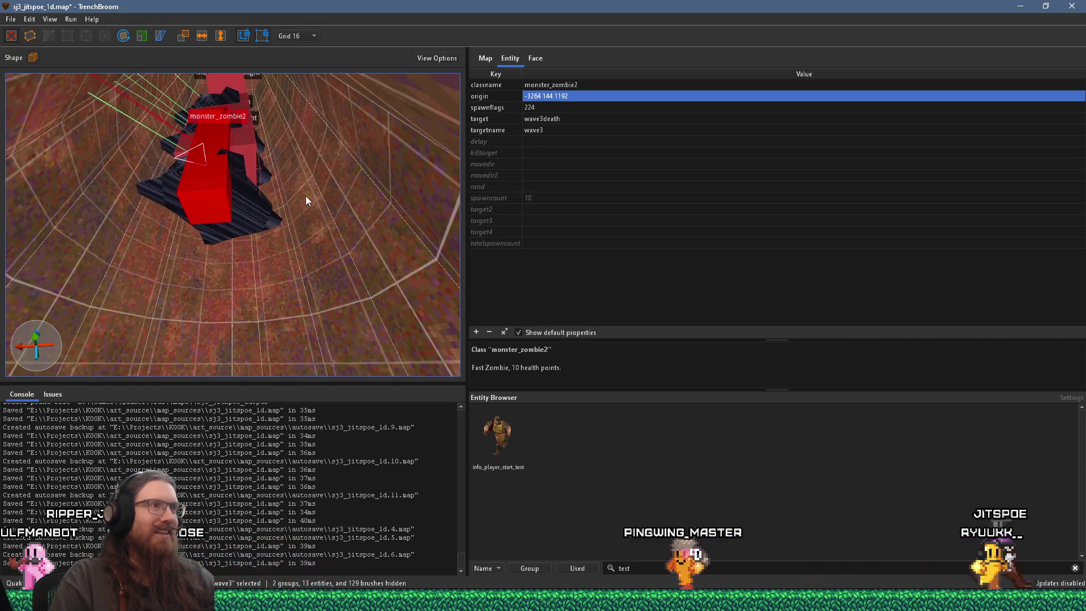
{"action": "scroll", "coordinate": [306, 197], "scroll_direction": "up", "scroll_amount": 3}
{"action": "scroll", "coordinate": [308, 205], "scroll_direction": "up", "scroll_amount": 10}
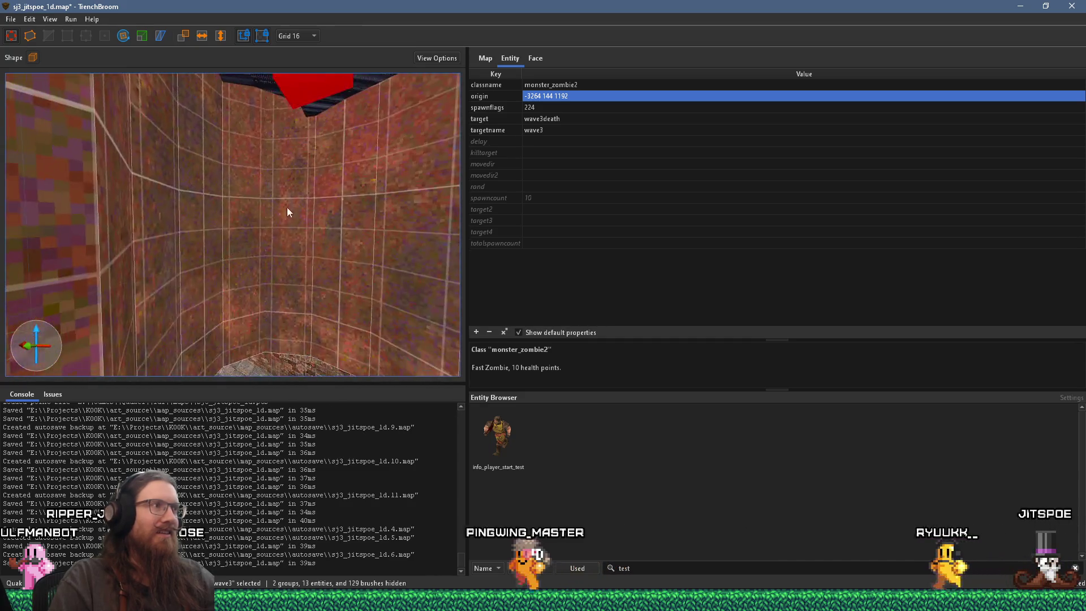
{"action": "key", "text": "ctrl+u"}
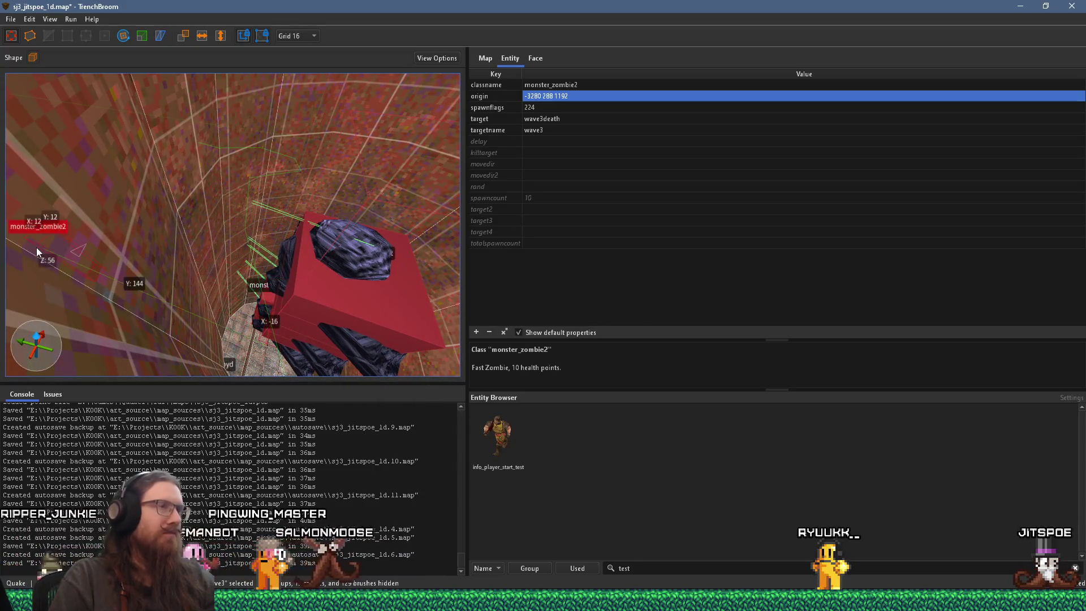
Drag the monster_zombie2 along the well and expand its spawnflags list
{"action": "mouse_move", "coordinate": [37, 248]}
{"action": "left_mouse_down"}
{"action": "mouse_move", "coordinate": [218, 294]}
{"action": "mouse_move", "coordinate": [53, 239]}
{"action": "mouse_move", "coordinate": [337, 273]}
{"action": "left_mouse_up"}
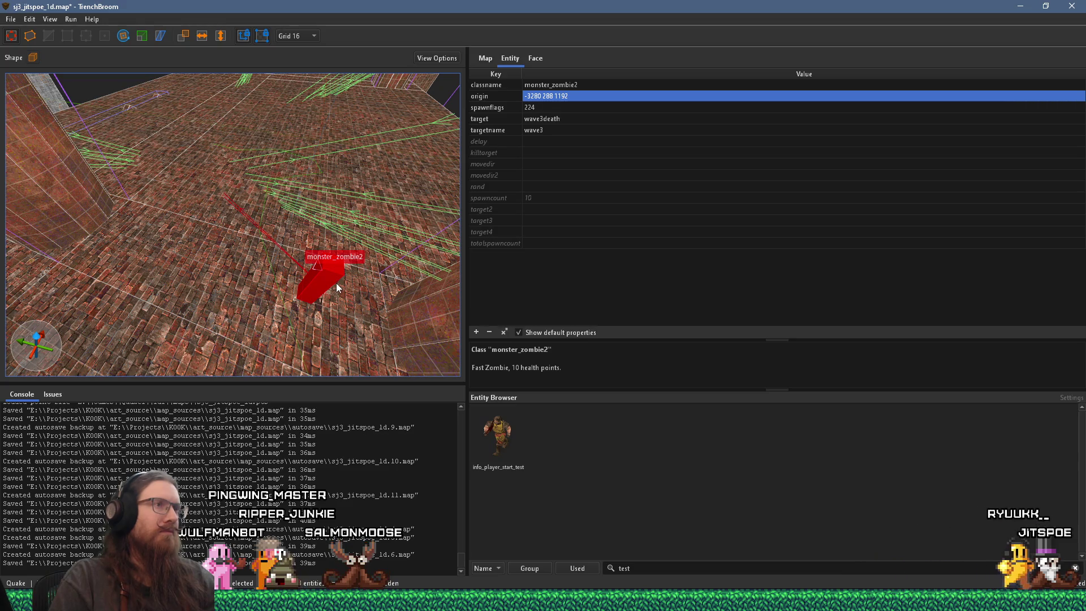
{"action": "left_click_drag", "start_coordinate": [336, 283], "coordinate": [29, 192]}
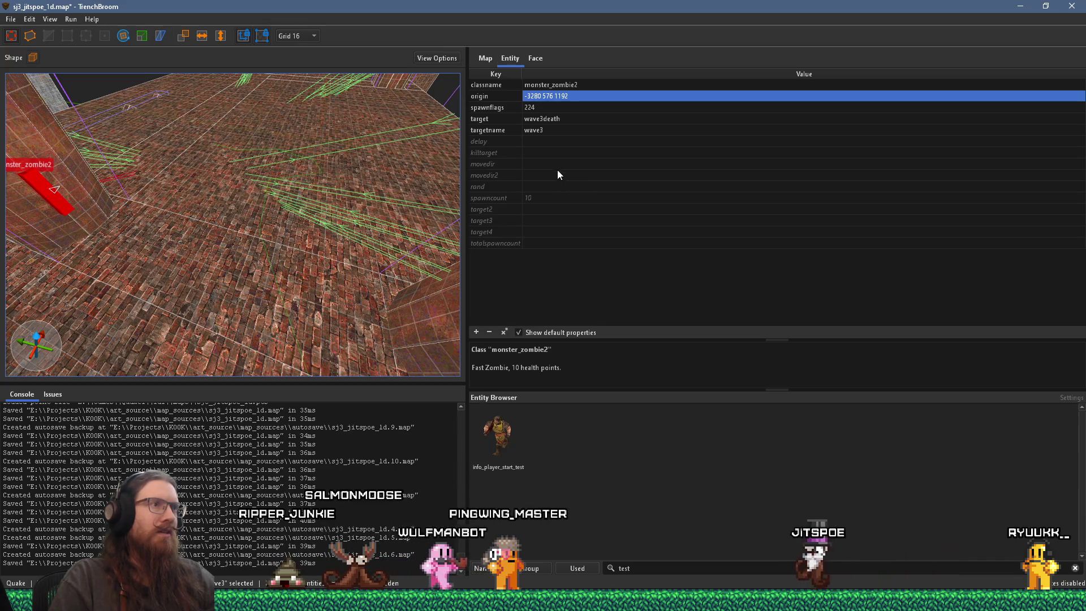
{"action": "left_click", "coordinate": [510, 108]}
{"action": "left_click_drag", "start_coordinate": [608, 263], "coordinate": [608, 203]}
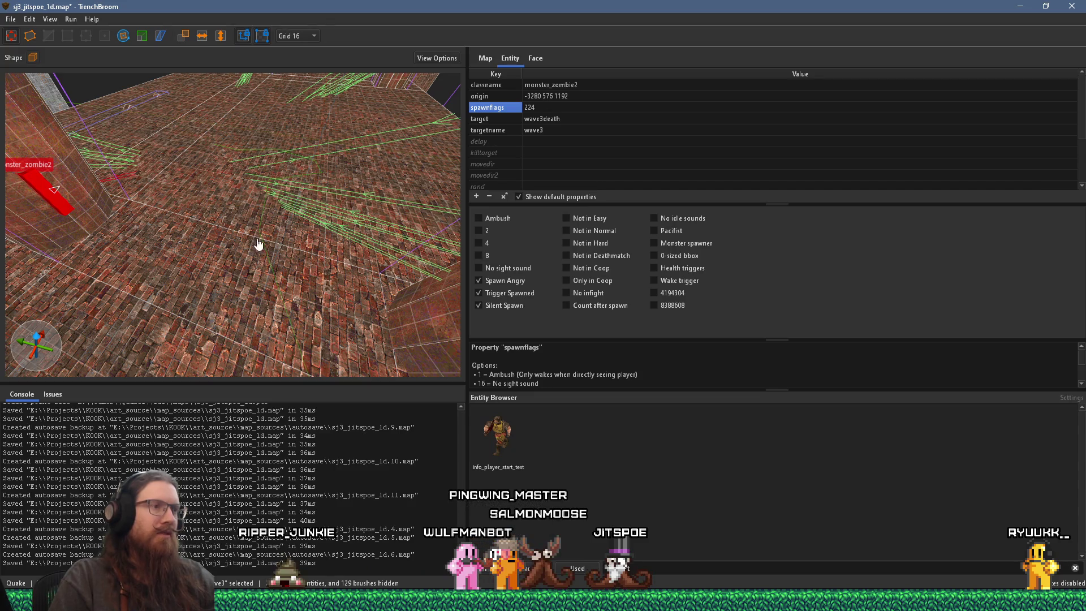
{"action": "scroll", "coordinate": [258, 244], "scroll_direction": "up", "scroll_amount": 10}
{"action": "mouse_move", "coordinate": [342, 263]}
{"action": "left_mouse_down"}
{"action": "mouse_move", "coordinate": [209, 233]}
{"action": "mouse_move", "coordinate": [311, 280]}
{"action": "mouse_move", "coordinate": [253, 233]}
{"action": "left_mouse_up"}
{"action": "scroll", "coordinate": [210, 233], "scroll_direction": "up", "scroll_amount": 5}
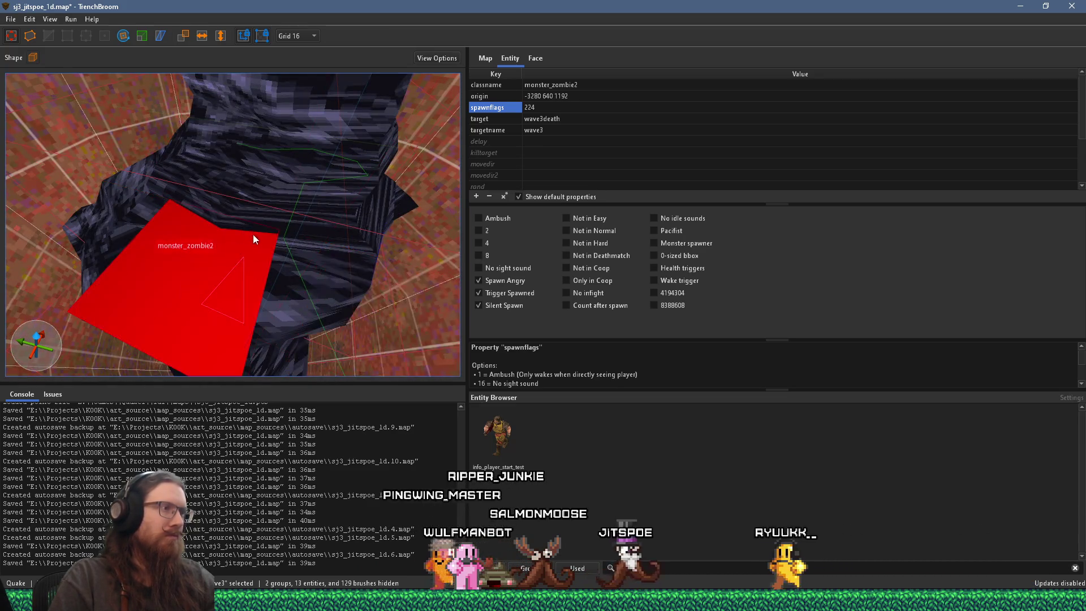
{"action": "scroll", "coordinate": [259, 218], "scroll_direction": "up", "scroll_amount": 10}
{"action": "scroll", "coordinate": [291, 134], "scroll_direction": "down", "scroll_amount": 5}
{"action": "scroll", "coordinate": [270, 217], "scroll_direction": "down", "scroll_amount": 3}
Rotate the zombie to angle 345
{"action": "key", "text": "r"}
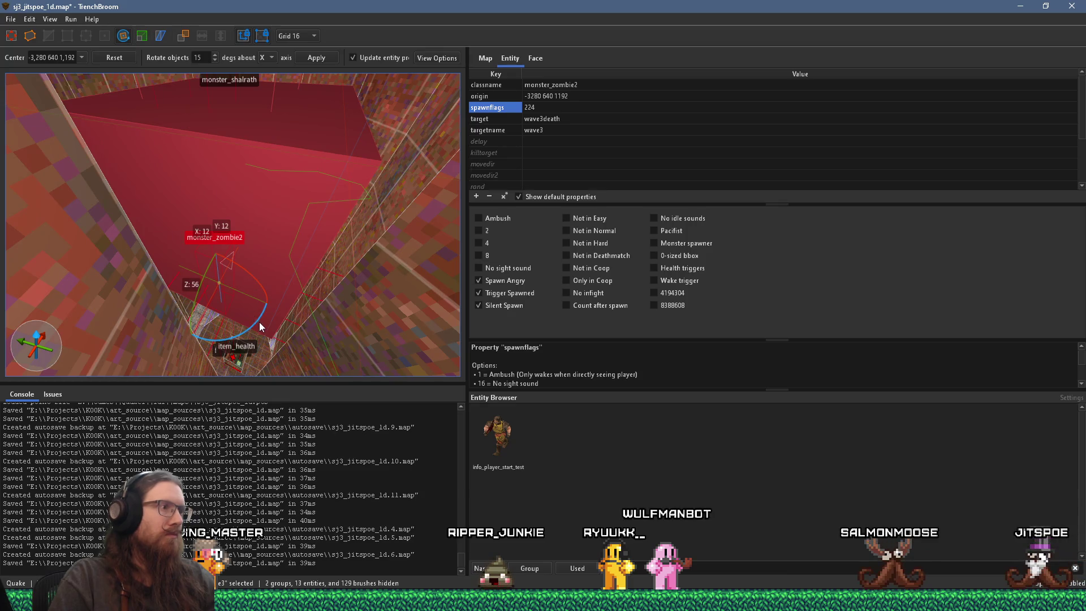
{"action": "left_click_drag", "start_coordinate": [259, 321], "coordinate": [246, 331]}
{"action": "scroll", "coordinate": [252, 313], "scroll_direction": "up", "scroll_amount": 5}
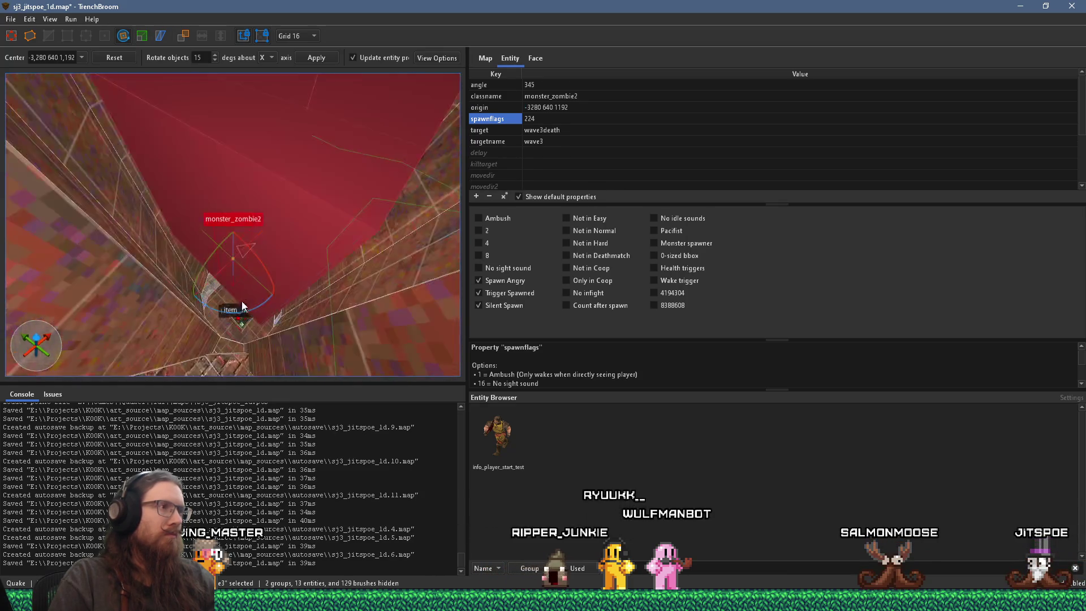
{"action": "scroll", "coordinate": [151, 341], "scroll_direction": "down", "scroll_amount": 5}
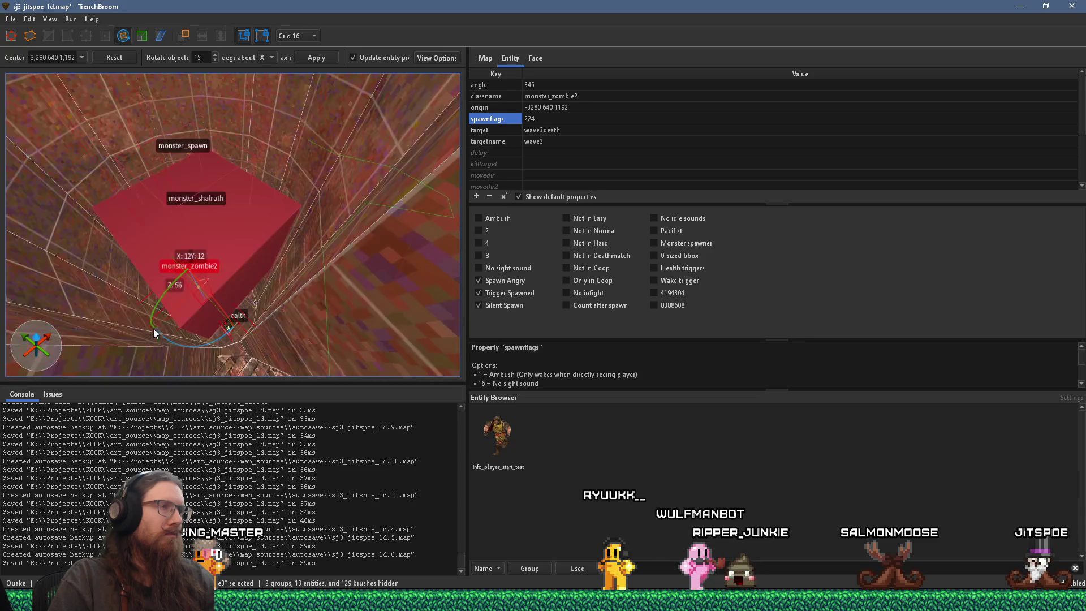
{"action": "key", "text": "Escape"}
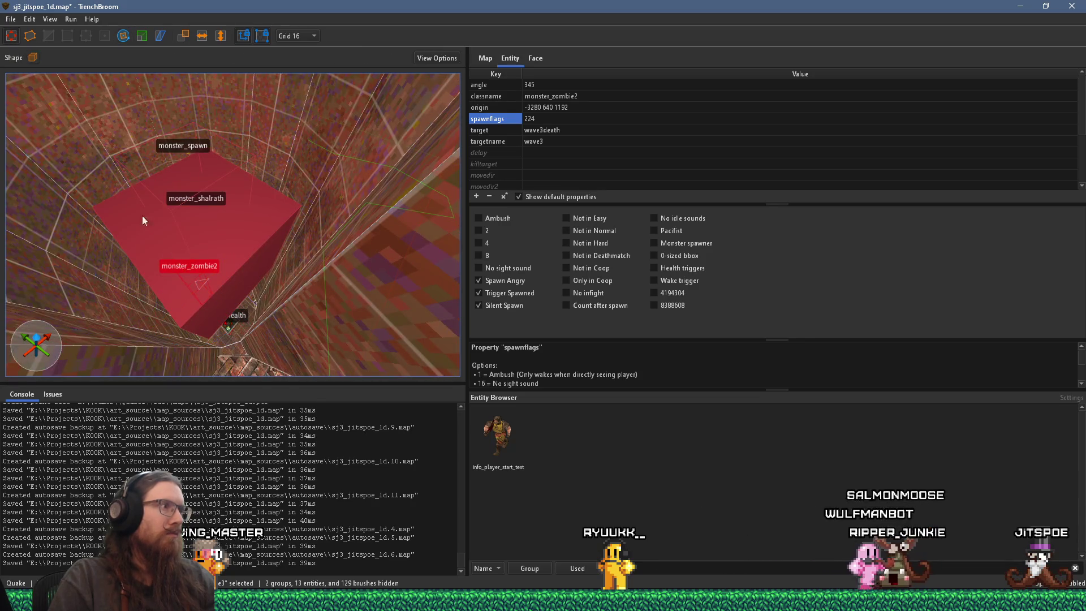
Move the zombie to another part of the map and turn it
{"action": "mouse_move", "coordinate": [194, 290]}
{"action": "left_mouse_down"}
{"action": "mouse_move", "coordinate": [426, 148]}
{"action": "mouse_move", "coordinate": [168, 275]}
{"action": "mouse_move", "coordinate": [395, 85]}
{"action": "mouse_move", "coordinate": [230, 246]}
{"action": "mouse_move", "coordinate": [255, 232]}
{"action": "mouse_move", "coordinate": [185, 336]}
{"action": "mouse_move", "coordinate": [296, 161]}
{"action": "left_mouse_up"}
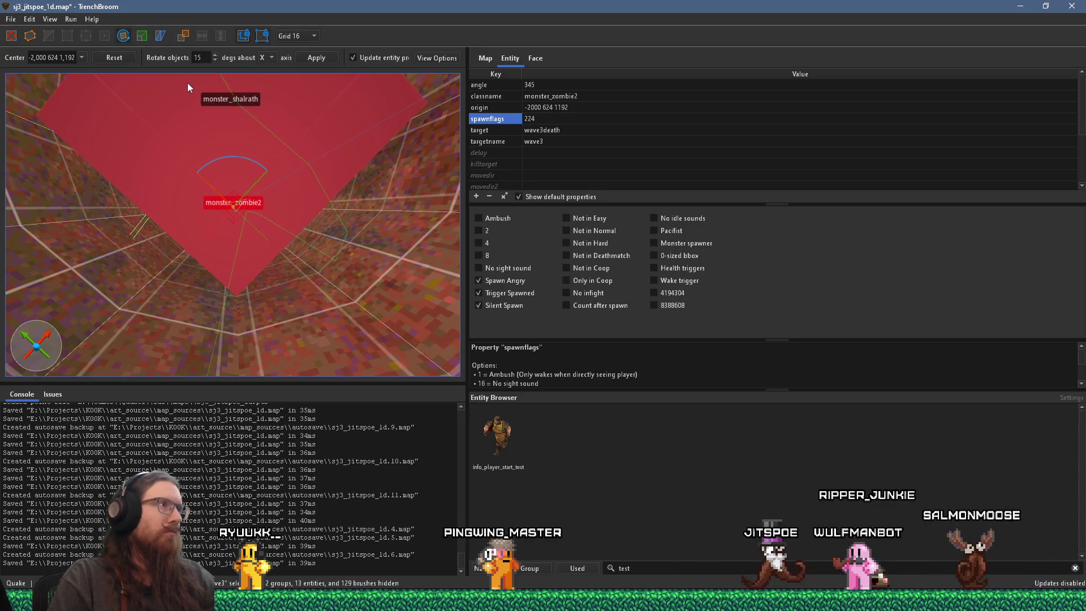
{"action": "scroll", "coordinate": [272, 186], "scroll_direction": "up", "scroll_amount": 3}
{"action": "mouse_move", "coordinate": [229, 229]}
{"action": "left_mouse_down"}
{"action": "mouse_move", "coordinate": [302, 147]}
{"action": "mouse_move", "coordinate": [283, 159]}
{"action": "left_mouse_up"}
{"action": "scroll", "coordinate": [256, 148], "scroll_direction": "down", "scroll_amount": 3}
{"action": "scroll", "coordinate": [257, 148], "scroll_direction": "up", "scroll_amount": 3}
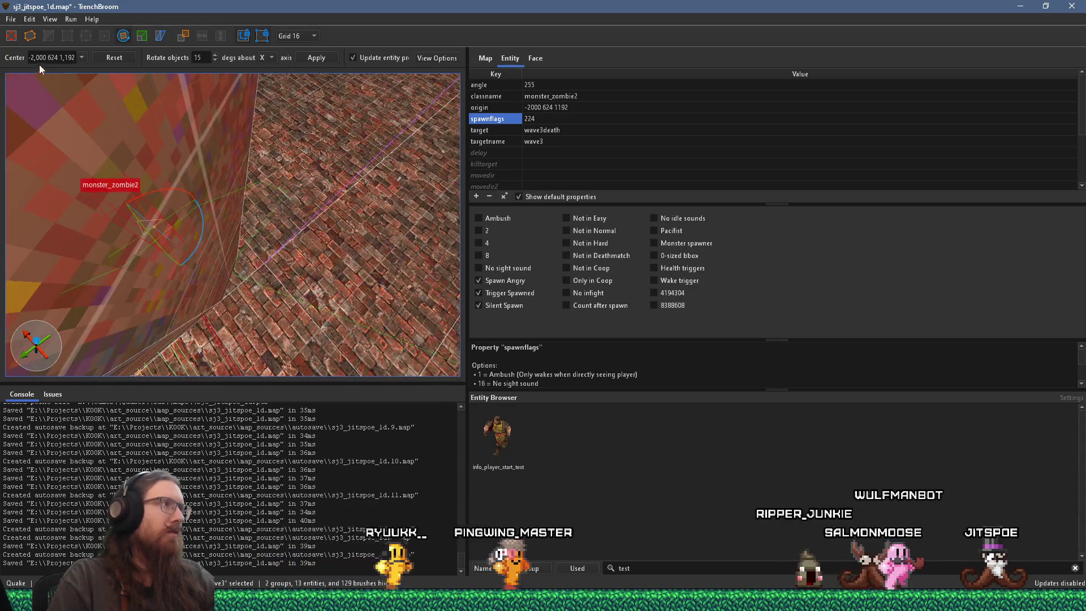
{"action": "key", "text": "Escape"}
Place the zombie atop the shaft at -2112 0 1192, facing angle 105
{"action": "mouse_move", "coordinate": [107, 161]}
{"action": "left_mouse_down"}
{"action": "mouse_move", "coordinate": [406, 139]}
{"action": "mouse_move", "coordinate": [154, 242]}
{"action": "mouse_move", "coordinate": [103, 294]}
{"action": "mouse_move", "coordinate": [364, 158]}
{"action": "left_mouse_up"}
{"action": "scroll", "coordinate": [179, 245], "scroll_direction": "up", "scroll_amount": 5}
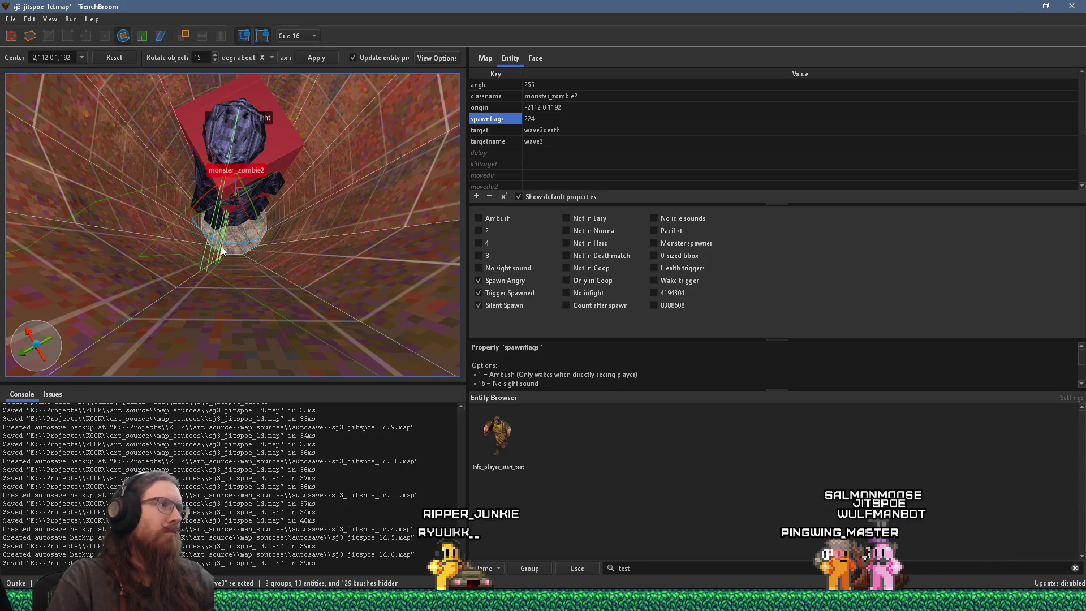
{"action": "mouse_move", "coordinate": [230, 241]}
{"action": "left_mouse_down"}
{"action": "mouse_move", "coordinate": [150, 208]}
{"action": "mouse_move", "coordinate": [154, 91]}
{"action": "left_mouse_up"}
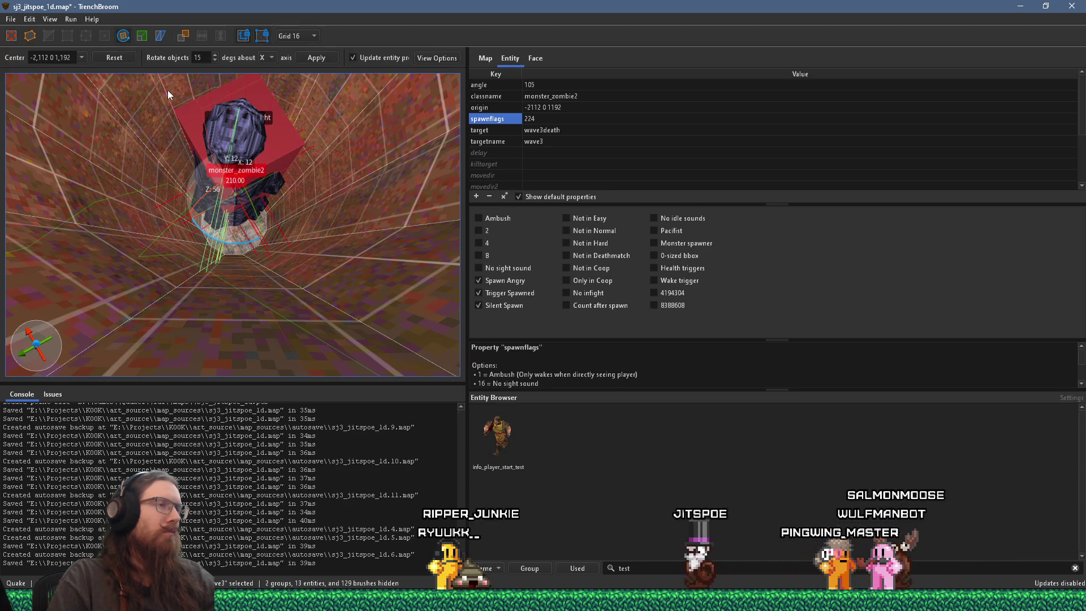
{"action": "scroll", "coordinate": [121, 138], "scroll_direction": "up", "scroll_amount": 5}
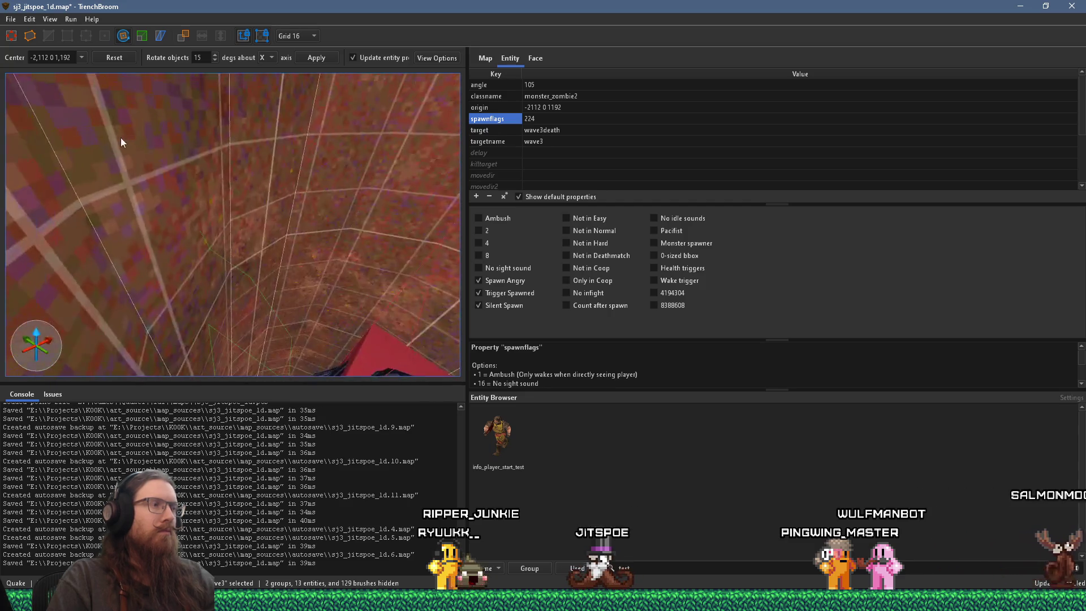
{"action": "scroll", "coordinate": [120, 137], "scroll_direction": "down", "scroll_amount": 10}
{"action": "scroll", "coordinate": [237, 201], "scroll_direction": "down", "scroll_amount": 5}
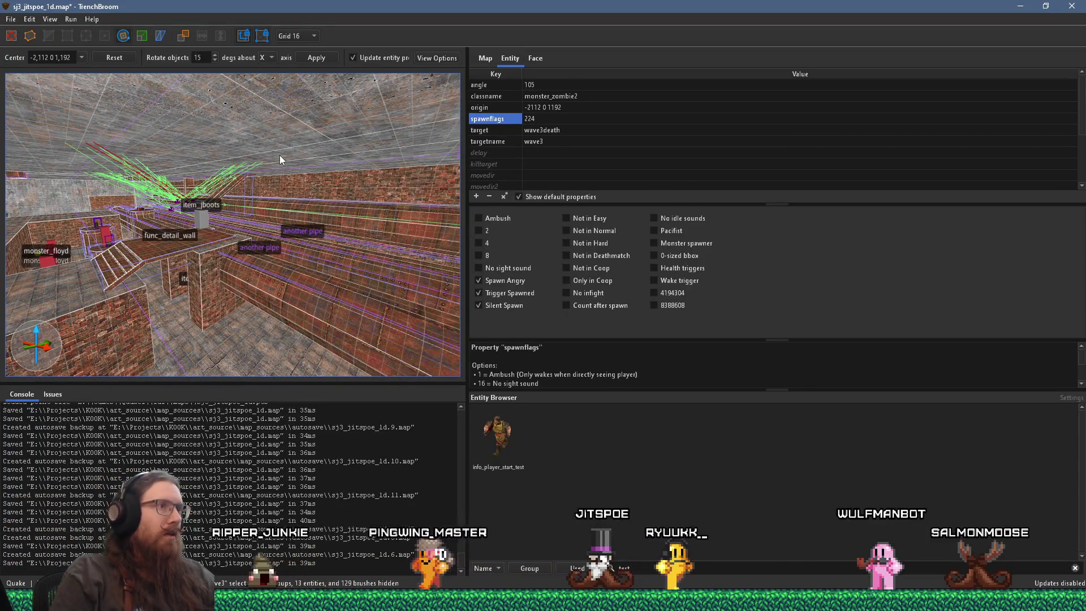
Select every object in the wave3 layer
{"action": "left_click", "coordinate": [486, 58]}
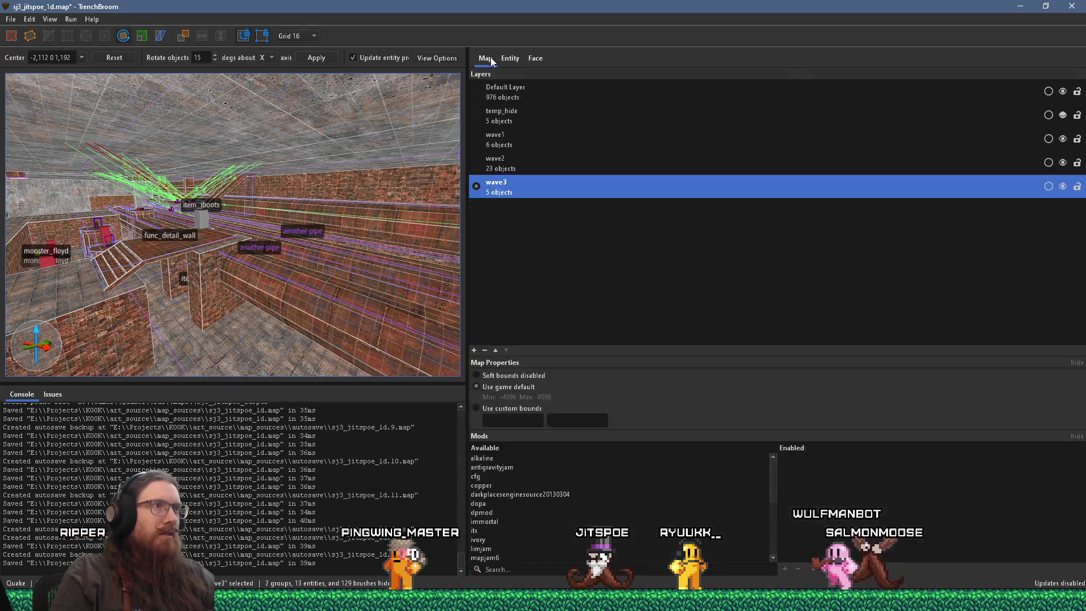
{"action": "right_click", "coordinate": [524, 191]}
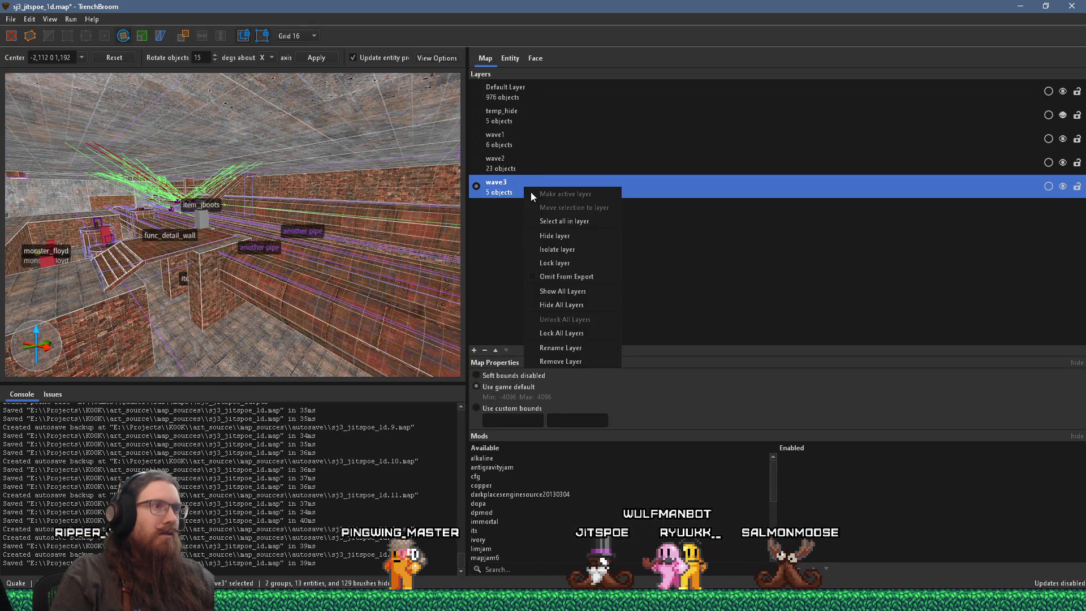
{"action": "left_click", "coordinate": [543, 218]}
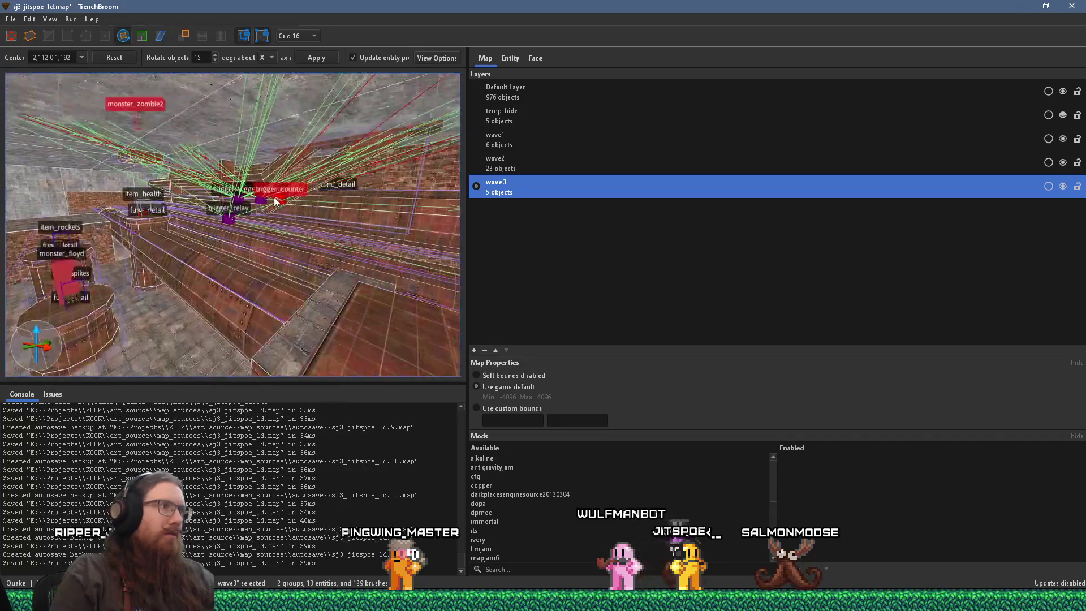
Ctrl-drag copies of the zombie spawns lower down the pillar
{"action": "mouse_move", "coordinate": [375, 216]}
{"action": "left_mouse_down"}
{"action": "mouse_move", "coordinate": [273, 210]}
{"action": "mouse_move", "coordinate": [257, 300]}
{"action": "left_mouse_up"}
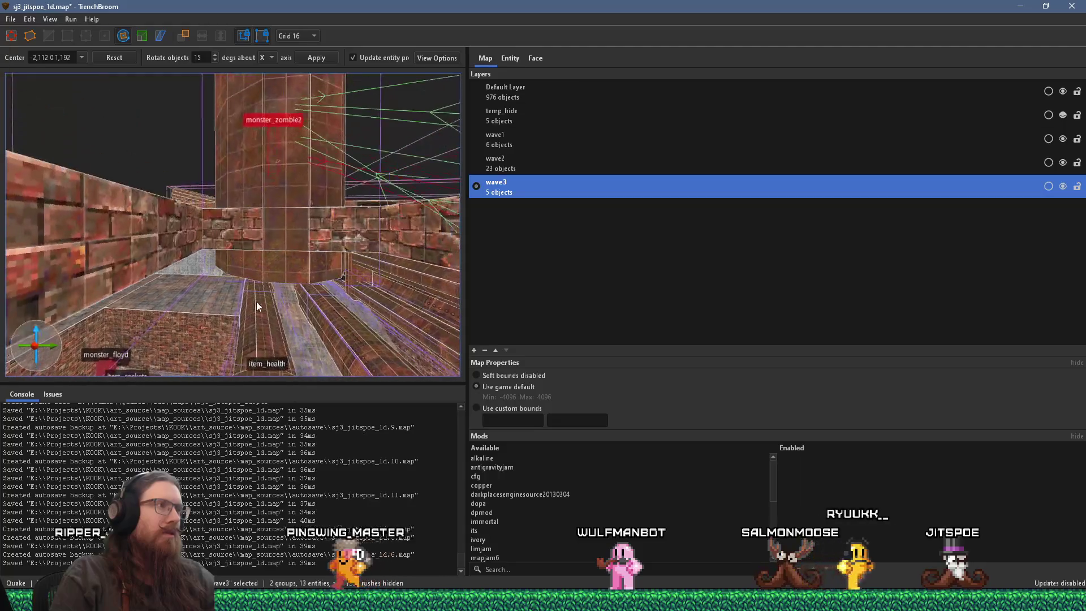
{"action": "left_click_drag", "start_coordinate": [276, 154], "coordinate": [276, 141]}
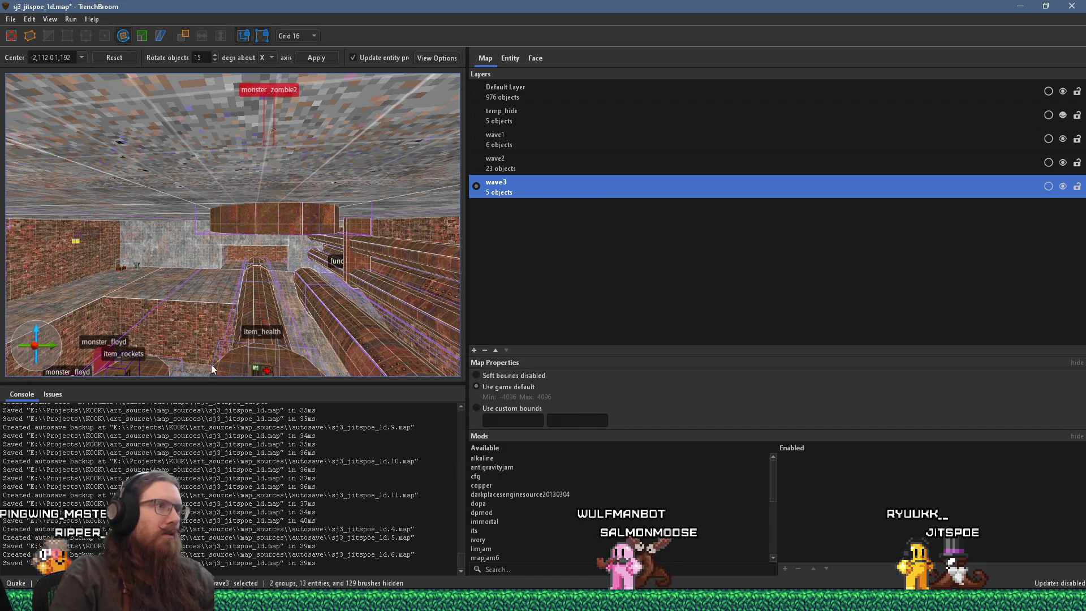
{"action": "key", "text": "Escape"}
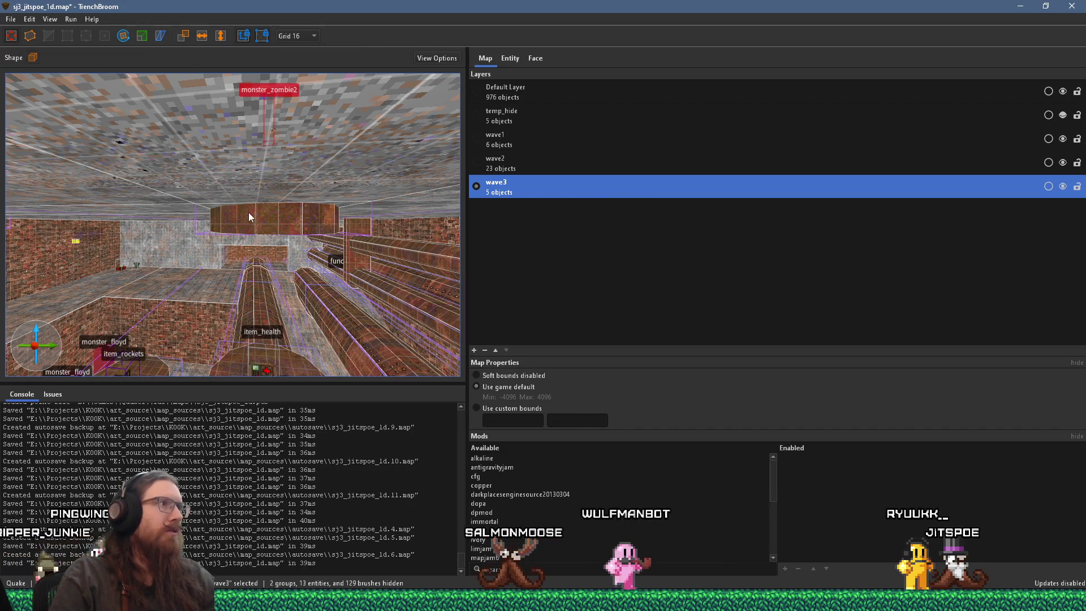
{"action": "left_click_drag", "start_coordinate": [250, 212], "coordinate": [229, 240]}
{"action": "left_click_drag", "start_coordinate": [248, 134], "coordinate": [247, 144]}
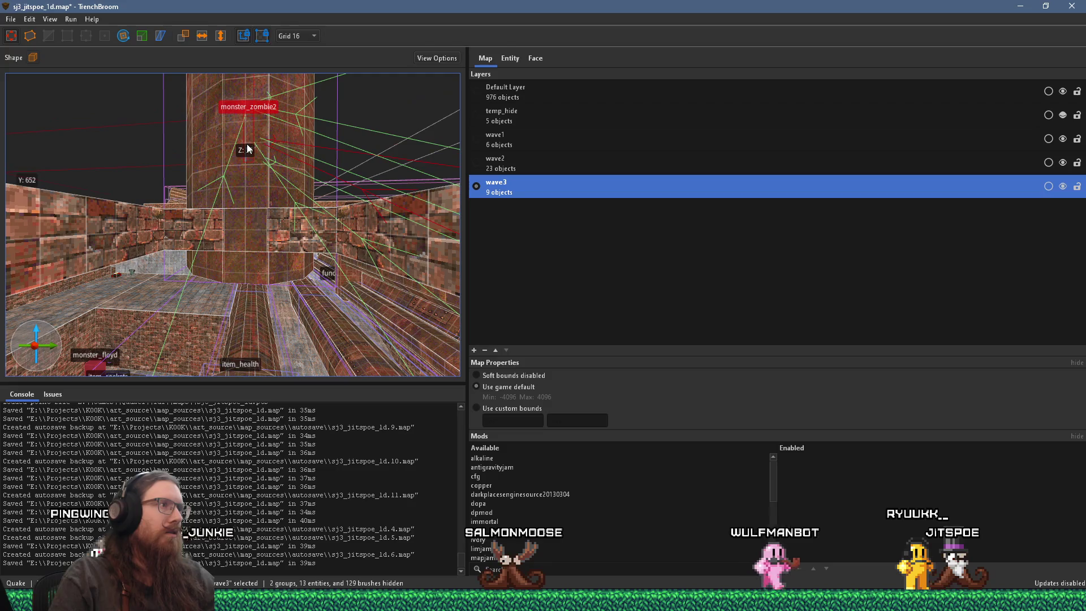
{"action": "left_click", "coordinate": [510, 57]}
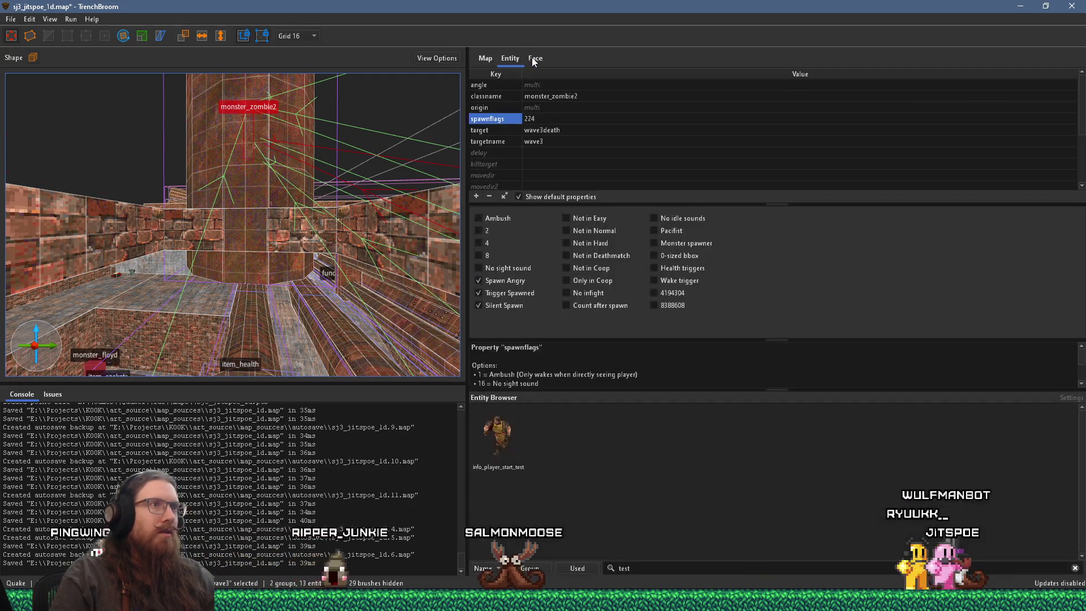
Set the selected zombies' spawn delay to 0.5
{"action": "left_click", "coordinate": [484, 62]}
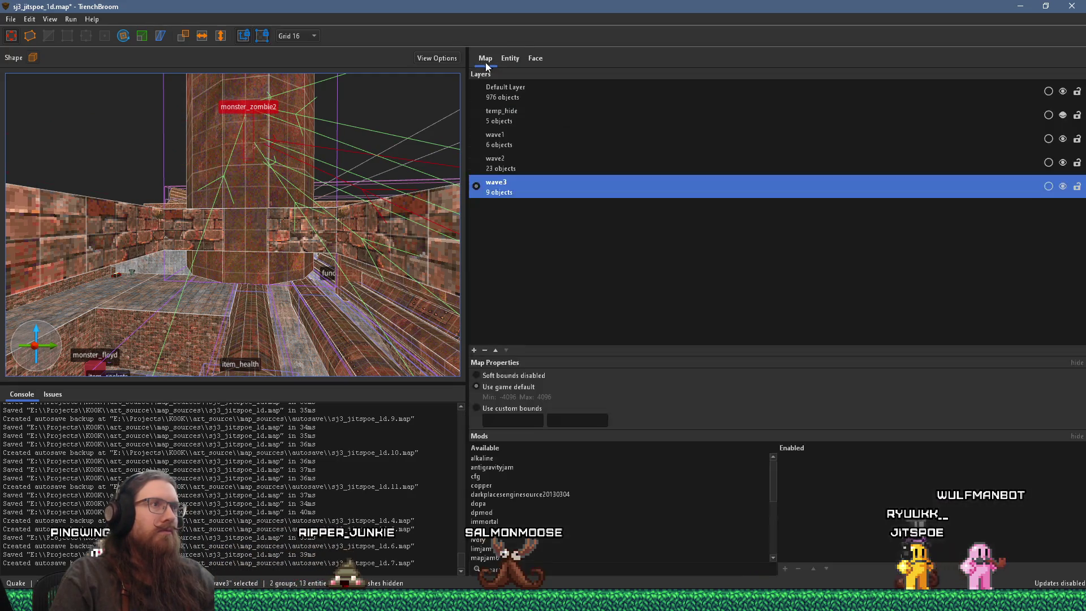
{"action": "left_click", "coordinate": [532, 57]}
{"action": "left_click", "coordinate": [510, 59]}
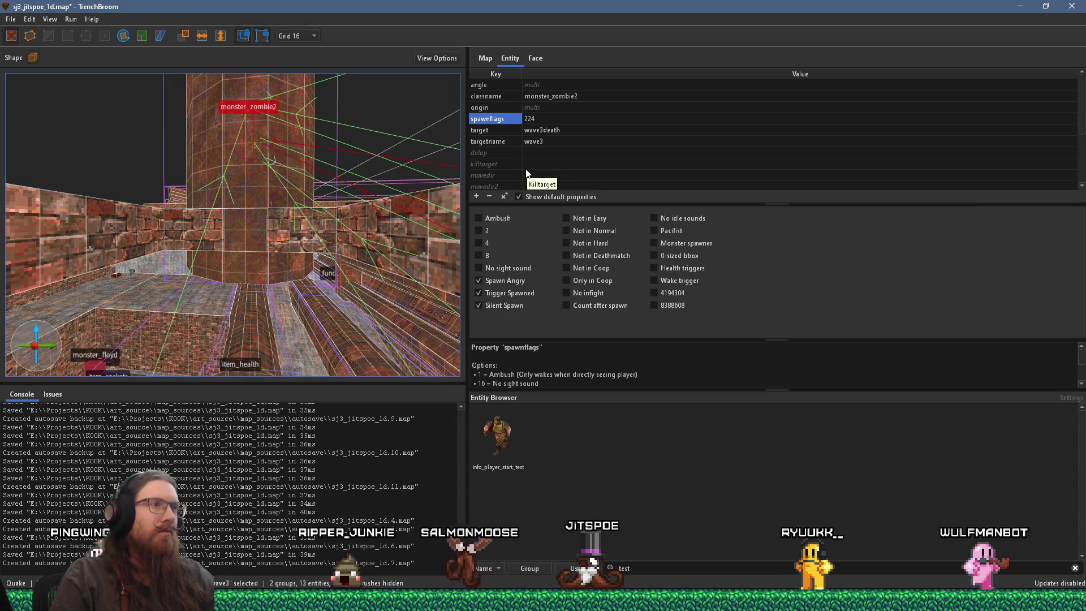
{"action": "left_click", "coordinate": [531, 117]}
{"action": "left_click", "coordinate": [531, 152]}
{"action": "left_click", "coordinate": [531, 152]}
{"action": "type", "text": "0.5"}
{"action": "key", "text": "Return"}
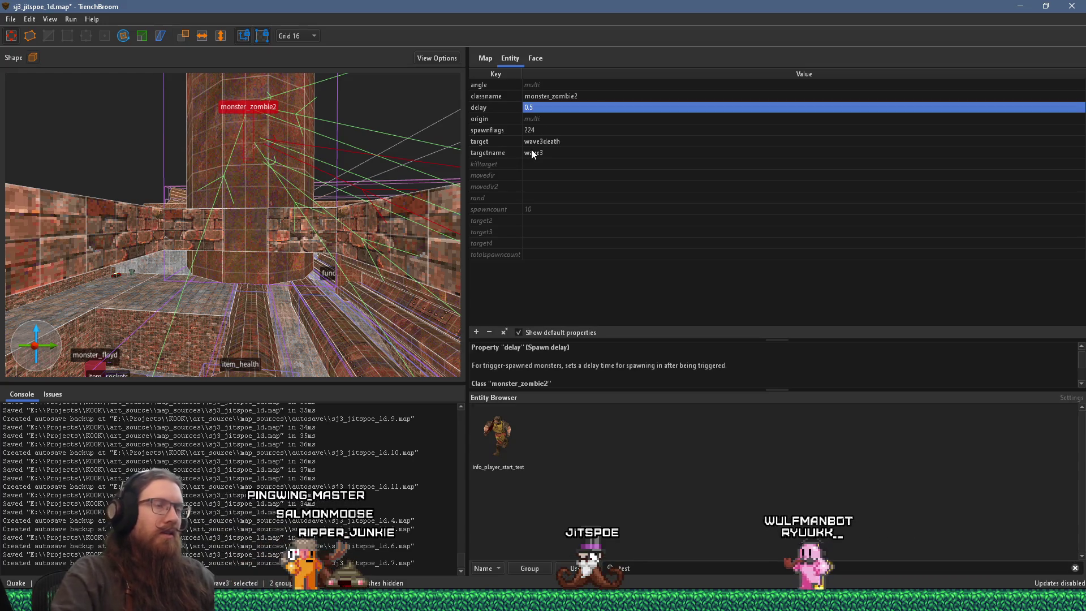
Raise the spawn delay to 1 and check the wave3 layer's object count
{"action": "key", "text": "w"}
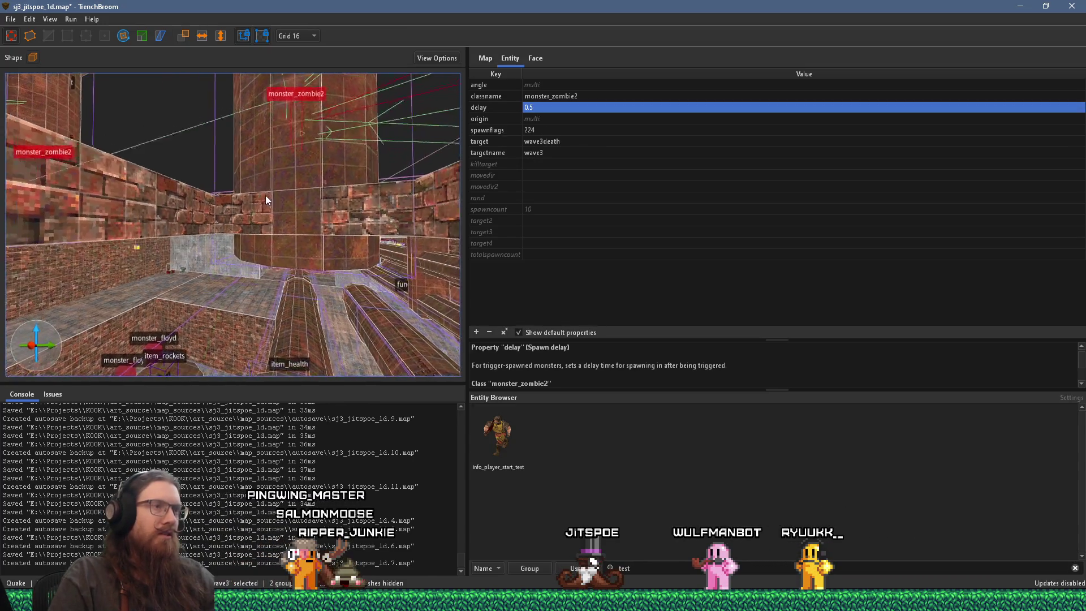
{"action": "key", "text": "w"}
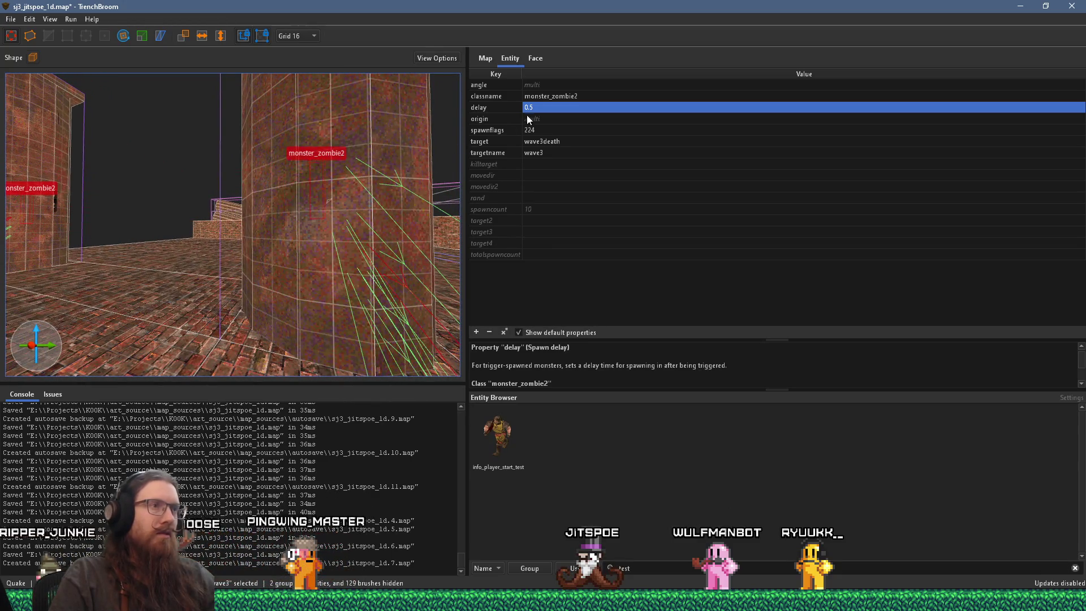
{"action": "left_click", "coordinate": [551, 108]}
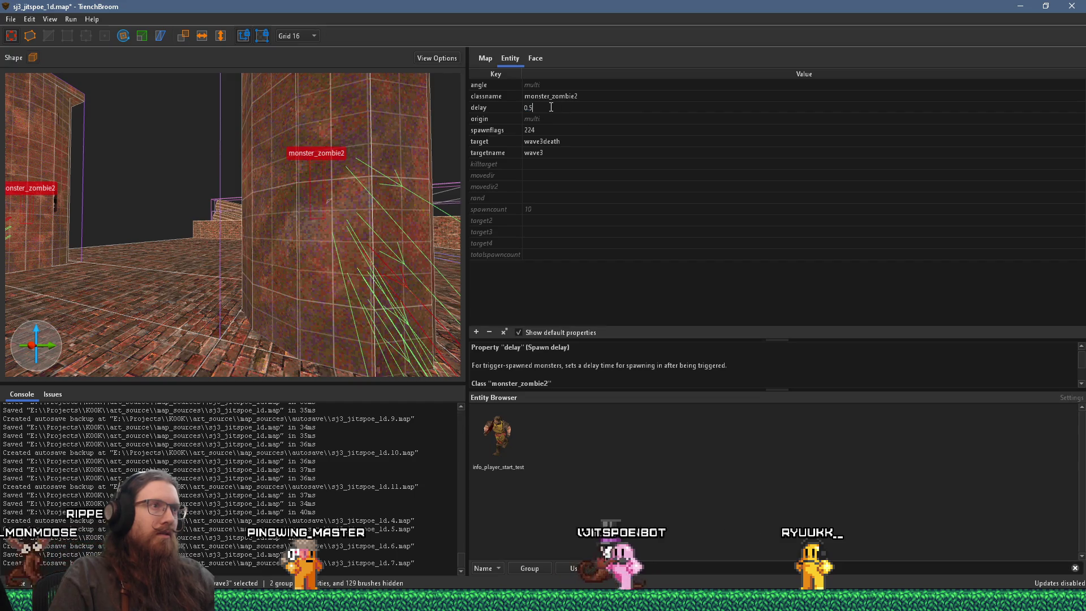
{"action": "type", "text": "1"}
{"action": "key", "text": "Return"}
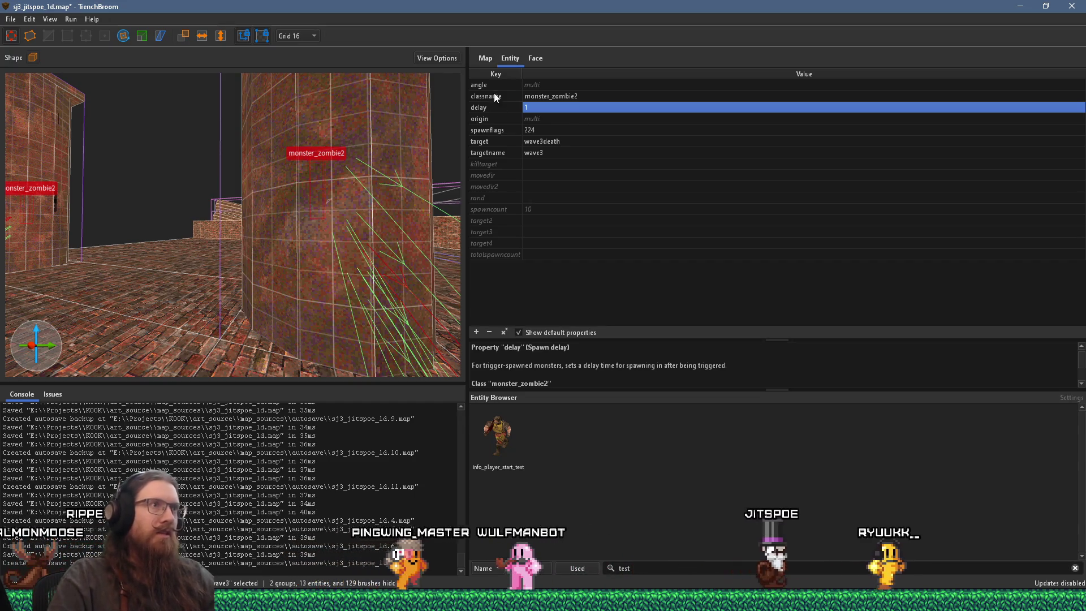
{"action": "left_click", "coordinate": [491, 58]}
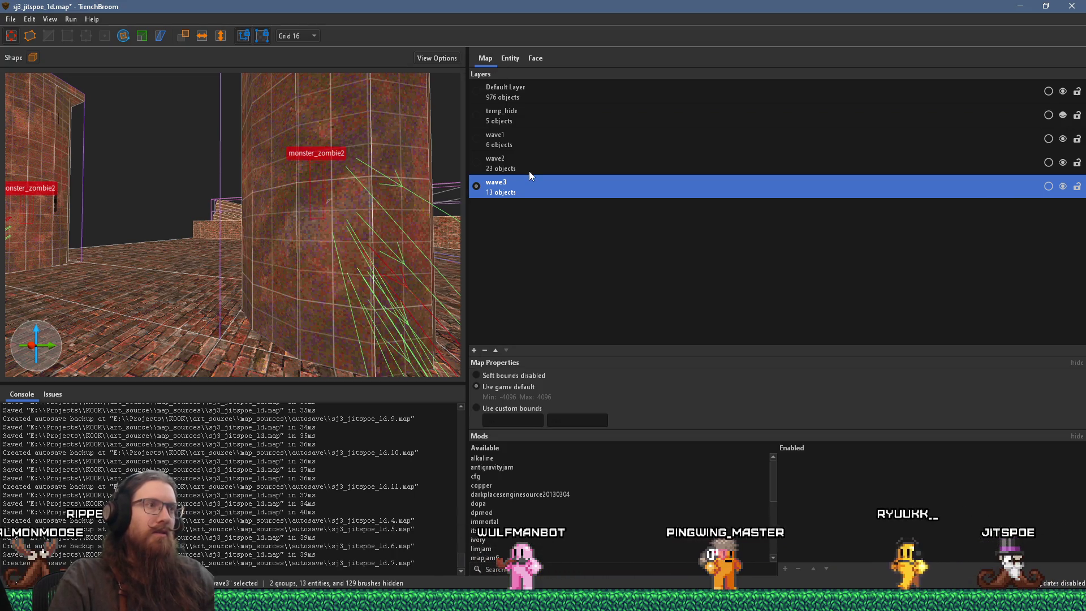
{"action": "left_click", "coordinate": [509, 61]}
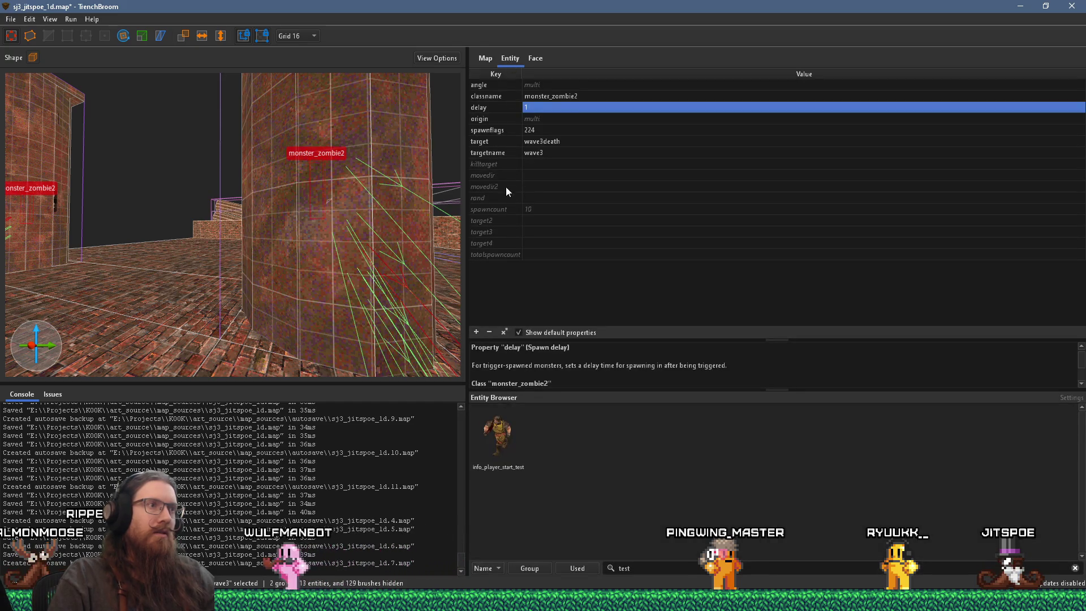
Tick Not in Easy in the zombies' spawnflags
{"action": "left_click", "coordinate": [488, 130]}
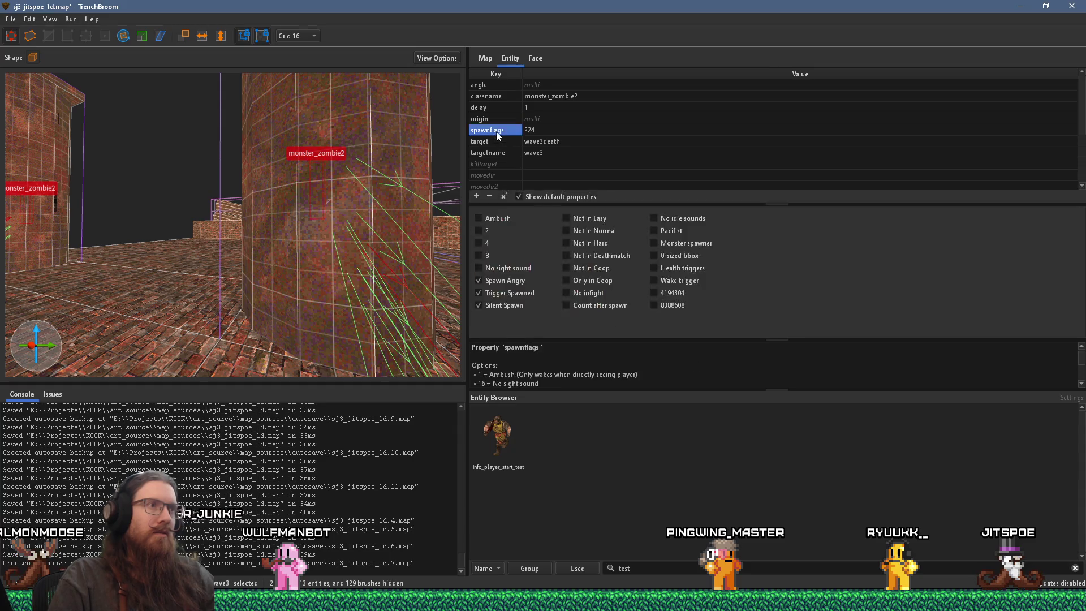
{"action": "left_click", "coordinate": [599, 220]}
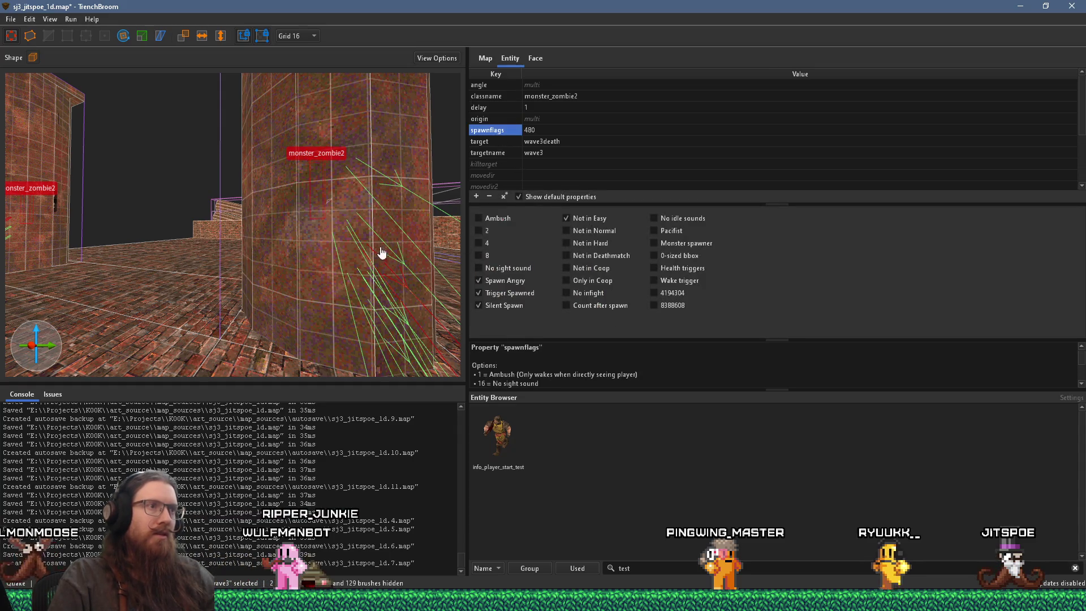
{"action": "scroll", "coordinate": [334, 265], "scroll_direction": "up", "scroll_amount": 5}
Duplicate another set of zombies higher up with a spawn delay of 1.5
{"action": "left_click_drag", "start_coordinate": [307, 210], "coordinate": [306, 178]}
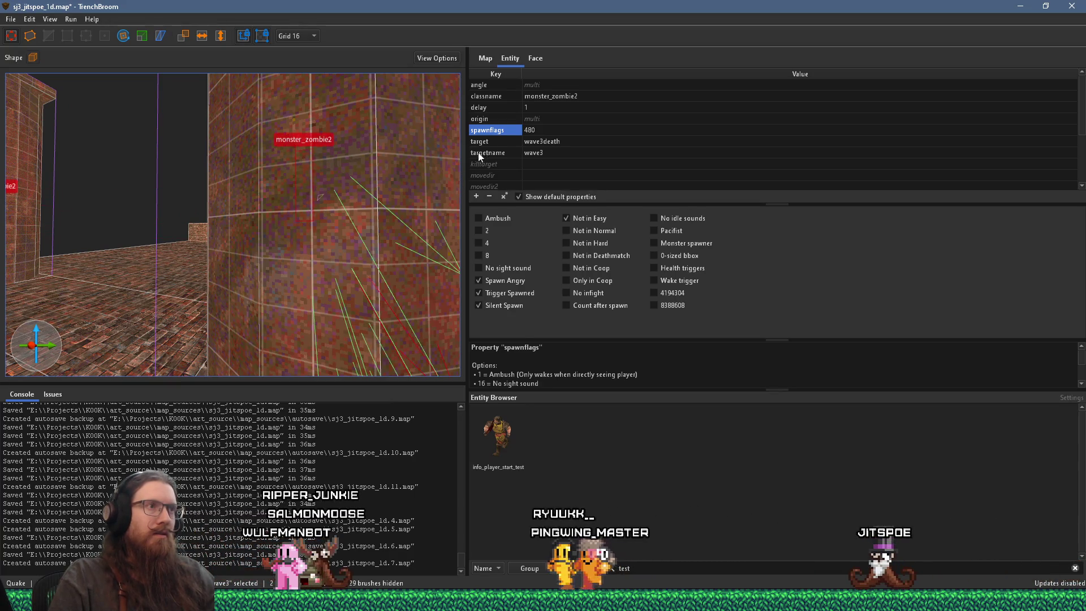
{"action": "double_click", "coordinate": [533, 107]}
{"action": "type", "text": ".5"}
{"action": "key", "text": "Return"}
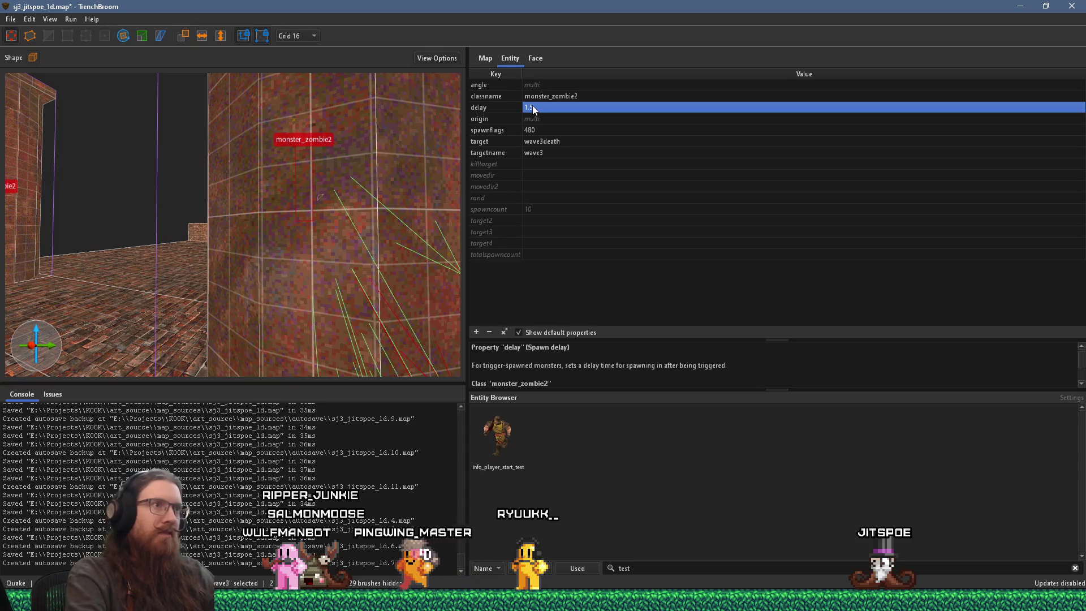
Set the spawn delay to 2 and confirm wave3 now holds 21 objects
{"action": "key", "text": "a"}
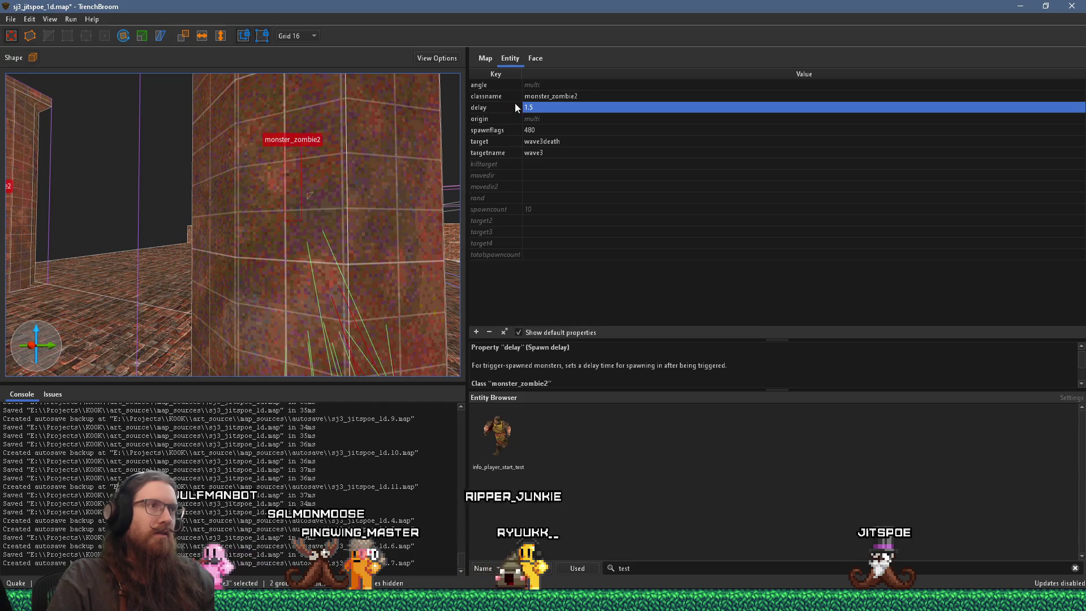
{"action": "left_click", "coordinate": [544, 107]}
{"action": "type", "text": "2"}
{"action": "key", "text": "Return"}
{"action": "left_click", "coordinate": [485, 58]}
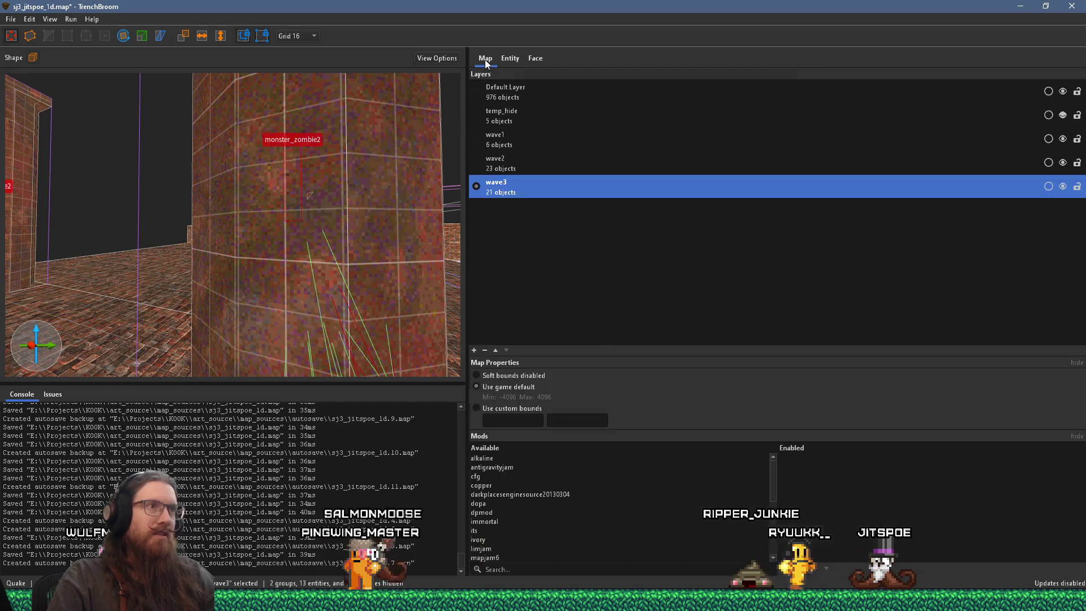
{"action": "left_click", "coordinate": [508, 59]}
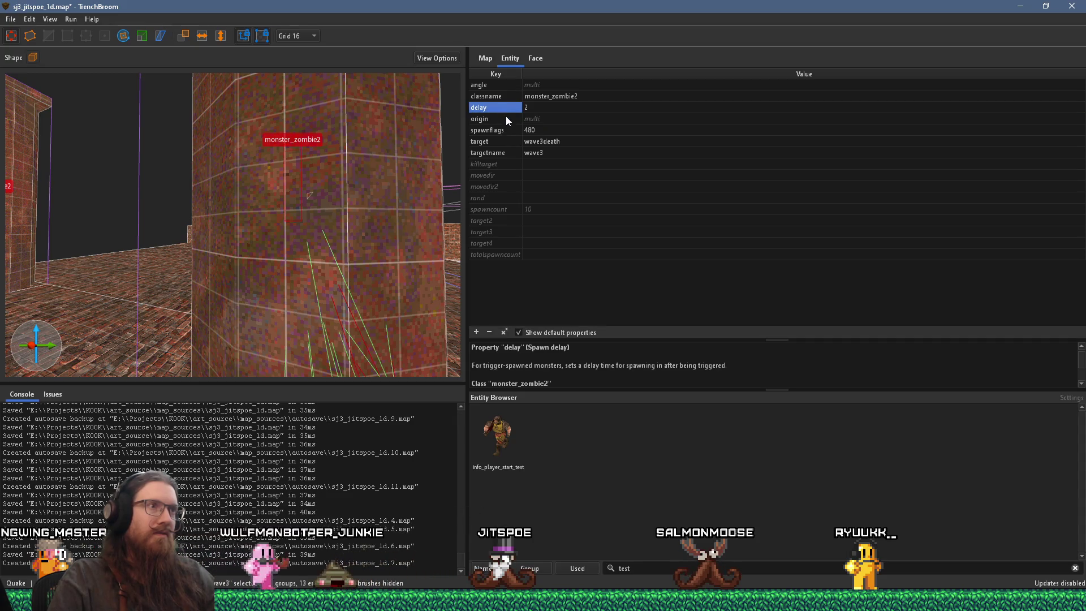
{"action": "left_click", "coordinate": [509, 130]}
Also exclude the selected zombies from Normal skill
{"action": "left_click", "coordinate": [581, 232]}
{"action": "scroll", "coordinate": [382, 215], "scroll_direction": "up", "scroll_amount": 3}
{"action": "scroll", "coordinate": [382, 217], "scroll_direction": "up", "scroll_amount": 2}
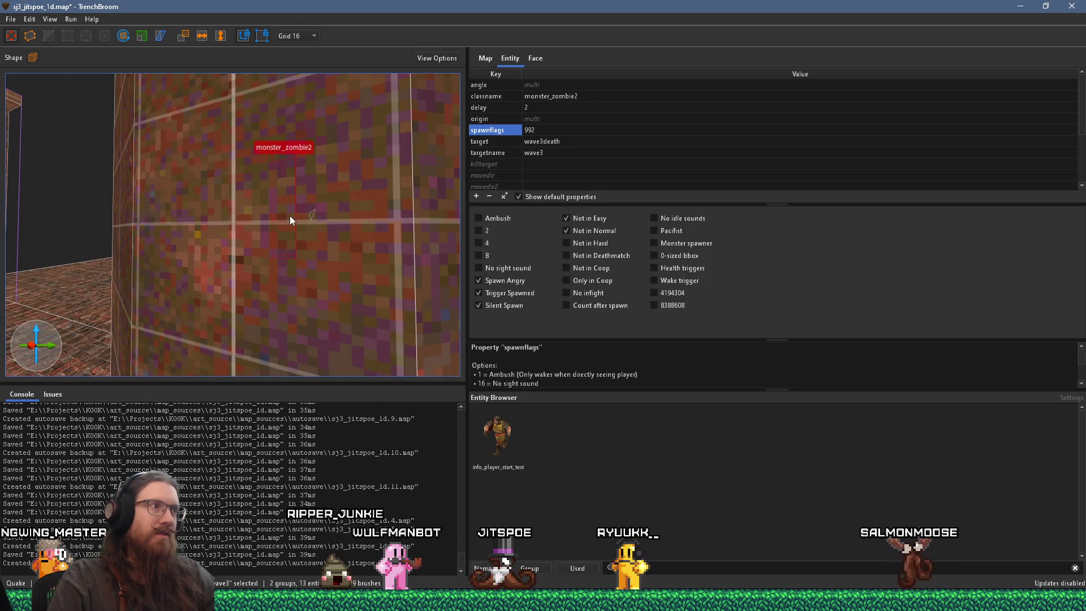
{"action": "scroll", "coordinate": [290, 216], "scroll_direction": "down", "scroll_amount": 1}
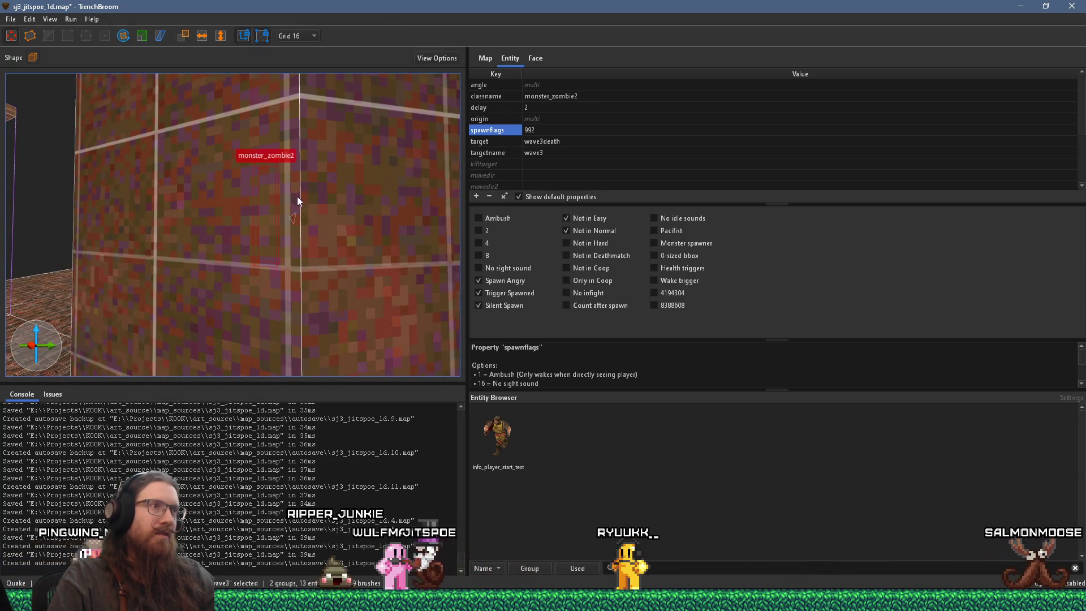
{"action": "scroll", "coordinate": [297, 212], "scroll_direction": "down", "scroll_amount": 5}
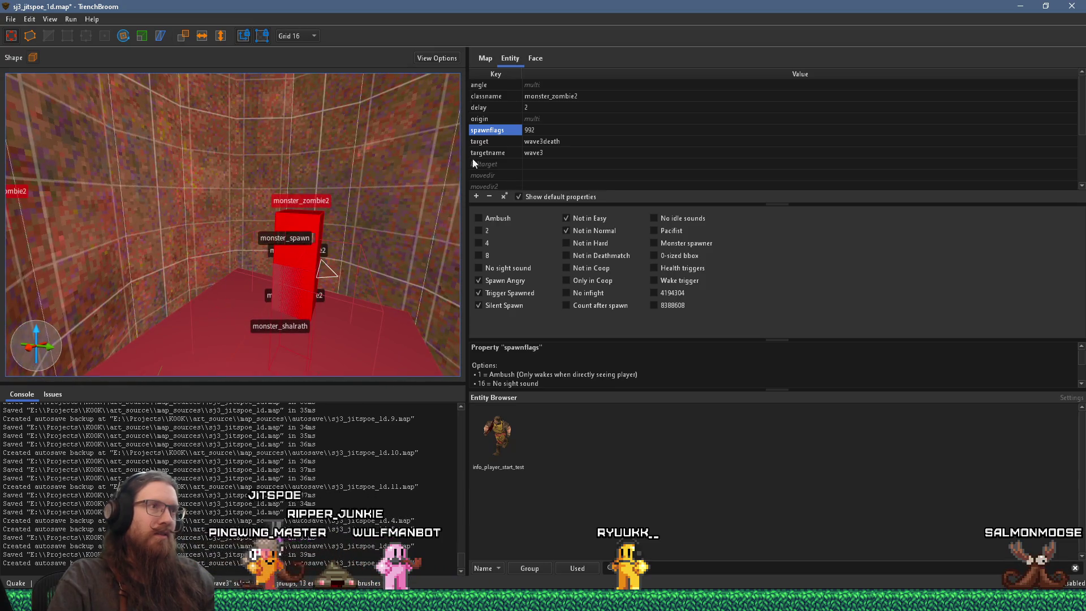
Set the zombies' spawn delay to 2.5, then raise it to 3
{"action": "double_click", "coordinate": [545, 108]}
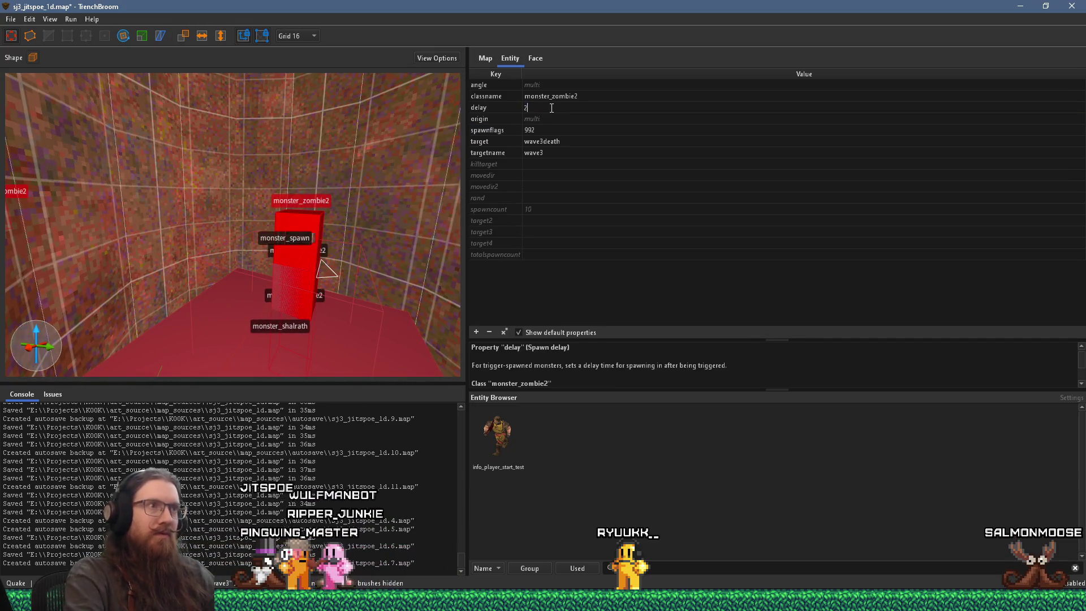
{"action": "type", "text": ".5"}
{"action": "key", "text": "Return"}
{"action": "mouse_move", "coordinate": [363, 186]}
{"action": "left_mouse_down"}
{"action": "mouse_move", "coordinate": [301, 210]}
{"action": "mouse_move", "coordinate": [293, 172]}
{"action": "mouse_move", "coordinate": [308, 169]}
{"action": "left_mouse_up"}
{"action": "double_click", "coordinate": [541, 111]}
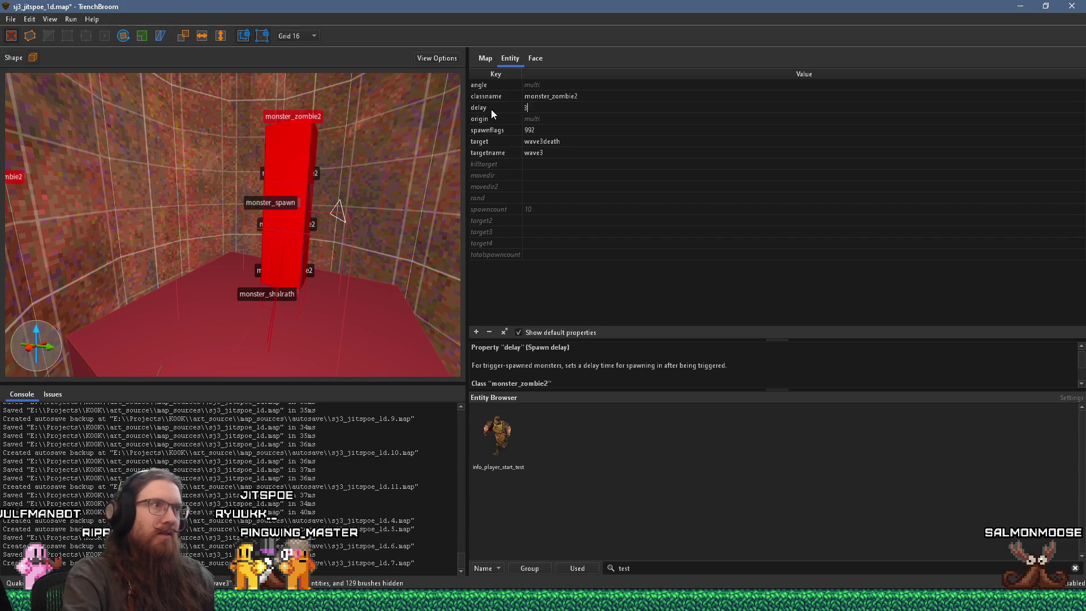
{"action": "type", "text": "3"}
{"action": "key", "text": "Return"}
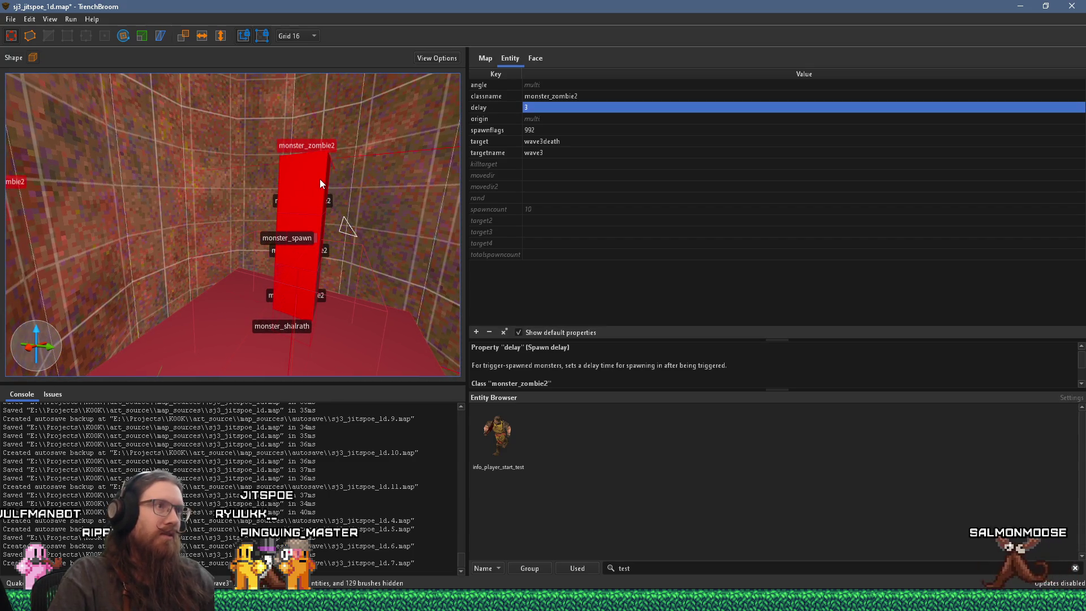
Re-enable Normal skill for one zombie, then select the next on the red pillar
{"action": "left_click", "coordinate": [320, 179]}
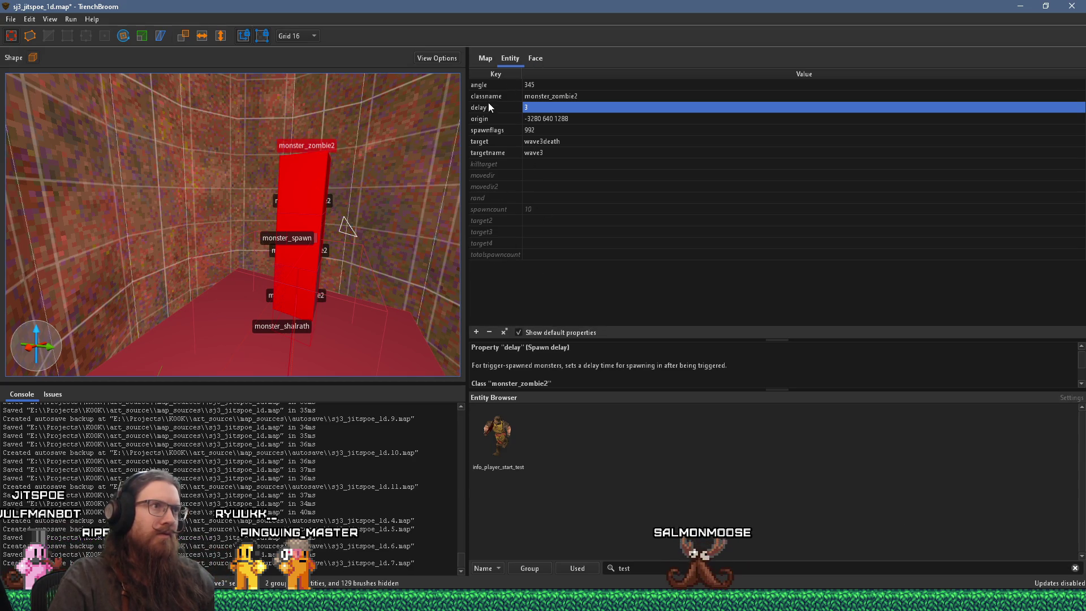
{"action": "left_click", "coordinate": [496, 131]}
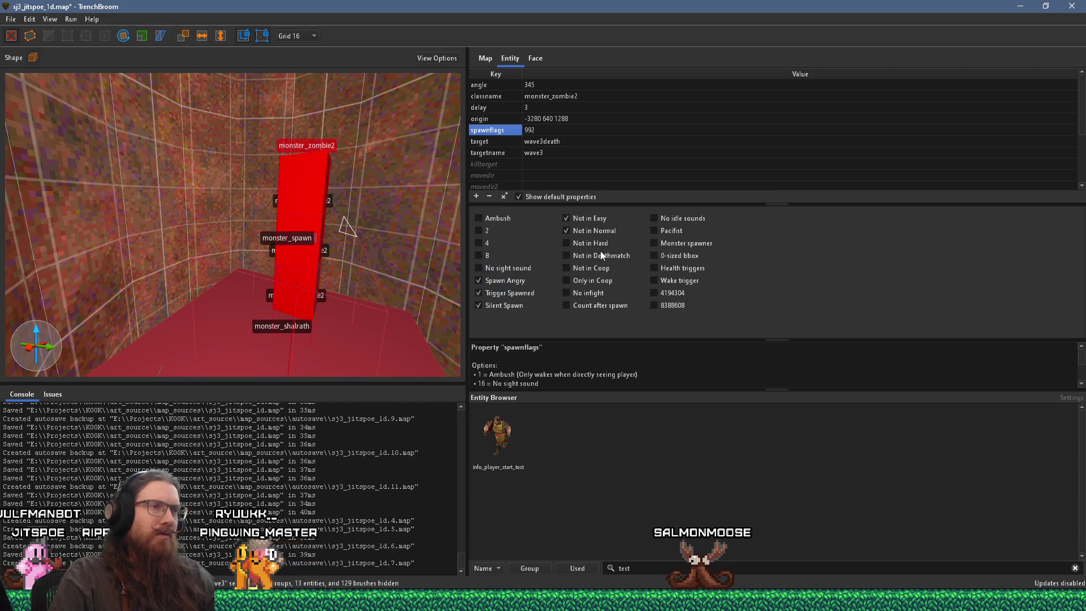
{"action": "left_click", "coordinate": [566, 231]}
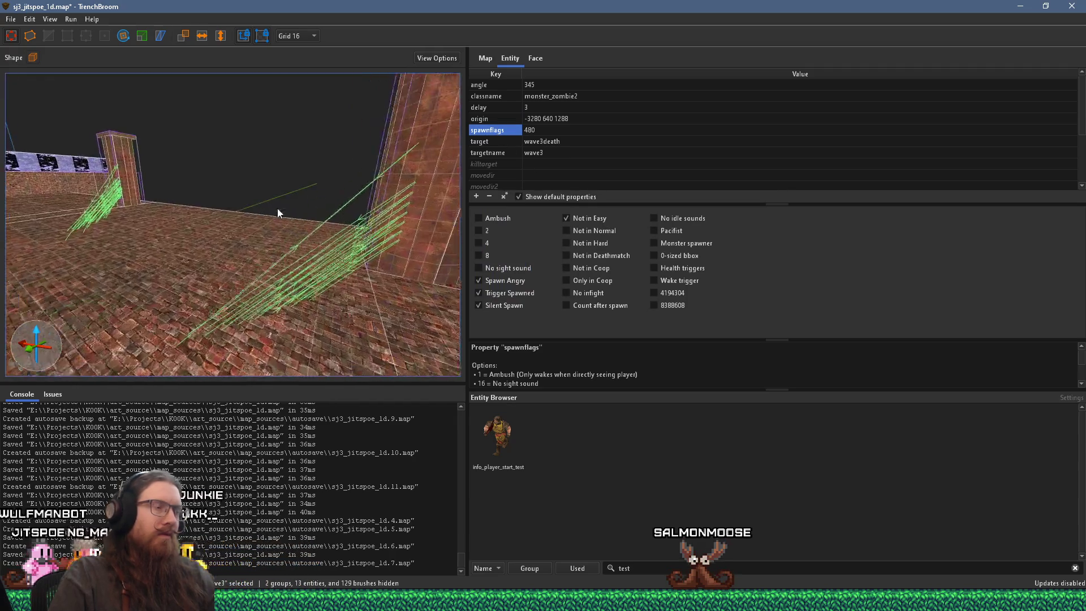
{"action": "scroll", "coordinate": [214, 228], "scroll_direction": "up", "scroll_amount": 10}
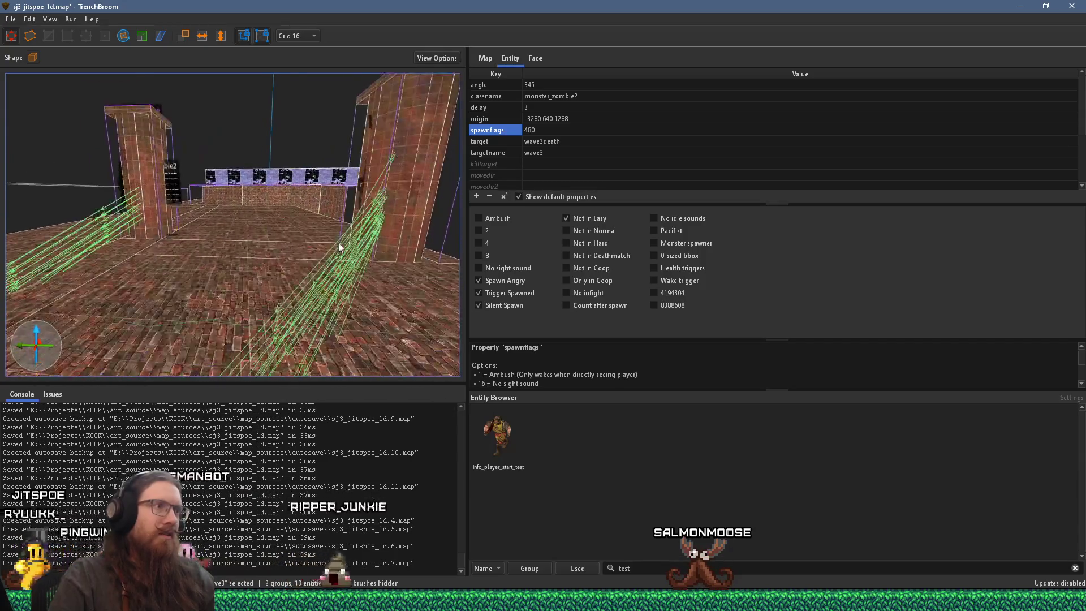
{"action": "mouse_move", "coordinate": [132, 297]}
{"action": "left_mouse_down"}
{"action": "mouse_move", "coordinate": [278, 274]}
{"action": "mouse_move", "coordinate": [259, 243]}
{"action": "mouse_move", "coordinate": [283, 241]}
{"action": "mouse_move", "coordinate": [277, 147]}
{"action": "left_mouse_up"}
{"action": "left_click", "coordinate": [277, 147]}
Let the red-pillar zombie appear on Normal, then select the trigger_relay
{"action": "left_click", "coordinate": [566, 231]}
{"action": "mouse_move", "coordinate": [396, 243]}
{"action": "left_mouse_down"}
{"action": "mouse_move", "coordinate": [279, 254]}
{"action": "mouse_move", "coordinate": [300, 209]}
{"action": "mouse_move", "coordinate": [202, 218]}
{"action": "mouse_move", "coordinate": [203, 210]}
{"action": "mouse_move", "coordinate": [270, 202]}
{"action": "mouse_move", "coordinate": [233, 294]}
{"action": "mouse_move", "coordinate": [243, 266]}
{"action": "mouse_move", "coordinate": [256, 284]}
{"action": "mouse_move", "coordinate": [415, 233]}
{"action": "mouse_move", "coordinate": [71, 229]}
{"action": "left_mouse_up"}
{"action": "left_click", "coordinate": [272, 283]}
{"action": "mouse_move", "coordinate": [360, 189]}
{"action": "left_mouse_down"}
{"action": "mouse_move", "coordinate": [260, 196]}
{"action": "mouse_move", "coordinate": [259, 125]}
{"action": "mouse_move", "coordinate": [236, 196]}
{"action": "mouse_move", "coordinate": [289, 139]}
{"action": "mouse_move", "coordinate": [277, 160]}
{"action": "left_mouse_up"}
{"action": "left_click", "coordinate": [263, 143]}
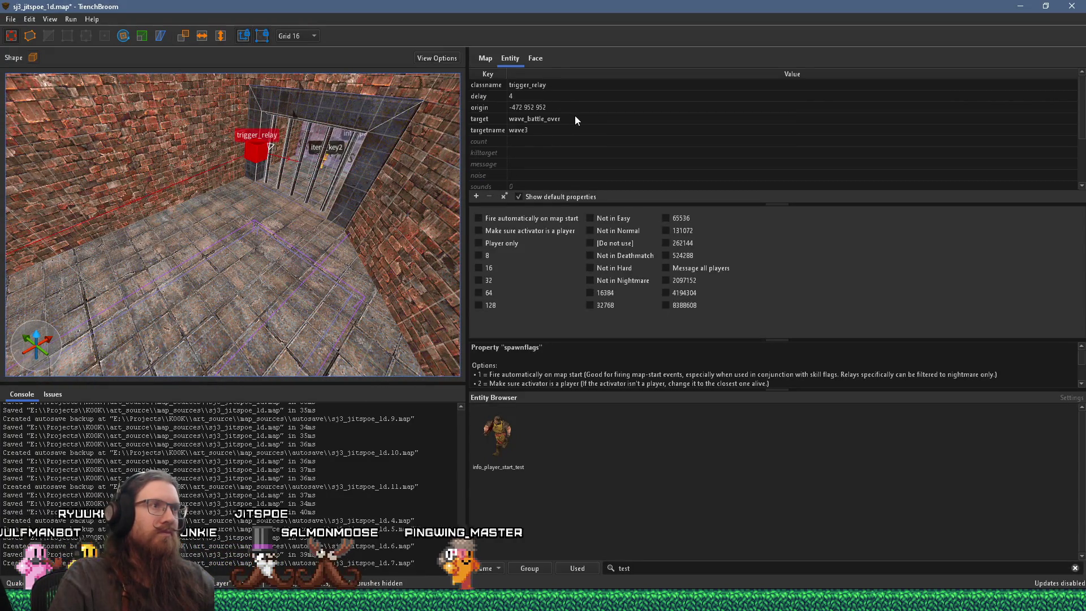
{"action": "scroll", "coordinate": [571, 130], "scroll_direction": "down", "scroll_amount": 2}
{"action": "scroll", "coordinate": [536, 127], "scroll_direction": "up", "scroll_amount": 2}
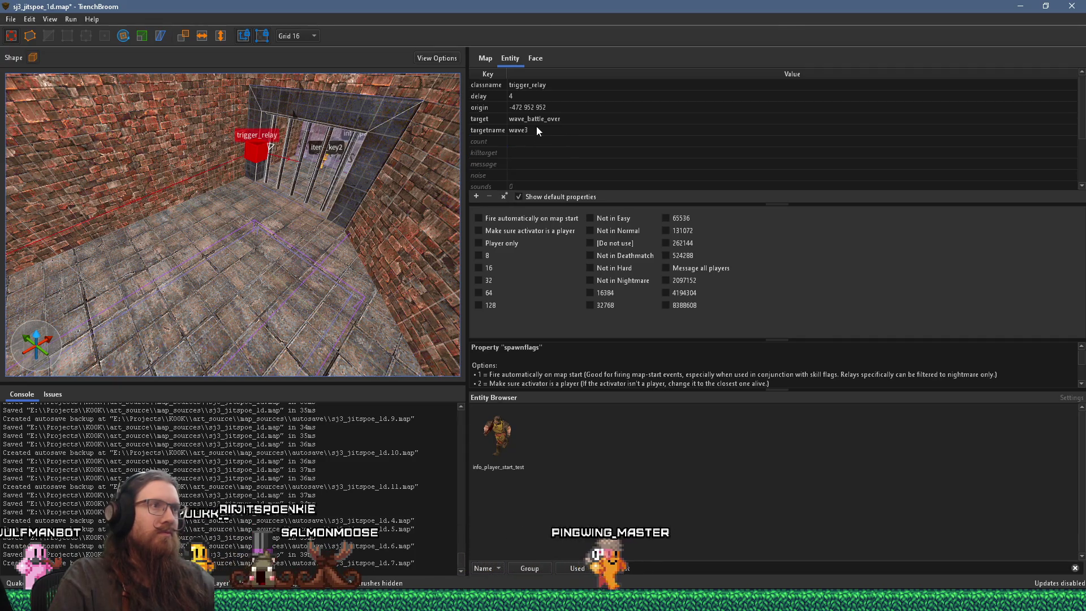
Rename the relay's targetname to wave3complete and deselect it
{"action": "double_click", "coordinate": [553, 129]}
{"action": "key", "text": "End"}
{"action": "type", "text": "_com"}
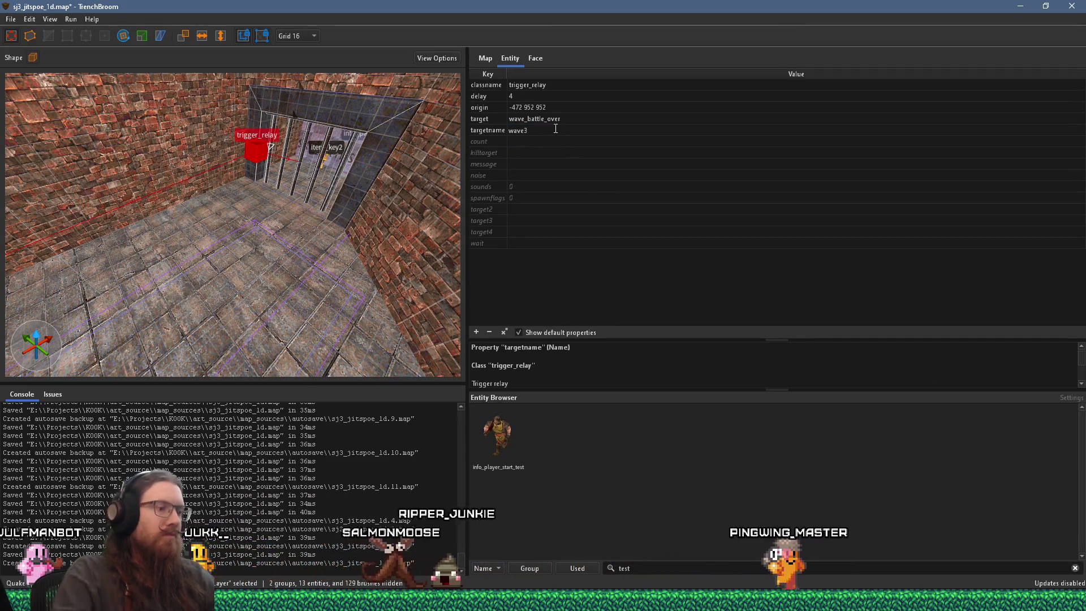
{"action": "key", "text": "Return"}
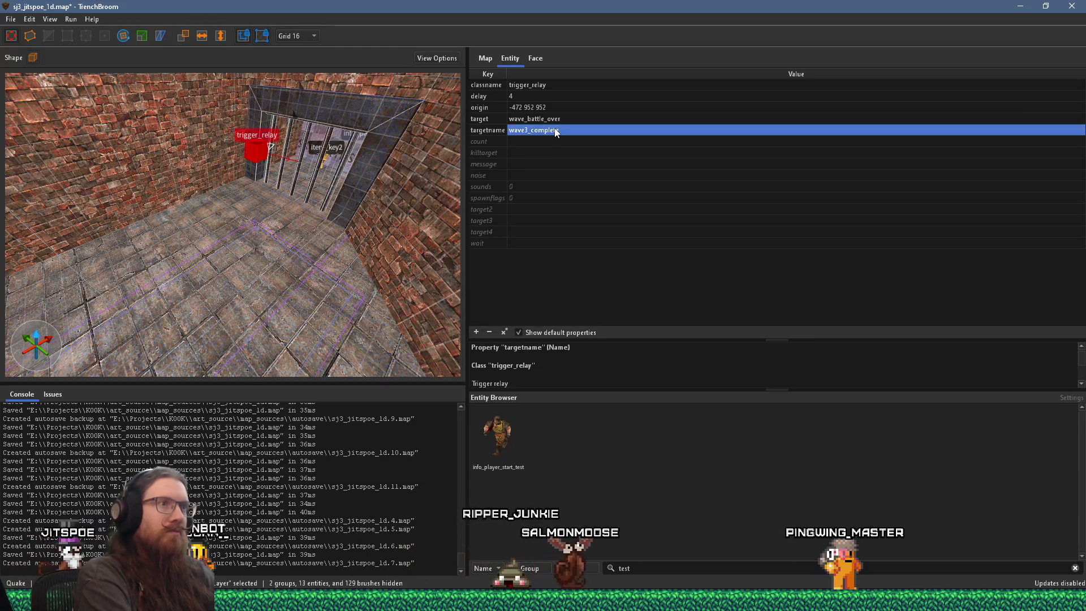
{"action": "double_click", "coordinate": [558, 131]}
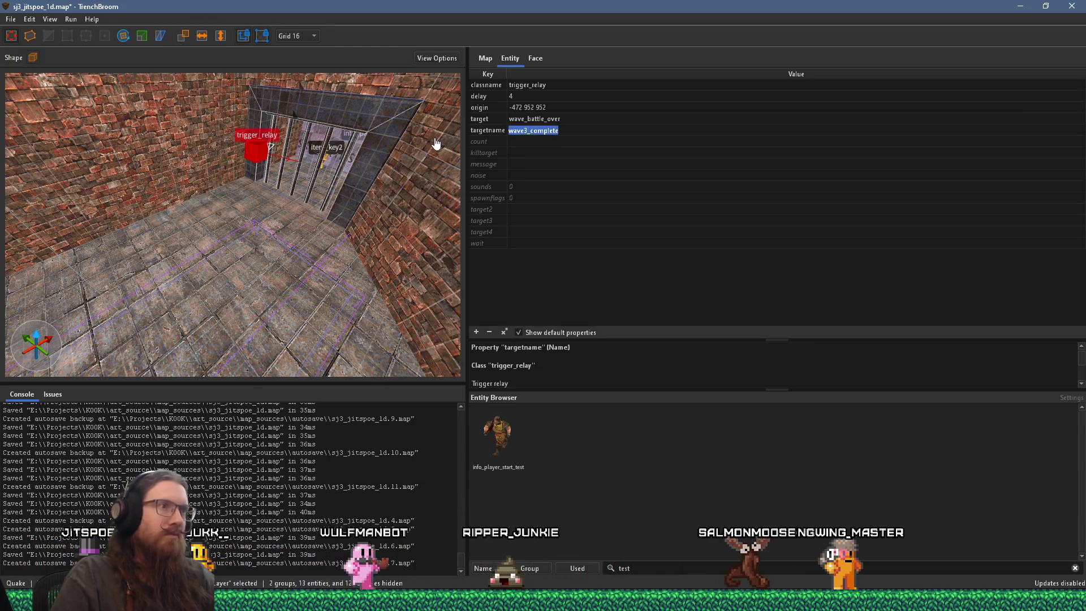
{"action": "type", "text": "wave2"}
{"action": "key", "text": "BackSpace"}
{"action": "type", "text": "3com"}
{"action": "key", "text": "Tab"}
{"action": "left_click_drag", "start_coordinate": [372, 193], "coordinate": [310, 192]}
{"action": "key", "text": "Escape"}
{"action": "mouse_move", "coordinate": [381, 206]}
{"action": "left_mouse_down"}
{"action": "mouse_move", "coordinate": [252, 171]}
{"action": "mouse_move", "coordinate": [294, 161]}
{"action": "mouse_move", "coordinate": [199, 221]}
{"action": "left_mouse_up"}
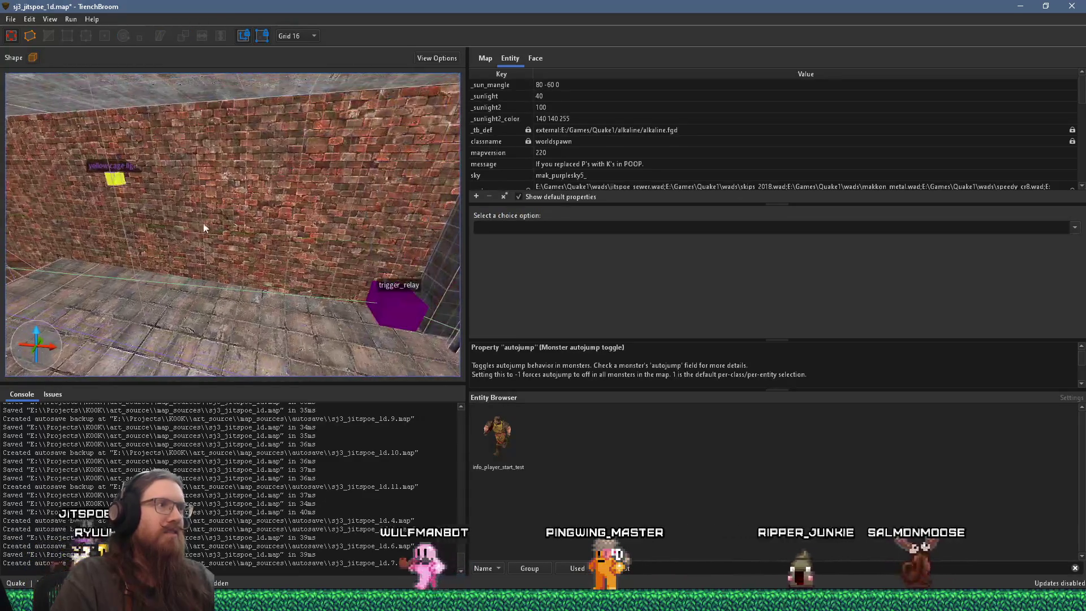
Select the barred func_door at the end of the corridor
{"action": "left_click", "coordinate": [399, 303]}
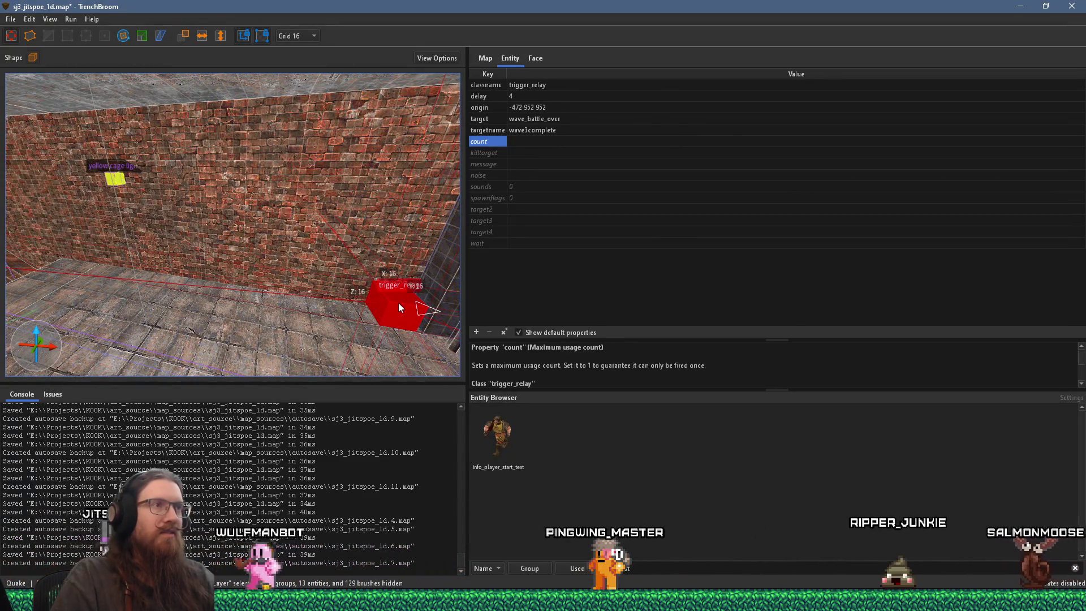
{"action": "mouse_move", "coordinate": [226, 279]}
{"action": "left_mouse_down"}
{"action": "mouse_move", "coordinate": [113, 238]}
{"action": "mouse_move", "coordinate": [355, 271]}
{"action": "mouse_move", "coordinate": [373, 294]}
{"action": "left_mouse_up"}
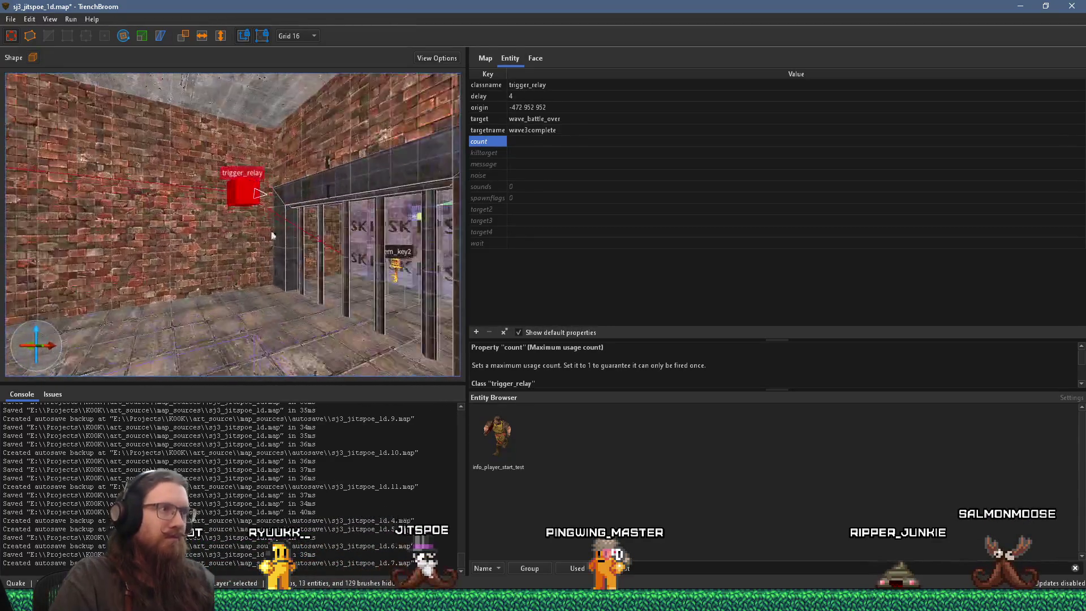
{"action": "left_click", "coordinate": [379, 307]}
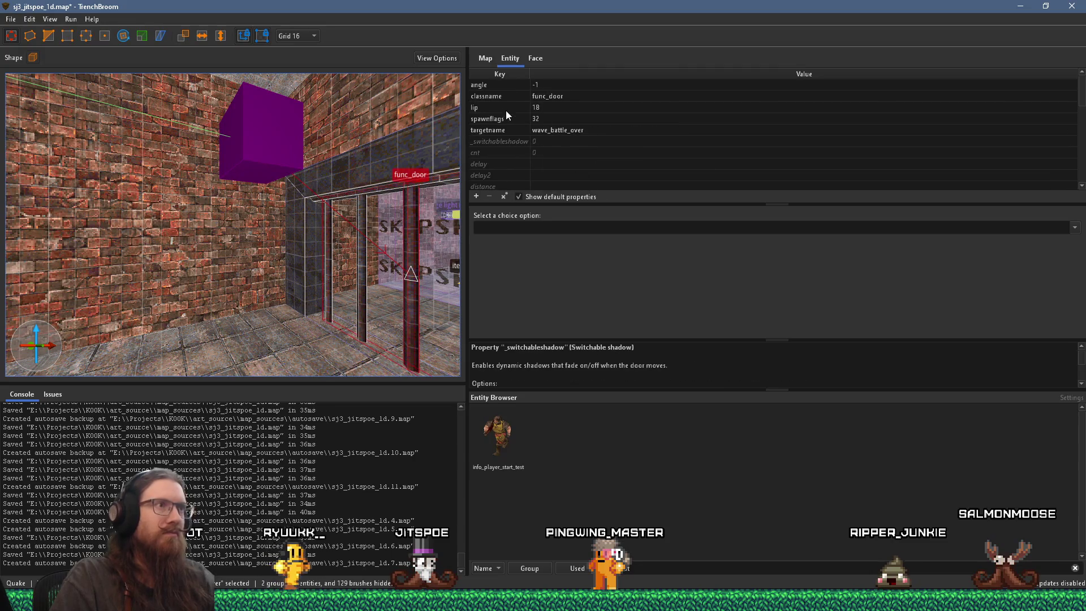
{"action": "scroll", "coordinate": [505, 120], "scroll_direction": "down", "scroll_amount": 5}
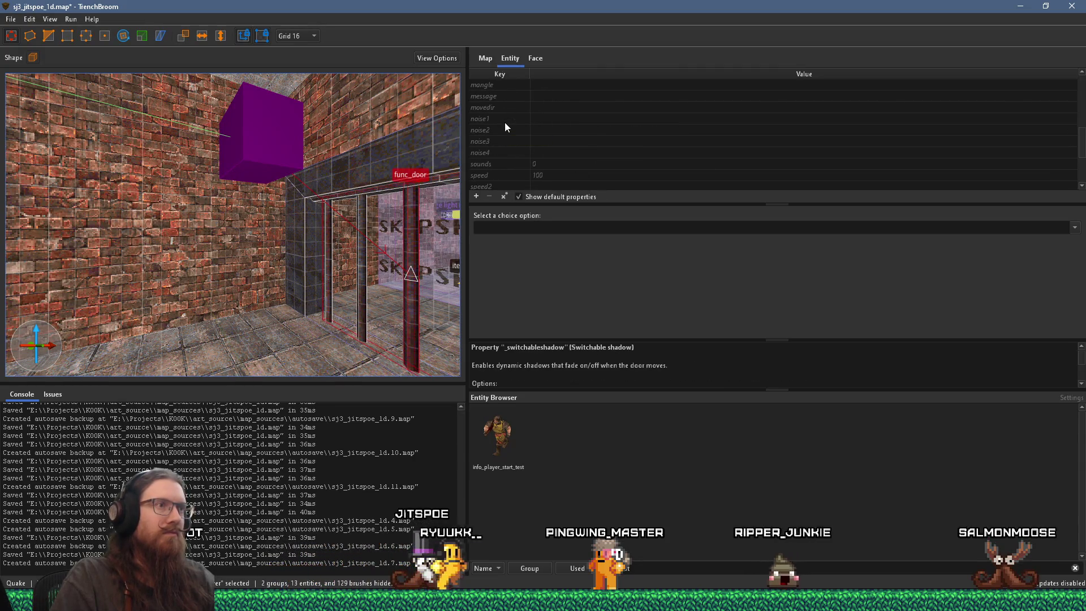
{"action": "scroll", "coordinate": [504, 123], "scroll_direction": "up", "scroll_amount": 1}
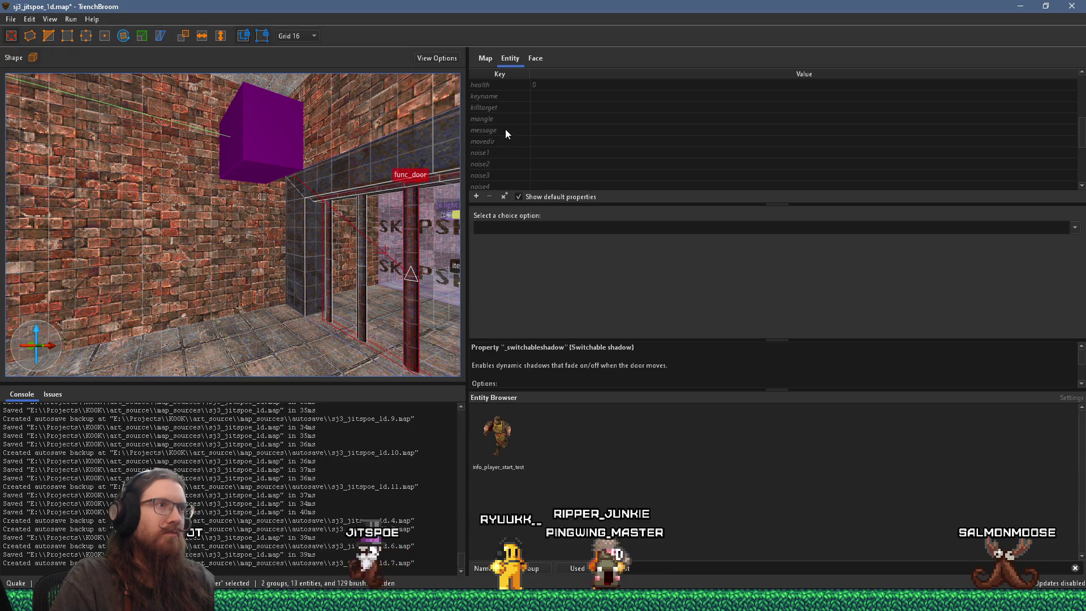
{"action": "scroll", "coordinate": [498, 140], "scroll_direction": "down", "scroll_amount": 2}
Set the door's sounds key to 4 : Screechy Metal
{"action": "left_click", "coordinate": [508, 131]}
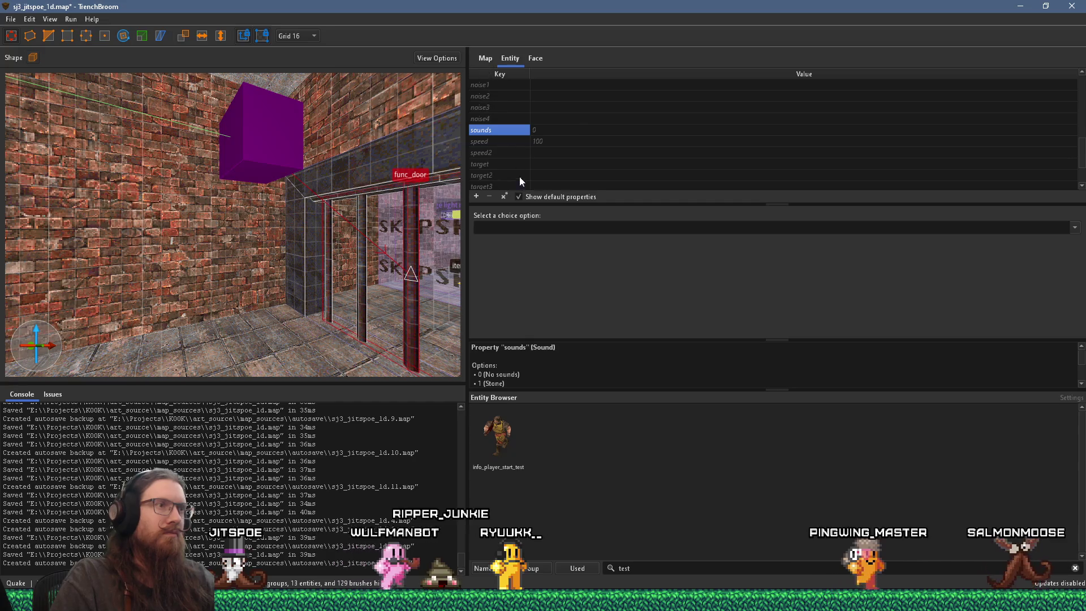
{"action": "left_click", "coordinate": [554, 225]}
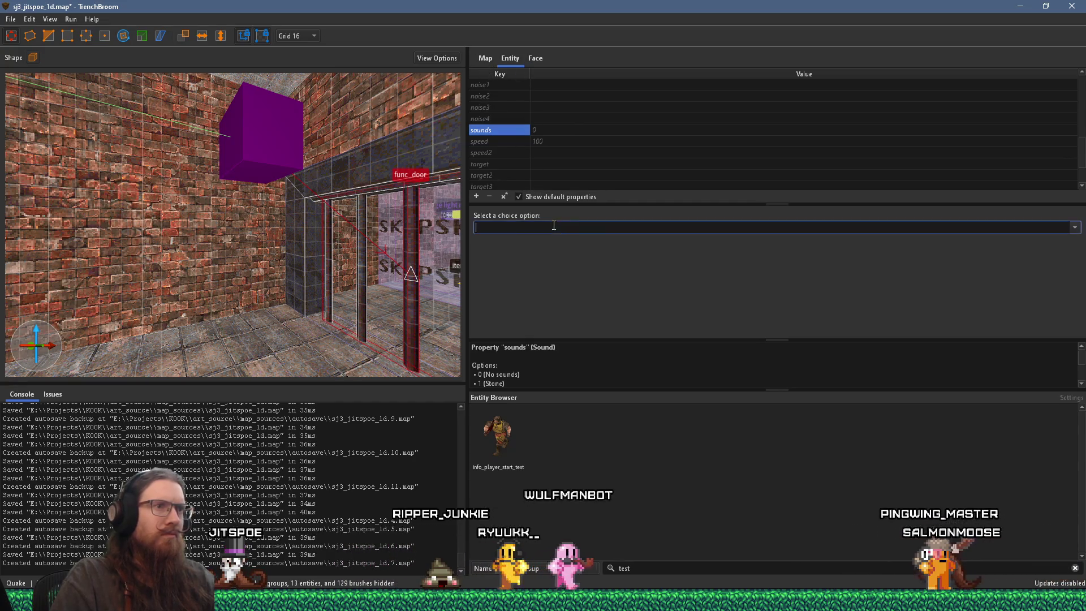
{"action": "left_click", "coordinate": [1076, 229]}
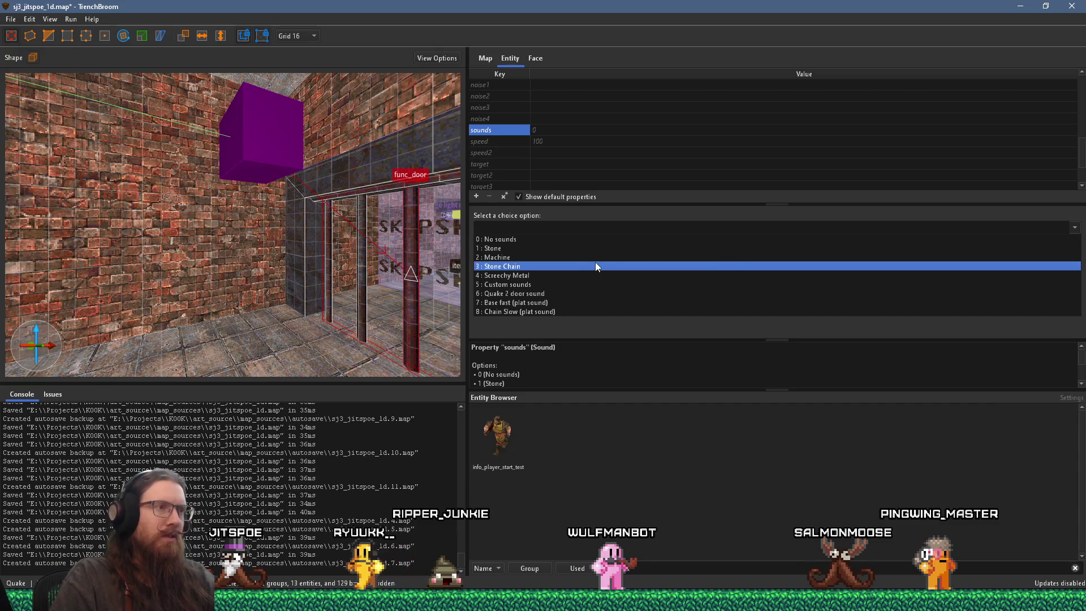
{"action": "left_click", "coordinate": [569, 275]}
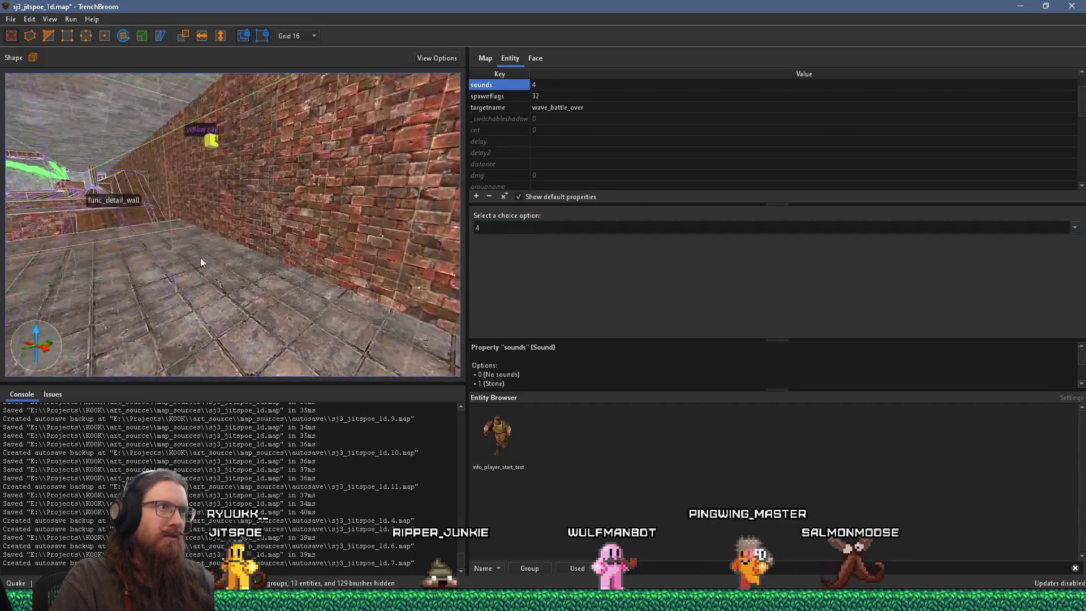
Fly the view through to the next brick room and deselect the door
{"action": "mouse_move", "coordinate": [425, 259]}
{"action": "left_mouse_down"}
{"action": "mouse_move", "coordinate": [255, 236]}
{"action": "mouse_move", "coordinate": [191, 314]}
{"action": "mouse_move", "coordinate": [81, 263]}
{"action": "mouse_move", "coordinate": [167, 239]}
{"action": "mouse_move", "coordinate": [310, 226]}
{"action": "mouse_move", "coordinate": [270, 238]}
{"action": "mouse_move", "coordinate": [279, 232]}
{"action": "mouse_move", "coordinate": [243, 263]}
{"action": "mouse_move", "coordinate": [390, 247]}
{"action": "mouse_move", "coordinate": [286, 256]}
{"action": "mouse_move", "coordinate": [417, 195]}
{"action": "mouse_move", "coordinate": [202, 293]}
{"action": "mouse_move", "coordinate": [303, 282]}
{"action": "mouse_move", "coordinate": [354, 255]}
{"action": "mouse_move", "coordinate": [222, 283]}
{"action": "mouse_move", "coordinate": [198, 235]}
{"action": "mouse_move", "coordinate": [274, 179]}
{"action": "mouse_move", "coordinate": [309, 113]}
{"action": "mouse_move", "coordinate": [271, 169]}
{"action": "left_mouse_up"}
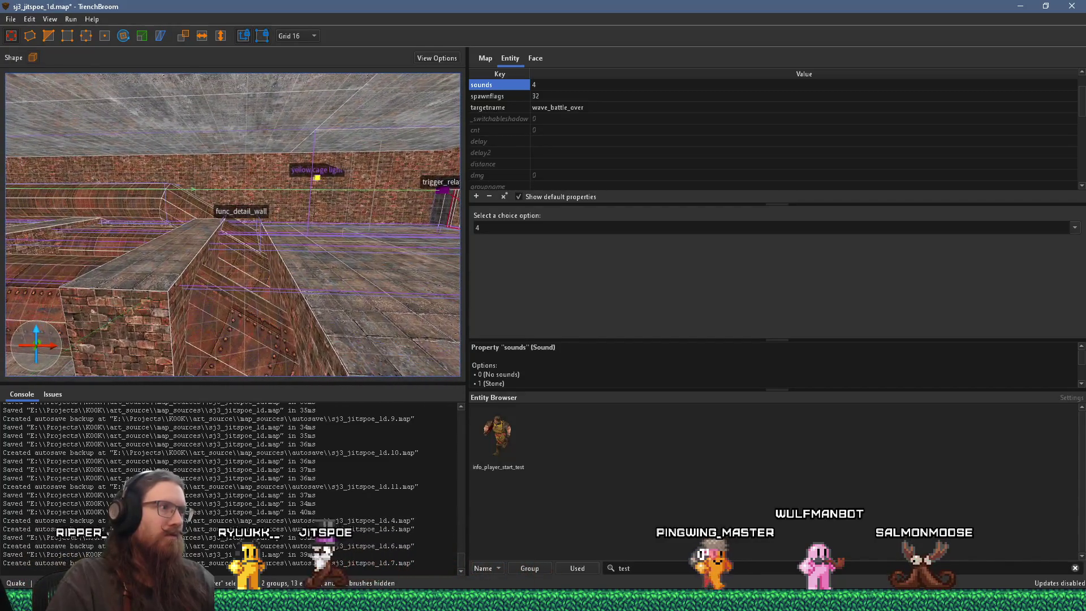
{"action": "mouse_move", "coordinate": [105, 344]}
{"action": "left_mouse_down"}
{"action": "mouse_move", "coordinate": [378, 229]}
{"action": "mouse_move", "coordinate": [260, 272]}
{"action": "mouse_move", "coordinate": [311, 229]}
{"action": "mouse_move", "coordinate": [246, 269]}
{"action": "mouse_move", "coordinate": [363, 296]}
{"action": "mouse_move", "coordinate": [134, 270]}
{"action": "mouse_move", "coordinate": [338, 280]}
{"action": "mouse_move", "coordinate": [180, 282]}
{"action": "mouse_move", "coordinate": [259, 326]}
{"action": "mouse_move", "coordinate": [222, 293]}
{"action": "left_mouse_up"}
{"action": "key", "text": "Escape"}
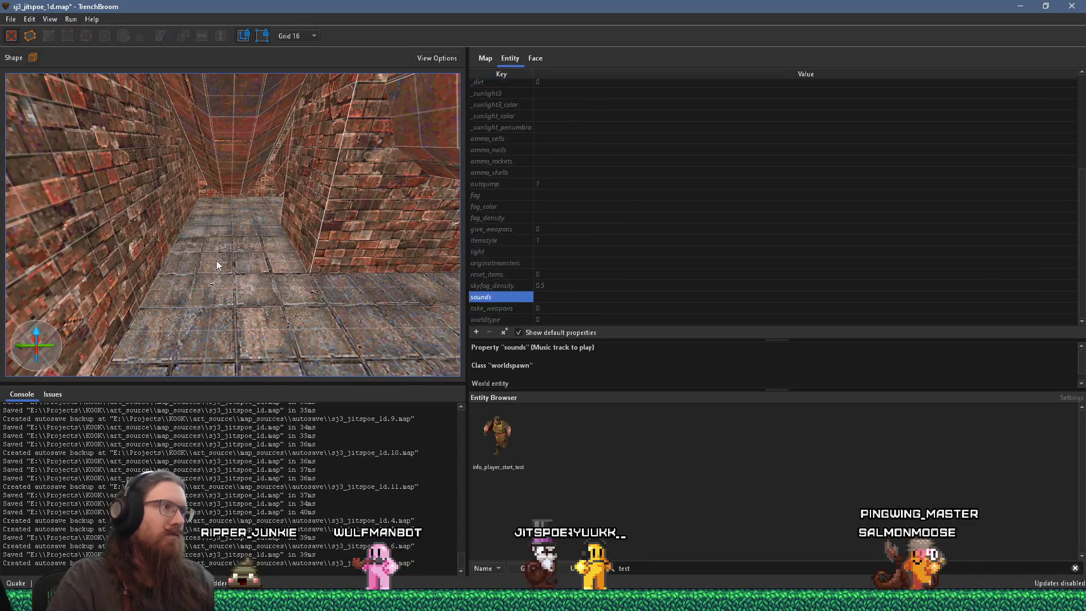
Place a shells ammo box and a spikes ammo box side by side on the corridor floor
{"action": "right_click", "coordinate": [216, 261]}
{"action": "mouse_move", "coordinate": [354, 453]}
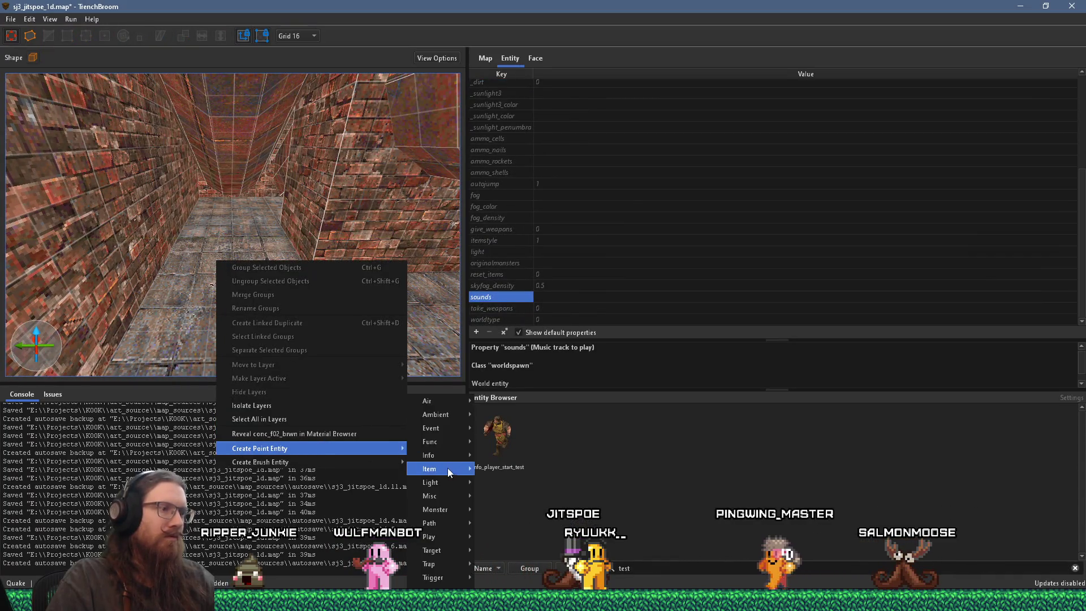
{"action": "mouse_move", "coordinate": [447, 470]}
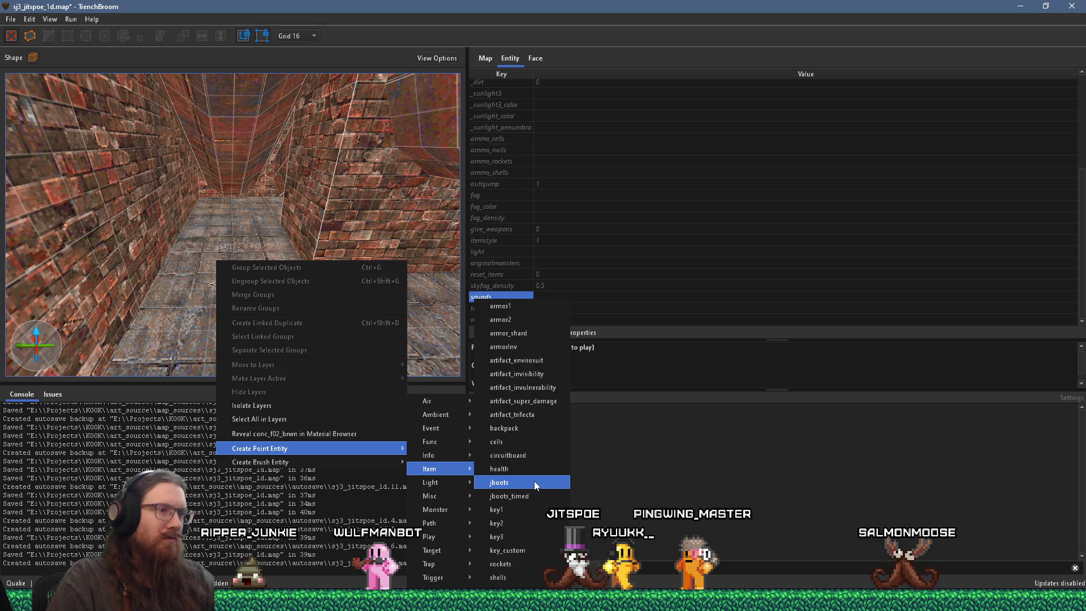
{"action": "left_click", "coordinate": [497, 577]}
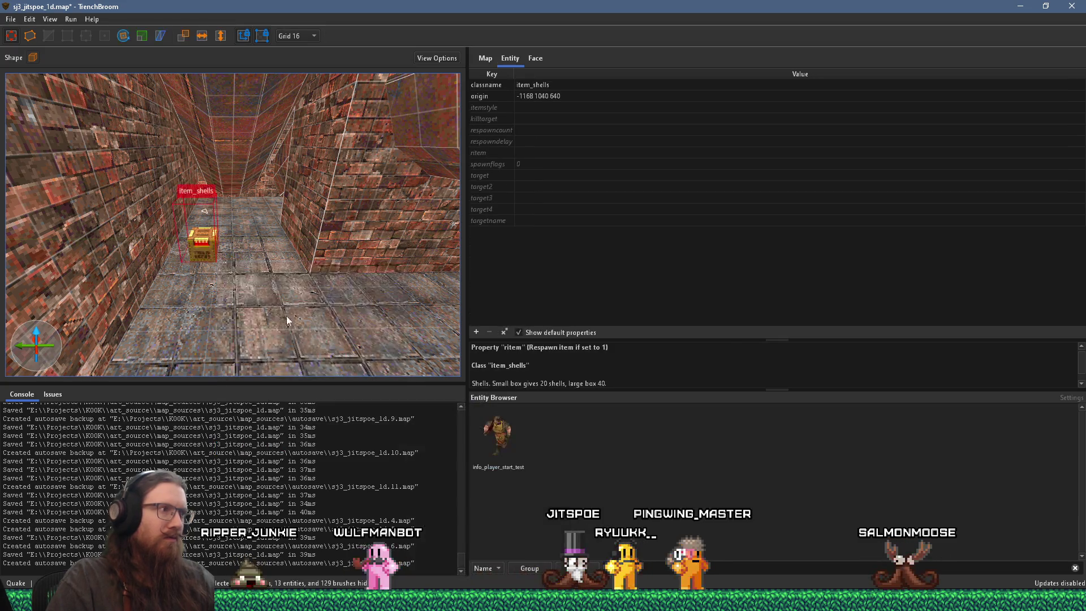
{"action": "right_click", "coordinate": [262, 246]}
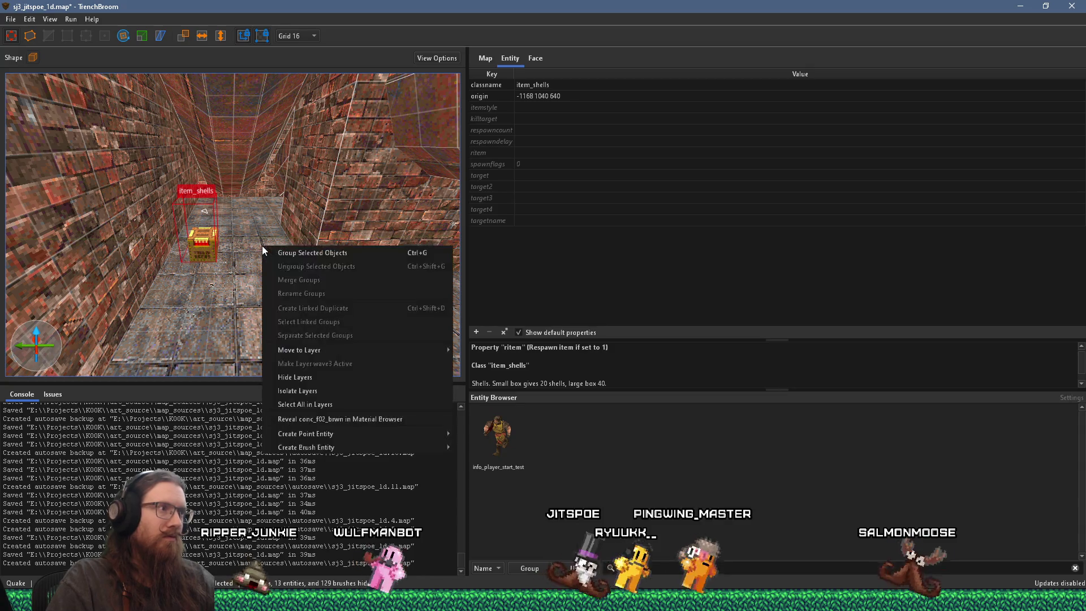
{"action": "left_click", "coordinate": [263, 249]}
{"action": "right_click", "coordinate": [263, 255]}
{"action": "mouse_move", "coordinate": [347, 455]}
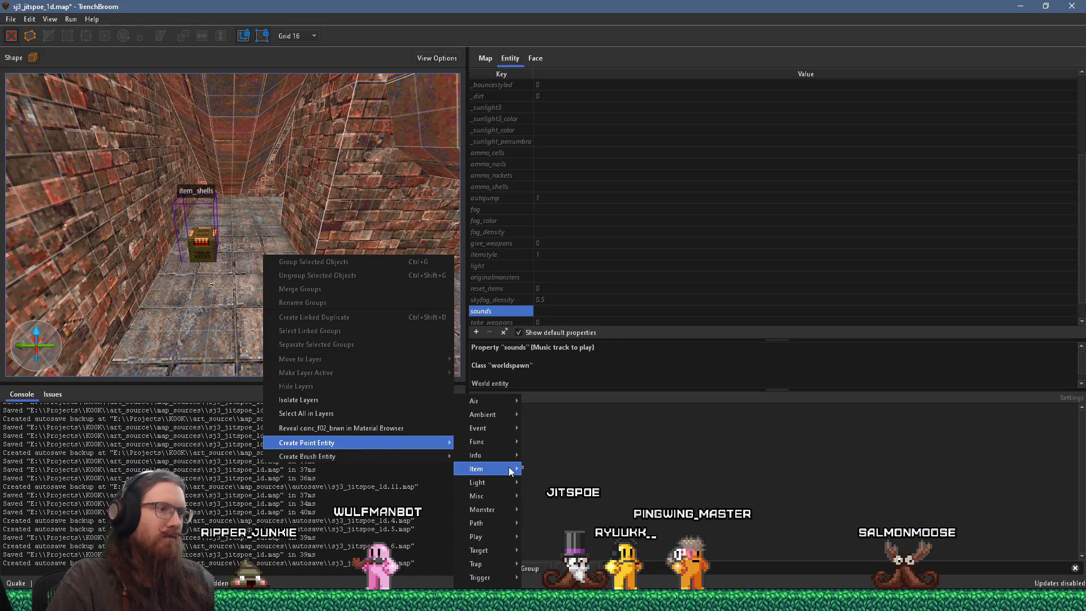
{"action": "mouse_move", "coordinate": [511, 469]}
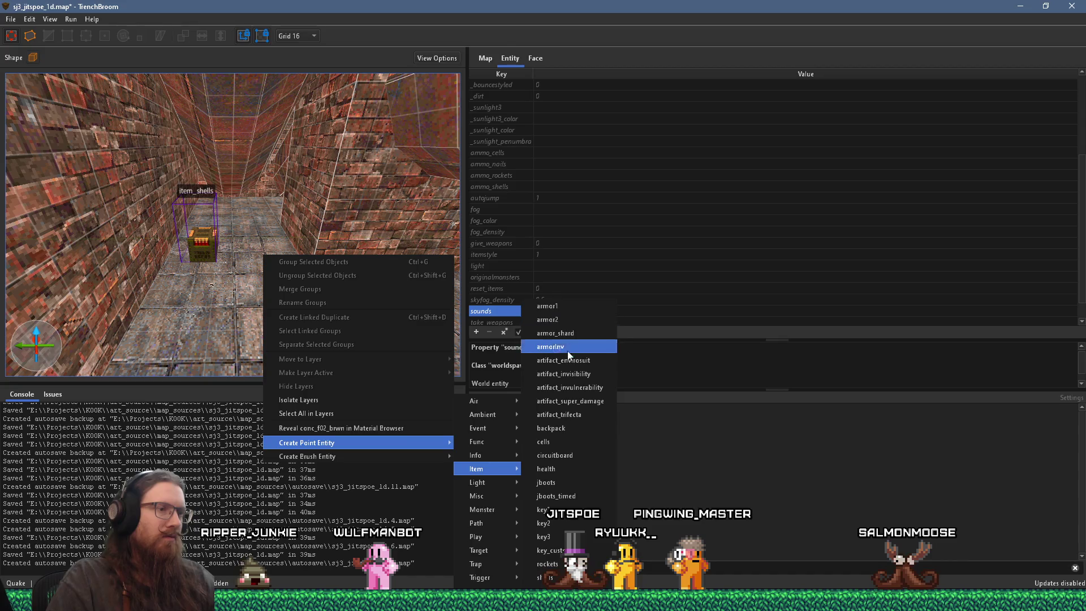
{"action": "left_click", "coordinate": [548, 591]}
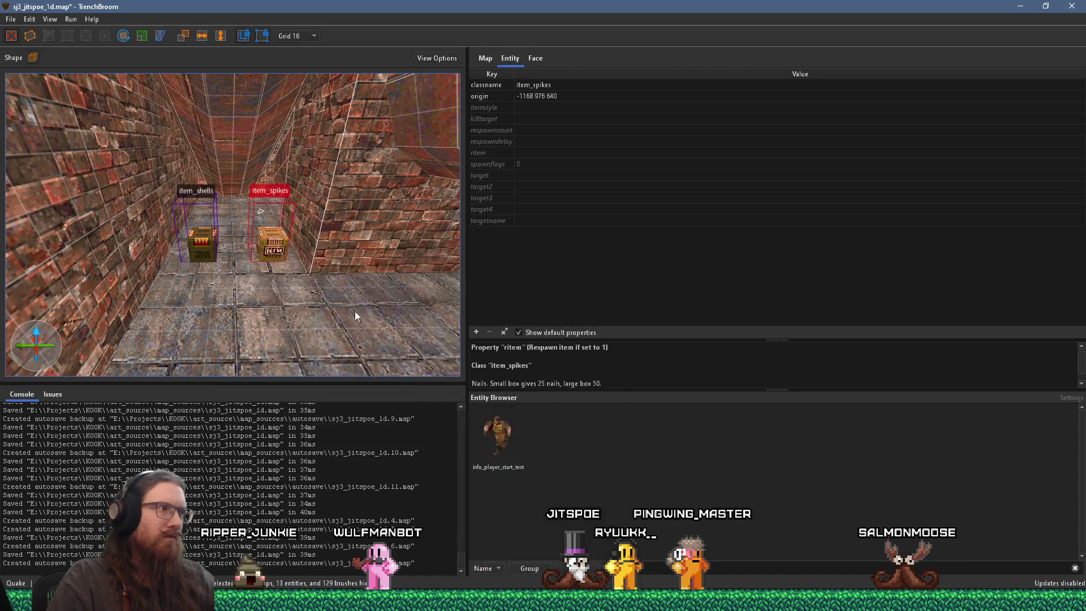
Add a shells box and a rockets box on the floor of the next room
{"action": "mouse_move", "coordinate": [296, 273]}
{"action": "left_mouse_down"}
{"action": "mouse_move", "coordinate": [415, 318]}
{"action": "mouse_move", "coordinate": [357, 307]}
{"action": "mouse_move", "coordinate": [344, 326]}
{"action": "mouse_move", "coordinate": [419, 337]}
{"action": "mouse_move", "coordinate": [345, 306]}
{"action": "mouse_move", "coordinate": [277, 311]}
{"action": "mouse_move", "coordinate": [199, 296]}
{"action": "left_mouse_up"}
{"action": "key", "text": "Escape"}
{"action": "right_click", "coordinate": [231, 298]}
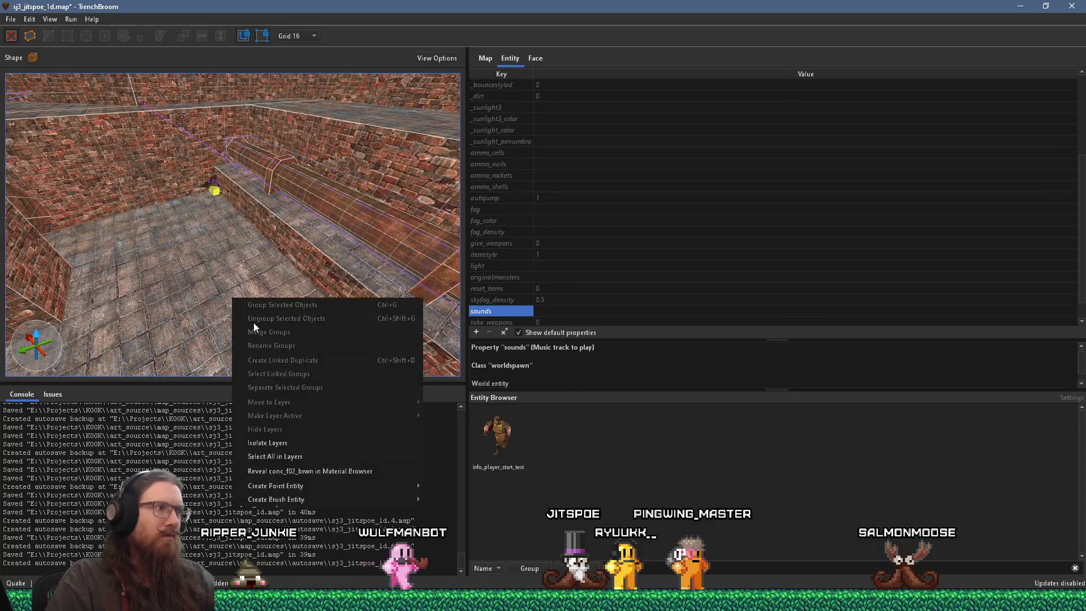
{"action": "mouse_move", "coordinate": [353, 487]}
{"action": "mouse_move", "coordinate": [474, 471]}
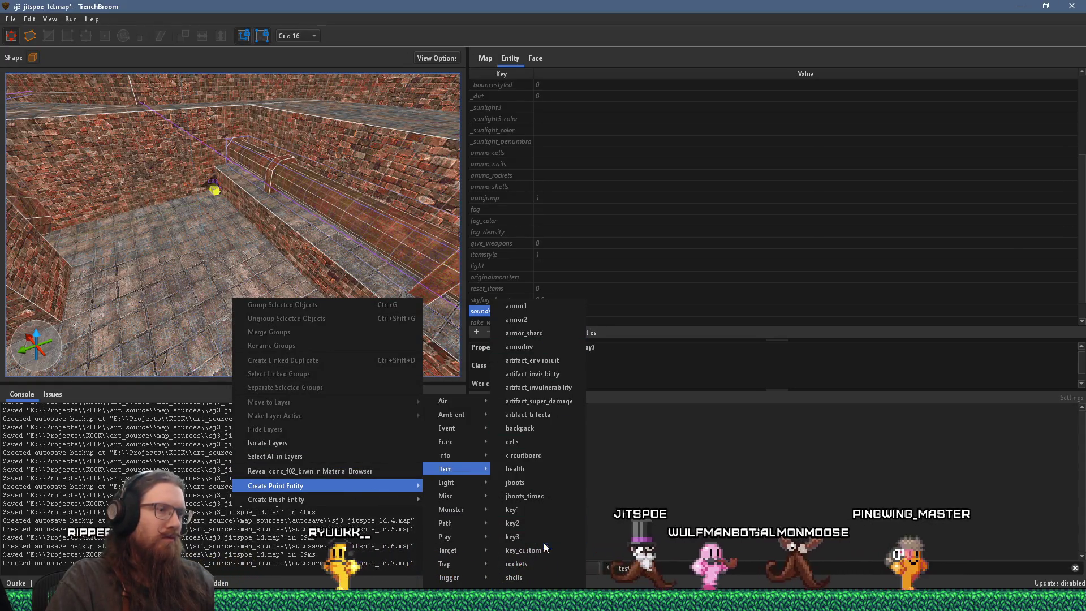
{"action": "left_click", "coordinate": [537, 574]}
{"action": "scroll", "coordinate": [273, 293], "scroll_direction": "up", "scroll_amount": 3}
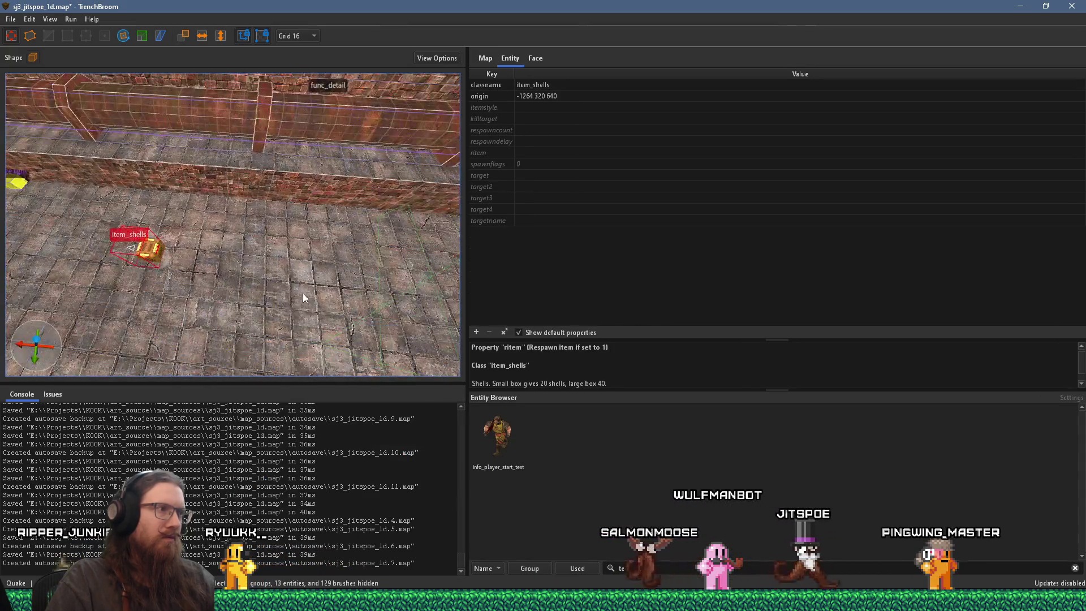
{"action": "right_click", "coordinate": [298, 277]}
{"action": "mouse_move", "coordinate": [394, 462]}
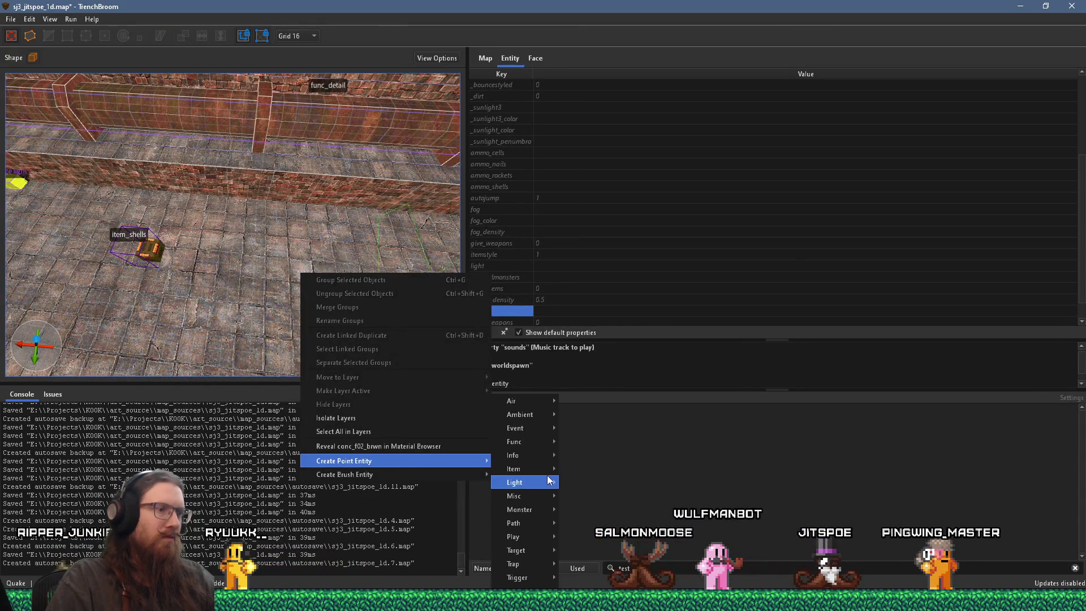
{"action": "mouse_move", "coordinate": [540, 470]}
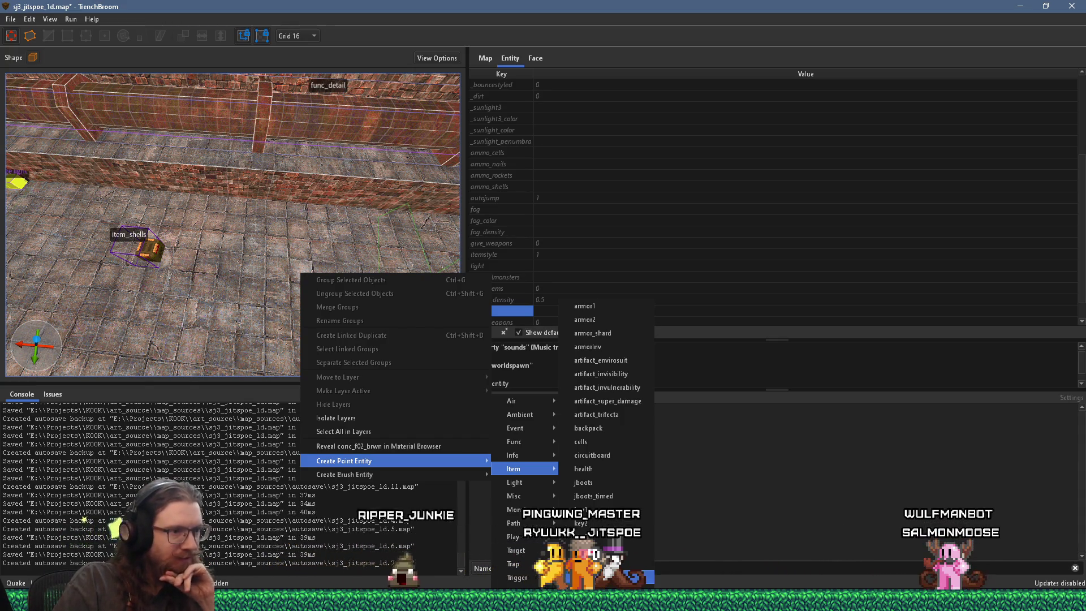
{"action": "left_click", "coordinate": [594, 577]}
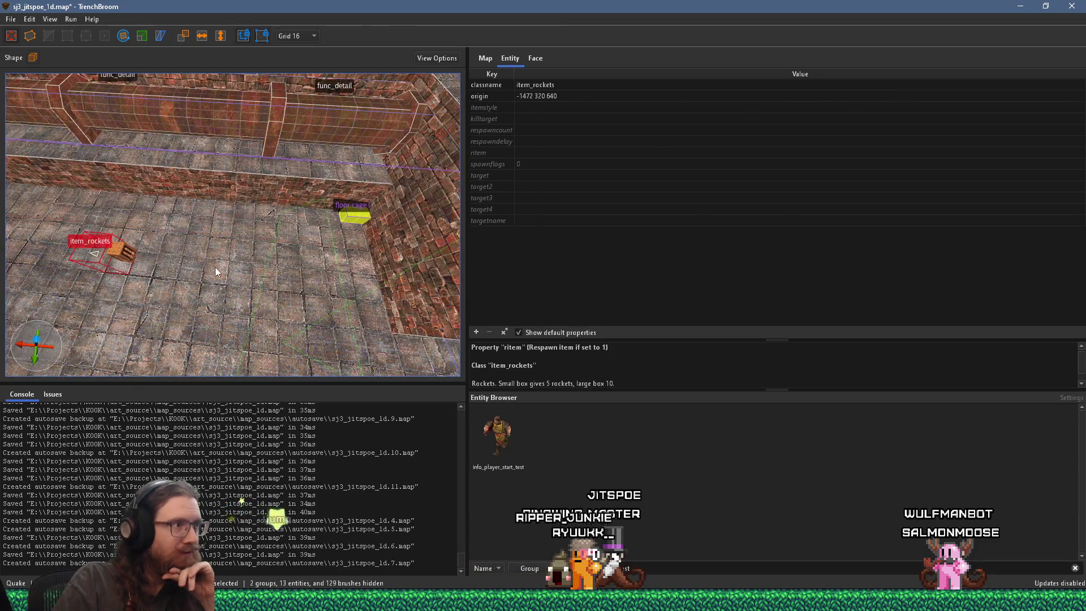
{"action": "right_click", "coordinate": [215, 267]}
{"action": "left_click", "coordinate": [182, 262]}
{"action": "mouse_move", "coordinate": [313, 248]}
{"action": "left_mouse_down"}
{"action": "mouse_move", "coordinate": [174, 279]}
{"action": "mouse_move", "coordinate": [198, 265]}
{"action": "mouse_move", "coordinate": [215, 301]}
{"action": "mouse_move", "coordinate": [265, 272]}
{"action": "left_mouse_up"}
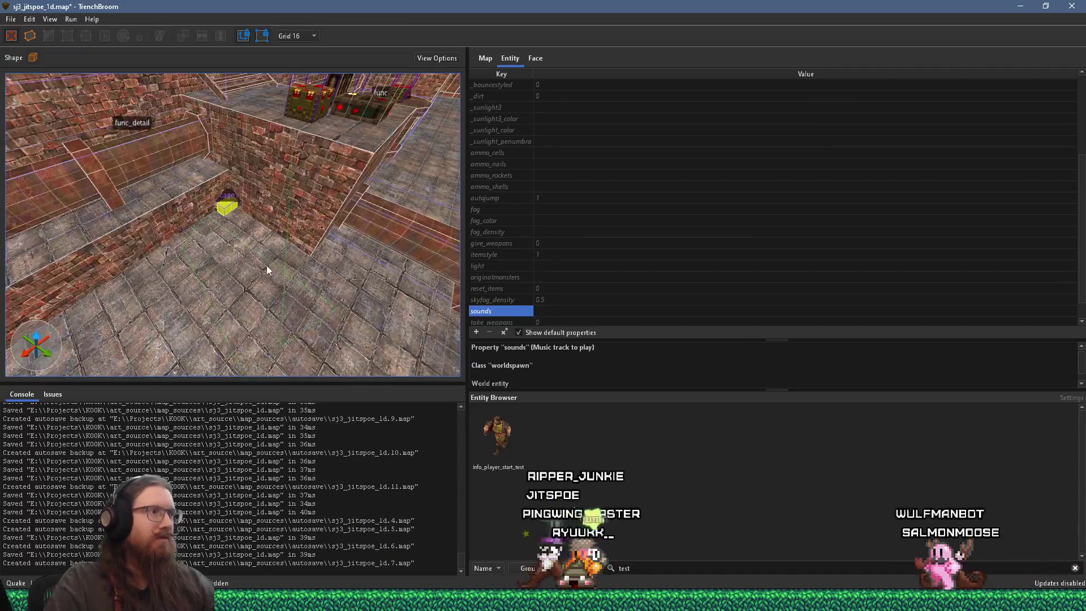
{"action": "right_click", "coordinate": [269, 262]}
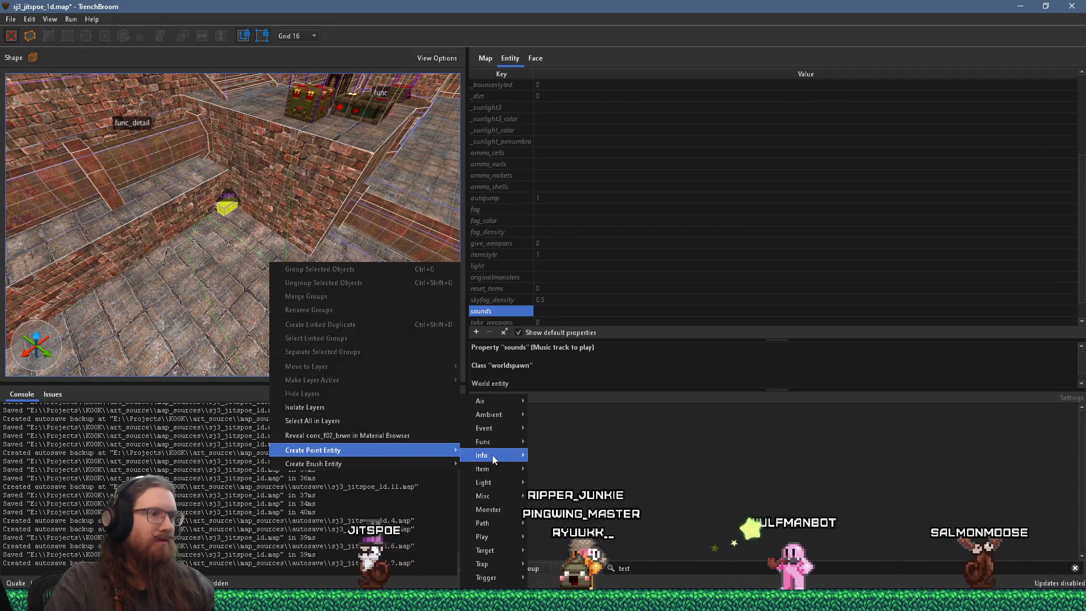
{"action": "mouse_move", "coordinate": [502, 471]}
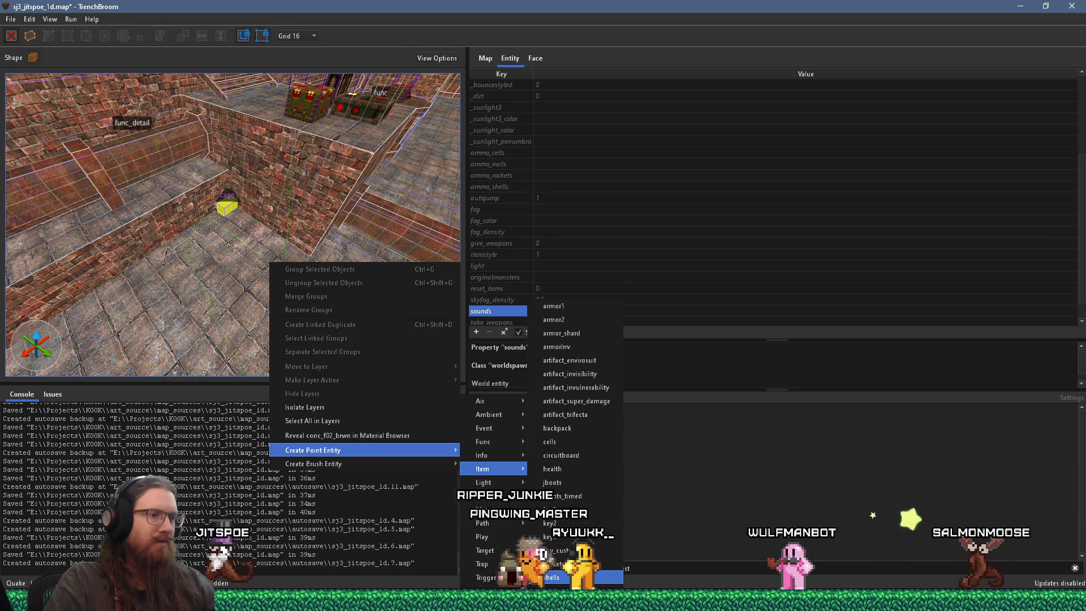
{"action": "left_click", "coordinate": [566, 590]}
{"action": "mouse_move", "coordinate": [378, 332]}
{"action": "left_mouse_down"}
{"action": "mouse_move", "coordinate": [240, 314]}
{"action": "mouse_move", "coordinate": [320, 293]}
{"action": "mouse_move", "coordinate": [271, 289]}
{"action": "left_mouse_up"}
{"action": "mouse_move", "coordinate": [276, 309]}
{"action": "left_mouse_down"}
{"action": "mouse_move", "coordinate": [324, 305]}
{"action": "mouse_move", "coordinate": [253, 341]}
{"action": "mouse_move", "coordinate": [117, 345]}
{"action": "mouse_move", "coordinate": [239, 283]}
{"action": "mouse_move", "coordinate": [313, 276]}
{"action": "mouse_move", "coordinate": [181, 324]}
{"action": "mouse_move", "coordinate": [245, 328]}
{"action": "mouse_move", "coordinate": [164, 342]}
{"action": "mouse_move", "coordinate": [249, 305]}
{"action": "mouse_move", "coordinate": [235, 338]}
{"action": "mouse_move", "coordinate": [352, 317]}
{"action": "left_mouse_up"}
{"action": "key", "text": "Escape"}
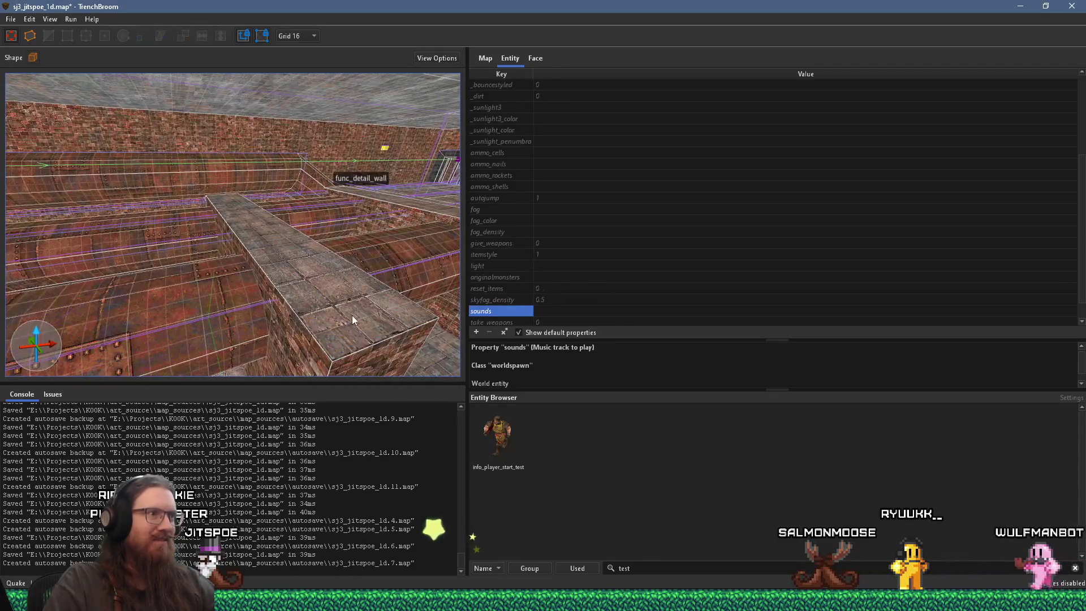
Add an item_spikes ammo pickup at the current spot
{"action": "right_click", "coordinate": [352, 315]}
{"action": "mouse_move", "coordinate": [490, 498]}
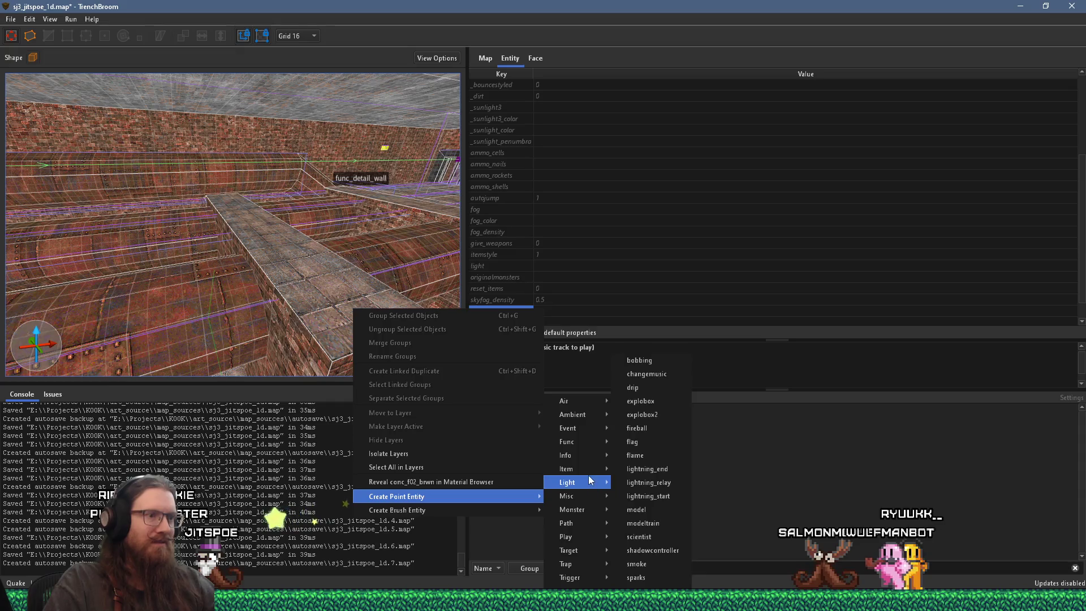
{"action": "mouse_move", "coordinate": [590, 476]}
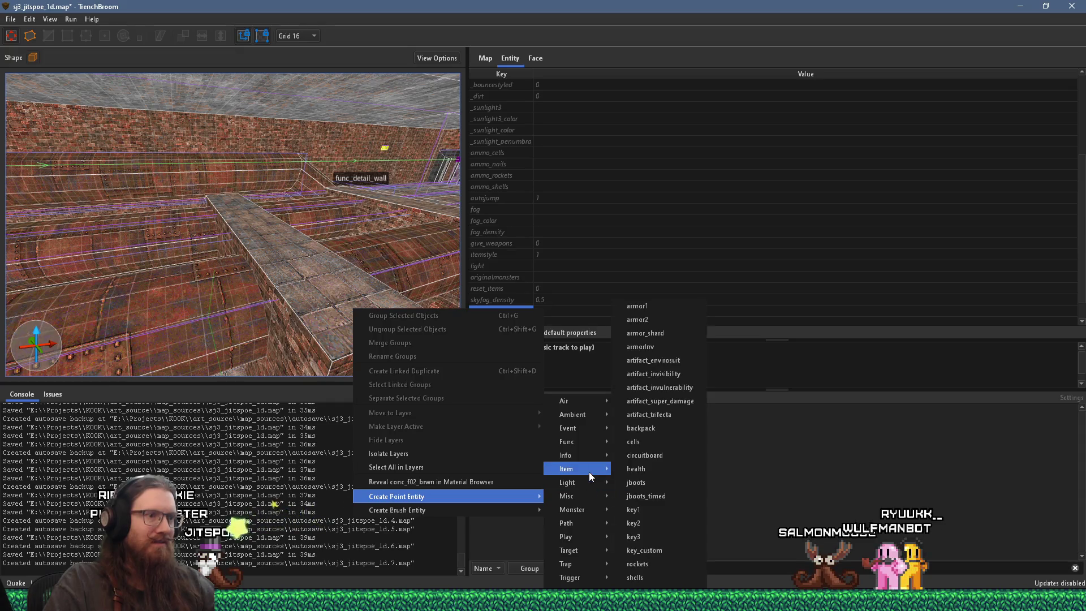
{"action": "left_click", "coordinate": [656, 586]}
{"action": "mouse_move", "coordinate": [375, 374]}
{"action": "left_mouse_down"}
{"action": "mouse_move", "coordinate": [247, 382]}
{"action": "mouse_move", "coordinate": [290, 330]}
{"action": "mouse_move", "coordinate": [256, 315]}
{"action": "left_mouse_up"}
Place an item_rockets ammo box on the sewer room ledge
{"action": "left_click", "coordinate": [263, 287]}
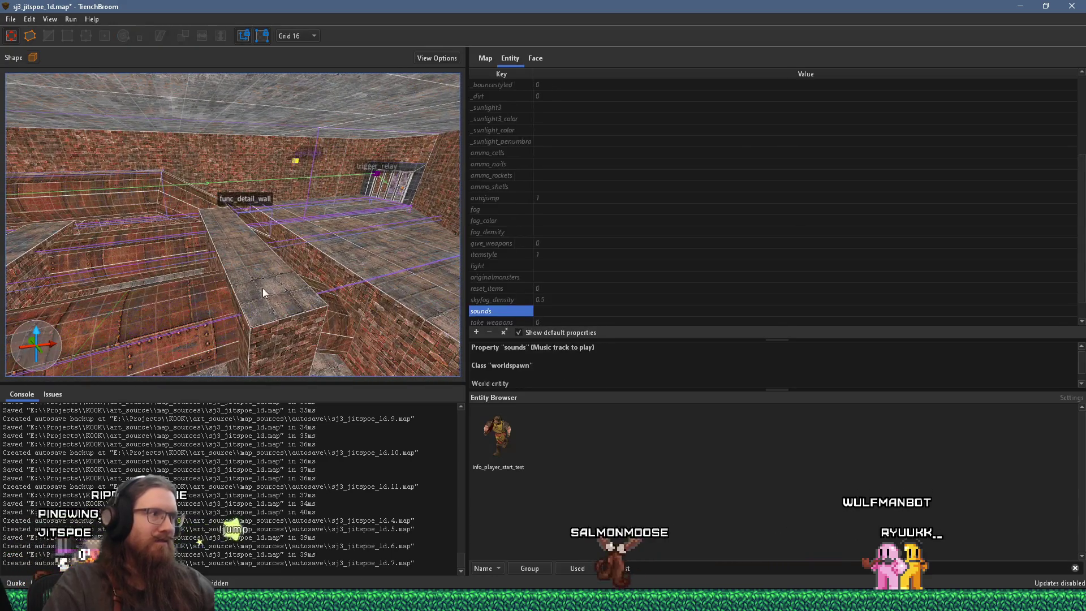
{"action": "right_click", "coordinate": [262, 287]}
{"action": "mouse_move", "coordinate": [361, 478]}
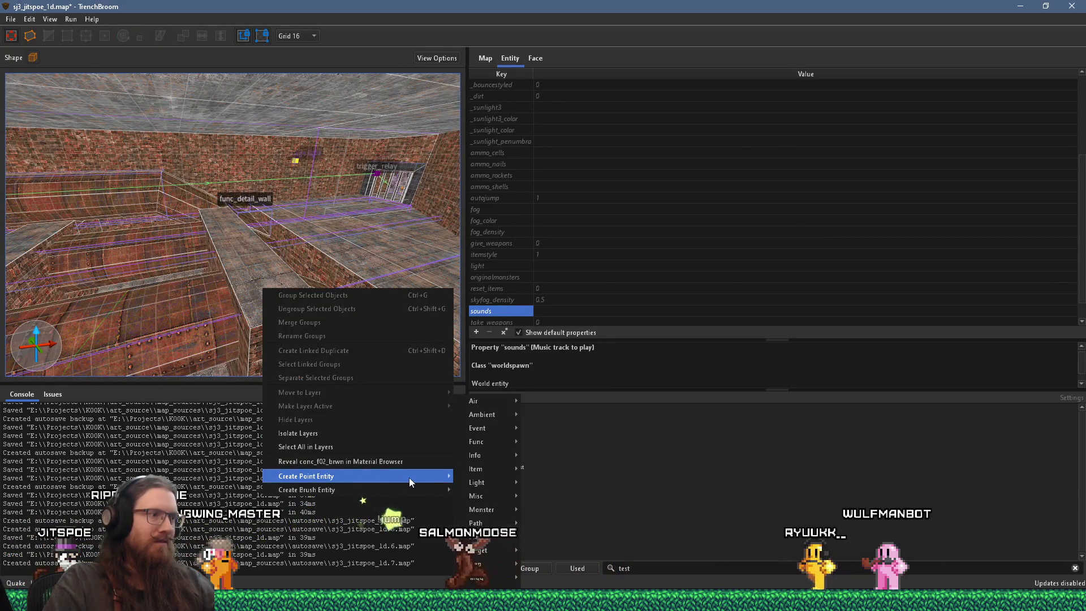
{"action": "mouse_move", "coordinate": [497, 472]}
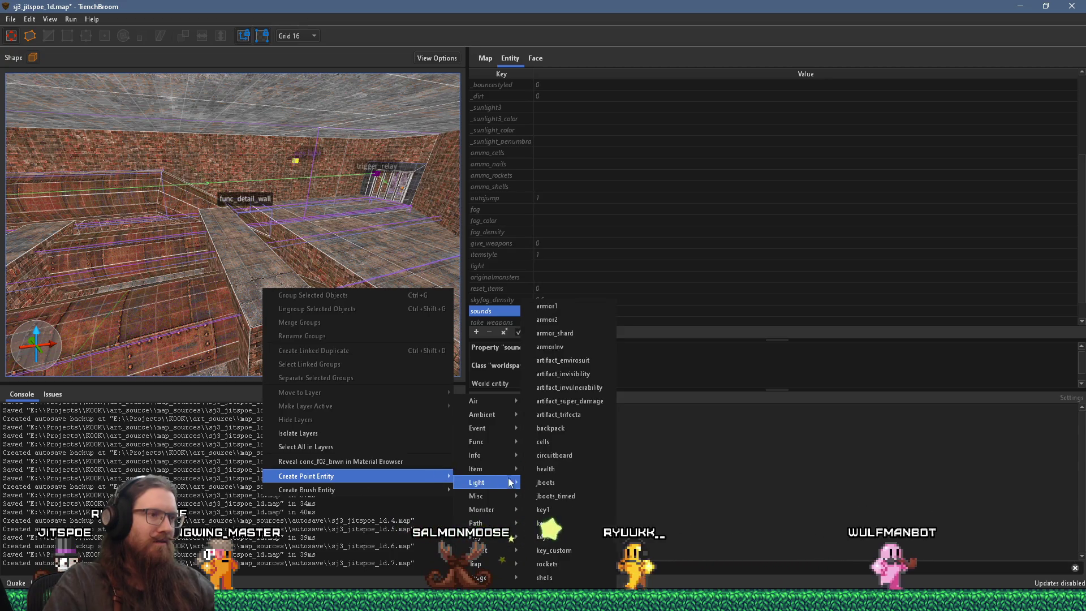
{"action": "left_click", "coordinate": [547, 564]}
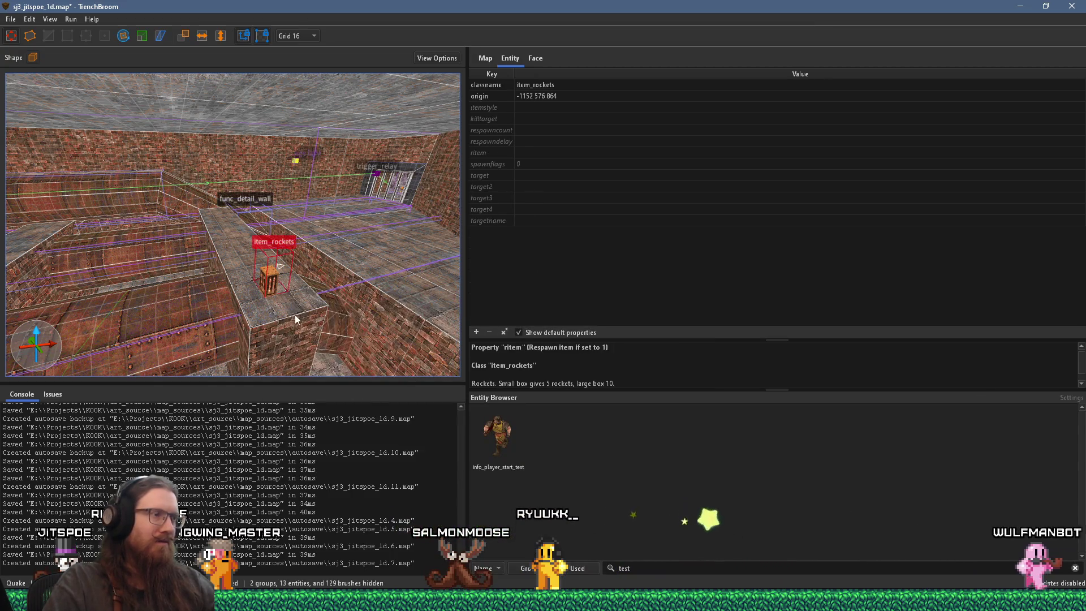
{"action": "key", "text": "Escape"}
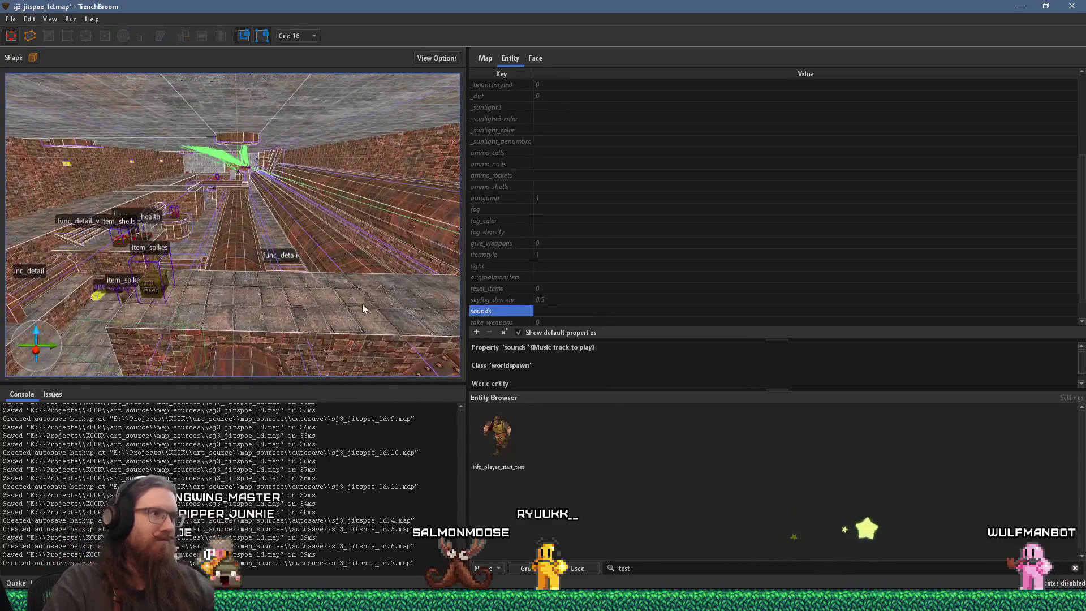
{"action": "right_click", "coordinate": [389, 304]}
{"action": "mouse_move", "coordinate": [474, 488]}
{"action": "mouse_move", "coordinate": [635, 484]}
{"action": "mouse_move", "coordinate": [604, 468]}
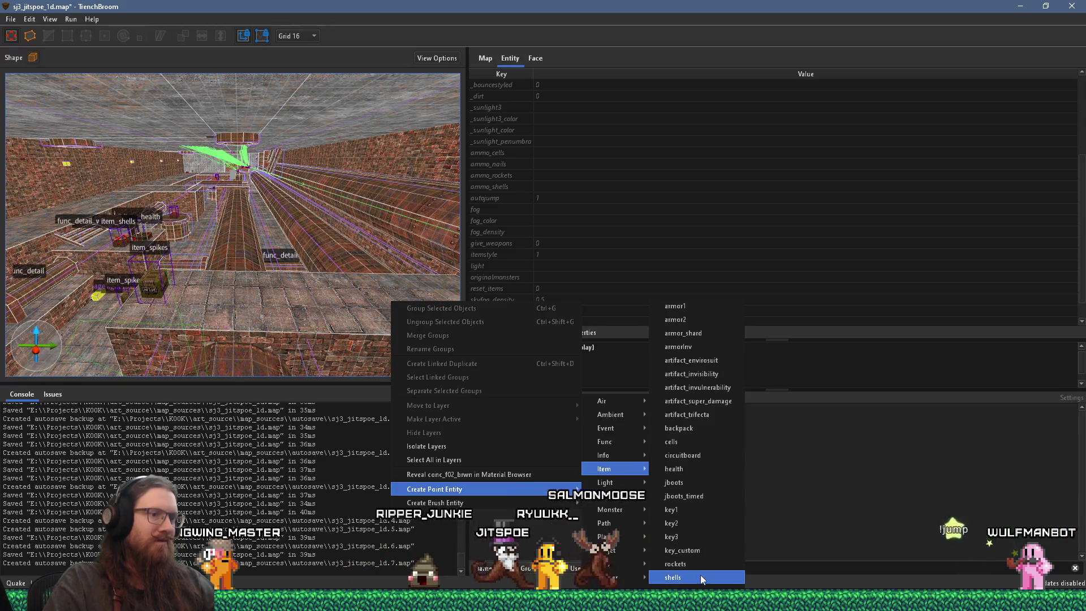
{"action": "left_click", "coordinate": [673, 577]}
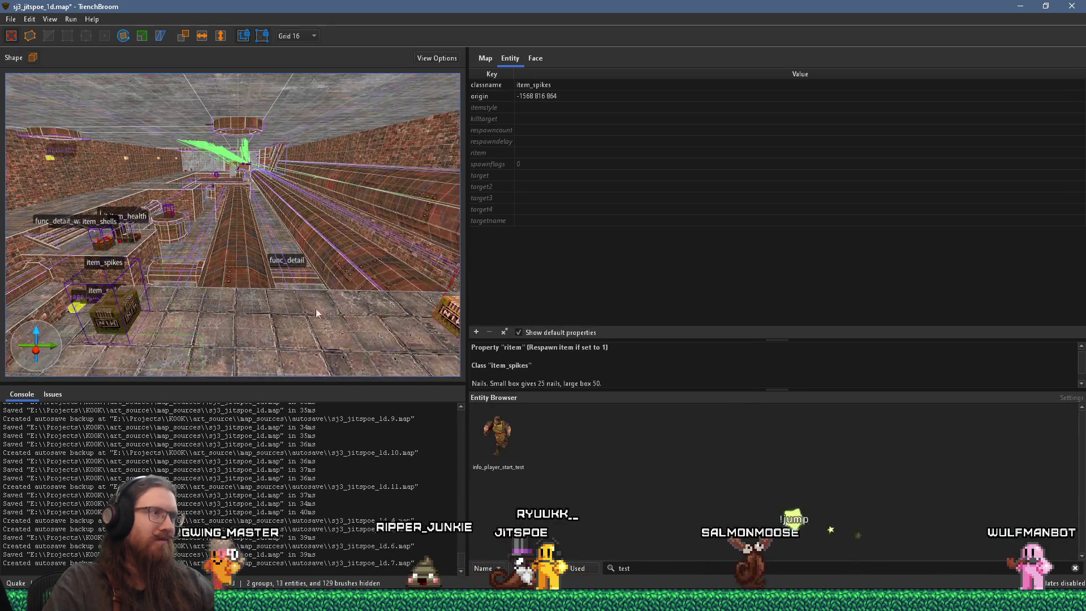
{"action": "mouse_move", "coordinate": [238, 272]}
{"action": "left_mouse_down"}
{"action": "mouse_move", "coordinate": [242, 263]}
{"action": "mouse_move", "coordinate": [332, 284]}
{"action": "mouse_move", "coordinate": [80, 280]}
{"action": "mouse_move", "coordinate": [274, 294]}
{"action": "mouse_move", "coordinate": [189, 310]}
{"action": "mouse_move", "coordinate": [318, 317]}
{"action": "mouse_move", "coordinate": [269, 279]}
{"action": "mouse_move", "coordinate": [202, 267]}
{"action": "mouse_move", "coordinate": [252, 247]}
{"action": "mouse_move", "coordinate": [297, 290]}
{"action": "mouse_move", "coordinate": [100, 295]}
{"action": "mouse_move", "coordinate": [140, 284]}
{"action": "mouse_move", "coordinate": [334, 292]}
{"action": "mouse_move", "coordinate": [249, 289]}
{"action": "left_mouse_up"}
Face the monster_floyd group and save the map with File > Save
{"action": "key", "text": "Escape"}
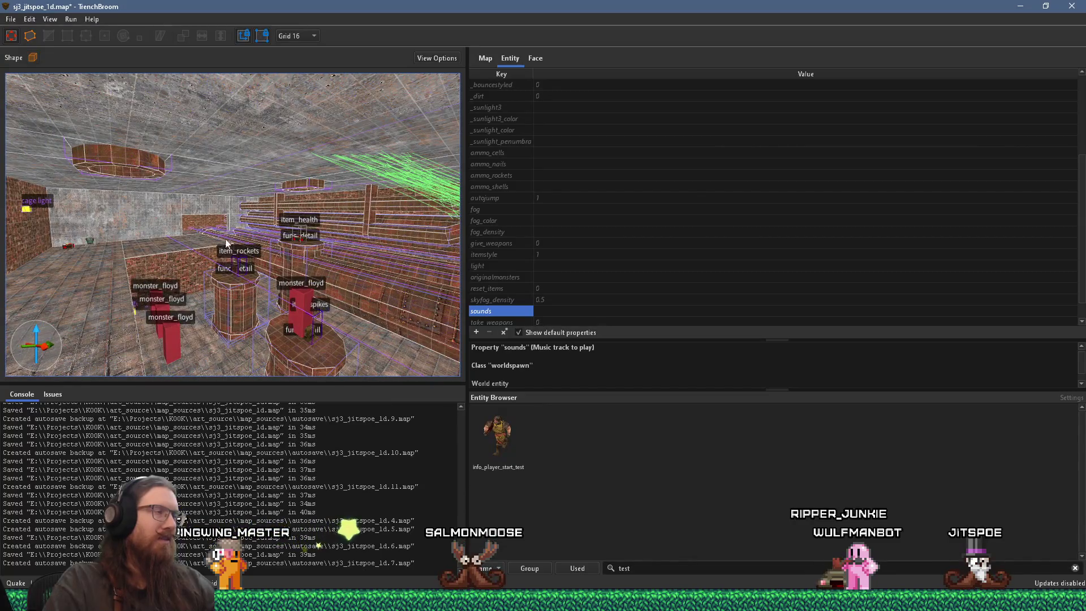
{"action": "left_click", "coordinate": [11, 18]}
{"action": "left_click", "coordinate": [32, 79]}
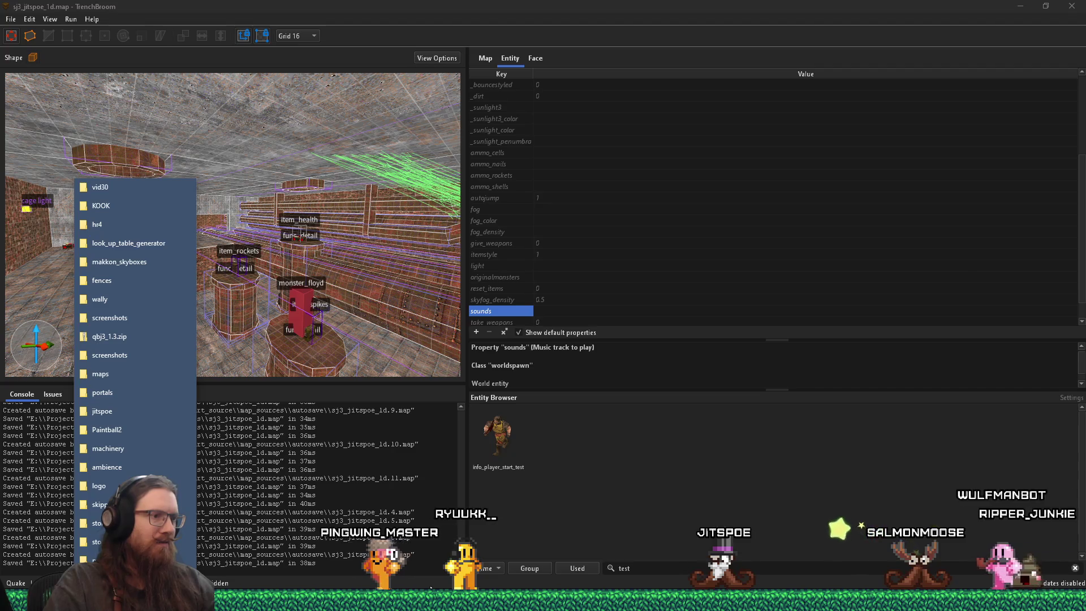
Glance over the open windows, stay in TrenchBroom, and bring up the Run menu
{"action": "key", "text": "alt+Tab"}
{"action": "key", "text": "Tab"}
{"action": "key", "text": "Tab"}
{"action": "key", "text": "Tab"}
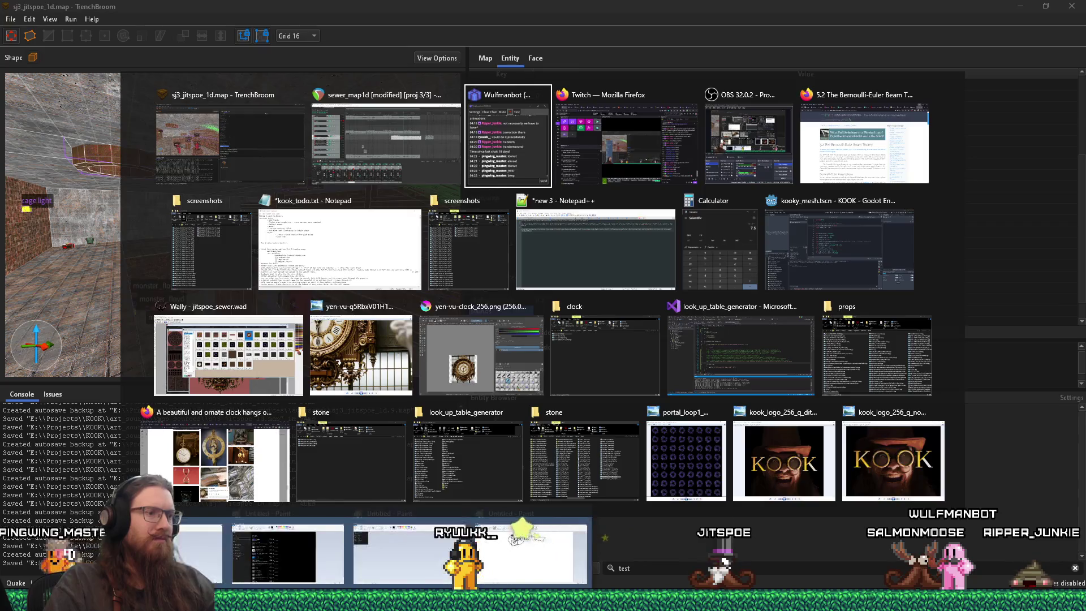
{"action": "key", "text": "Escape"}
{"action": "mouse_move", "coordinate": [515, 603]}
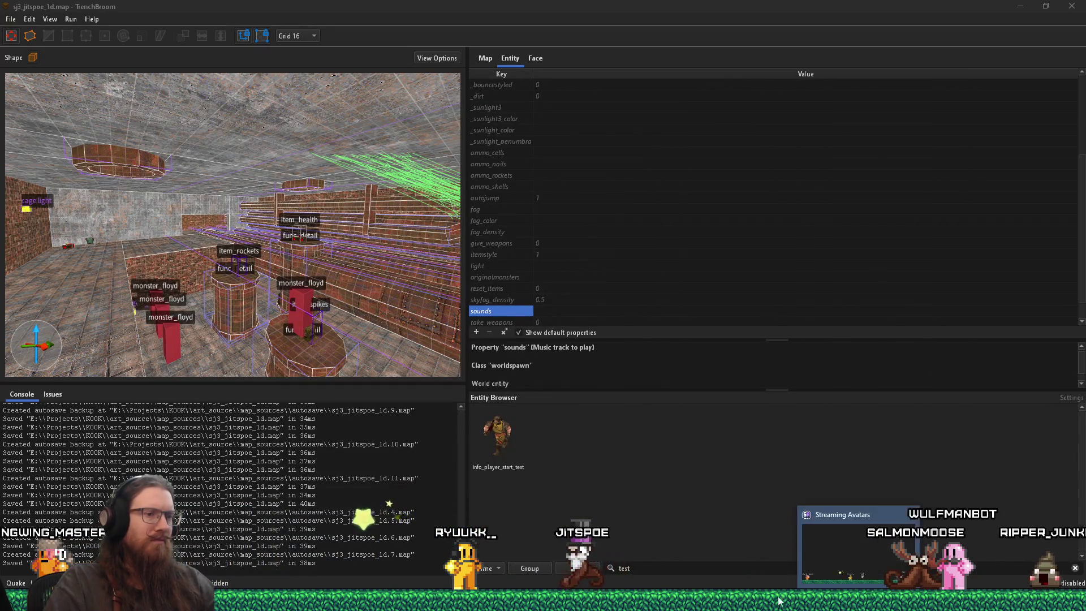
{"action": "mouse_move", "coordinate": [594, 609]}
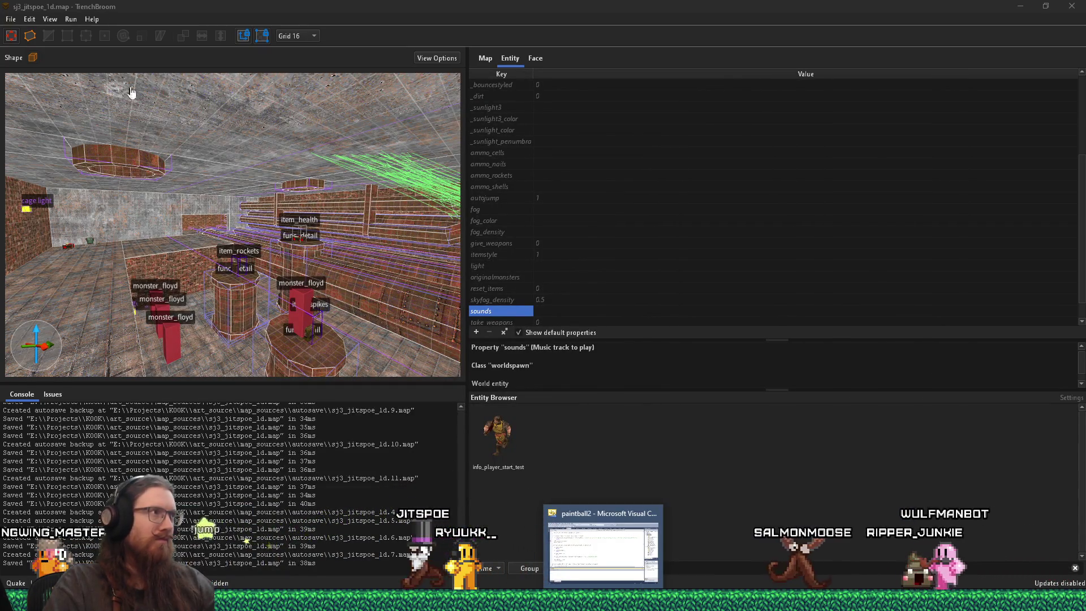
{"action": "left_click", "coordinate": [71, 19]}
Compile the map using the alkaline dev profile, then show the hidden tray apps
{"action": "left_click", "coordinate": [101, 32]}
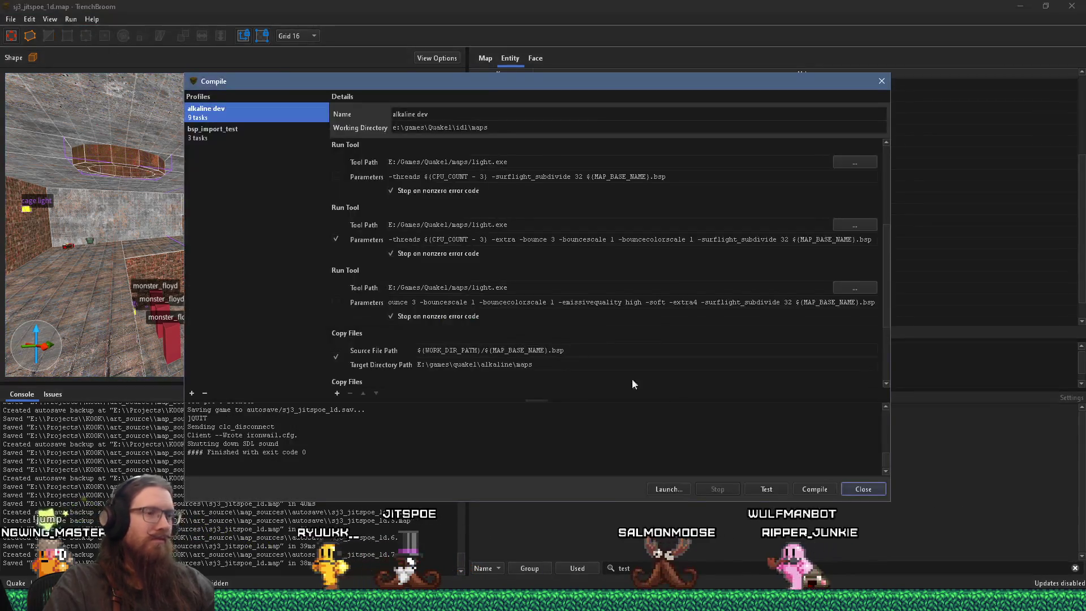
{"action": "left_click", "coordinate": [810, 488]}
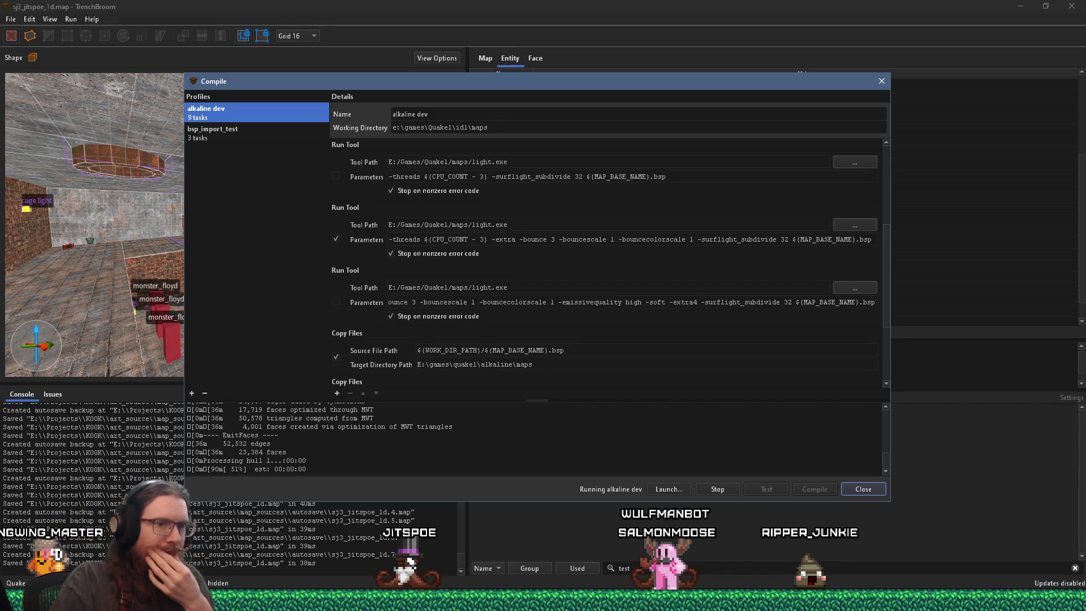
{"action": "left_click", "coordinate": [925, 601]}
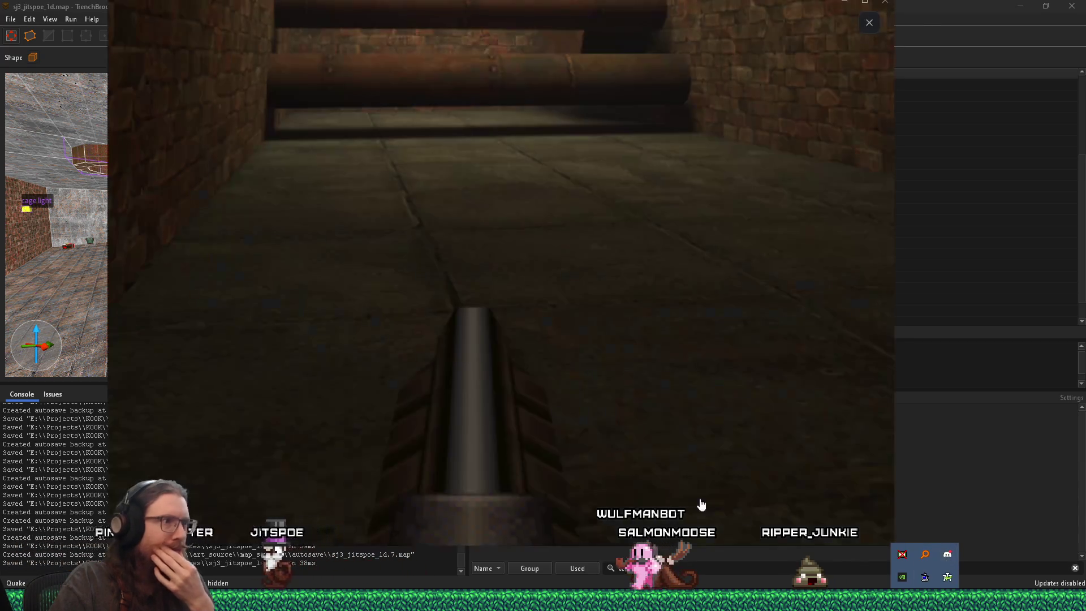
View and close the clock screenshot in Discord, then go to #q1-mapping-help
{"action": "key", "text": "Right"}
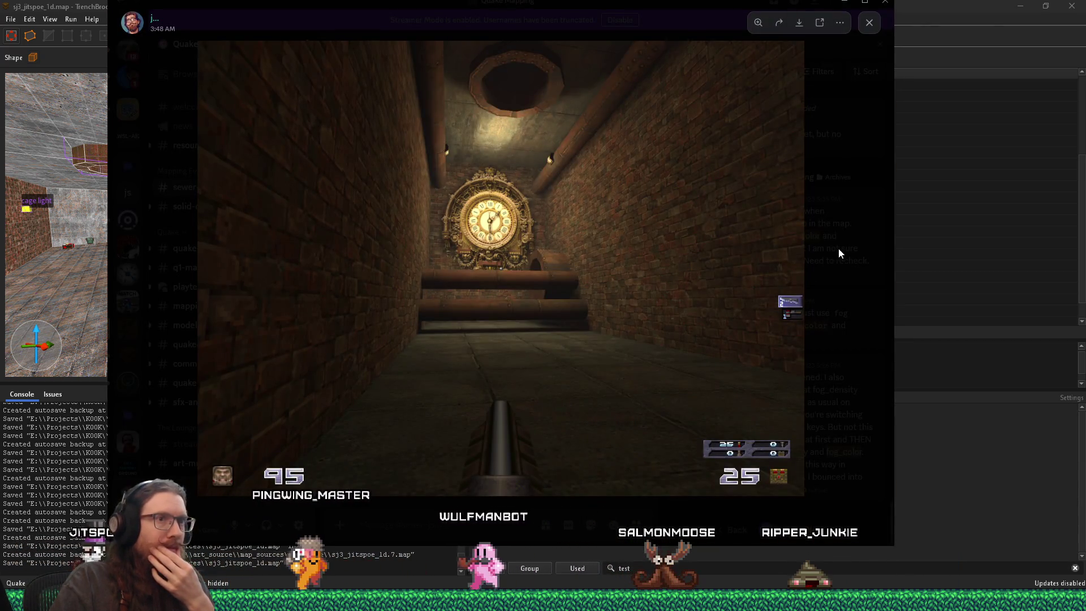
{"action": "left_click", "coordinate": [839, 252]}
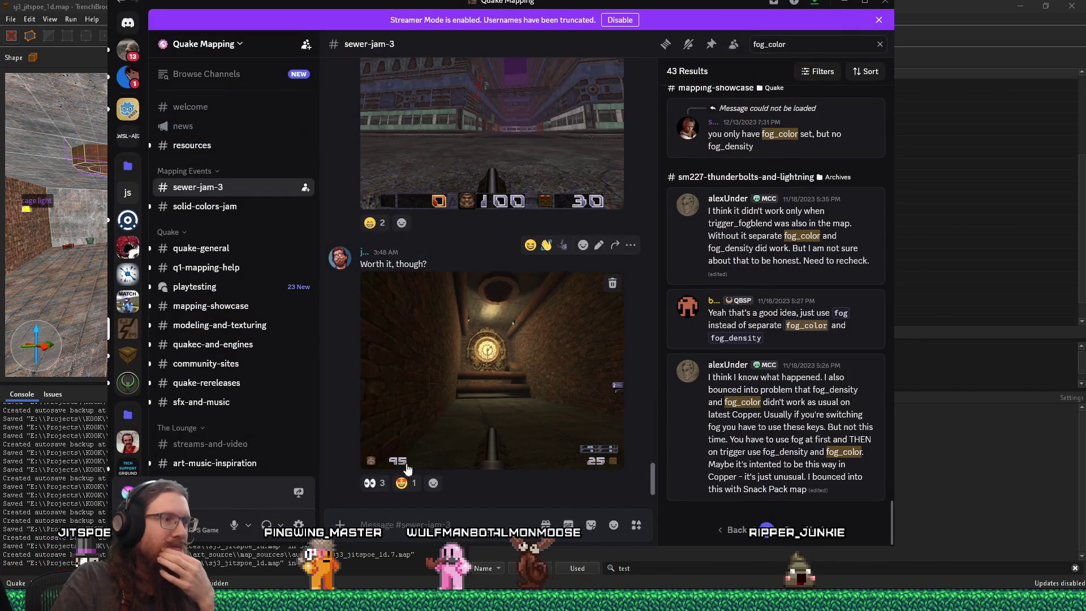
{"action": "mouse_move", "coordinate": [380, 482]}
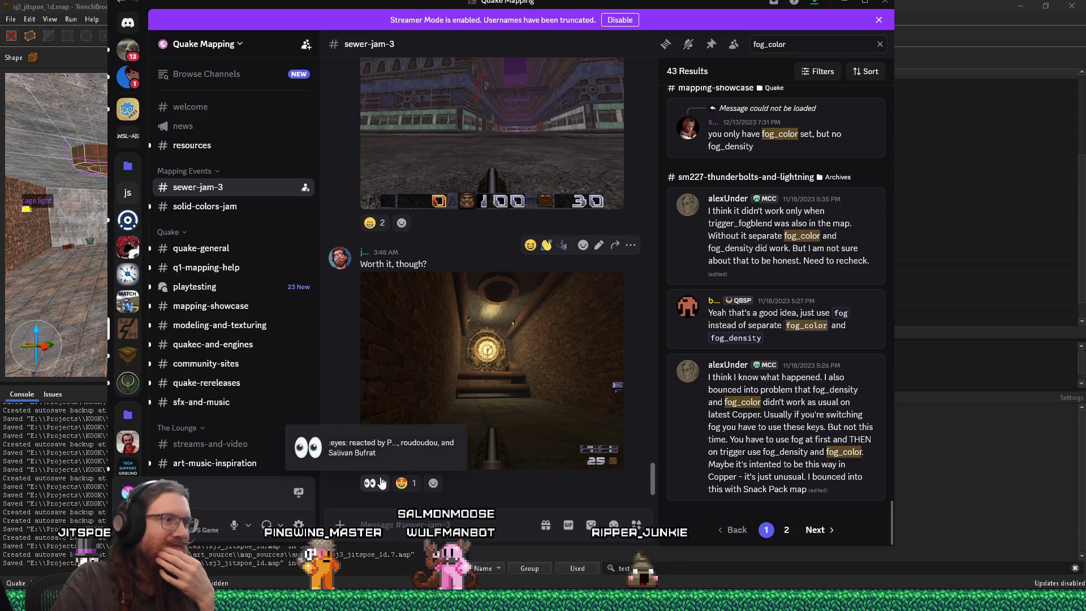
{"action": "left_click", "coordinate": [474, 396]}
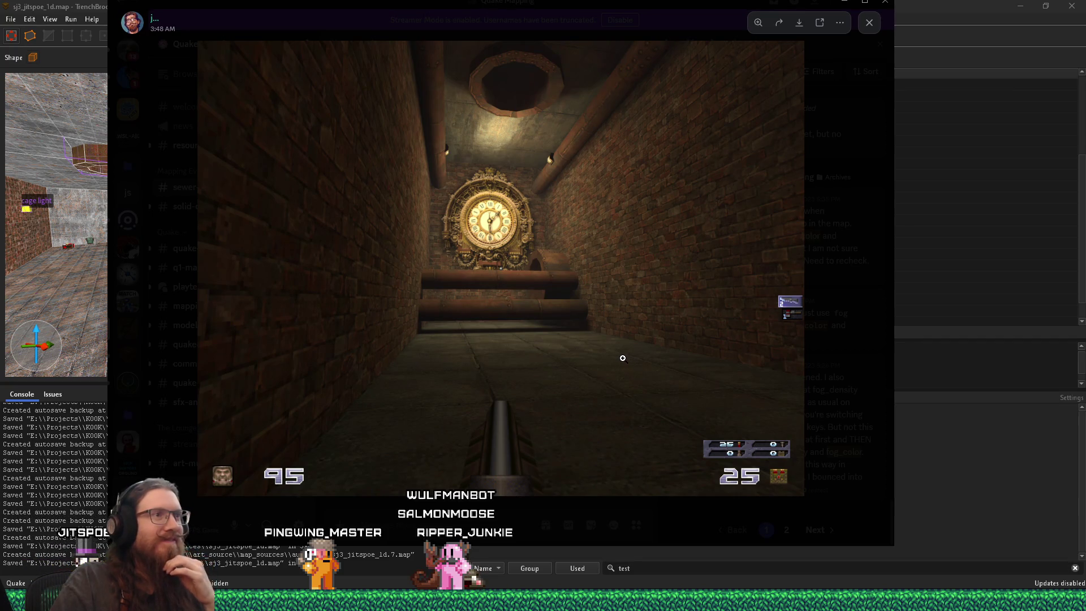
{"action": "left_click", "coordinate": [511, 531]}
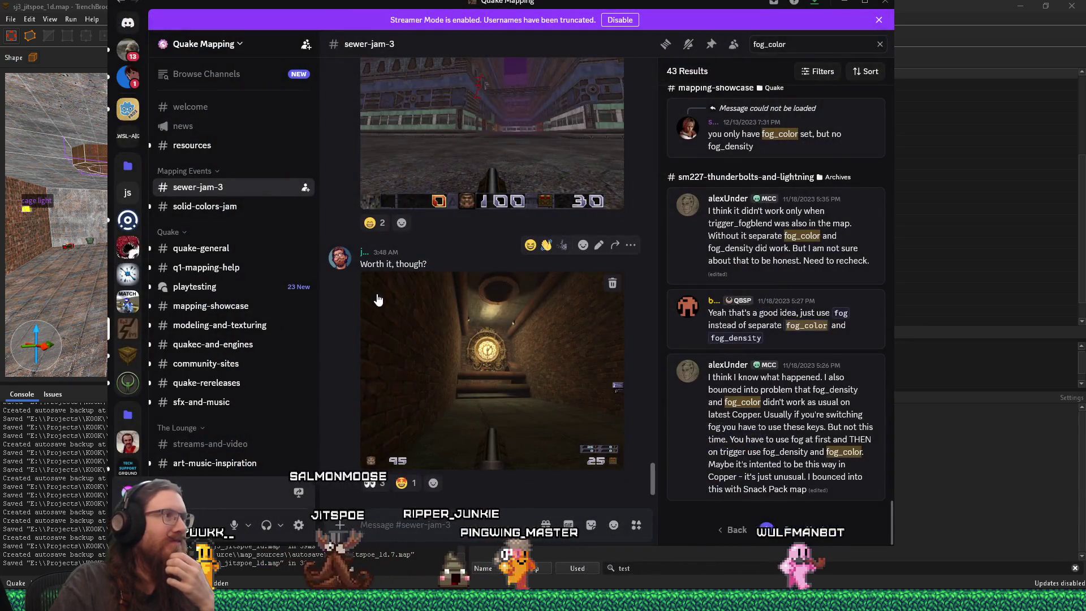
{"action": "left_click", "coordinate": [220, 269]}
Scroll through the newest q1-mapping-help messages, then switch back to the Ironwail playtest
{"action": "scroll", "coordinate": [495, 330], "scroll_direction": "up", "scroll_amount": 2}
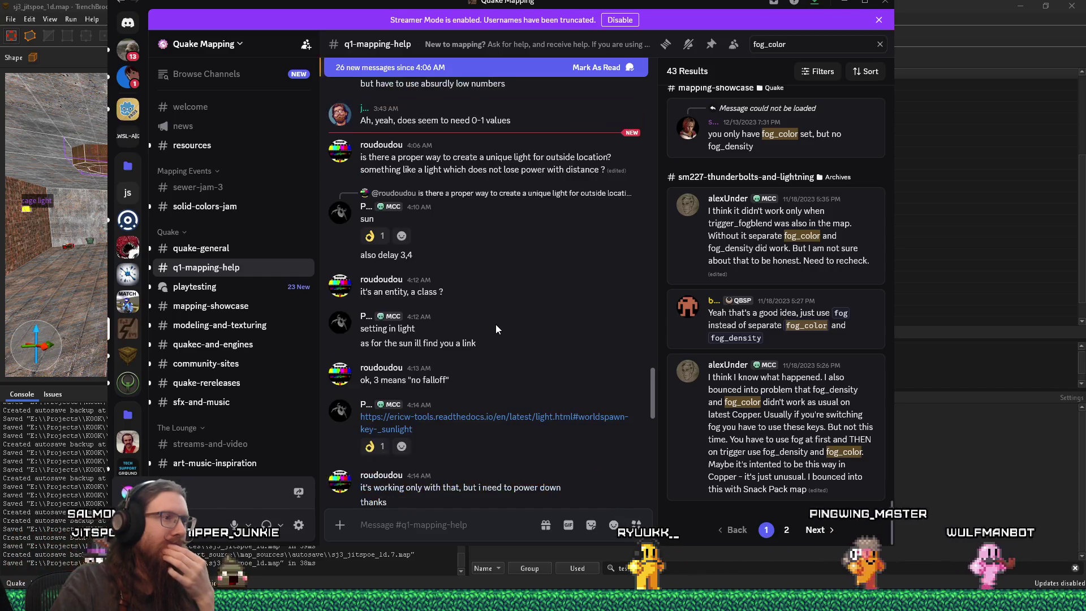
{"action": "scroll", "coordinate": [495, 324], "scroll_direction": "down", "scroll_amount": 4}
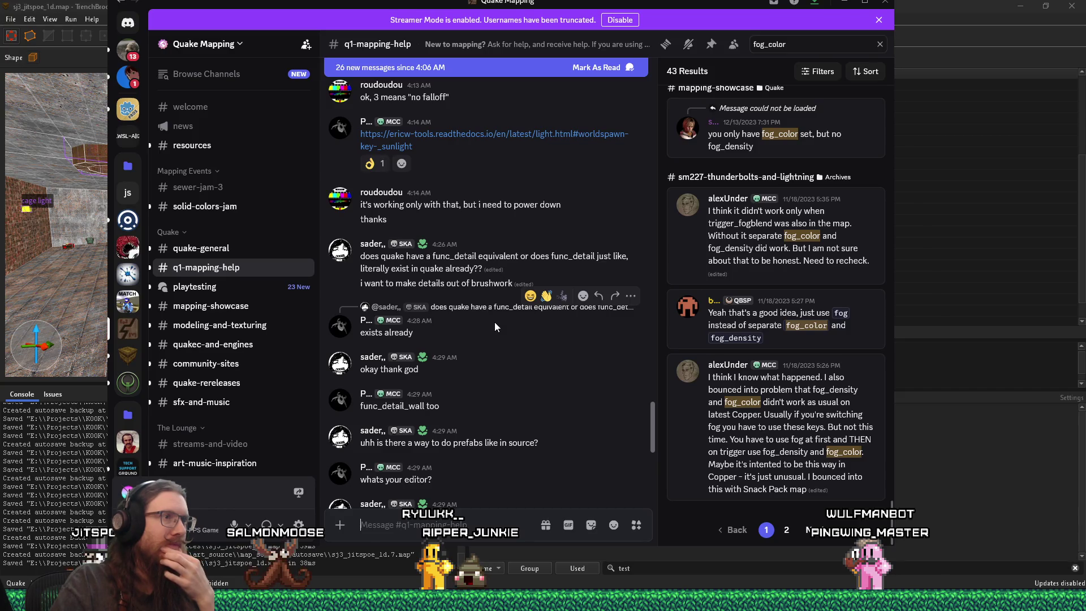
{"action": "scroll", "coordinate": [495, 321], "scroll_direction": "down", "scroll_amount": 2}
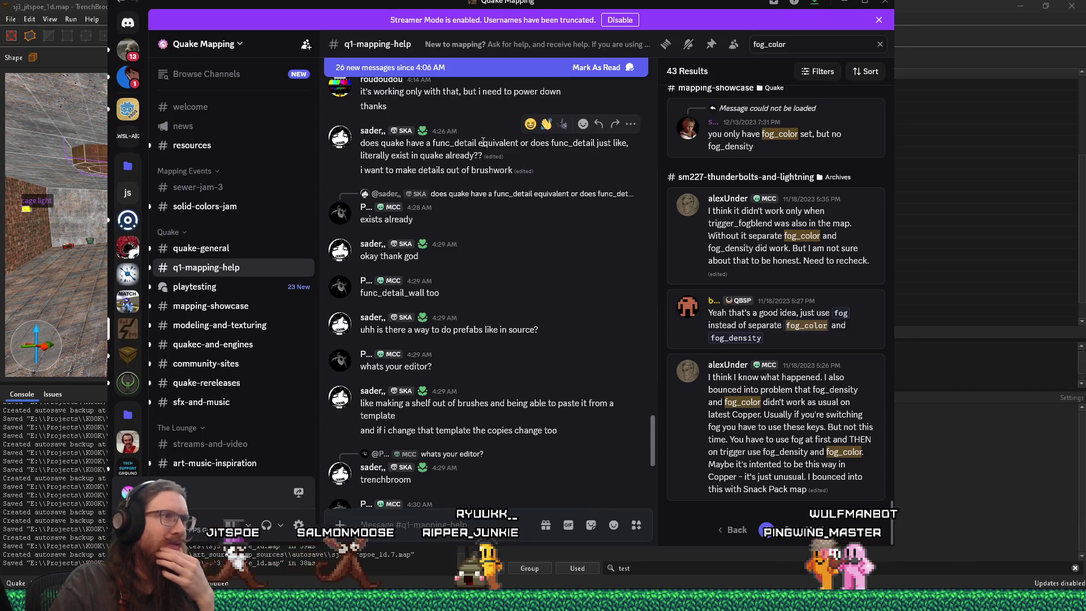
{"action": "mouse_move", "coordinate": [496, 139]}
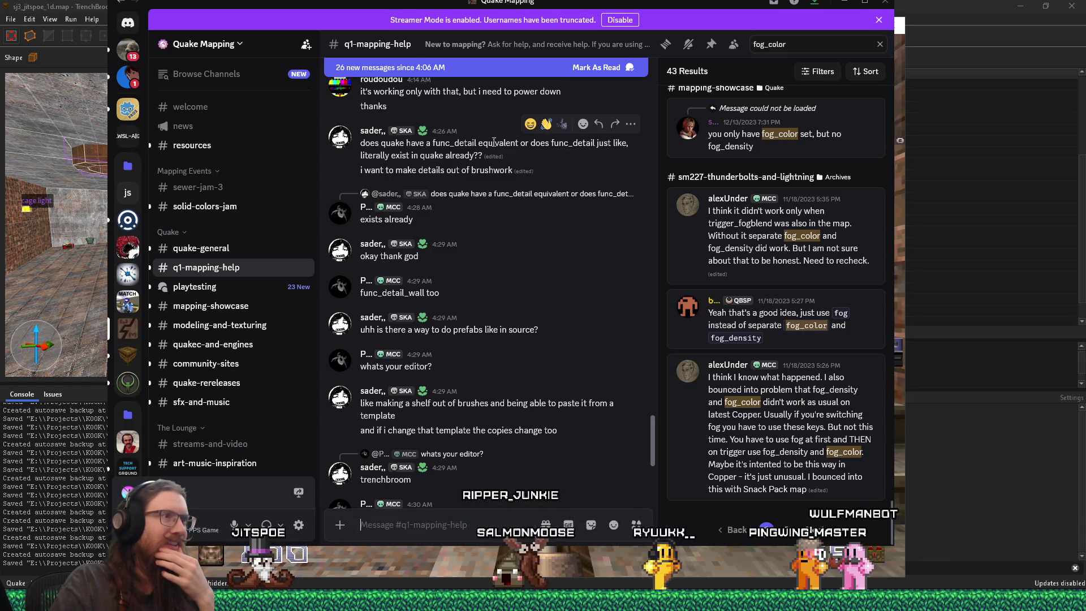
{"action": "scroll", "coordinate": [501, 212], "scroll_direction": "down", "scroll_amount": 2}
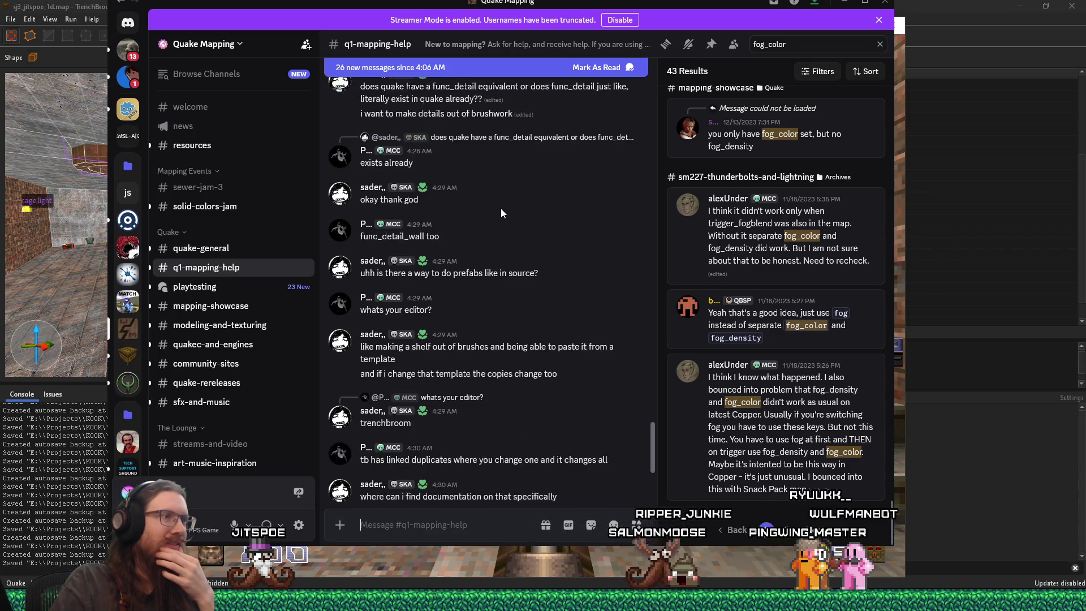
{"action": "scroll", "coordinate": [501, 210], "scroll_direction": "down", "scroll_amount": 5}
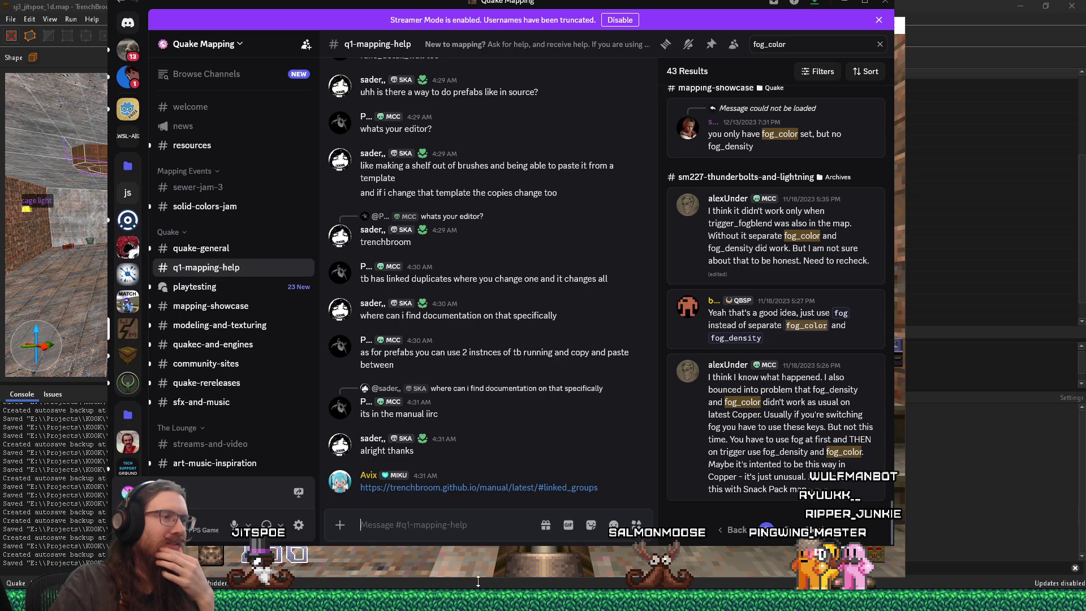
{"action": "key", "text": "alt+Tab"}
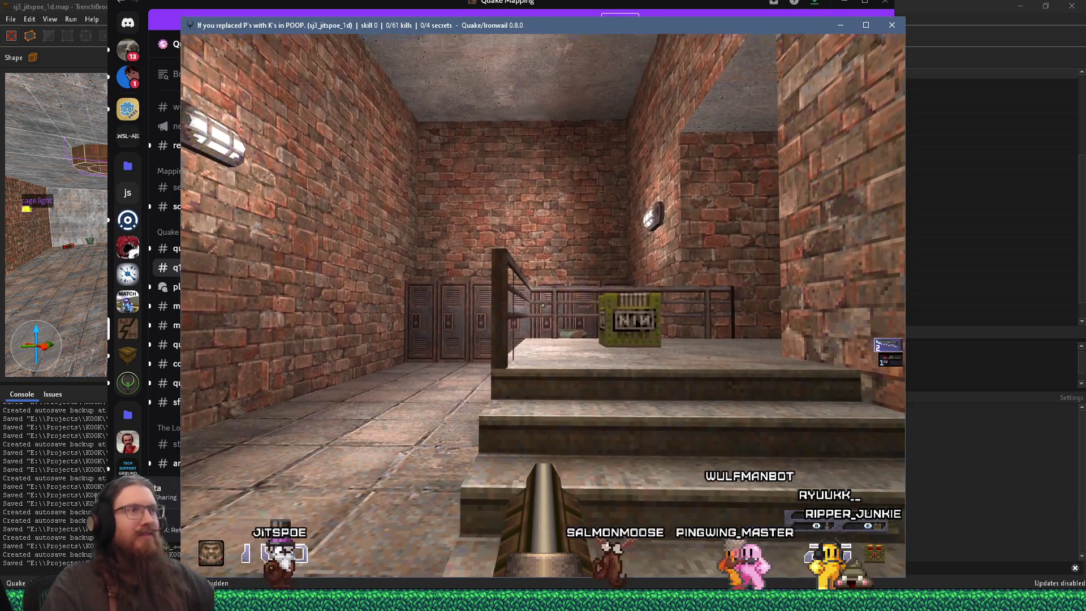
Walk down the corridor to the stairs and barred gate, then turn back toward the lockers
{"action": "key", "text": "w"}
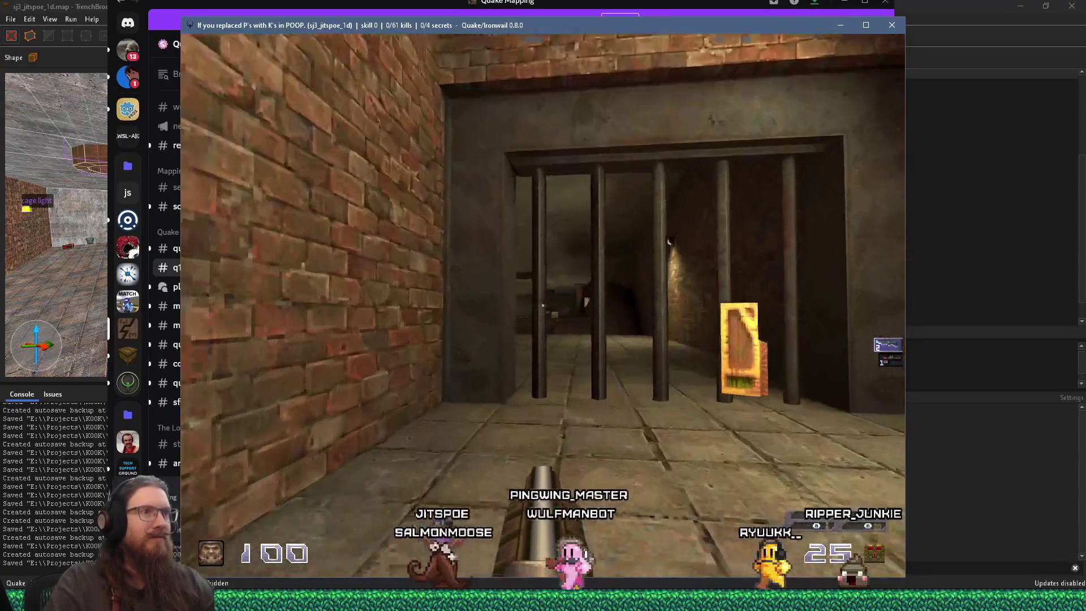
{"action": "key", "text": "w"}
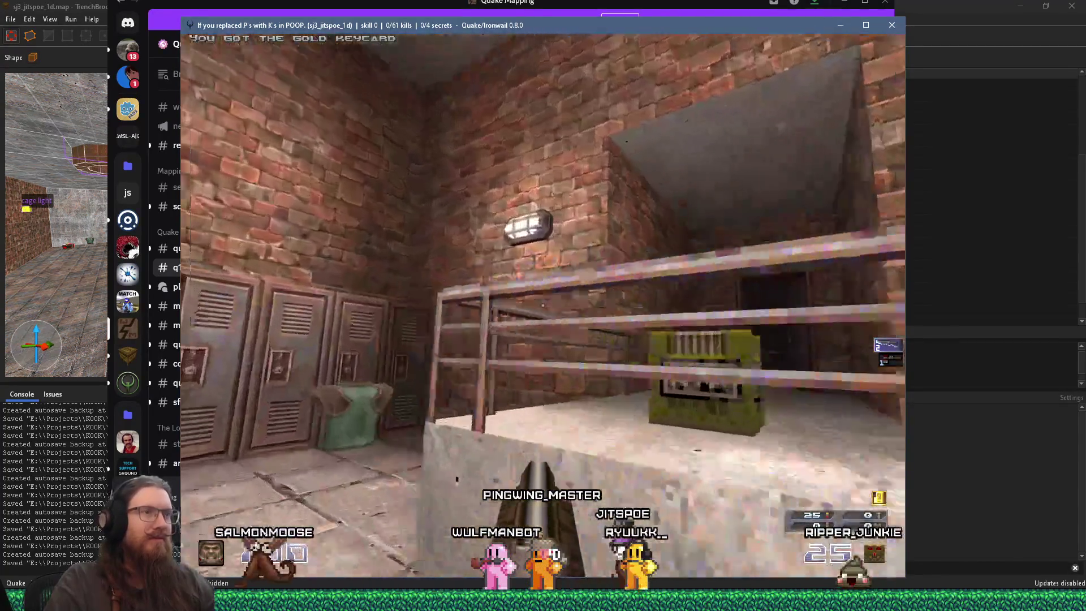
{"action": "key", "text": "w"}
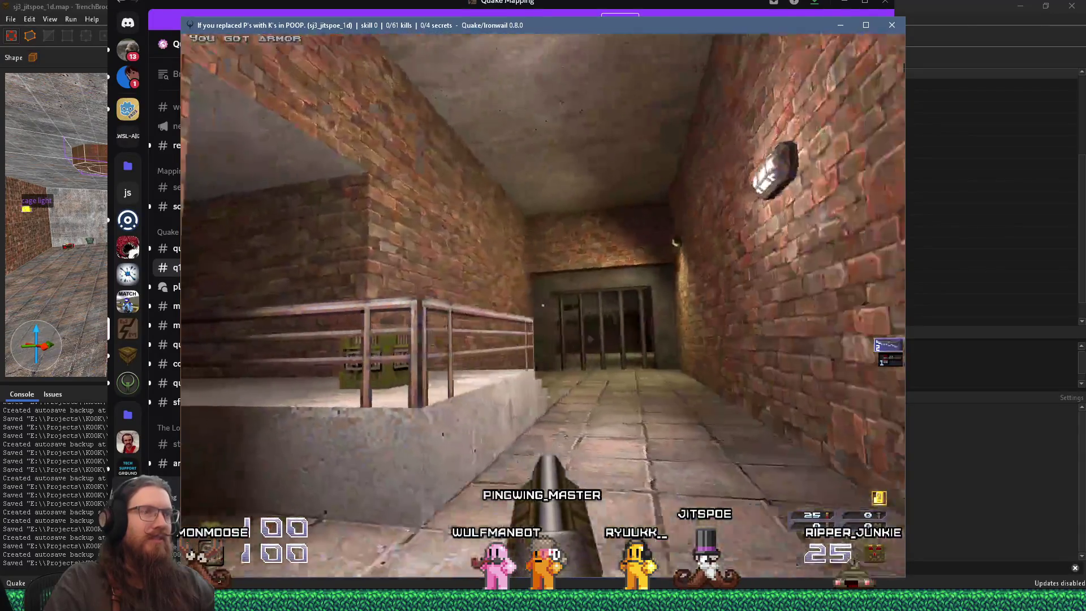
{"action": "key", "text": "w"}
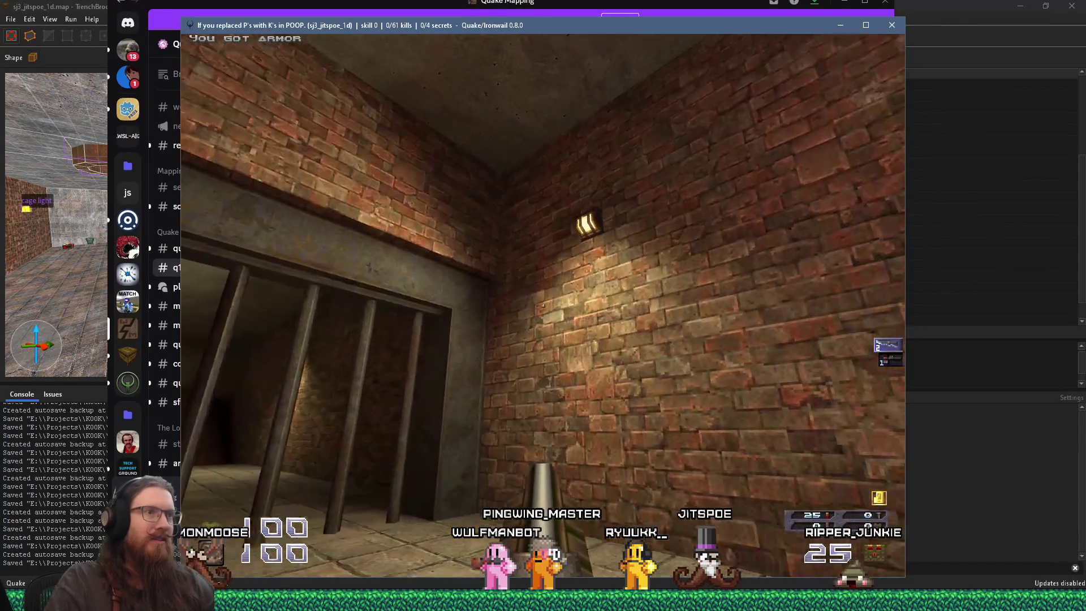
{"action": "key", "text": "w"}
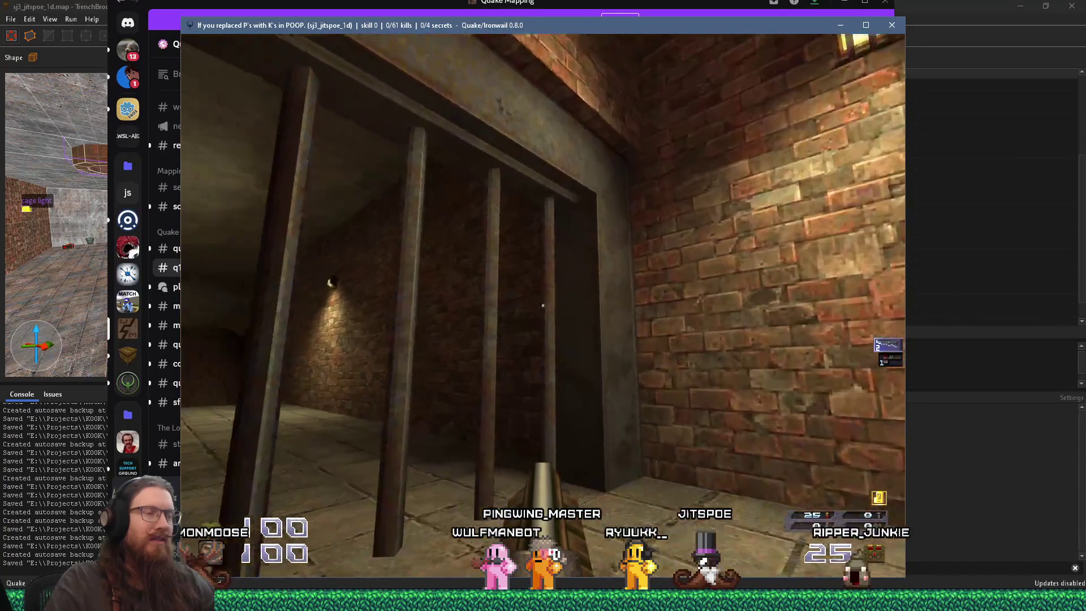
{"action": "key", "text": "w"}
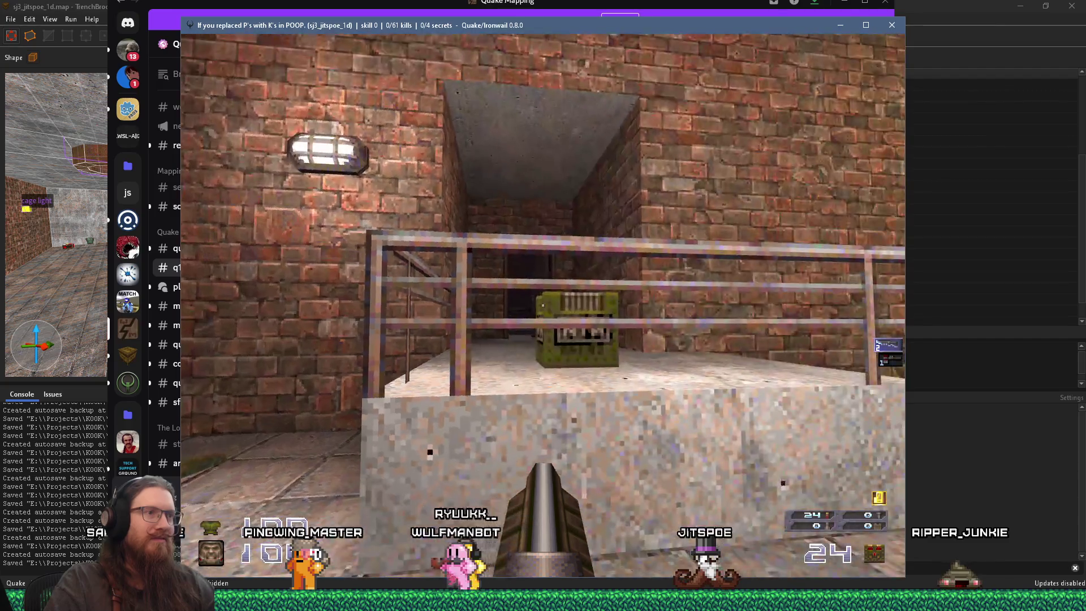
Climb into the secret area and attack the flying enemy at the railing
{"action": "key", "text": "w"}
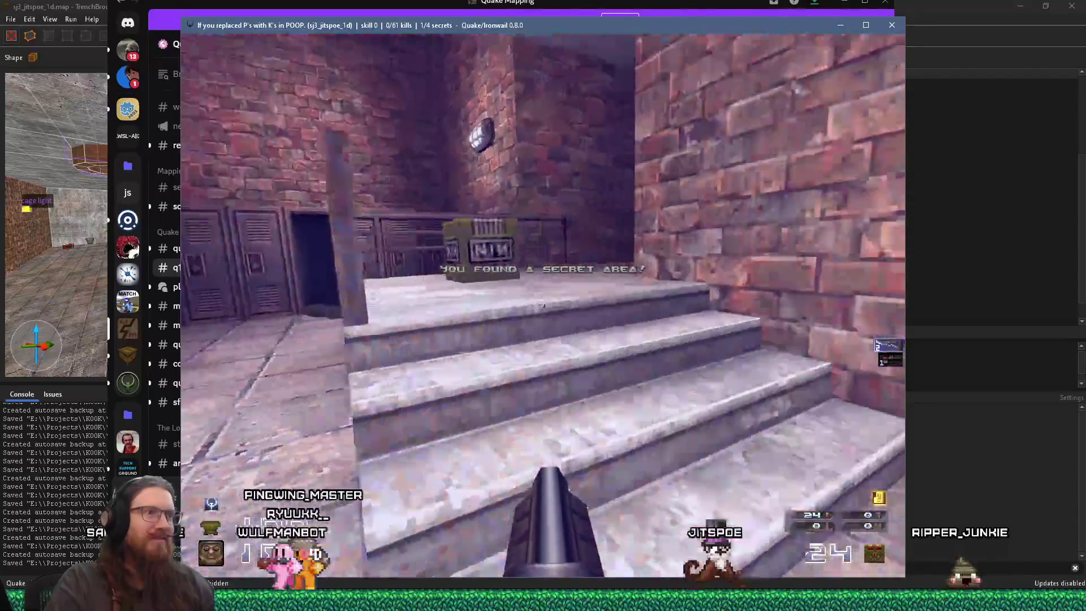
{"action": "key", "text": "w"}
{"action": "key", "text": "w"}
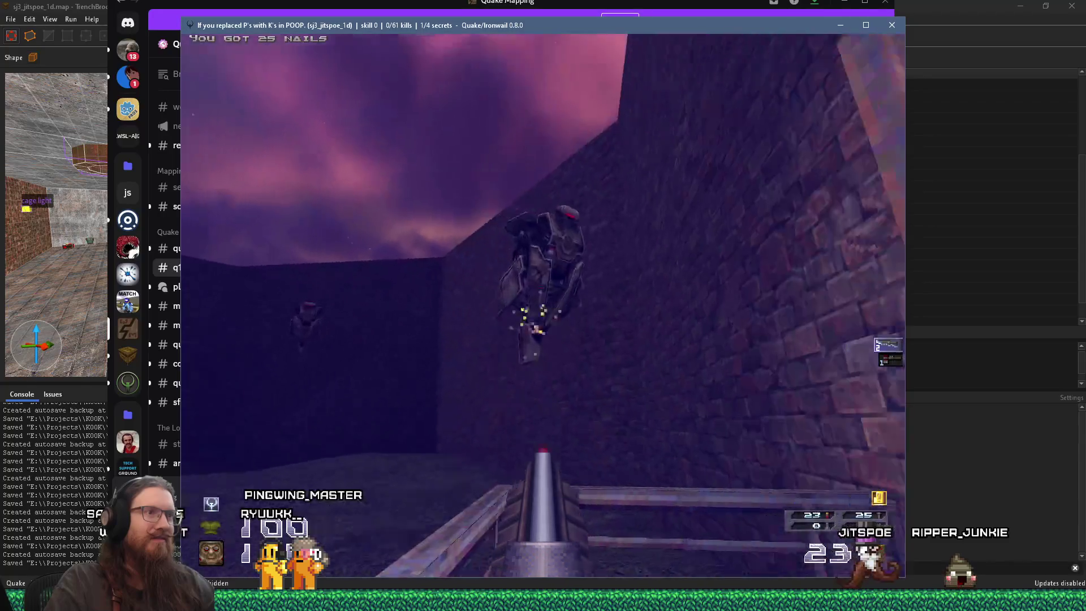
{"action": "key", "text": "w"}
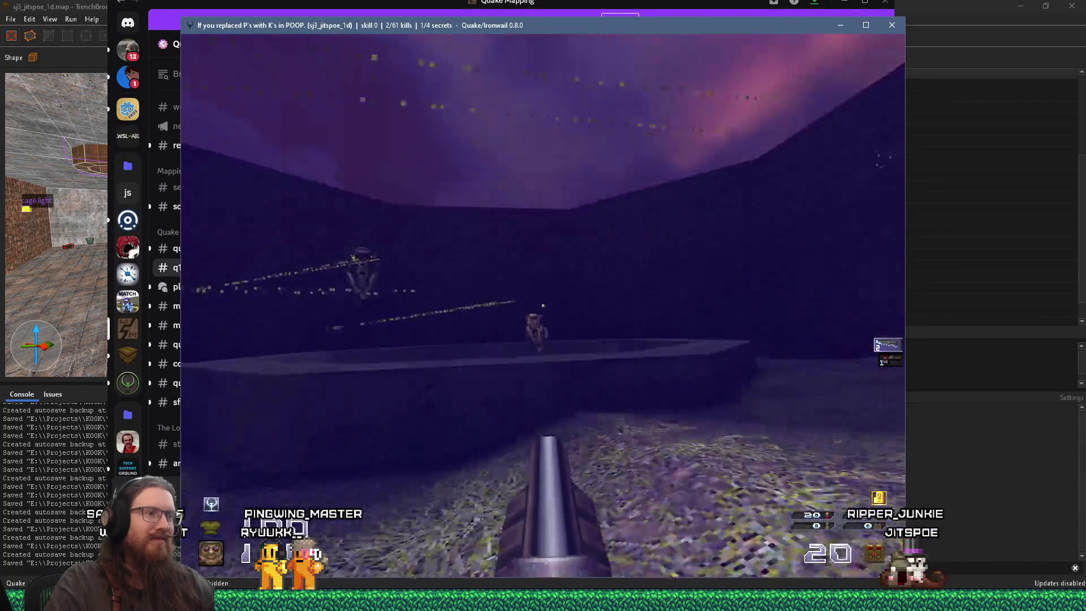
{"action": "key", "text": "w"}
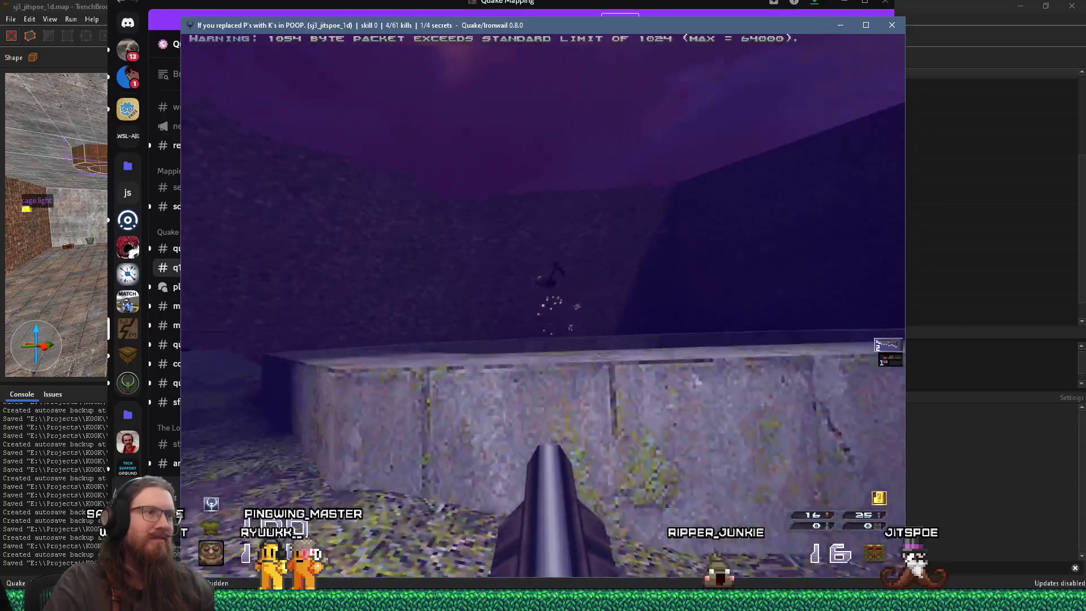
{"action": "key", "text": "w"}
{"action": "key", "text": "w"}
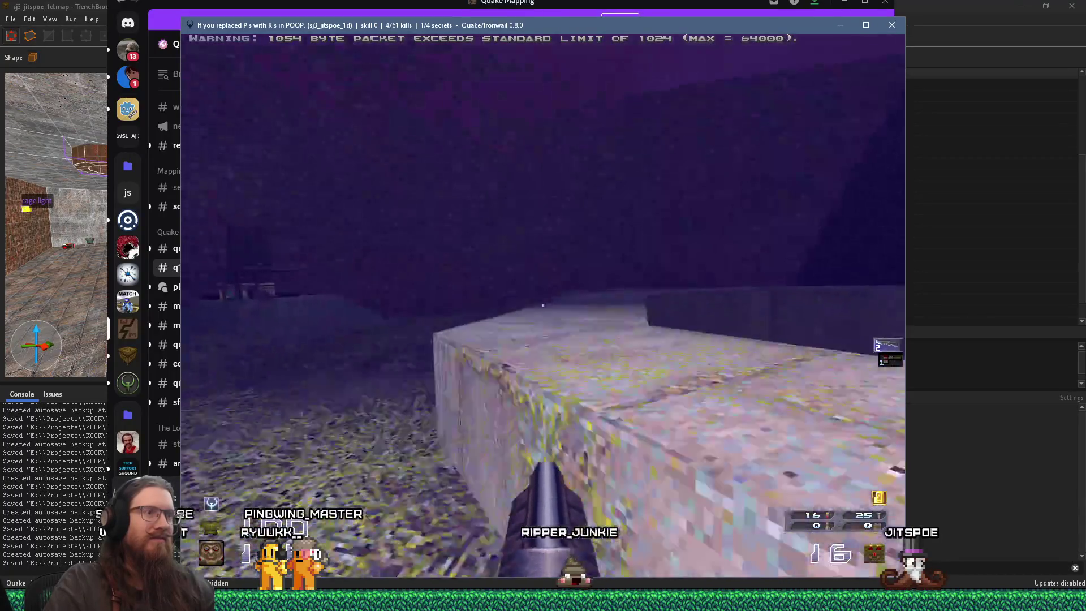
Return through the brick corridor to the barred gate and open the console
{"action": "key", "text": "w"}
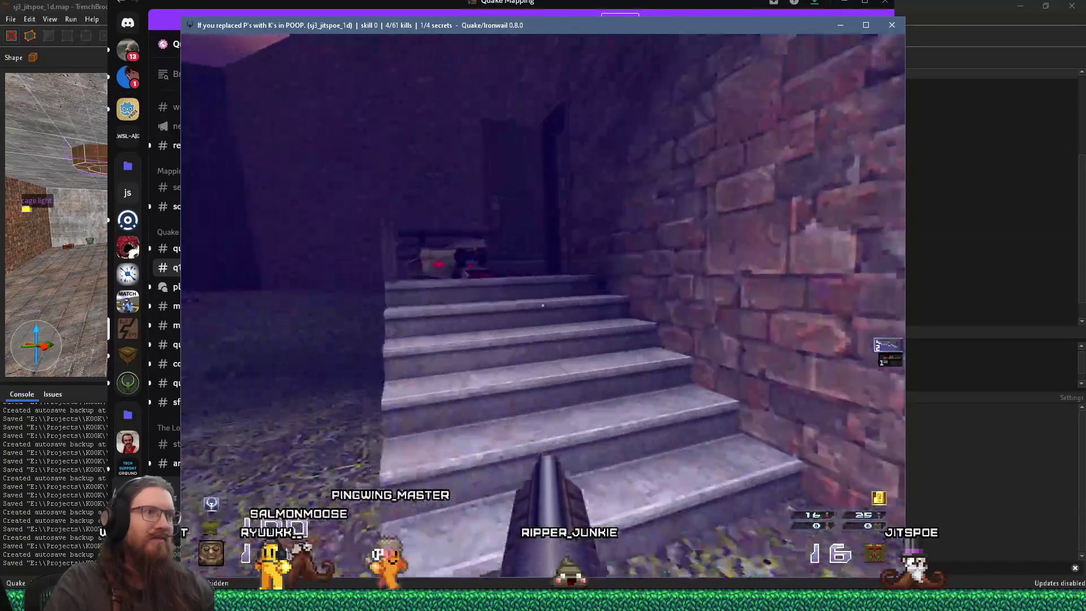
{"action": "key", "text": "w"}
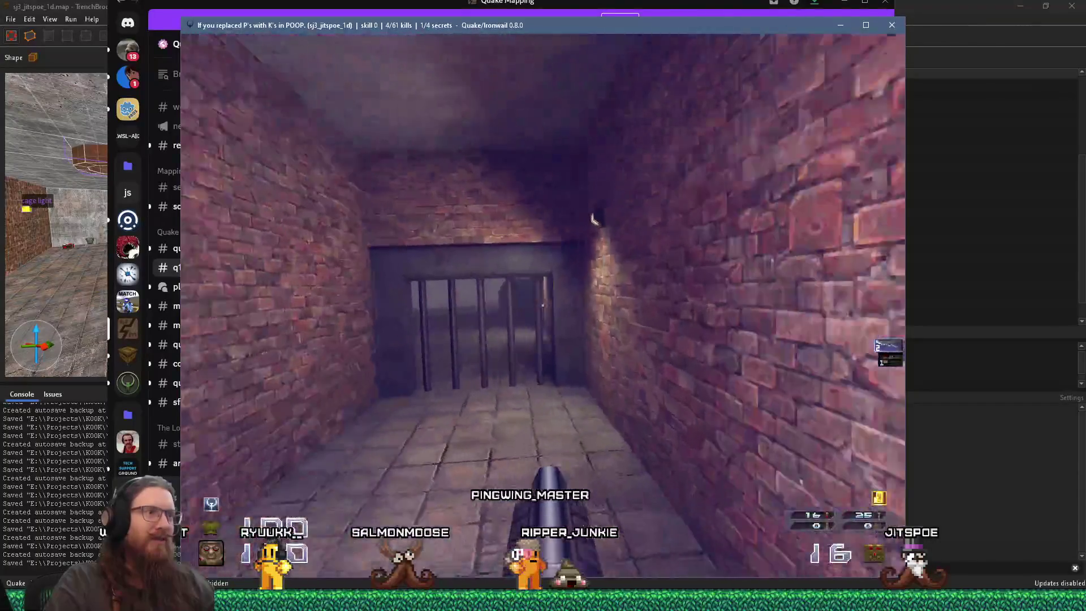
{"action": "key", "text": "w"}
{"action": "key", "text": "grave"}
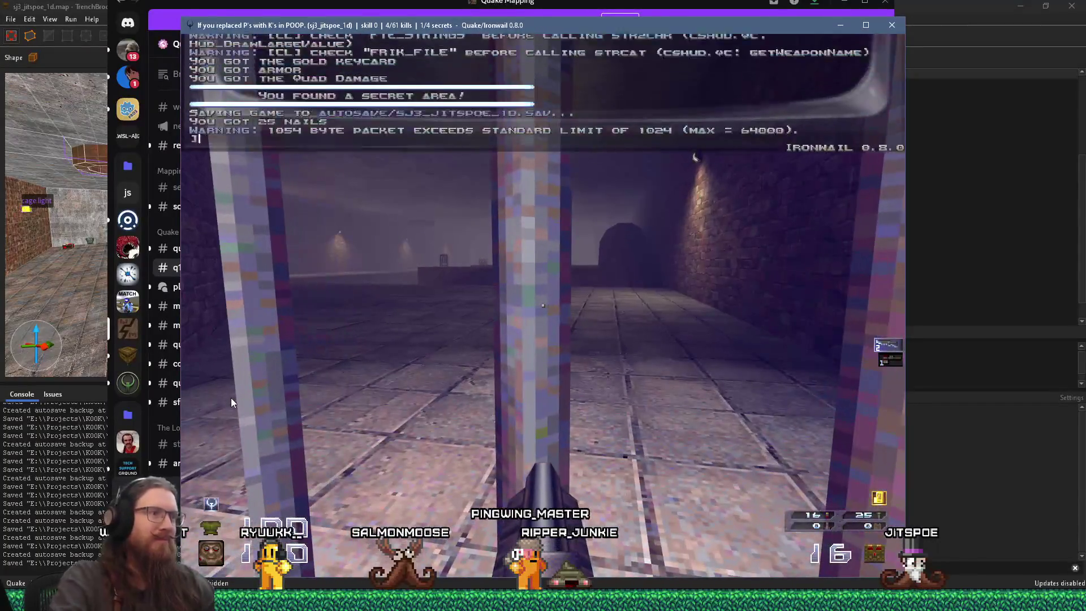
Turn noclip on, pass through the bars, then turn noclip back off
{"action": "type", "text": "noclip"}
{"action": "key", "text": "Return"}
{"action": "key", "text": "grave"}
{"action": "key", "text": "w"}
{"action": "key", "text": "grave"}
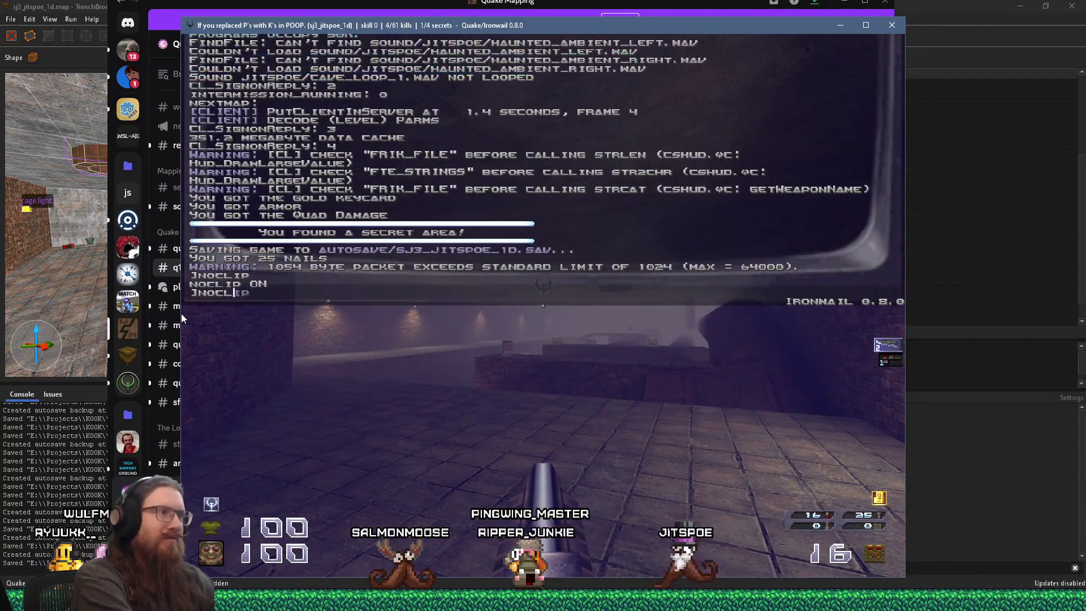
{"action": "key", "text": "Up"}
{"action": "key", "text": "Return"}
{"action": "key", "text": "grave"}
{"action": "key", "text": "w"}
Walk the riveted ledges collecting the rockets, nail boxes and Jump Boots
{"action": "key", "text": "w"}
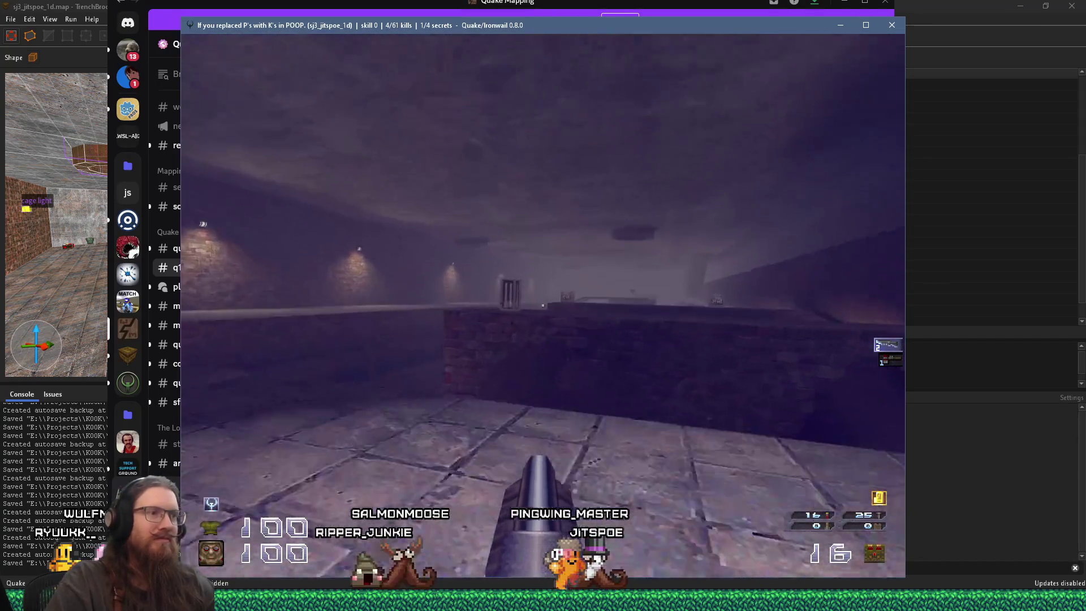
{"action": "key", "text": "w"}
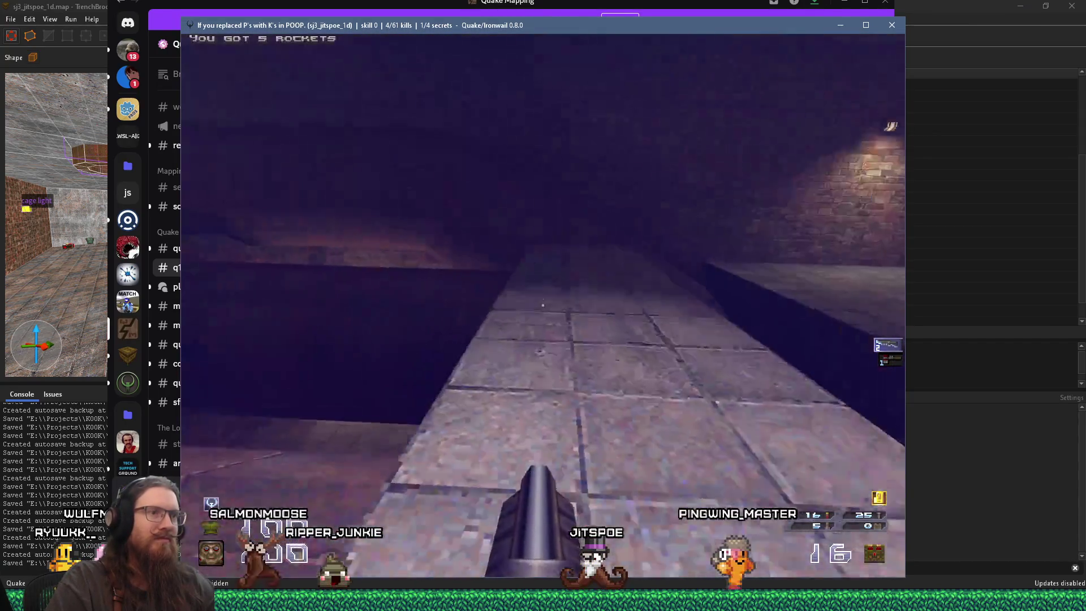
{"action": "key", "text": "w"}
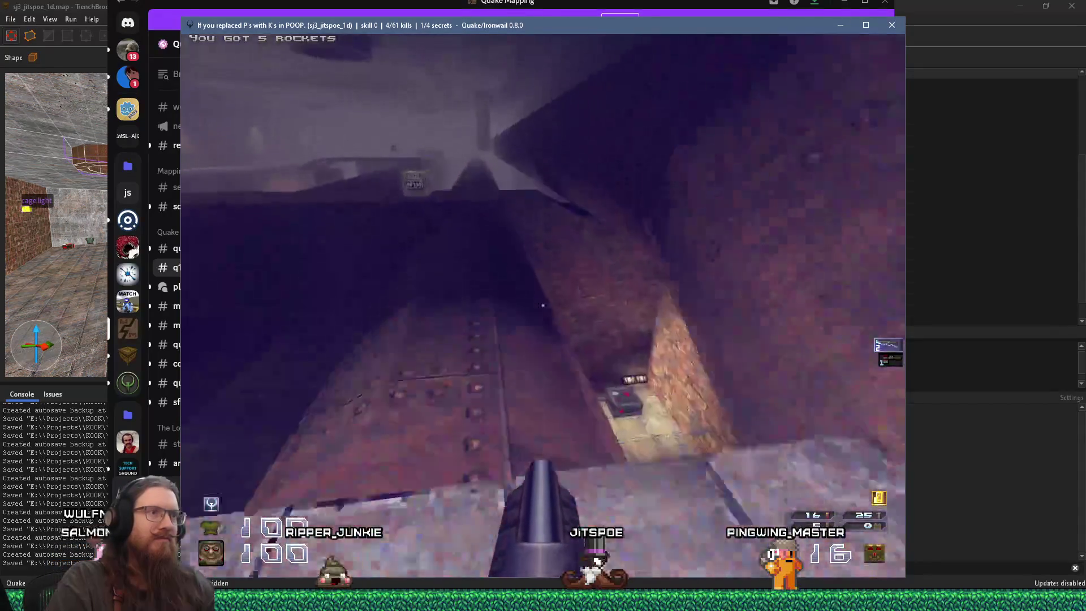
{"action": "key", "text": "w"}
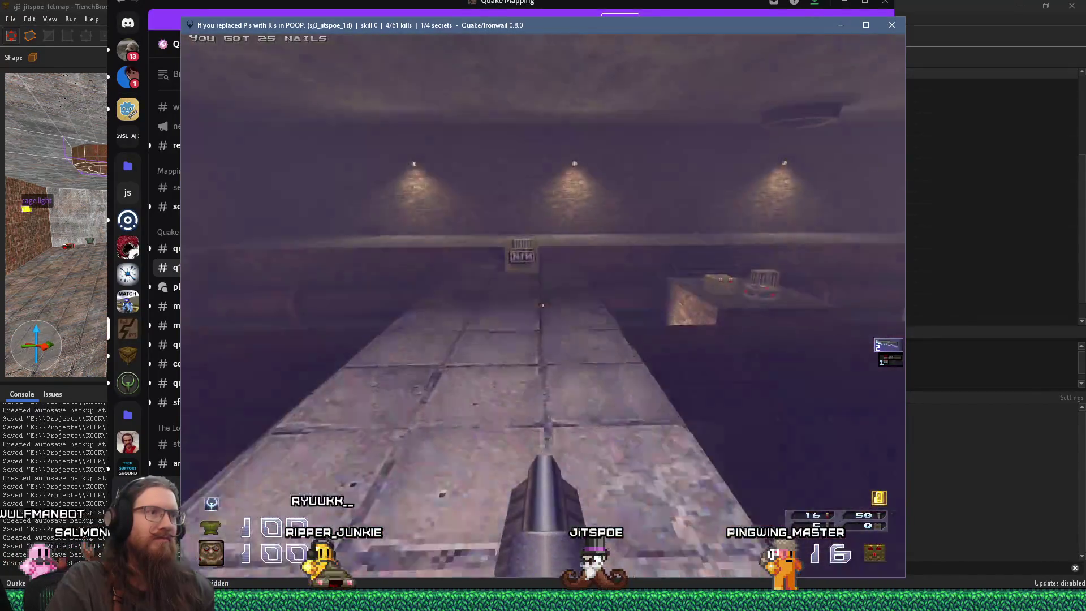
{"action": "key", "text": "w"}
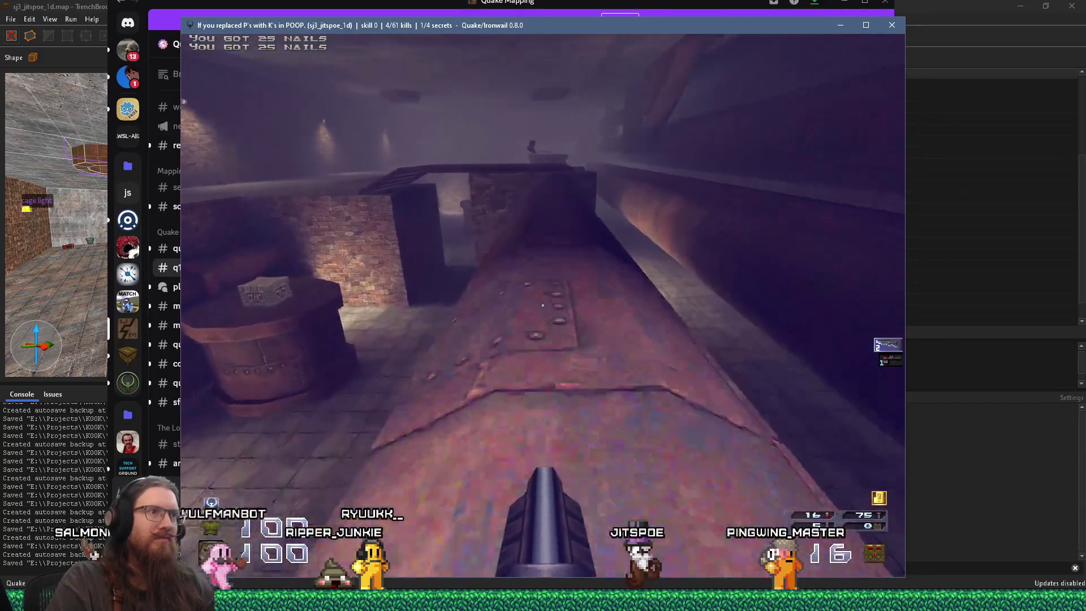
{"action": "key", "text": "w"}
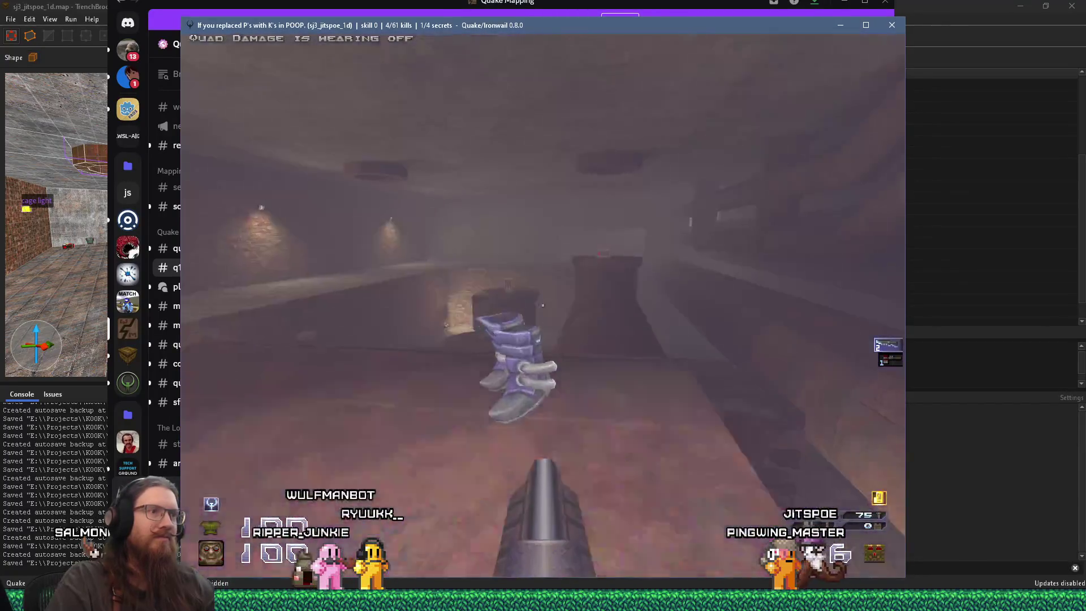
{"action": "key", "text": "w"}
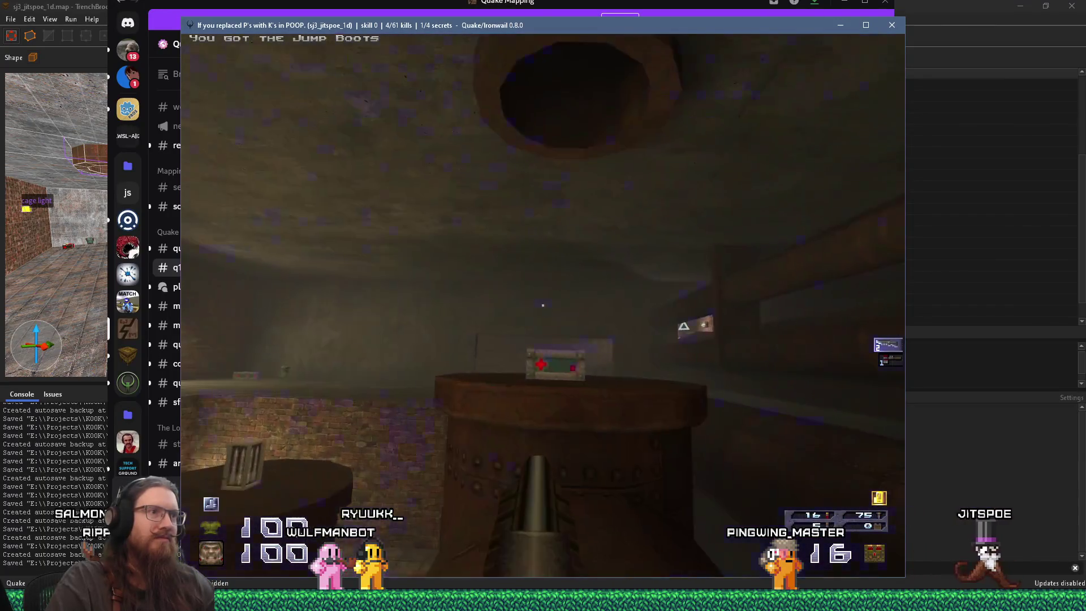
{"action": "key", "text": "w"}
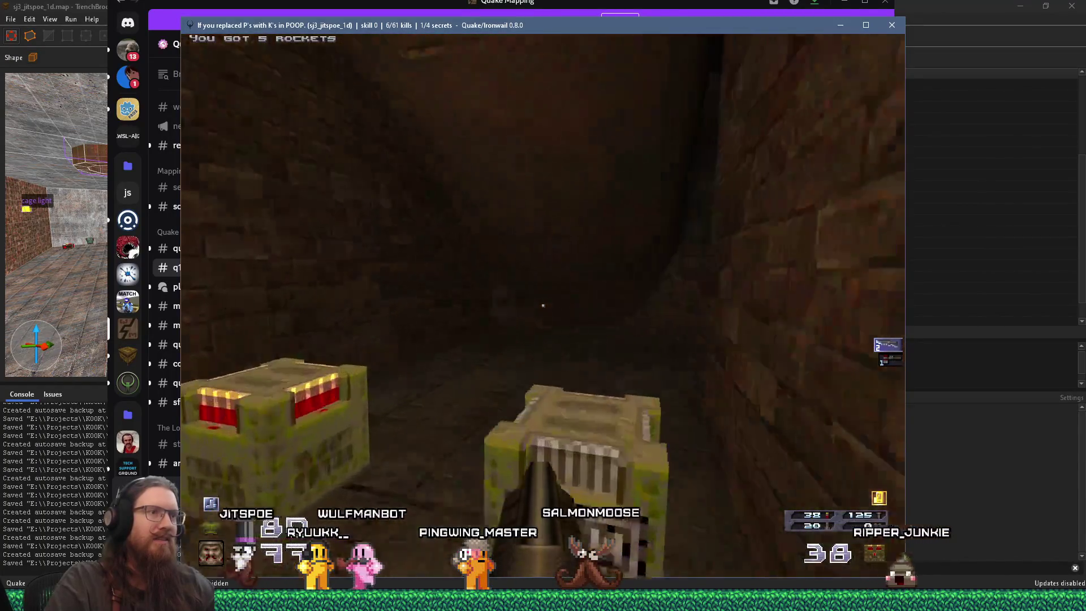
Pick up the shells, fire nails at the room's enemies, and move onto the ledge
{"action": "key", "text": "w"}
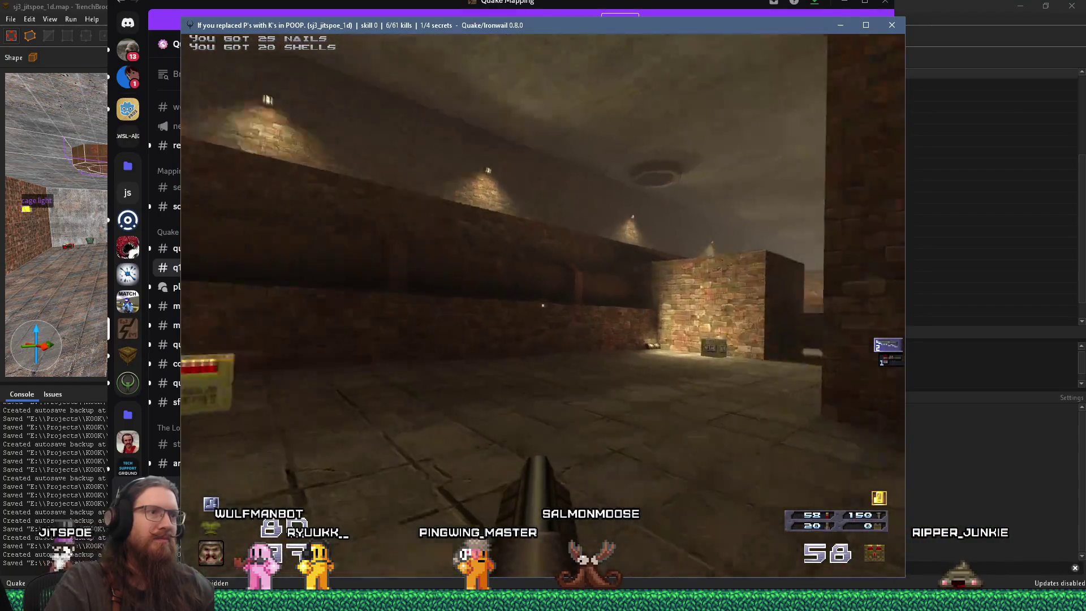
{"action": "key", "text": "w"}
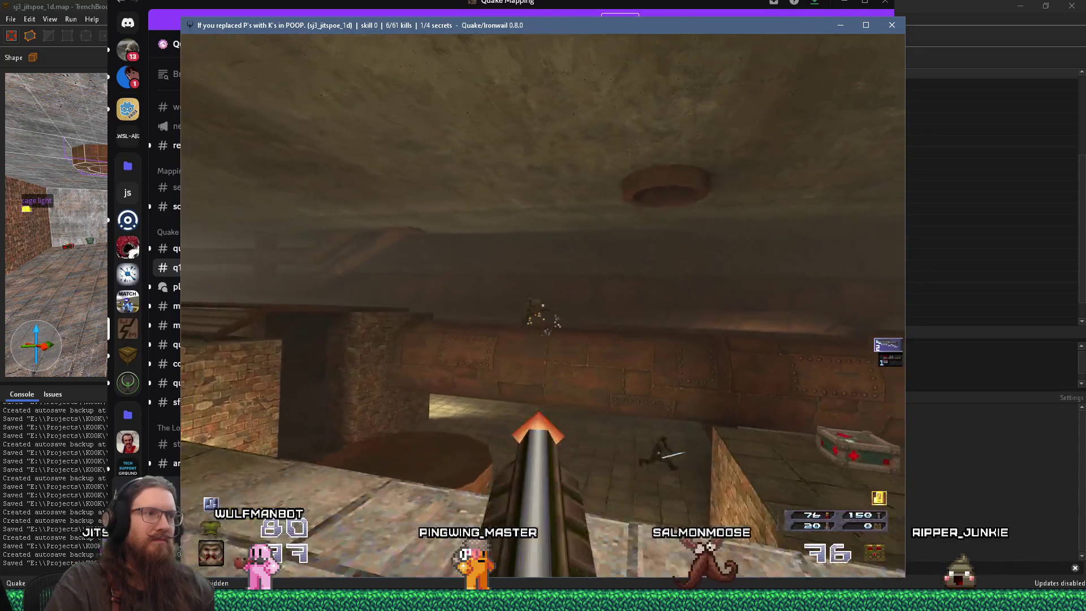
{"action": "key", "text": "w"}
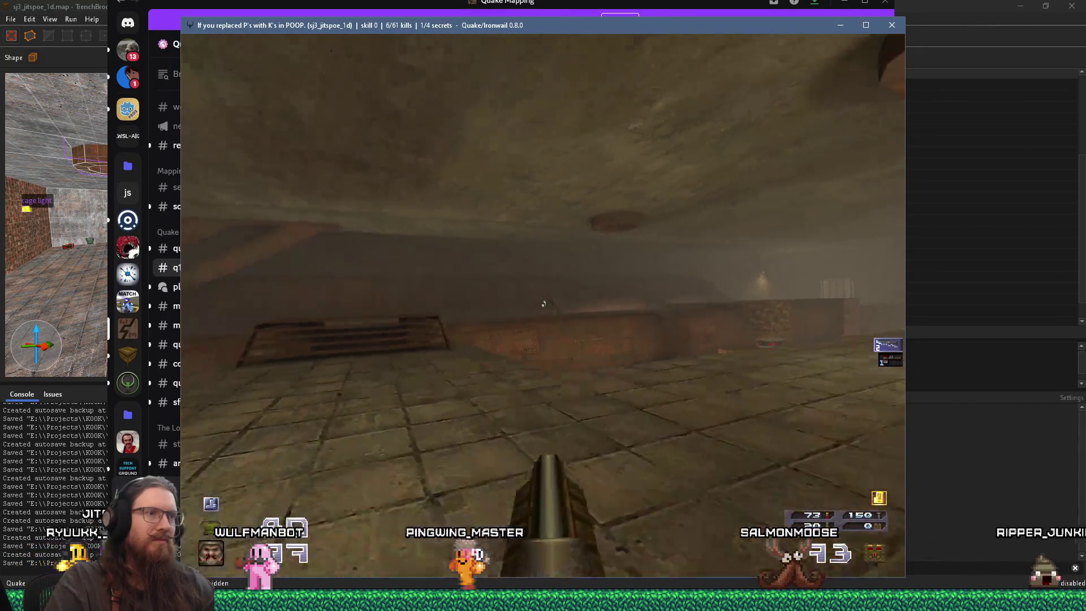
{"action": "key", "text": "w"}
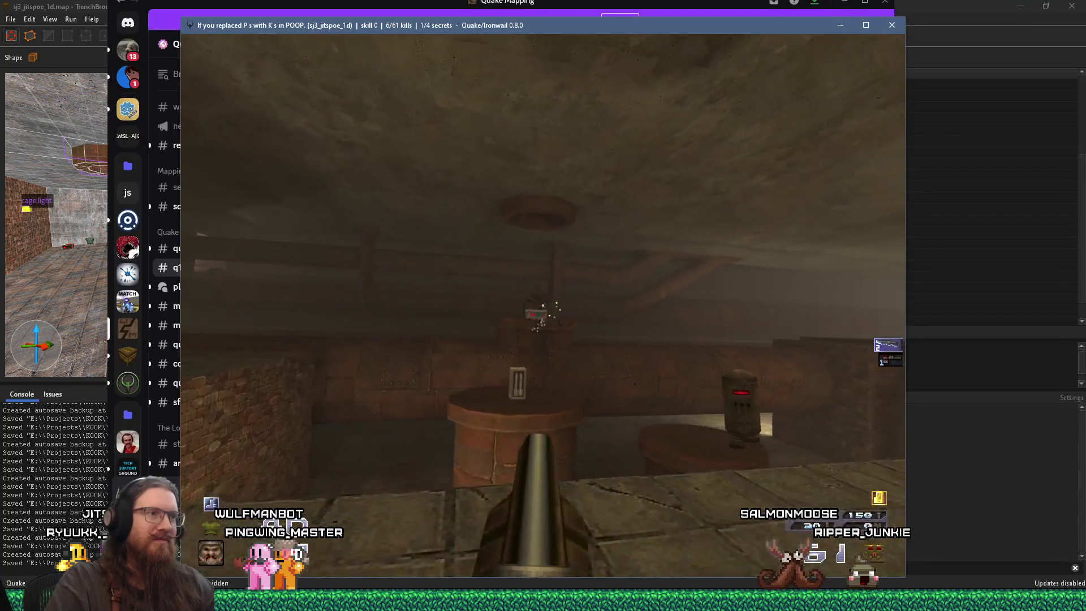
{"action": "key", "text": "w"}
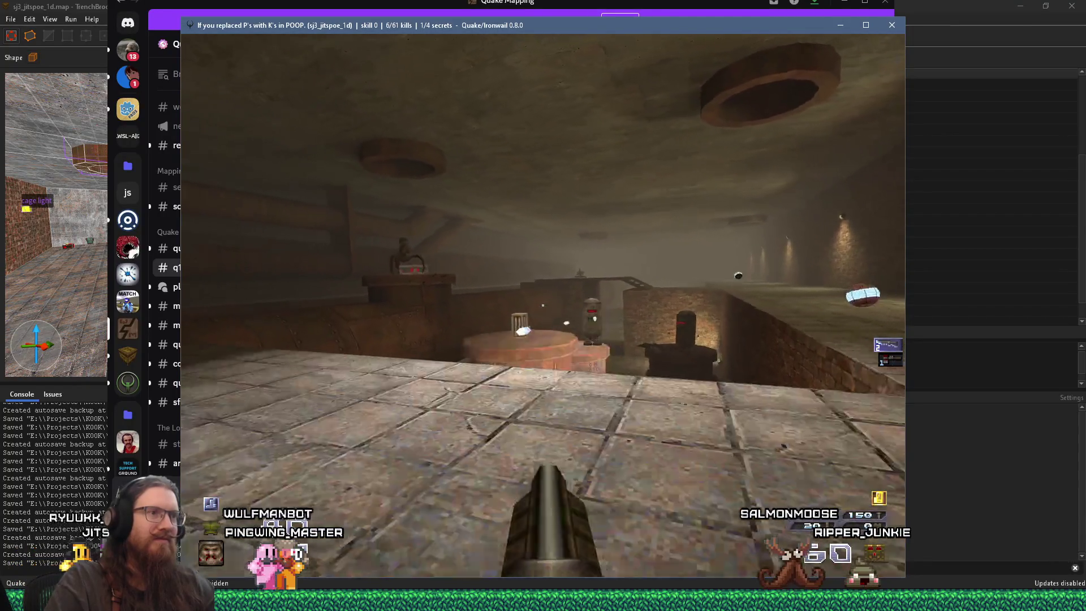
{"action": "key", "text": "w"}
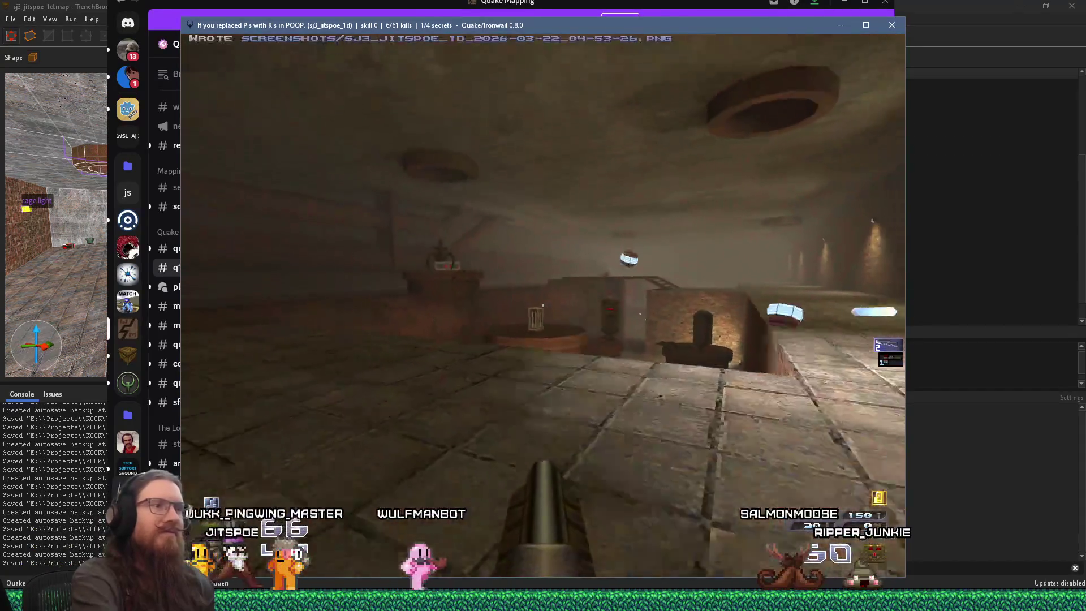
{"action": "key", "text": "w"}
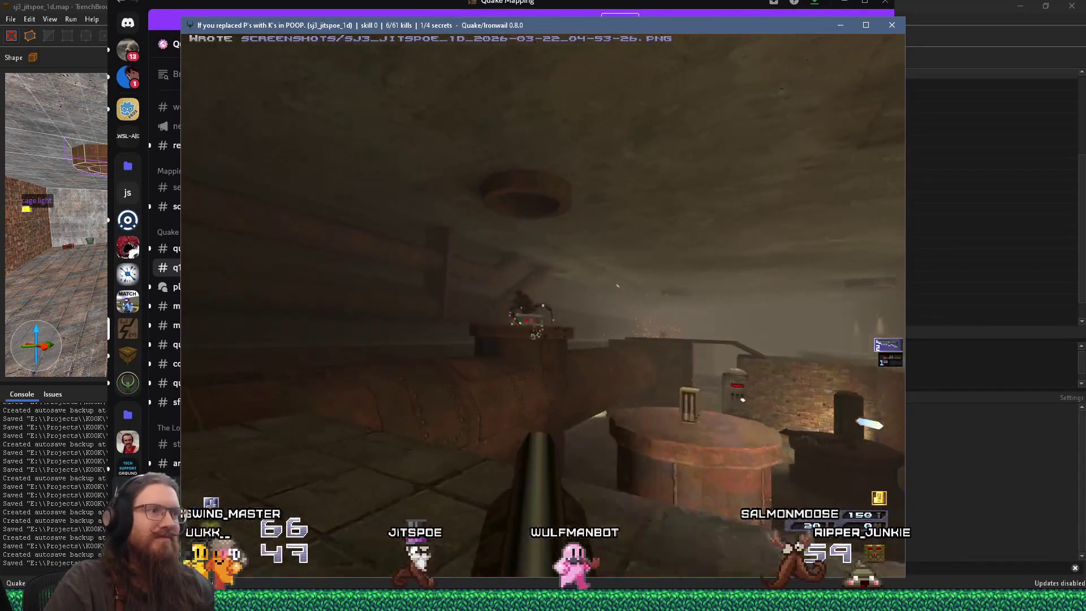
Drop to the riveted pillar and follow the pipe corridor up the ramp, killing an enemy
{"action": "key", "text": "w"}
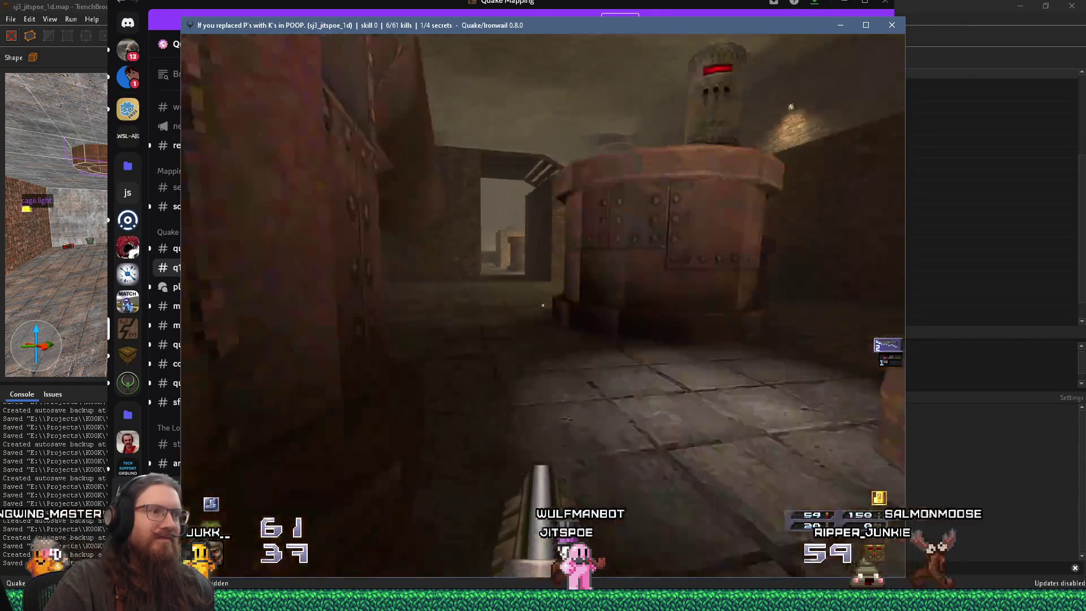
{"action": "key", "text": "w"}
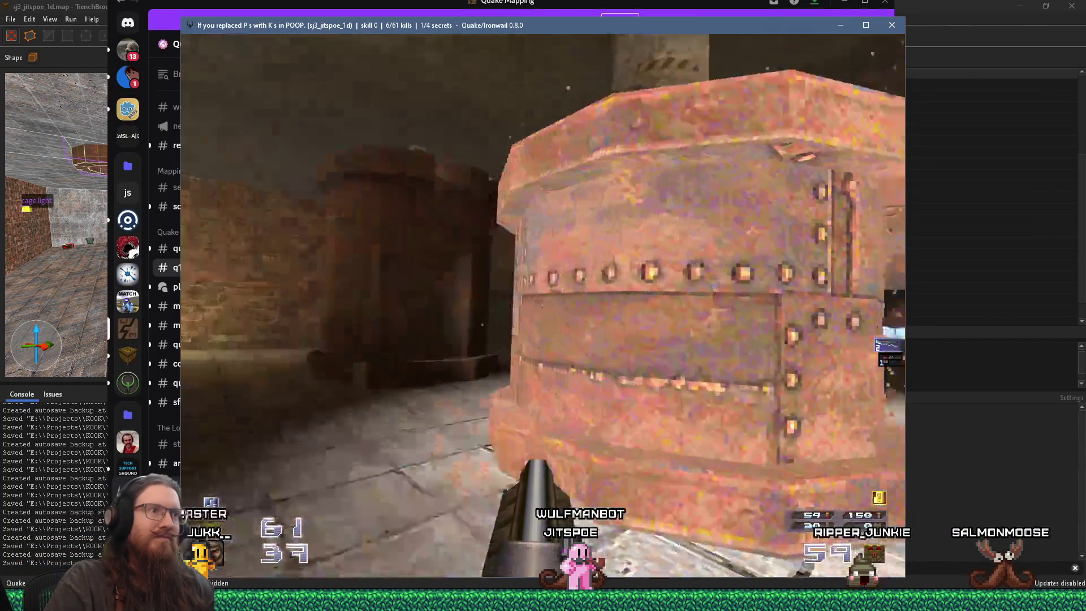
{"action": "key", "text": "w"}
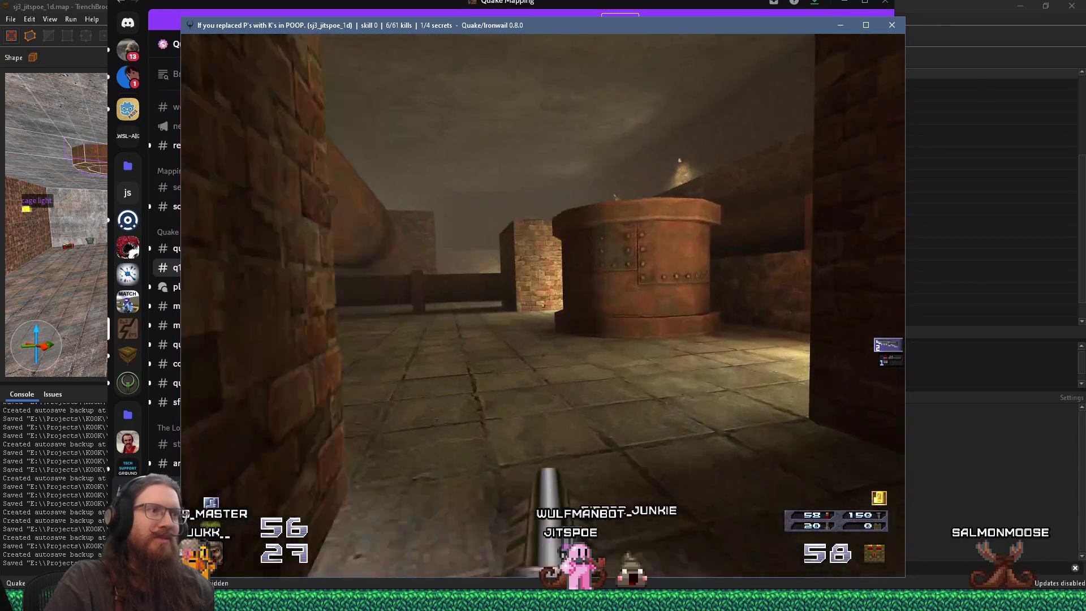
{"action": "key", "text": "w"}
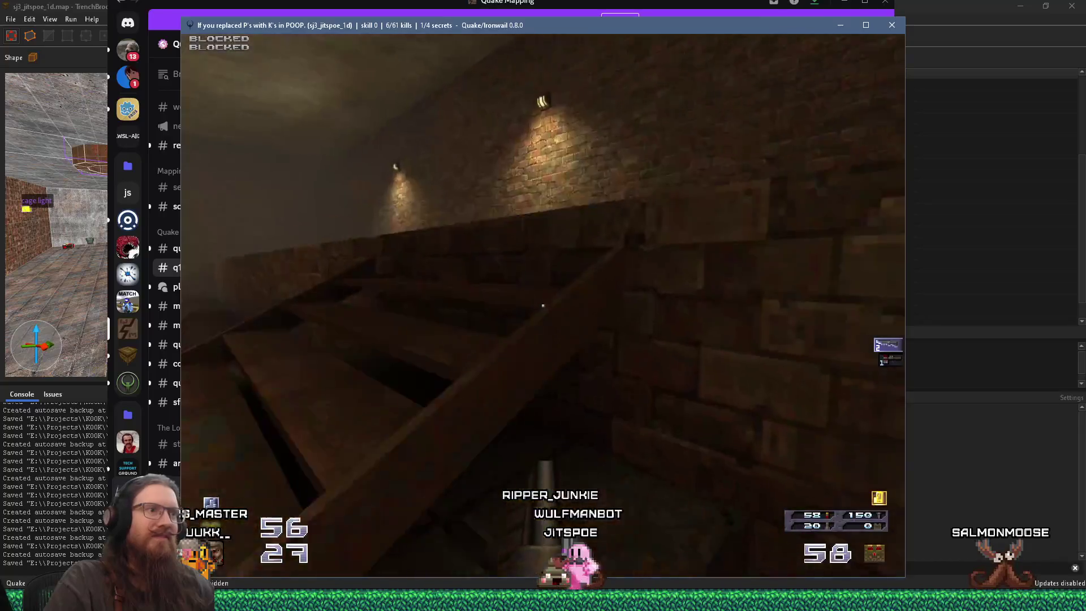
{"action": "key", "text": "w"}
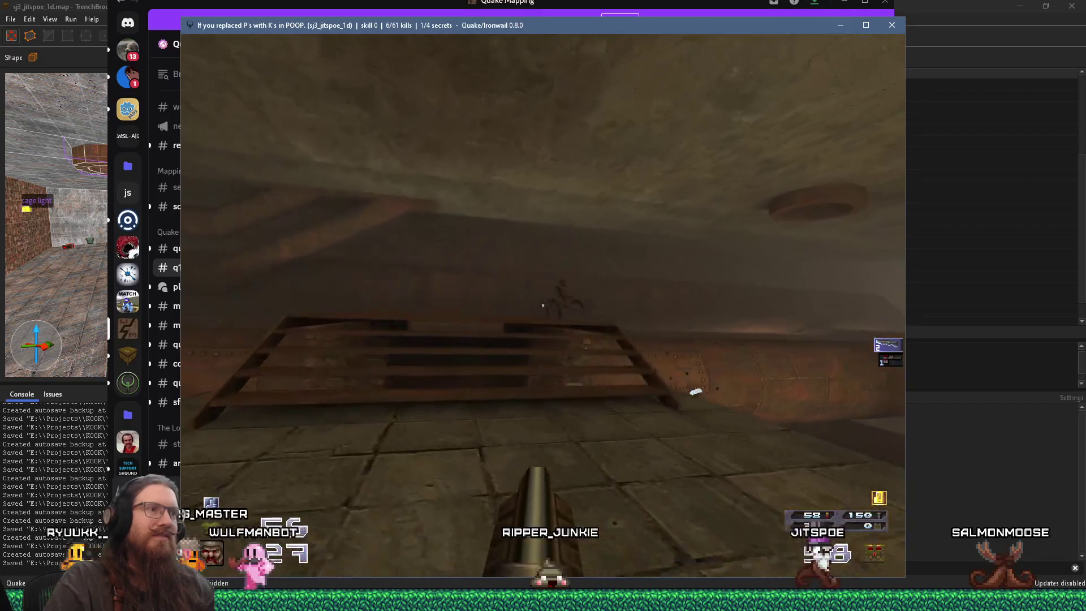
{"action": "key", "text": "w"}
{"action": "key", "text": "w"}
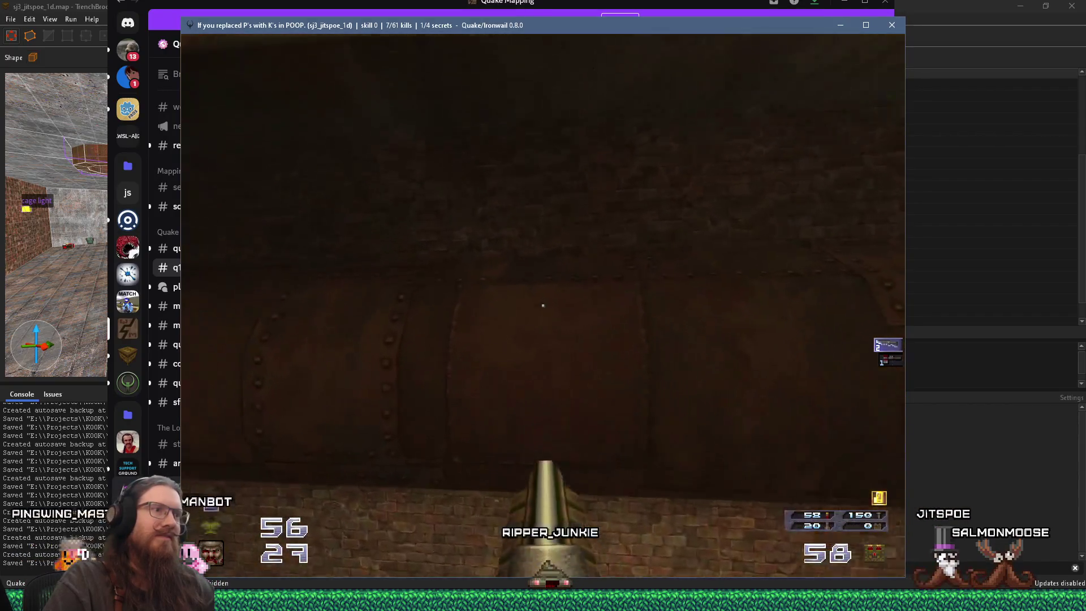
{"action": "key", "text": "w"}
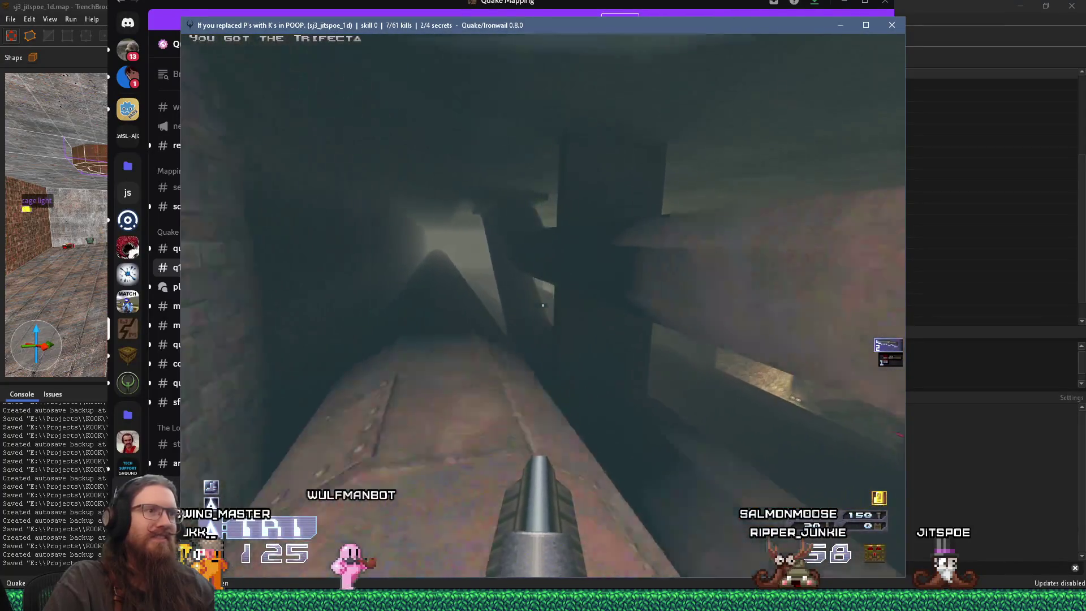
Advance into the lit hall and shoot the zombies near the brick wall
{"action": "key", "text": "w"}
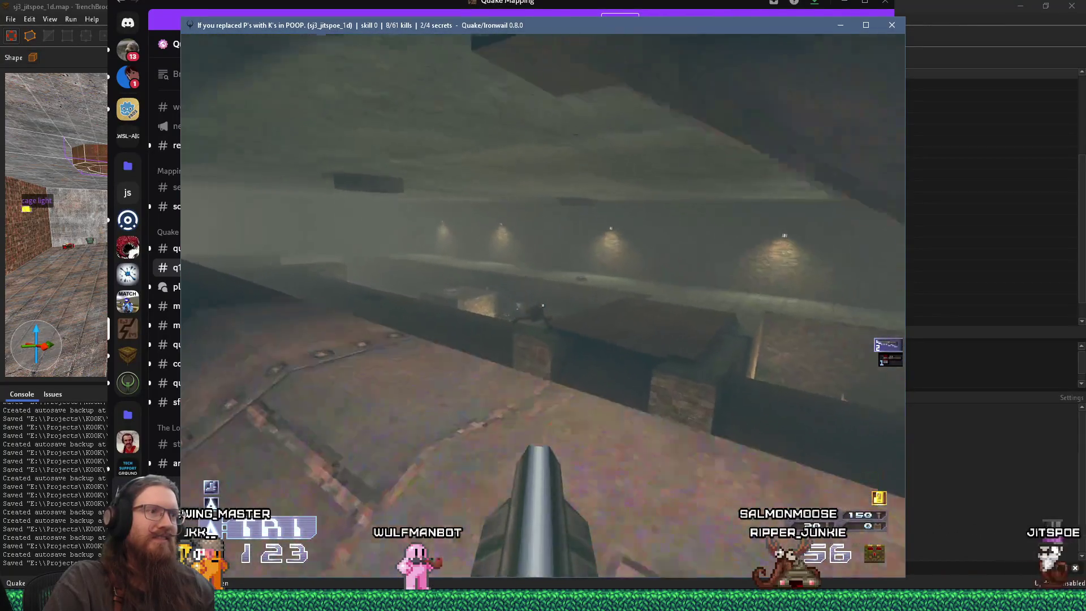
{"action": "key", "text": "w"}
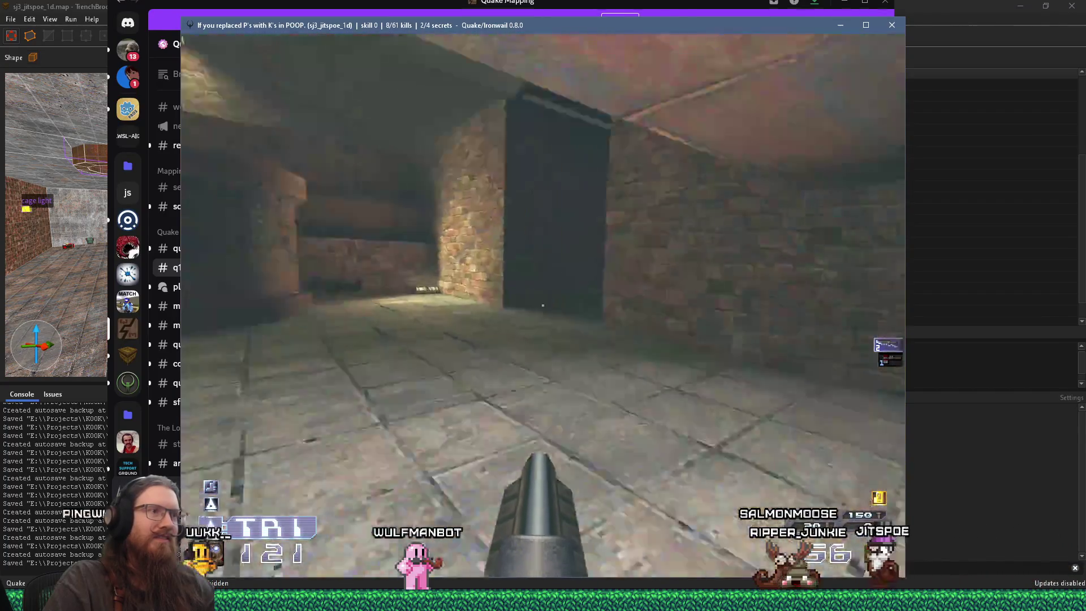
{"action": "key", "text": "w"}
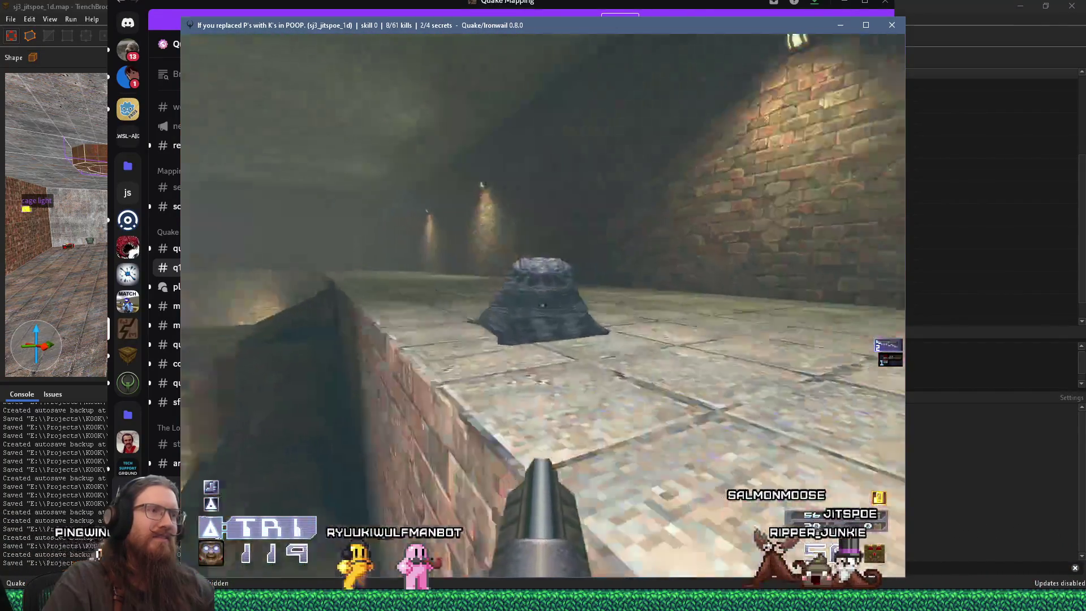
{"action": "key", "text": "w"}
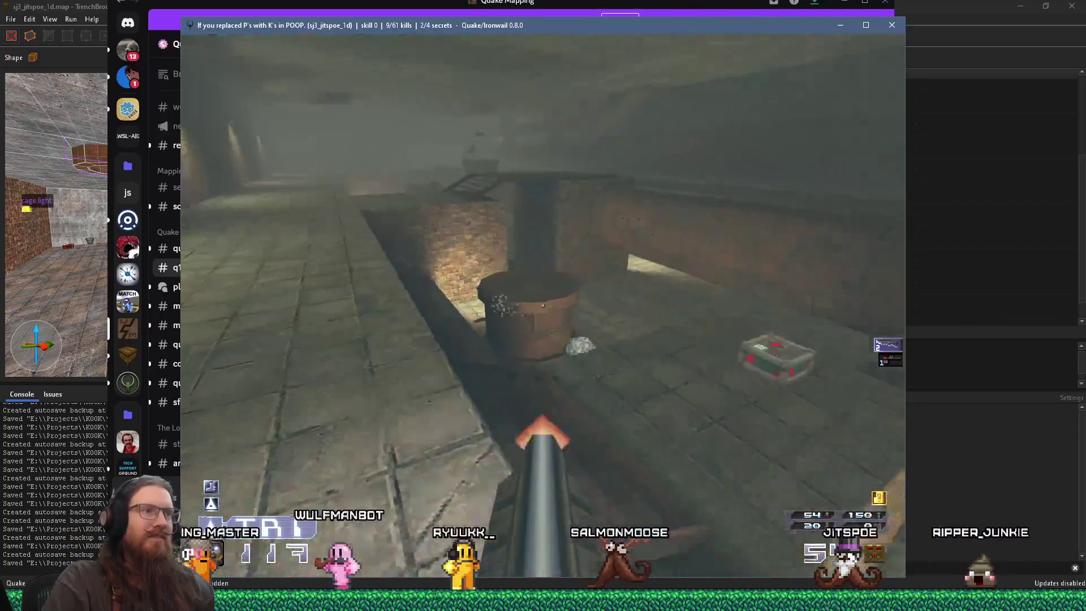
{"action": "key", "text": "w"}
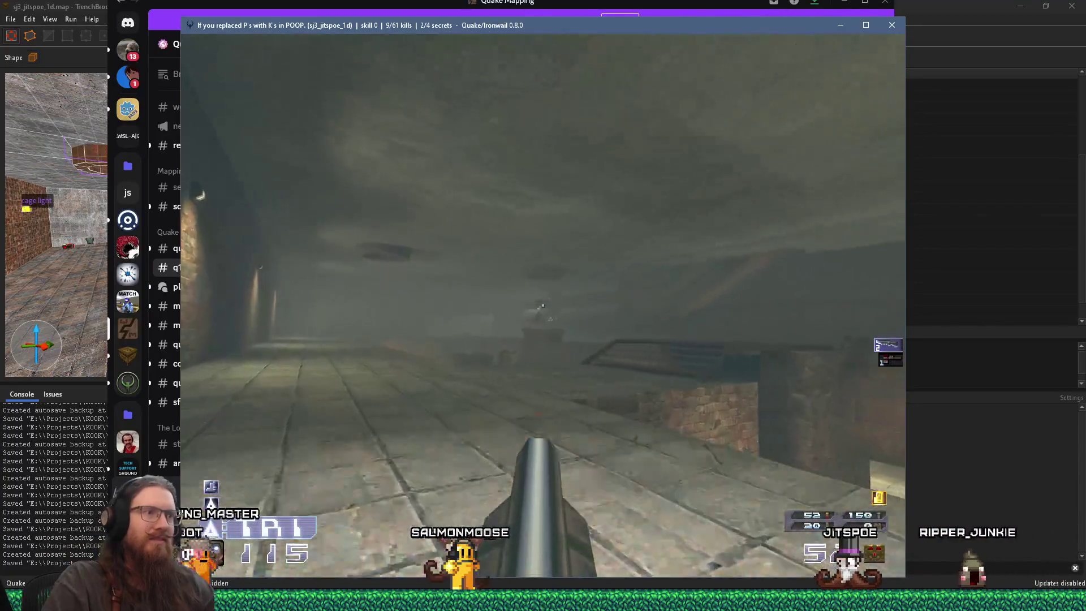
{"action": "key", "text": "w"}
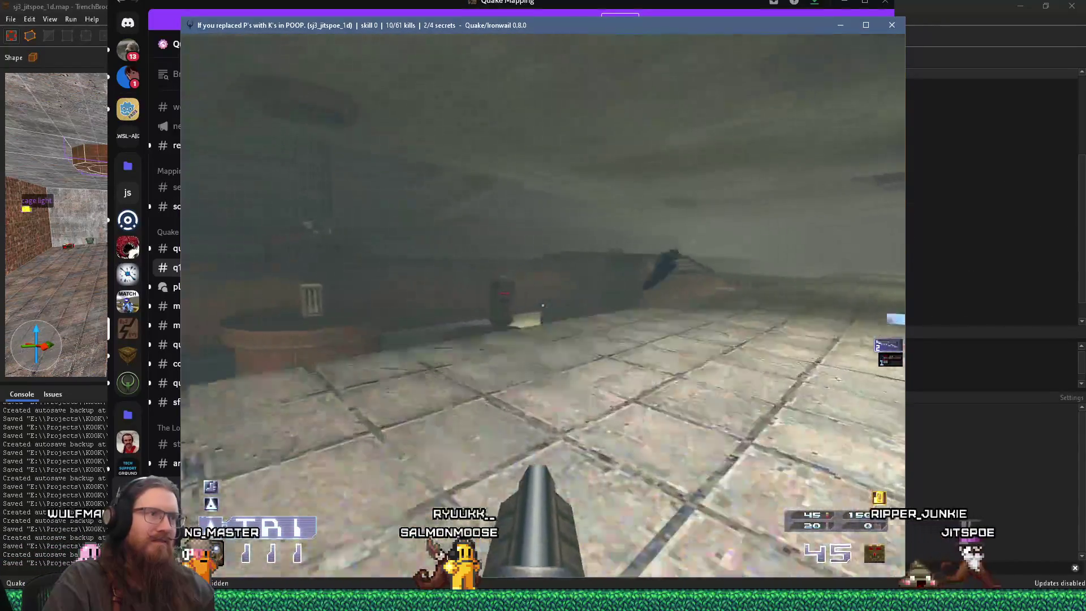
{"action": "key", "text": "w"}
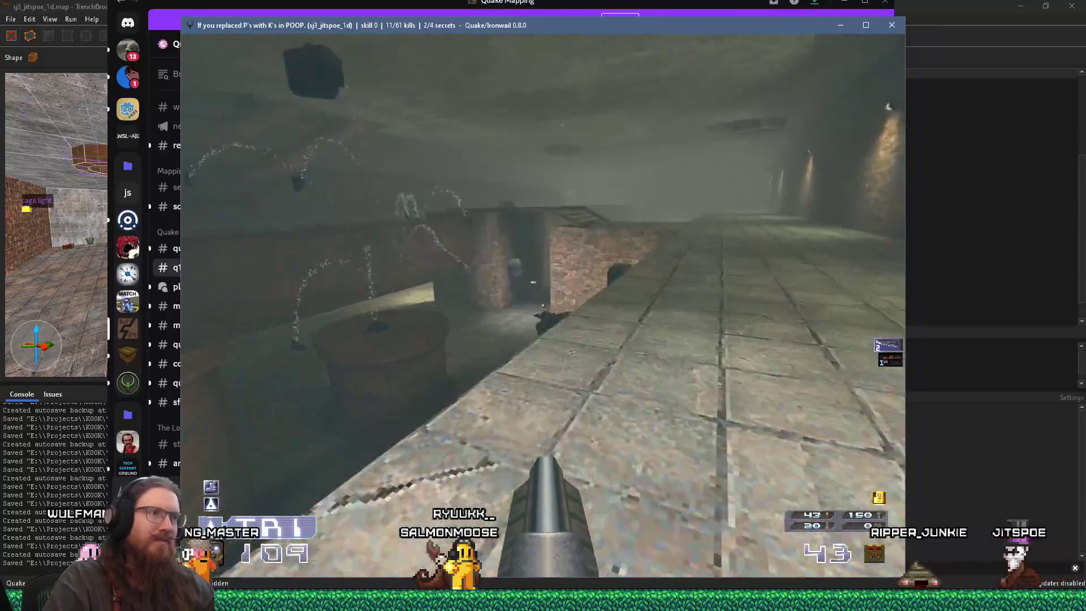
{"action": "left_click", "coordinate": [543, 306]}
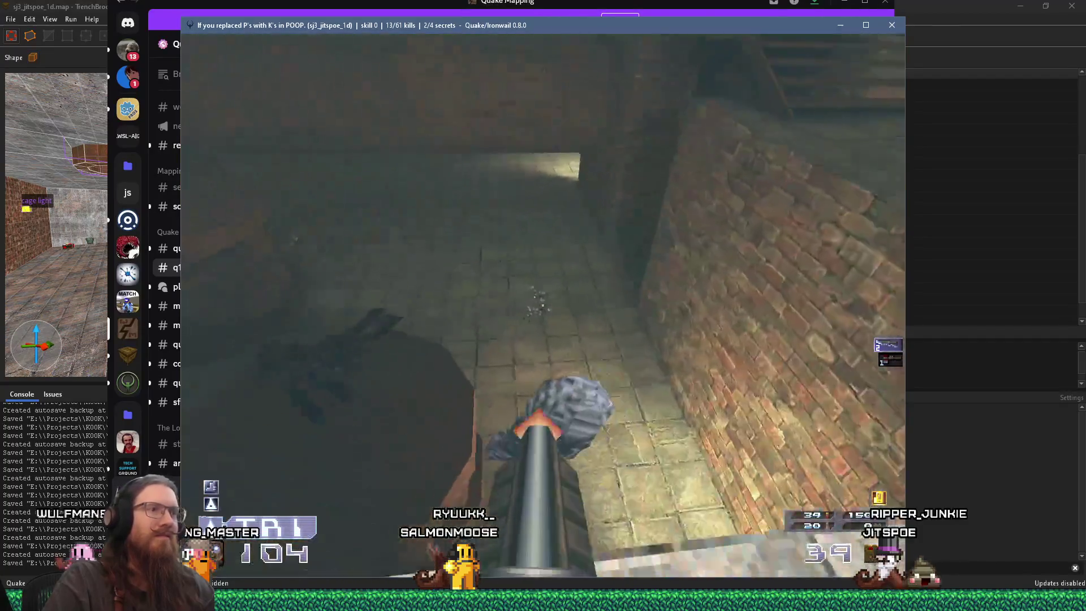
{"action": "left_click", "coordinate": [543, 306]}
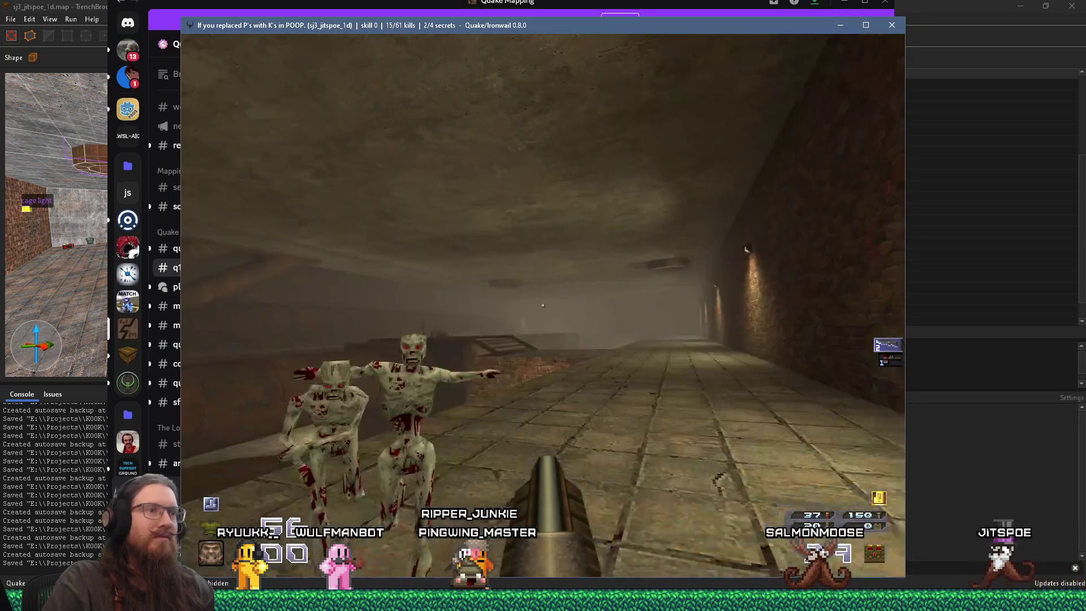
{"action": "left_click", "coordinate": [543, 305]}
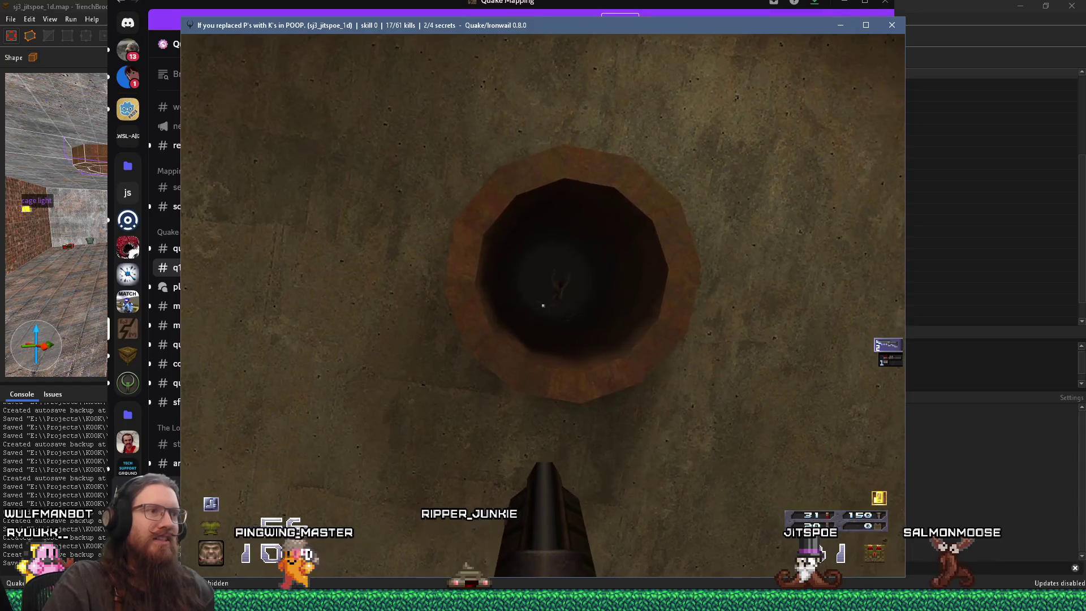
Screenshot the ceiling hole, then kill the zombies by the barrels
{"action": "key", "text": "F12"}
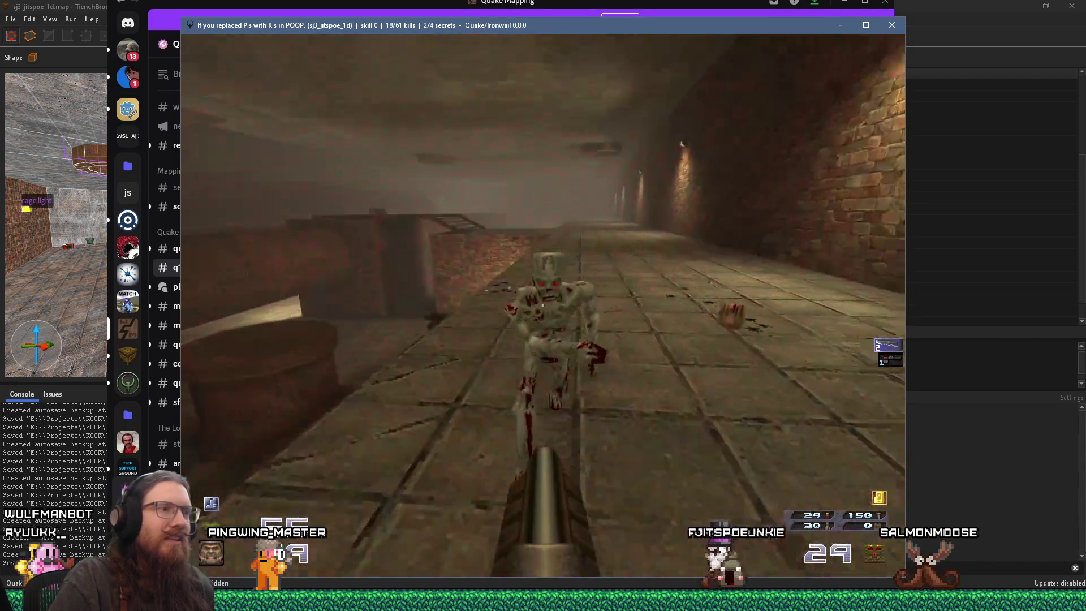
{"action": "left_click", "coordinate": [542, 305]}
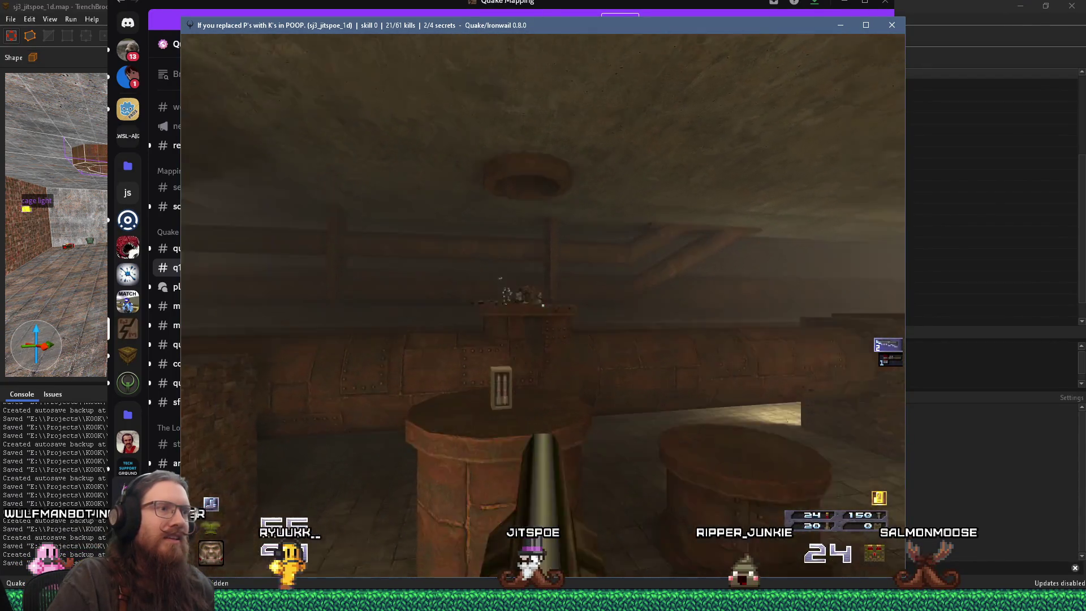
{"action": "key", "text": "w"}
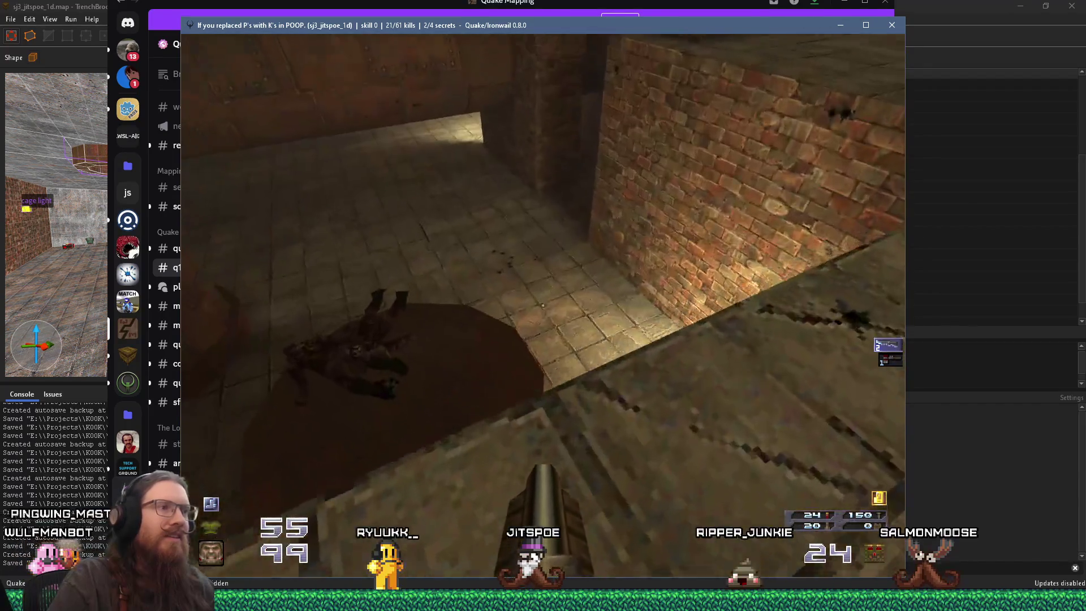
{"action": "left_click", "coordinate": [542, 306]}
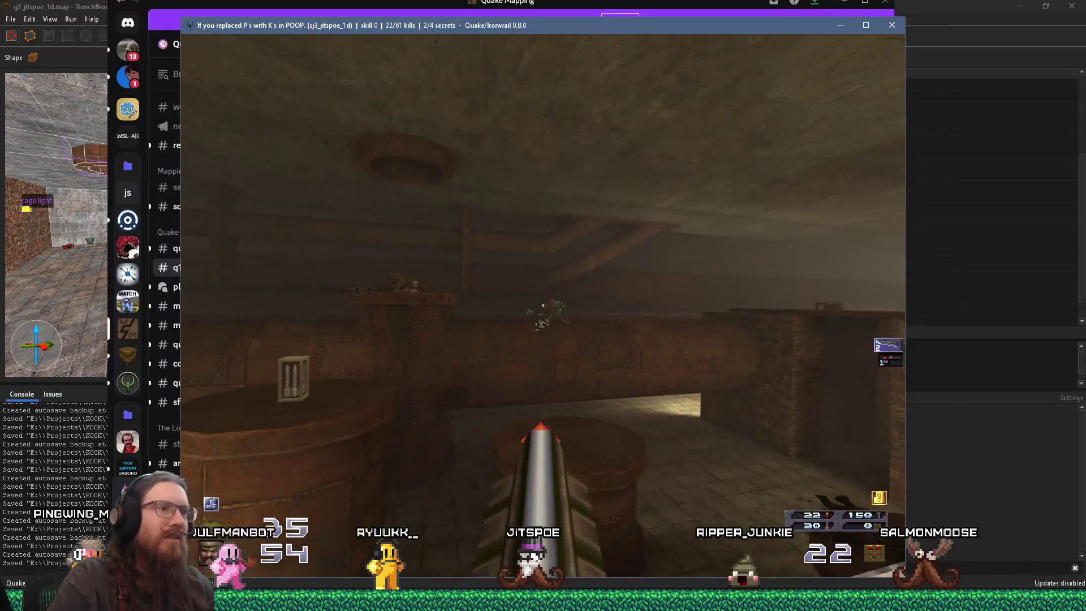
{"action": "key", "text": "w"}
{"action": "left_click", "coordinate": [542, 305]}
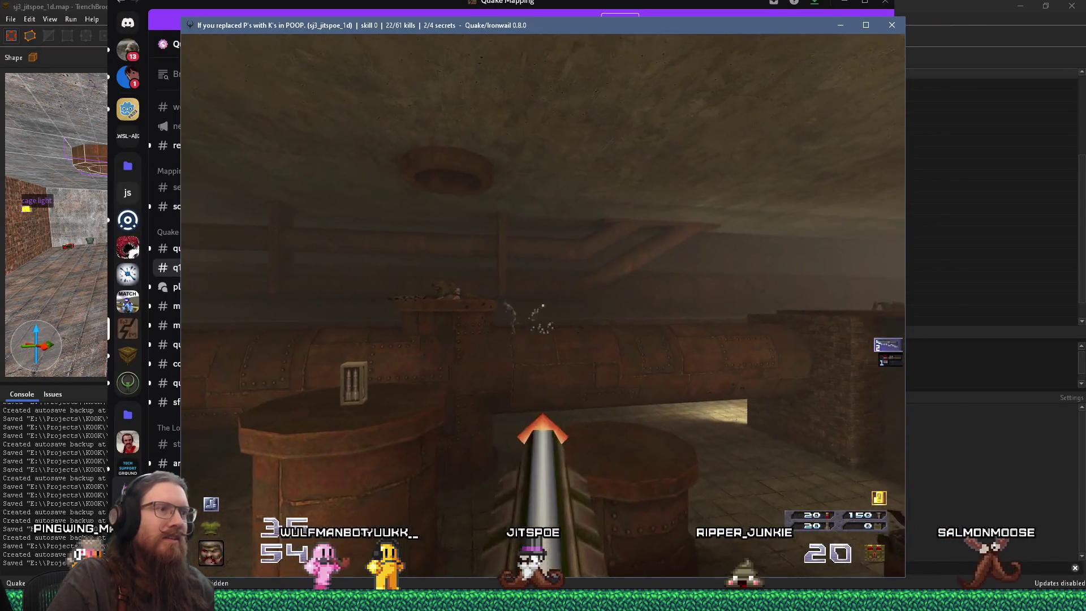
{"action": "left_click", "coordinate": [542, 306]}
Pick up the rockets and health pack and walk through to the cleared room
{"action": "key", "text": "w"}
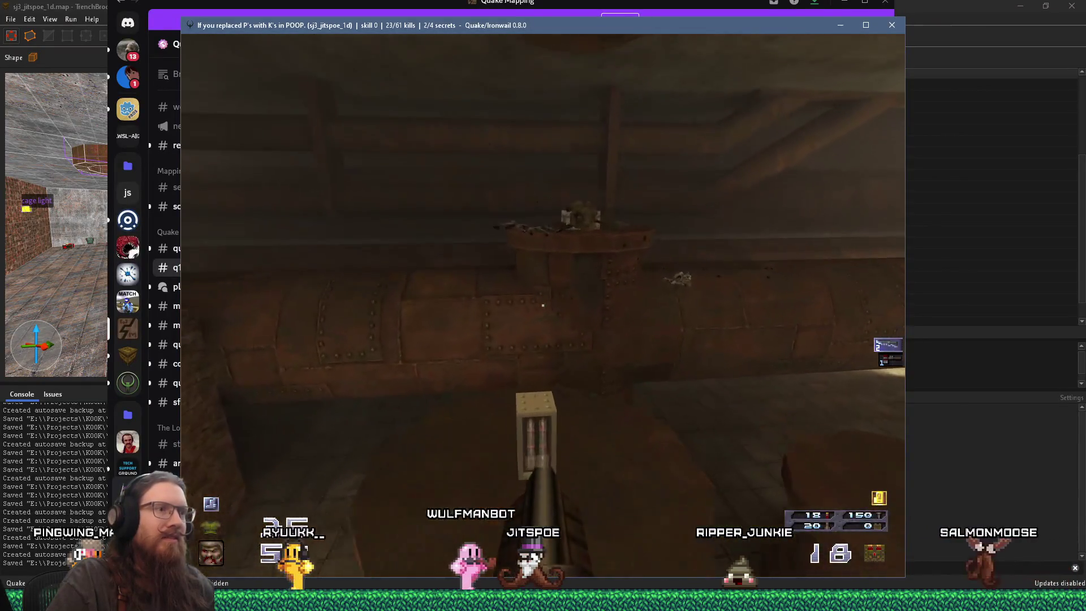
{"action": "key", "text": "w"}
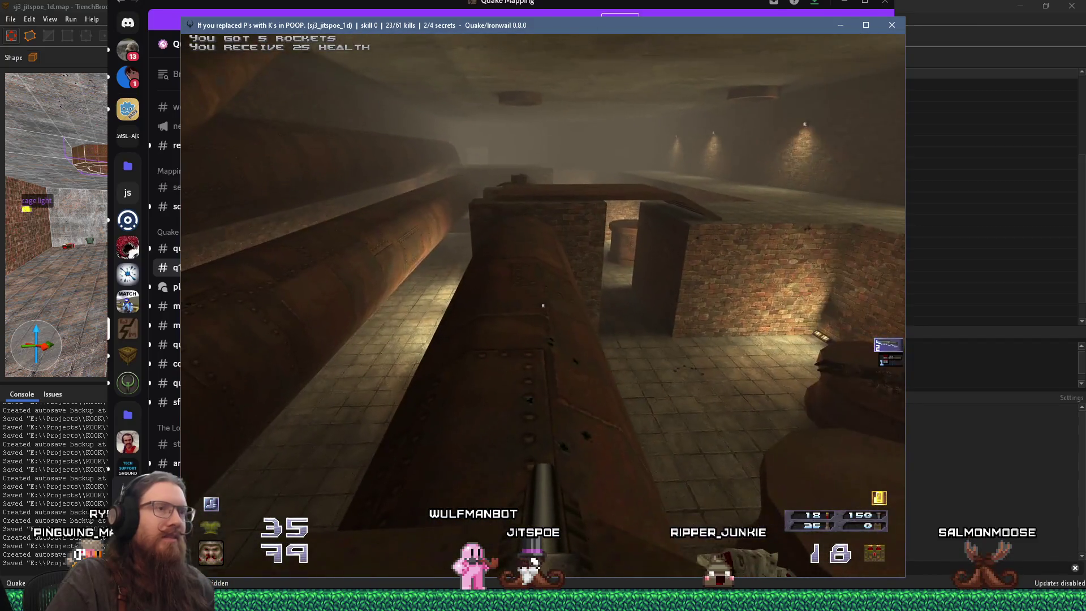
{"action": "key", "text": "w"}
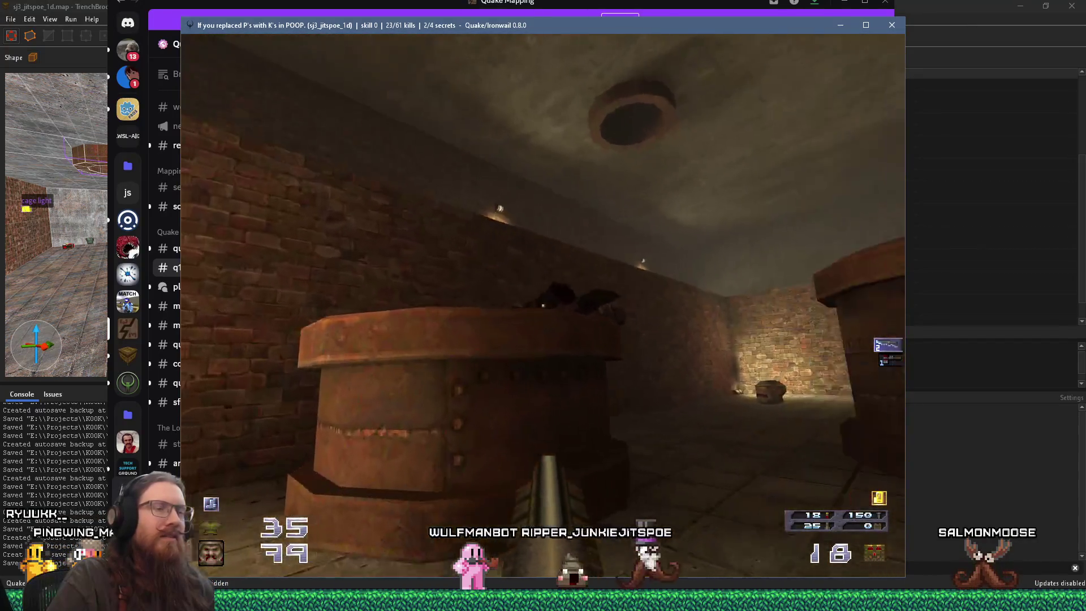
{"action": "key", "text": "w"}
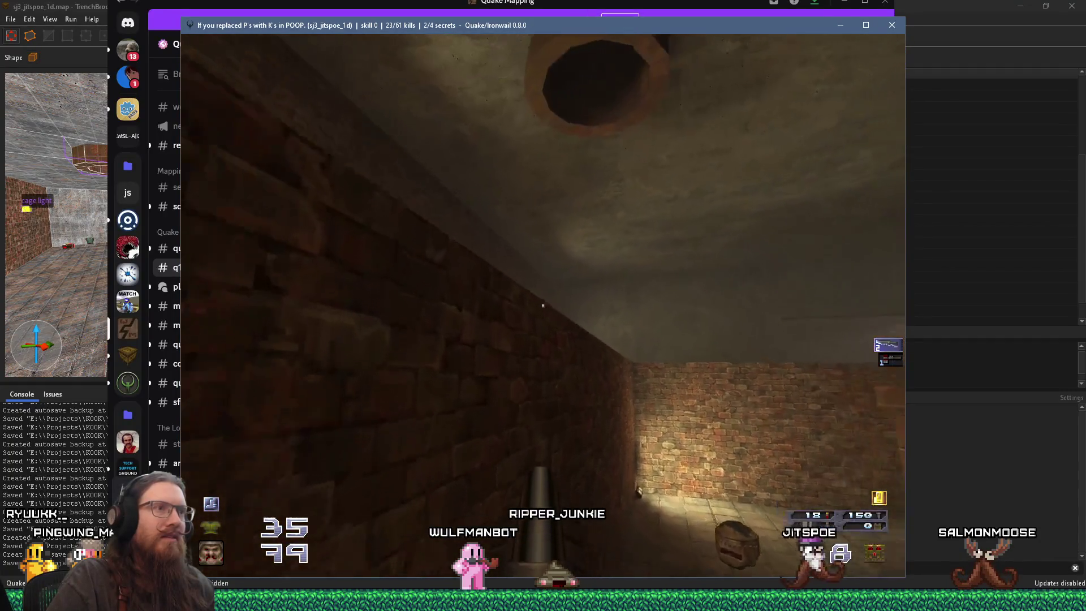
{"action": "key", "text": "w"}
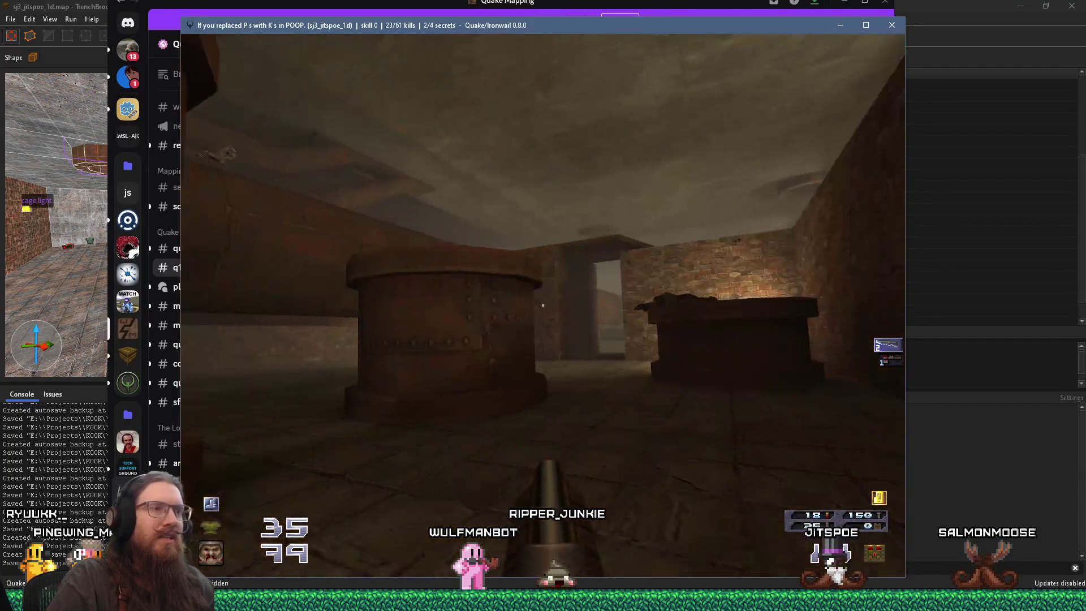
{"action": "key", "text": "w"}
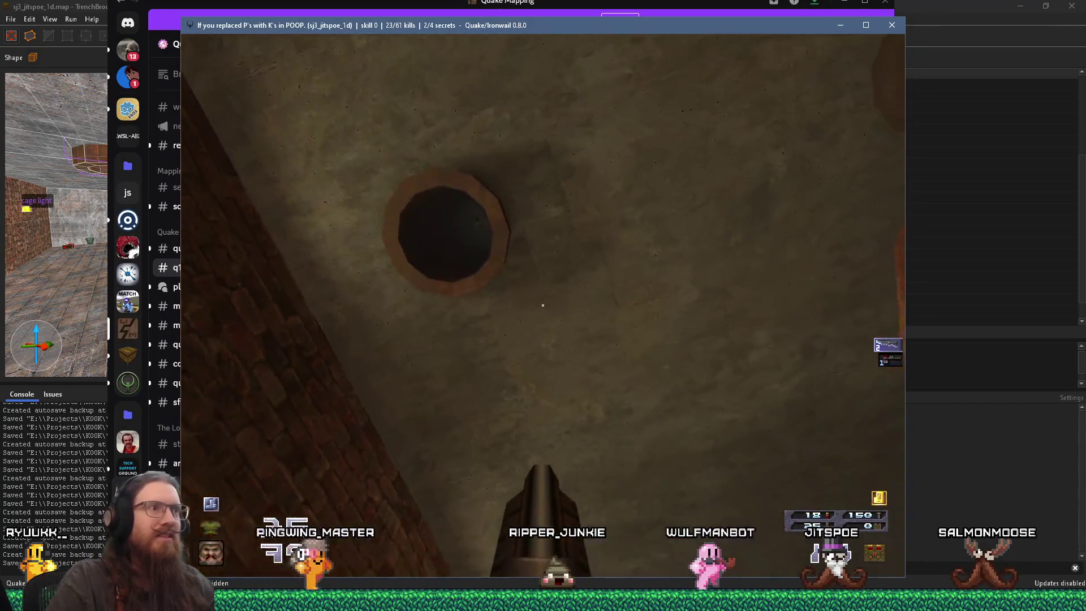
Quit Ironwail with the quit console command
{"action": "key", "text": "7"}
{"action": "key", "text": "grave"}
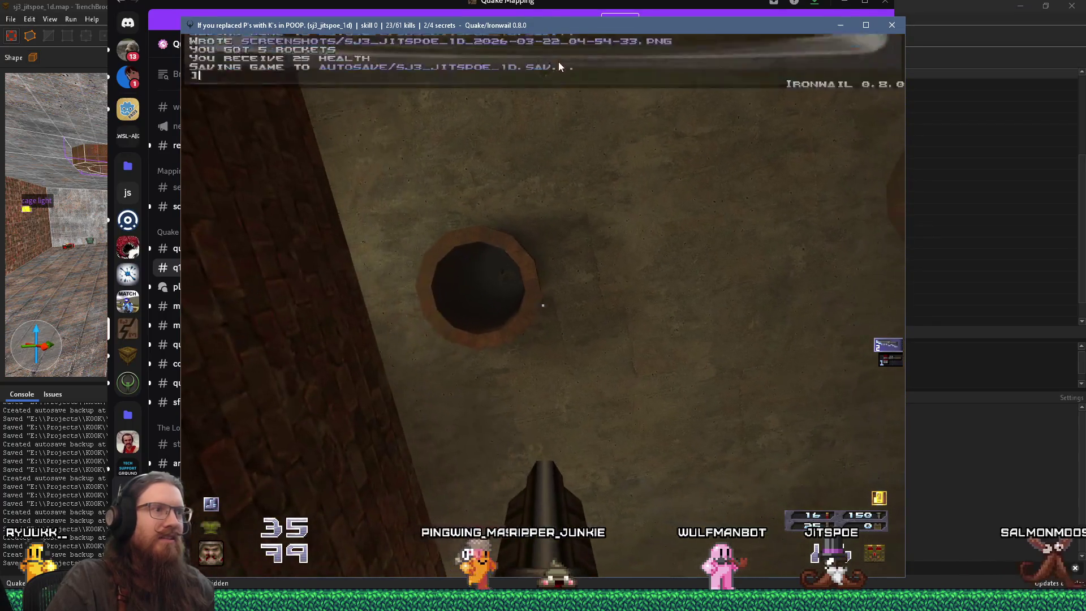
{"action": "type", "text": "quit"}
{"action": "key", "text": "Return"}
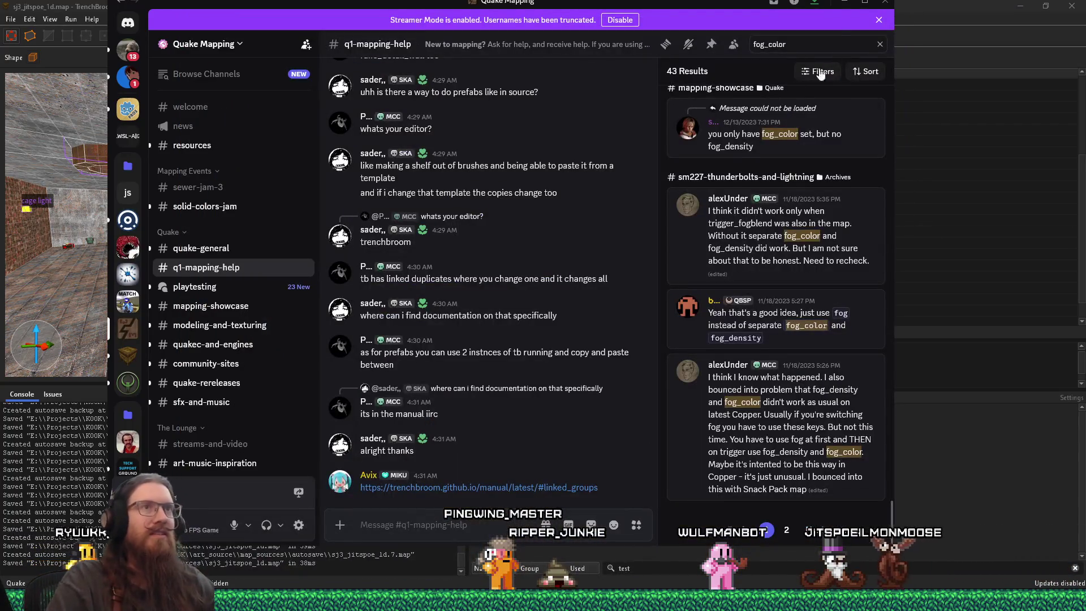
Back in TrenchBroom, dismiss the compile results and look up at the octagonal ceiling fixture
{"action": "key", "text": "alt+Tab"}
{"action": "left_click", "coordinate": [881, 81]}
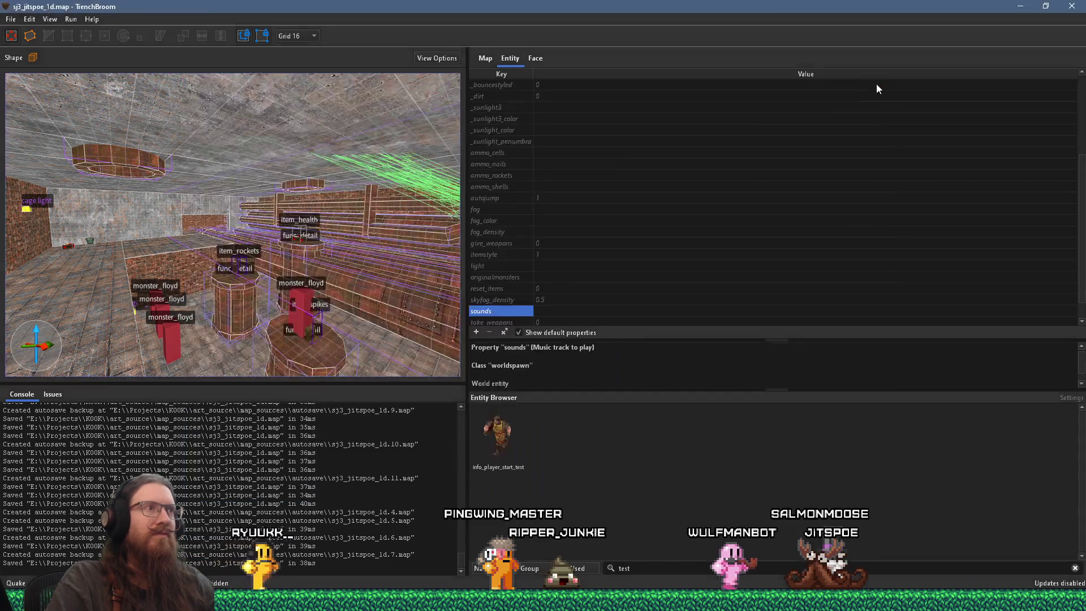
{"action": "mouse_move", "coordinate": [278, 280]}
{"action": "left_mouse_down"}
{"action": "mouse_move", "coordinate": [335, 272]}
{"action": "mouse_move", "coordinate": [286, 213]}
{"action": "mouse_move", "coordinate": [299, 147]}
{"action": "mouse_move", "coordinate": [273, 245]}
{"action": "mouse_move", "coordinate": [269, 208]}
{"action": "left_mouse_up"}
{"action": "left_click", "coordinate": [280, 272]}
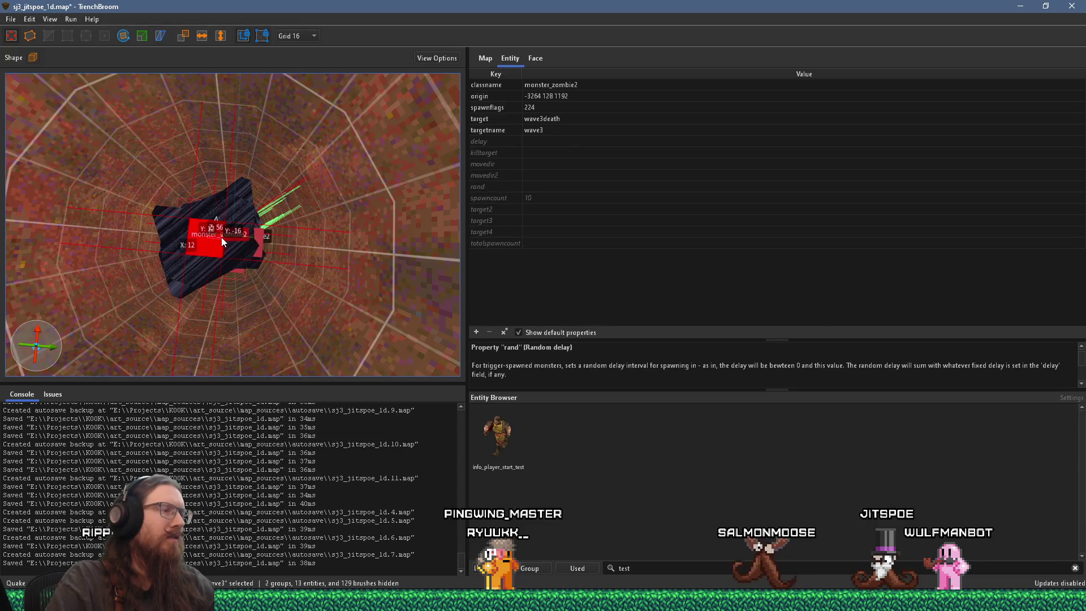
{"action": "left_click_drag", "start_coordinate": [221, 236], "coordinate": [248, 262]}
{"action": "scroll", "coordinate": [266, 310], "scroll_direction": "up", "scroll_amount": 5}
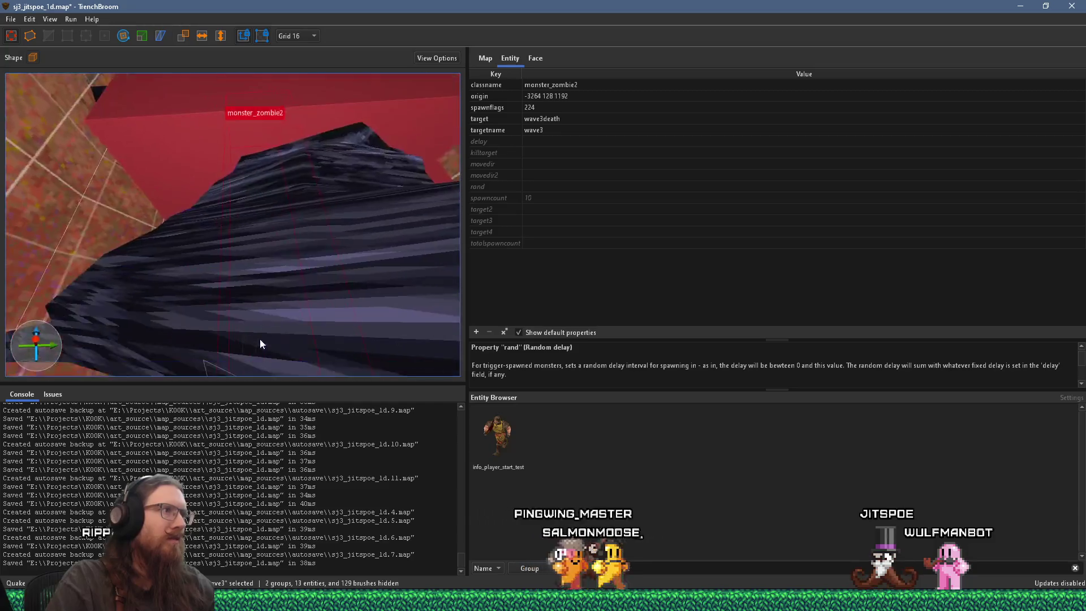
{"action": "scroll", "coordinate": [269, 230], "scroll_direction": "up", "scroll_amount": 3}
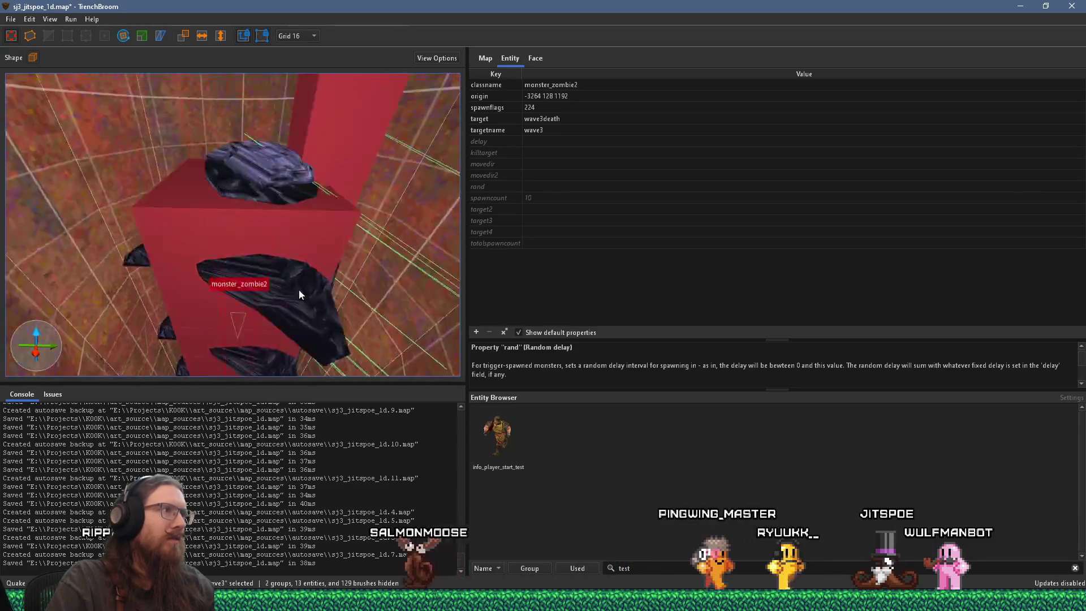
Shift the wave3 monster_zombie2 column left, clear the selection and open the File menu
{"action": "left_click", "coordinate": [276, 286]}
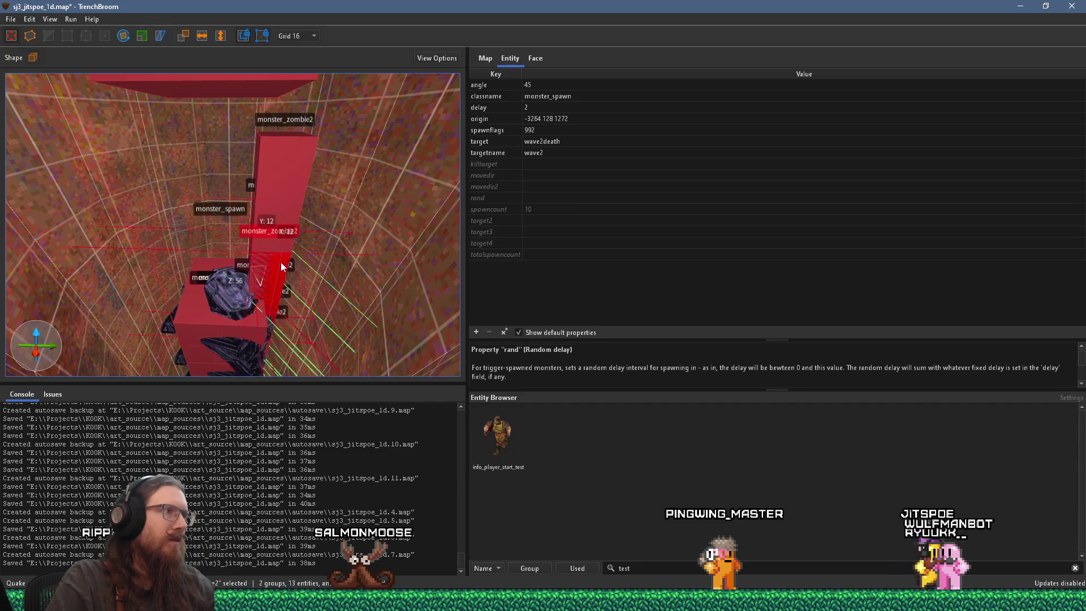
{"action": "left_click", "coordinate": [288, 204]}
{"action": "mouse_move", "coordinate": [289, 208]}
{"action": "left_mouse_down"}
{"action": "mouse_move", "coordinate": [246, 205]}
{"action": "mouse_move", "coordinate": [280, 233]}
{"action": "mouse_move", "coordinate": [243, 202]}
{"action": "left_mouse_up"}
{"action": "left_click", "coordinate": [277, 285]}
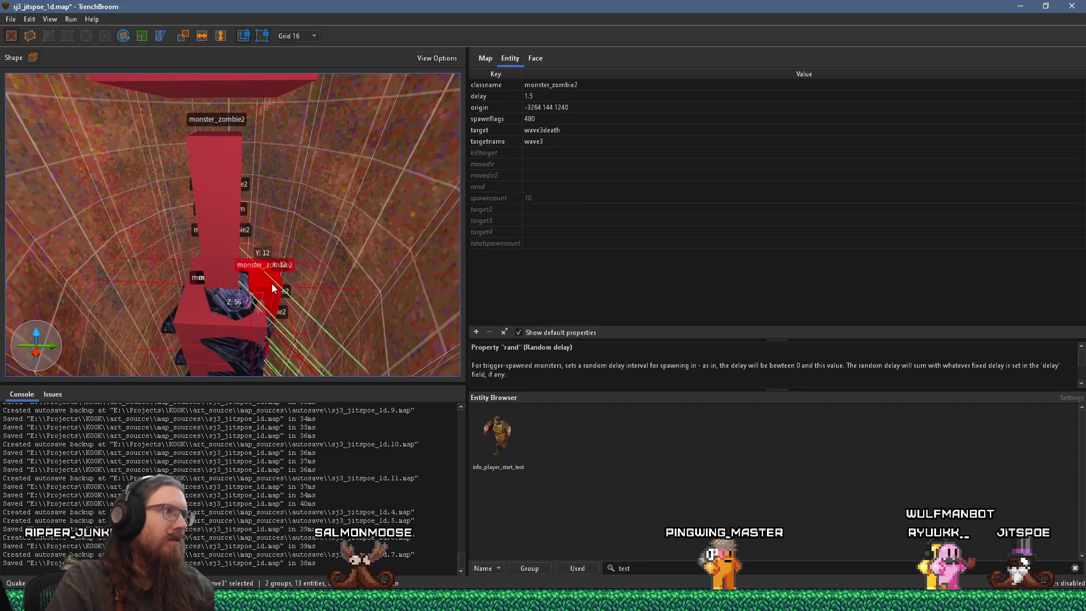
{"action": "scroll", "coordinate": [250, 242], "scroll_direction": "down", "scroll_amount": 5}
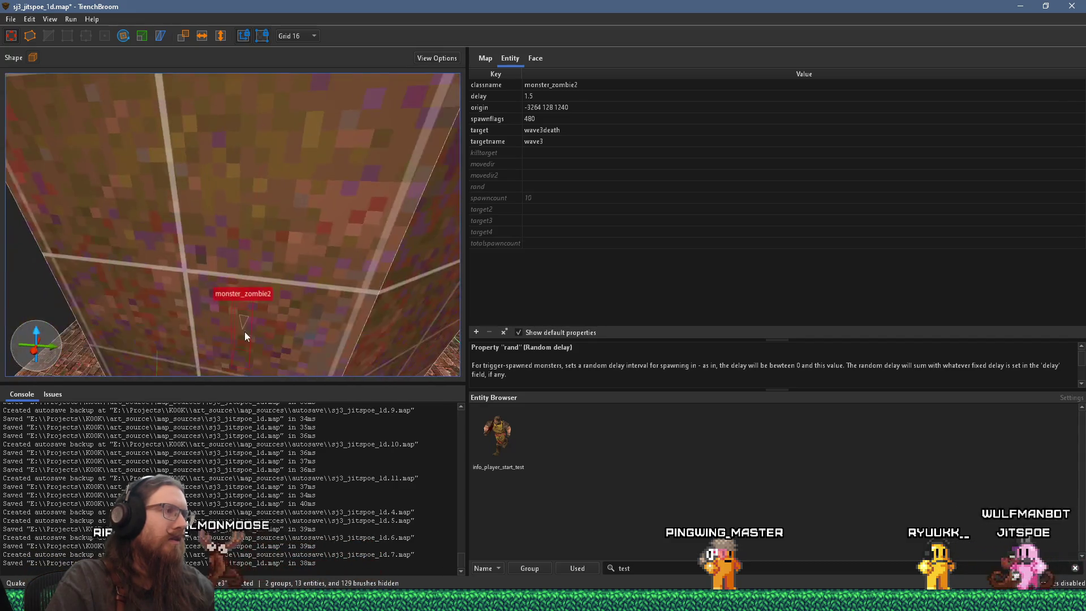
{"action": "scroll", "coordinate": [247, 365], "scroll_direction": "down", "scroll_amount": 5}
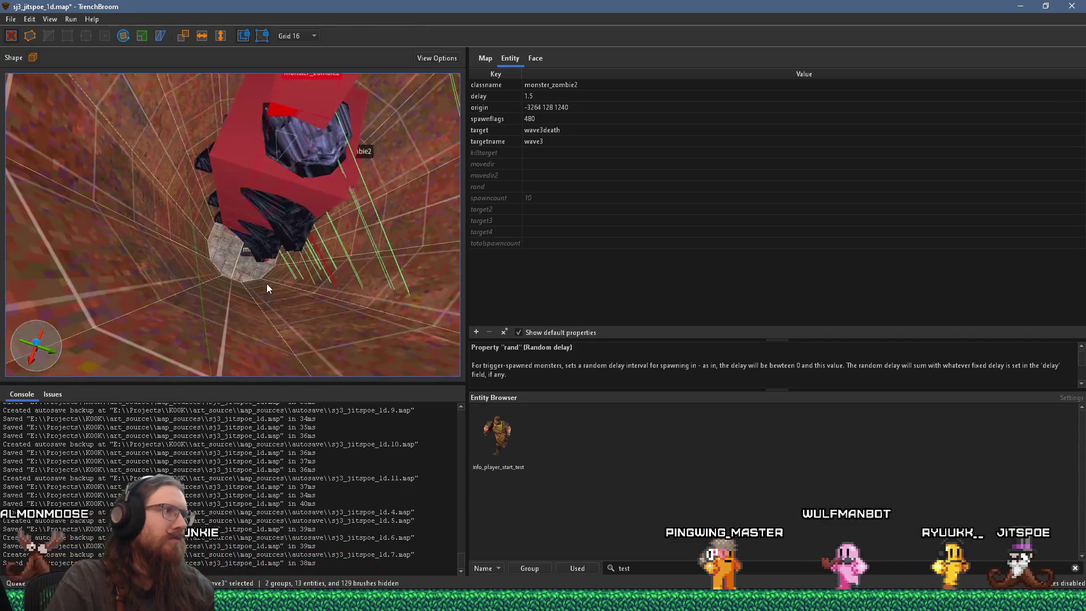
{"action": "scroll", "coordinate": [258, 280], "scroll_direction": "down", "scroll_amount": 3}
{"action": "scroll", "coordinate": [273, 273], "scroll_direction": "up", "scroll_amount": 6}
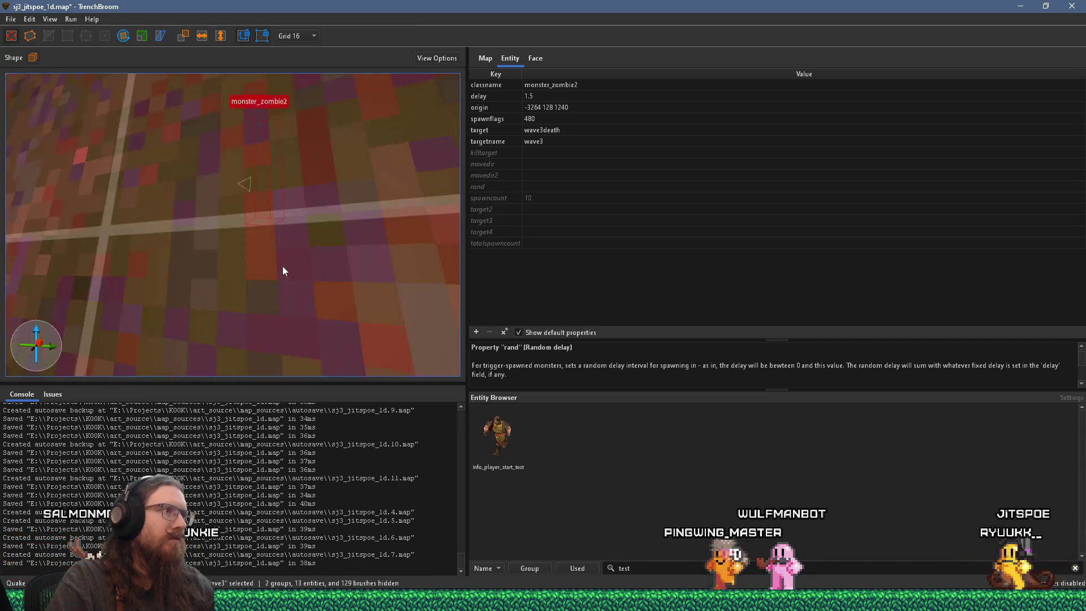
{"action": "key", "text": "Escape"}
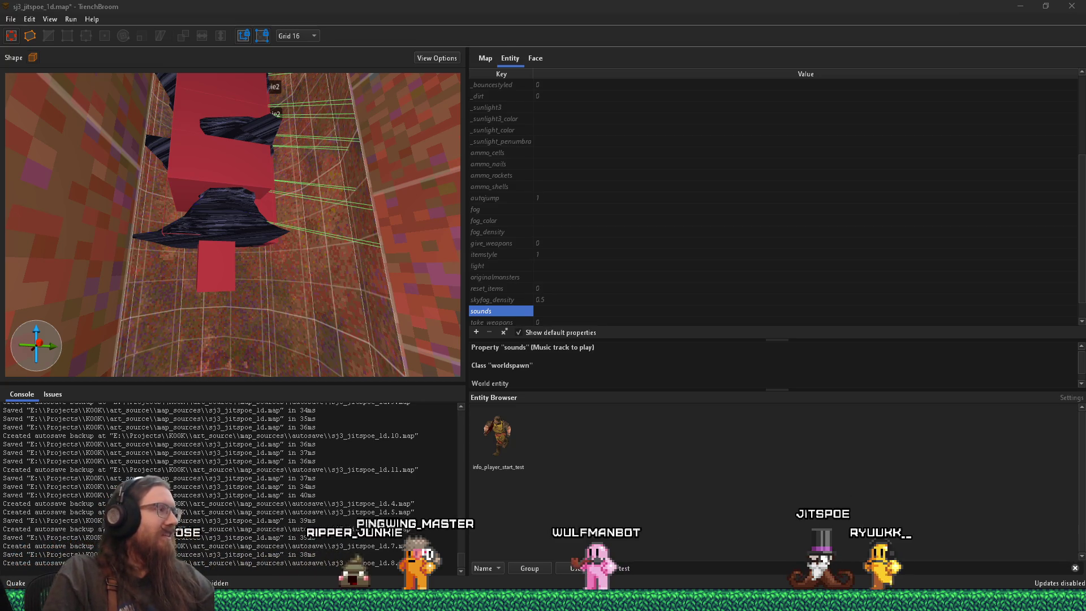
{"action": "left_click", "coordinate": [11, 19]}
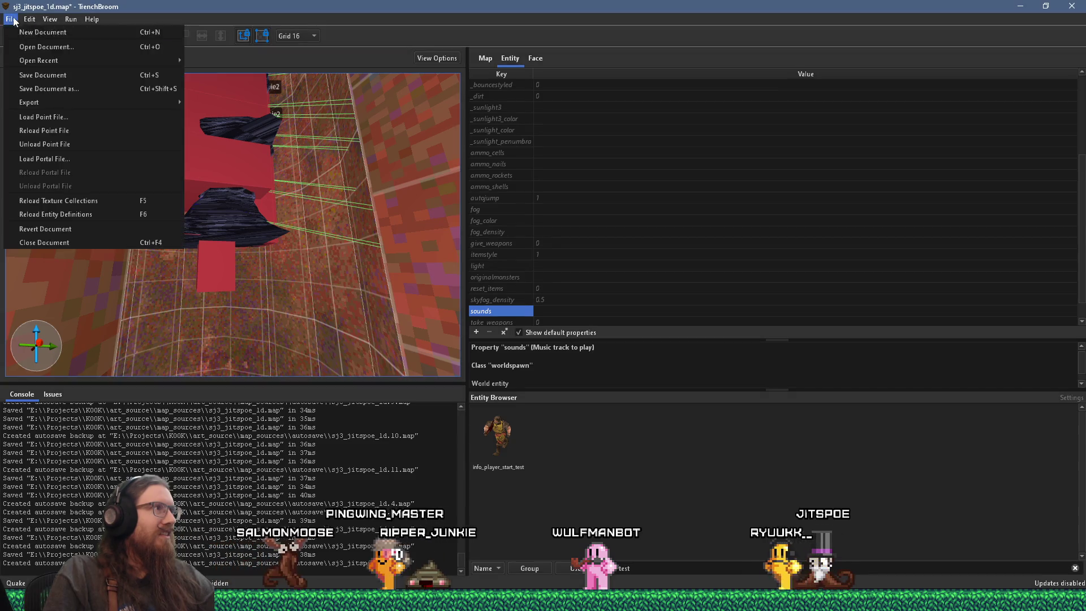
Save sj3_jitspoe_1d.map with Save Document
{"action": "left_click", "coordinate": [34, 75]}
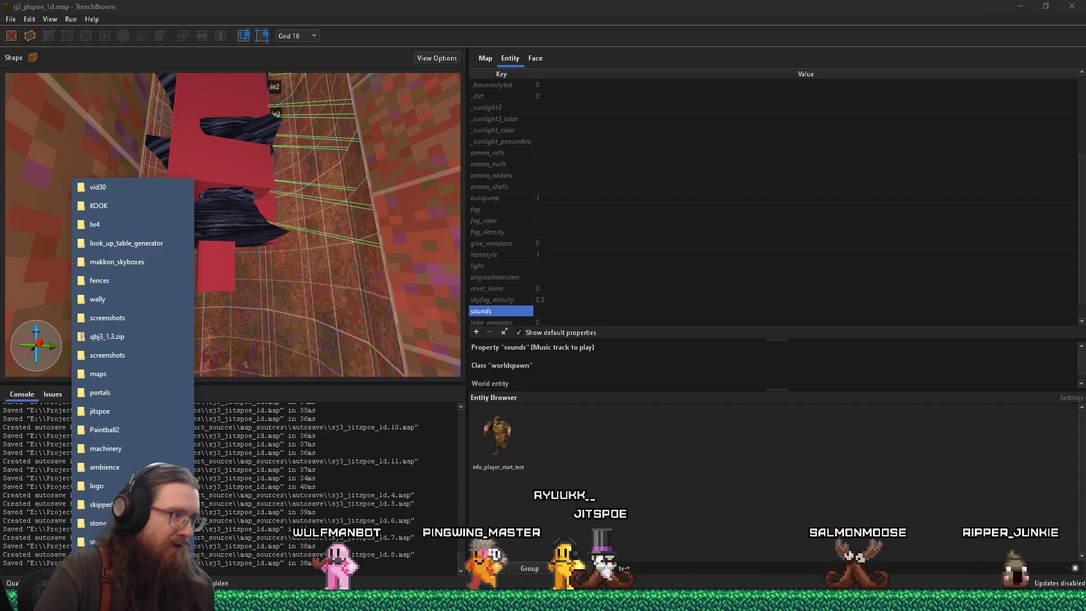
Draft the Alkaline sky-fog question in #q1-mapping-help up to "I set the", then return to TrenchBroom
{"action": "key", "text": "alt+Tab"}
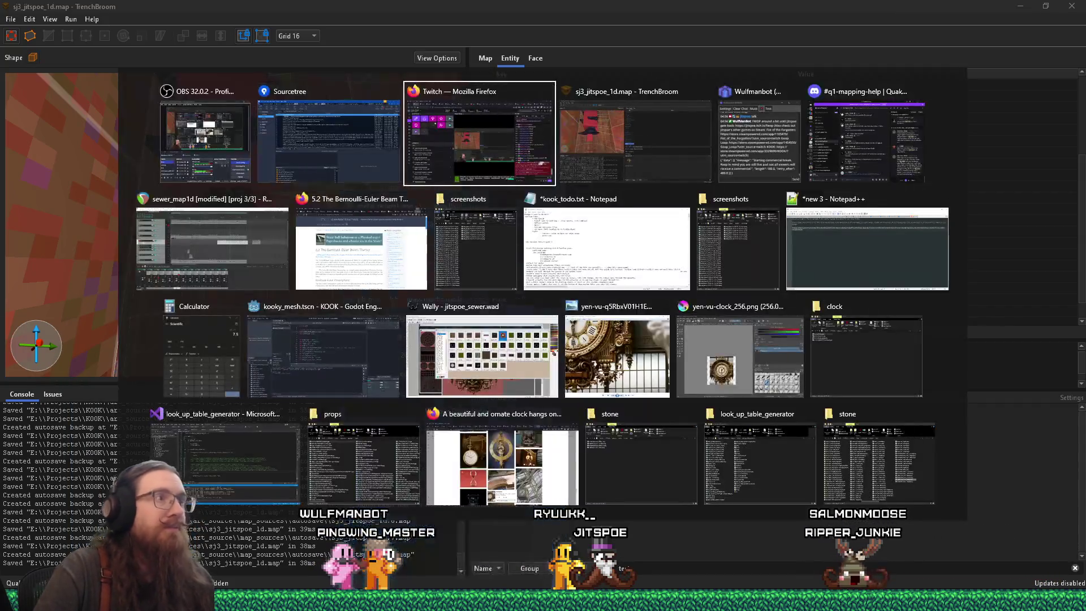
{"action": "key", "text": "Tab"}
{"action": "key", "text": "Tab"}
{"action": "key", "text": "Tab"}
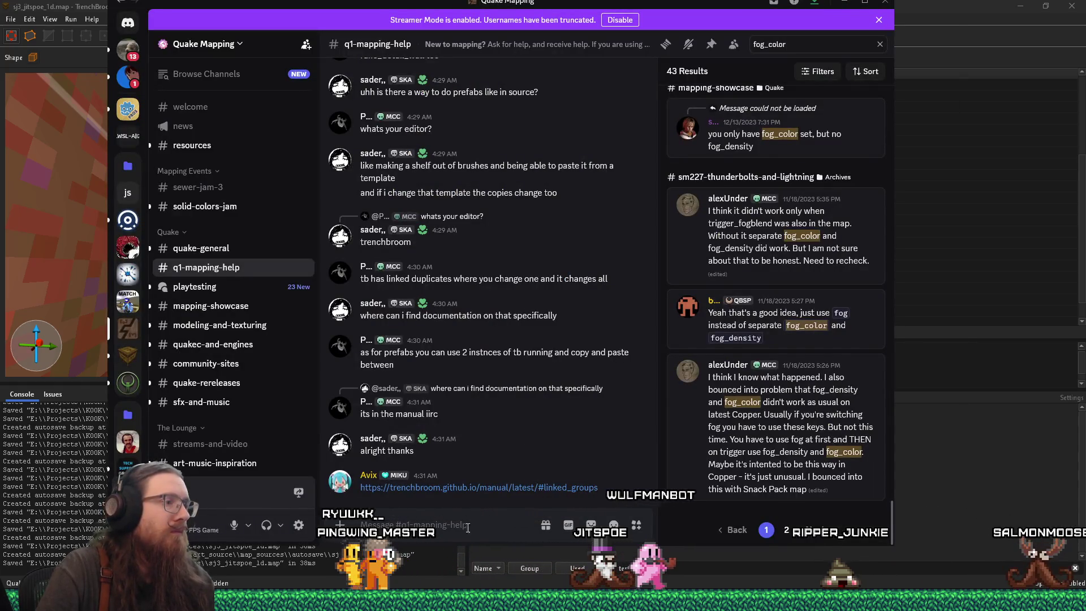
{"action": "type", "text": "le to disable fog on the sky?"}
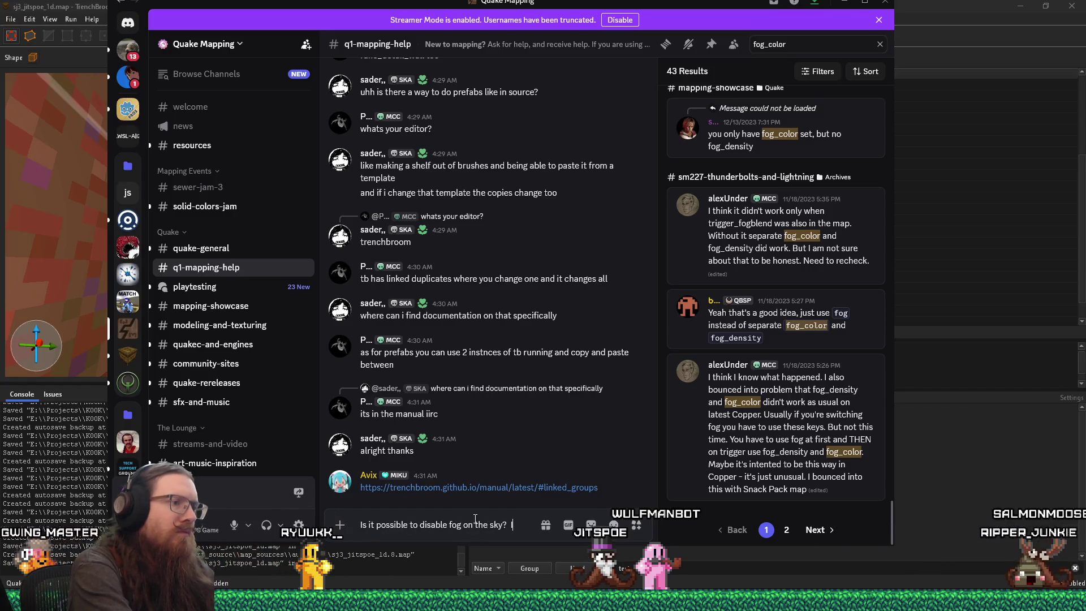
{"action": "key", "text": "BackSpace"}
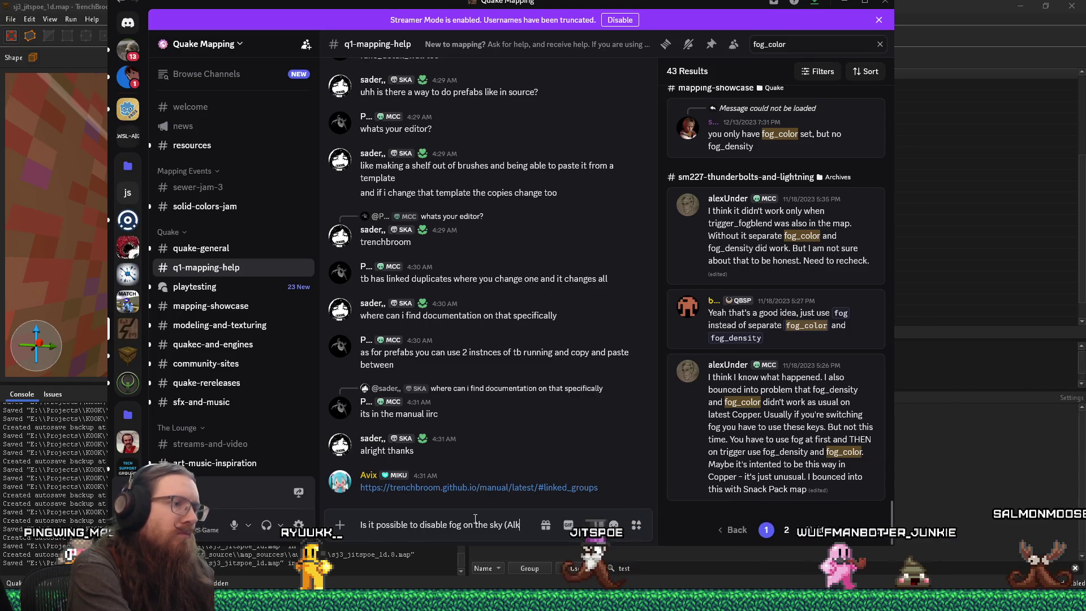
{"action": "type", "text": "aline).  I set the sky"}
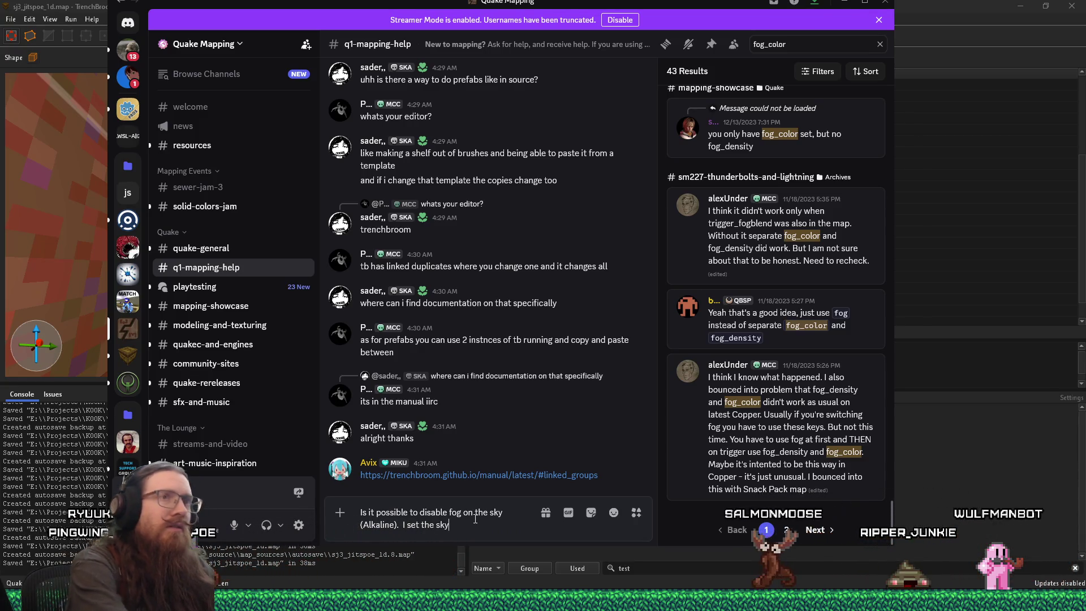
{"action": "left_click", "coordinate": [942, 5]}
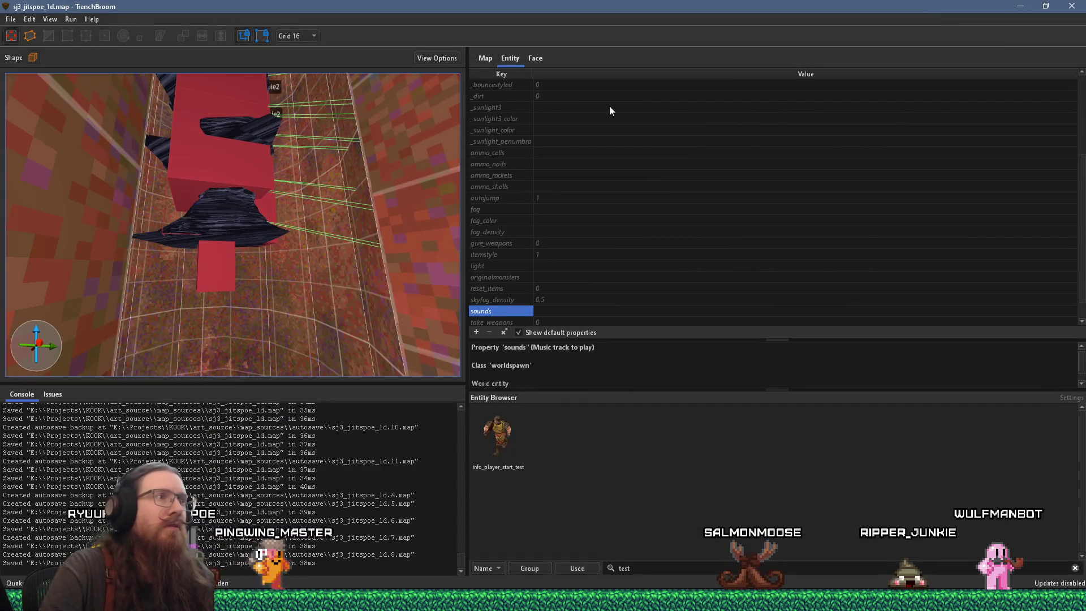
Select the fog trigger brush and copy its trigger_fogblend class name
{"action": "mouse_move", "coordinate": [309, 183]}
{"action": "left_mouse_down"}
{"action": "mouse_move", "coordinate": [331, 188]}
{"action": "mouse_move", "coordinate": [277, 273]}
{"action": "mouse_move", "coordinate": [186, 285]}
{"action": "mouse_move", "coordinate": [396, 276]}
{"action": "mouse_move", "coordinate": [147, 187]}
{"action": "mouse_move", "coordinate": [215, 195]}
{"action": "mouse_move", "coordinate": [451, 261]}
{"action": "mouse_move", "coordinate": [218, 223]}
{"action": "mouse_move", "coordinate": [392, 247]}
{"action": "mouse_move", "coordinate": [279, 236]}
{"action": "mouse_move", "coordinate": [294, 243]}
{"action": "mouse_move", "coordinate": [357, 259]}
{"action": "mouse_move", "coordinate": [286, 212]}
{"action": "mouse_move", "coordinate": [299, 213]}
{"action": "mouse_move", "coordinate": [181, 230]}
{"action": "mouse_move", "coordinate": [150, 295]}
{"action": "mouse_move", "coordinate": [152, 249]}
{"action": "mouse_move", "coordinate": [165, 307]}
{"action": "mouse_move", "coordinate": [197, 253]}
{"action": "mouse_move", "coordinate": [195, 286]}
{"action": "mouse_move", "coordinate": [215, 273]}
{"action": "mouse_move", "coordinate": [216, 249]}
{"action": "mouse_move", "coordinate": [376, 254]}
{"action": "mouse_move", "coordinate": [267, 252]}
{"action": "left_mouse_up"}
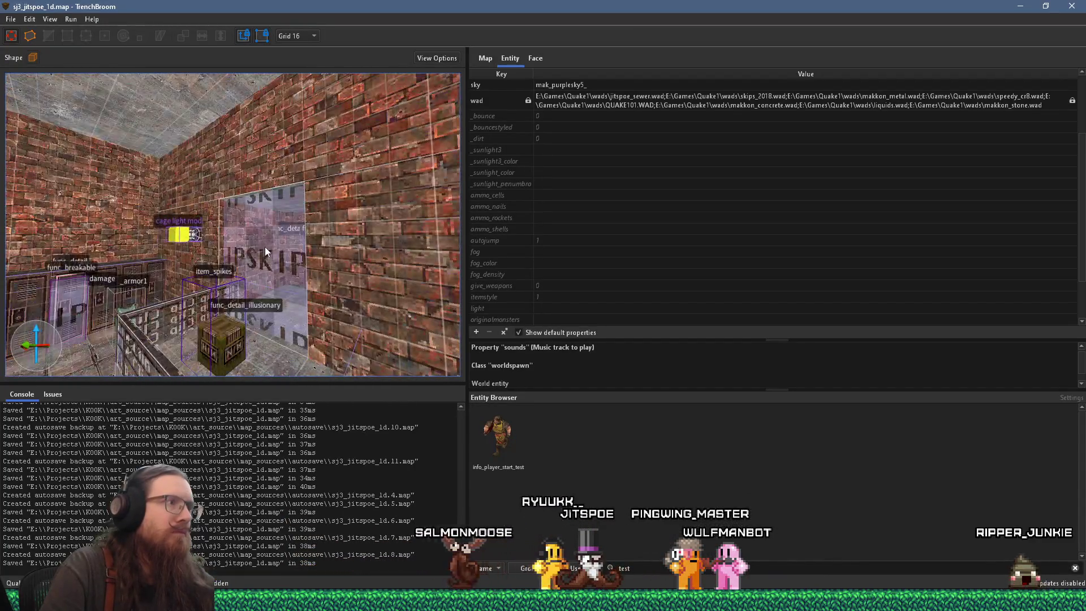
{"action": "left_click", "coordinate": [267, 251]}
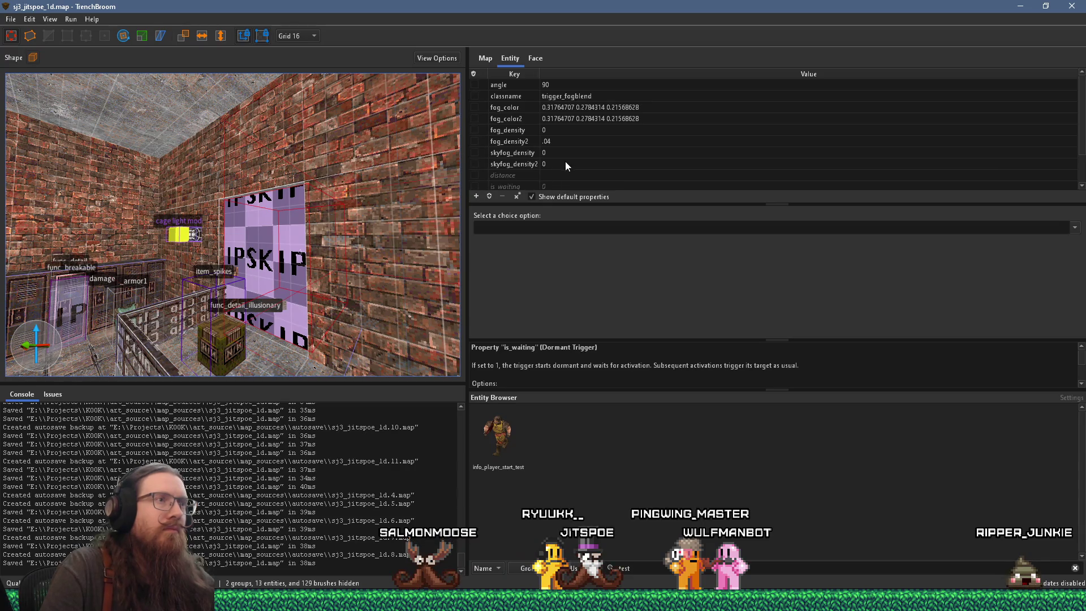
{"action": "double_click", "coordinate": [595, 98]}
{"action": "right_click", "coordinate": [595, 97]}
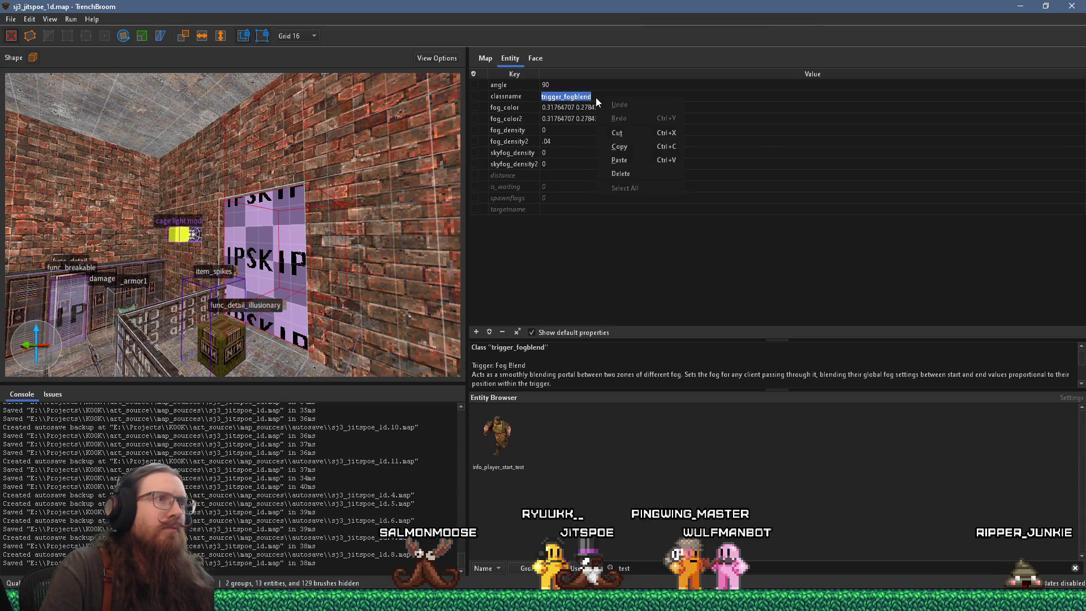
{"action": "left_click", "coordinate": [619, 146]}
{"action": "key", "text": "alt+Tab"}
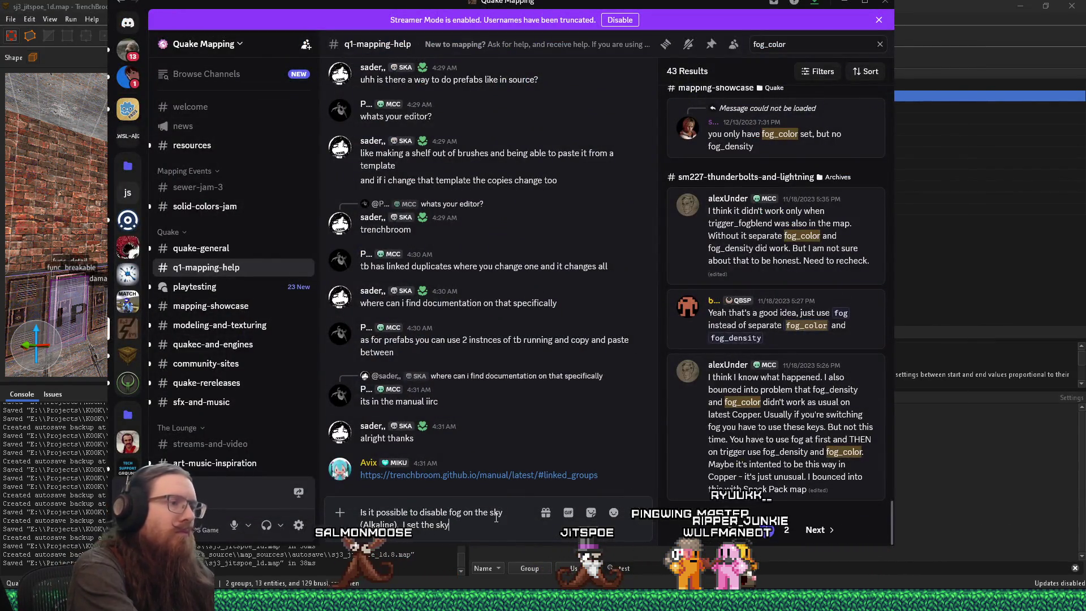
Finish and send the question noting skyfog_density and skyfog_density2 set to 0 in trigger_fogblend
{"action": "type", "text": "fog_density to 0"}
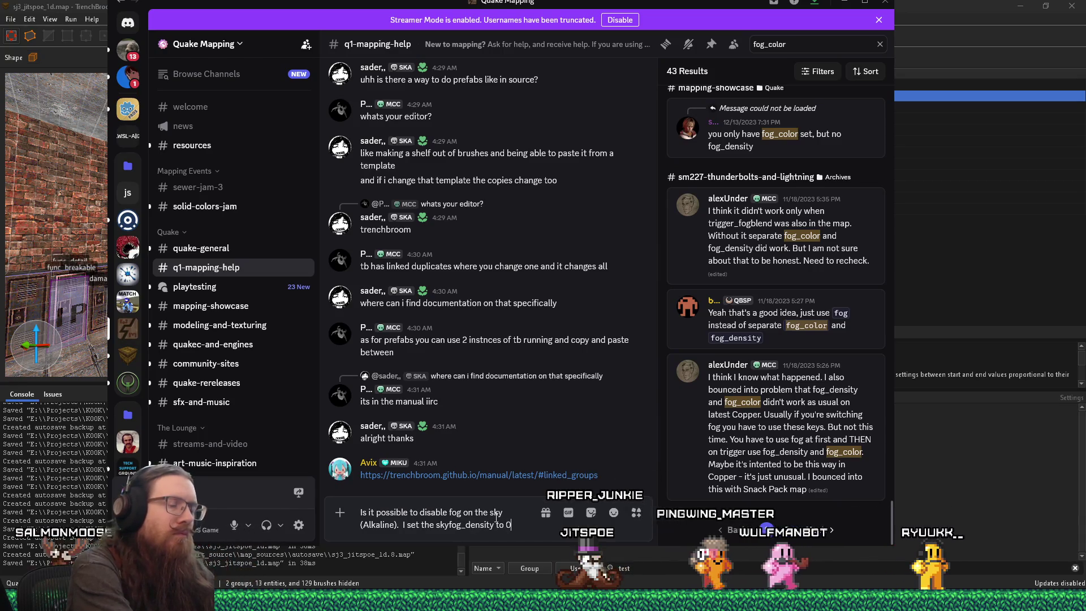
{"action": "type", "text": " i"}
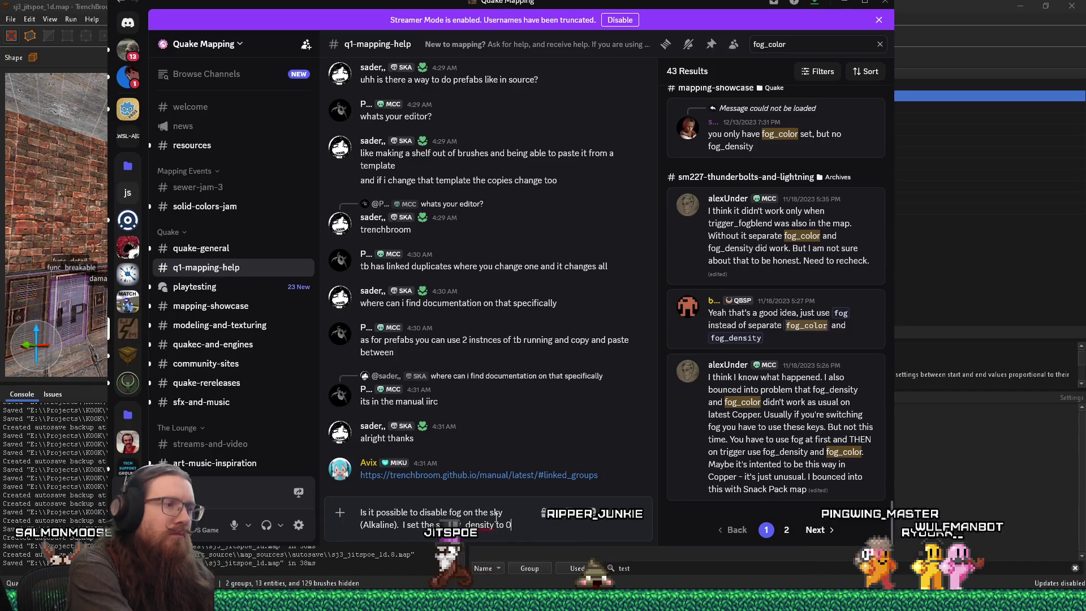
{"action": "type", "text": "n trigger_fogblend"}
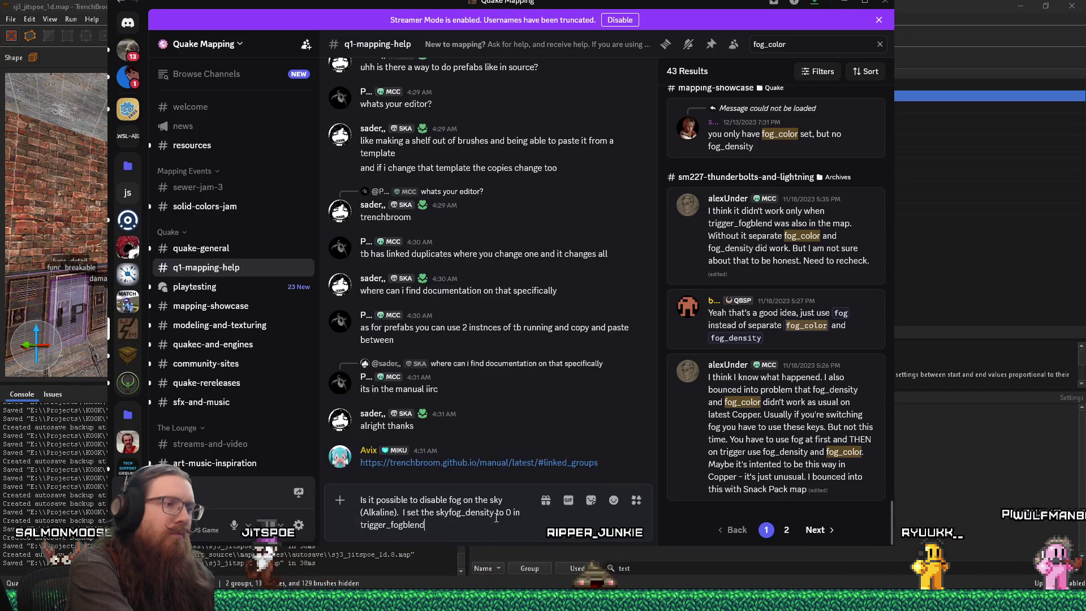
{"action": "key", "text": "alt+Tab"}
{"action": "key", "text": "alt+Tab"}
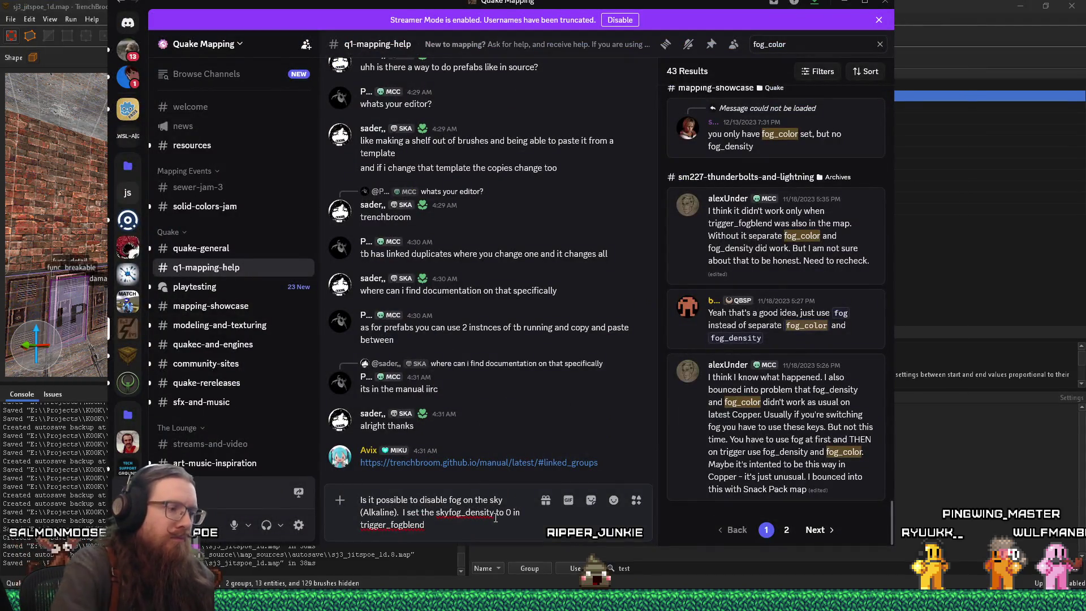
{"action": "type", "text": "skyfog_d to 0 in trigger_fogblend"}
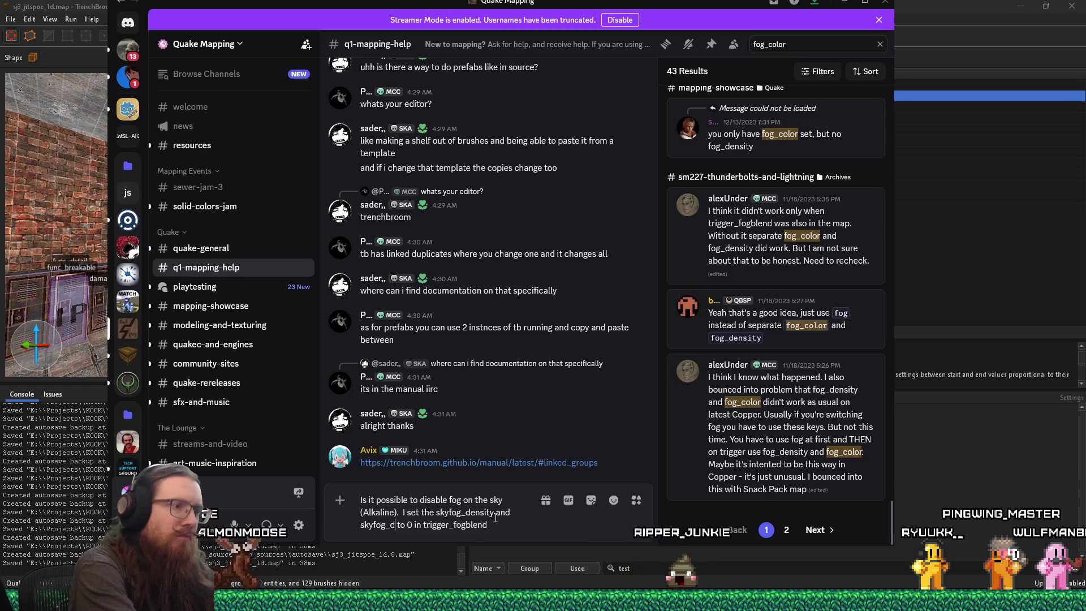
{"action": "type", "text": "ensity2"}
{"action": "type", "text": ", but i"}
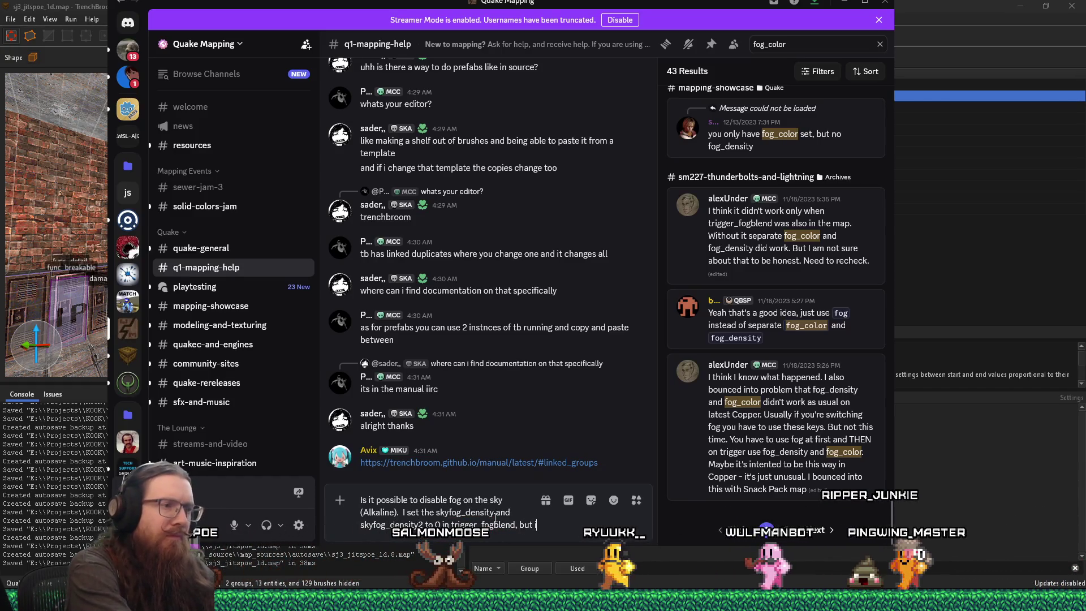
{"action": "type", "text": "t seems the sky is still fogged the"}
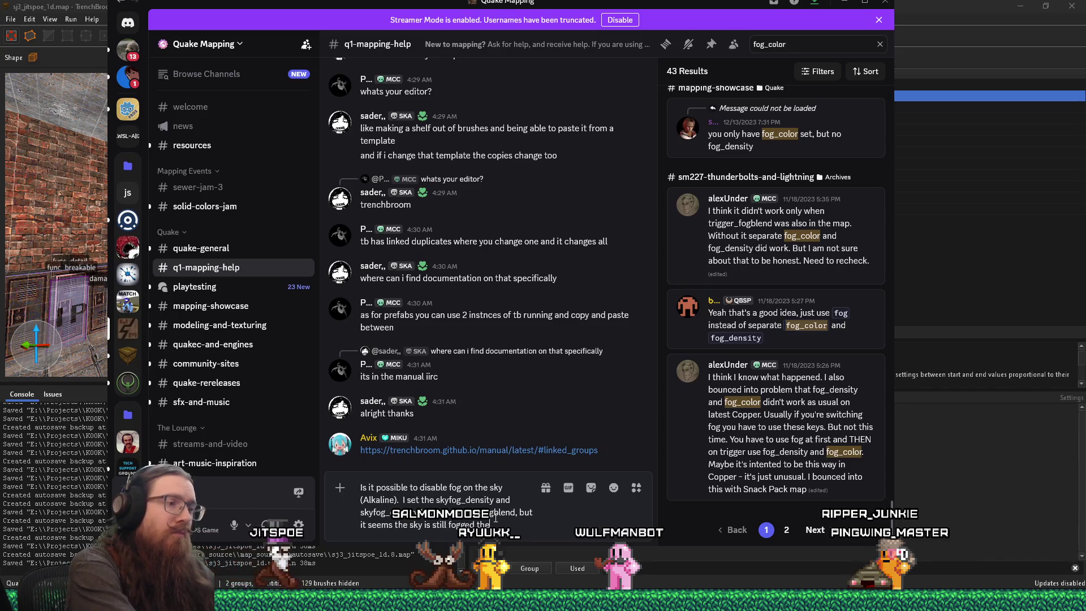
{"action": "type", "text": "seem off wh"}
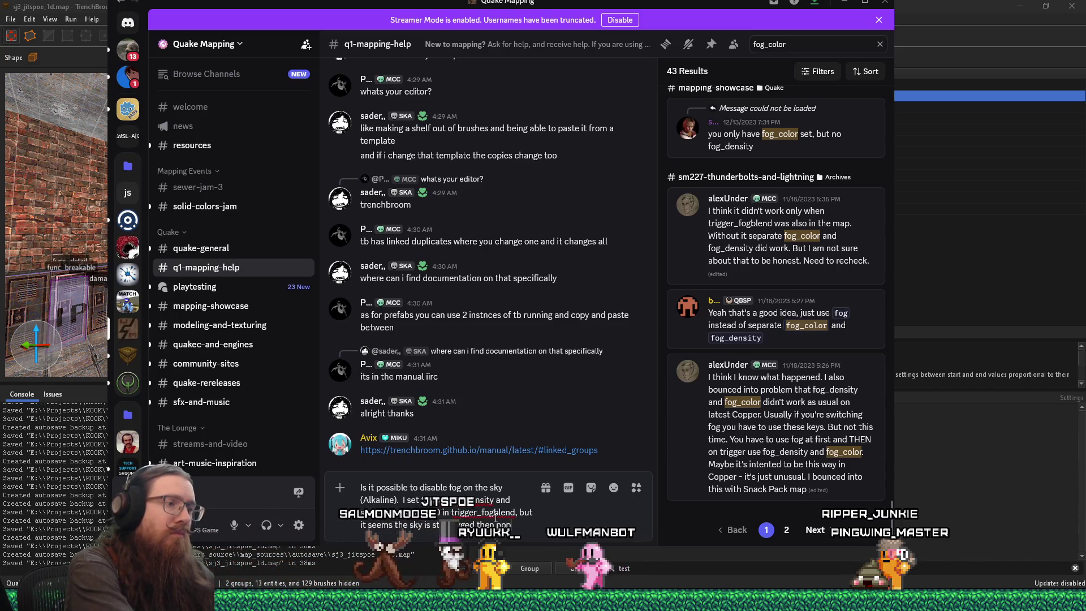
{"action": "type", "text": "en the fog reaches 0."}
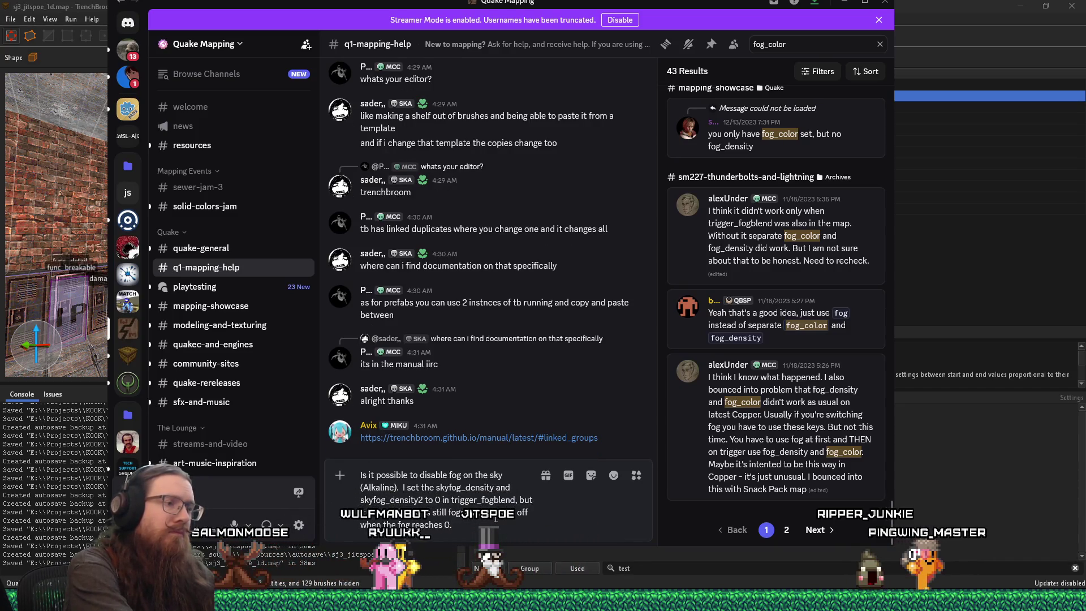
{"action": "key", "text": "Return"}
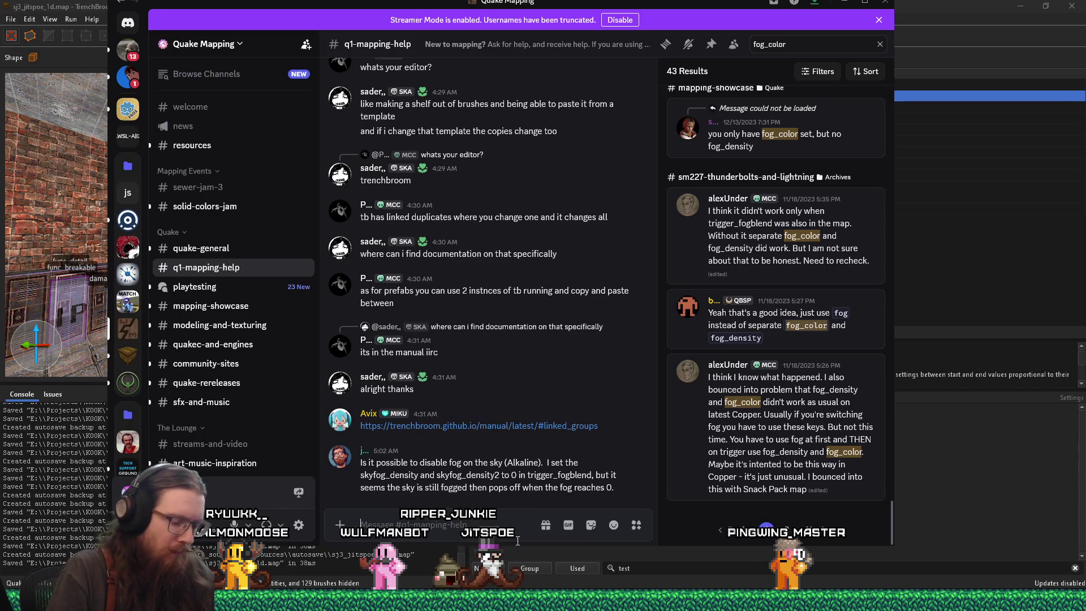
{"action": "key", "text": "alt+Tab"}
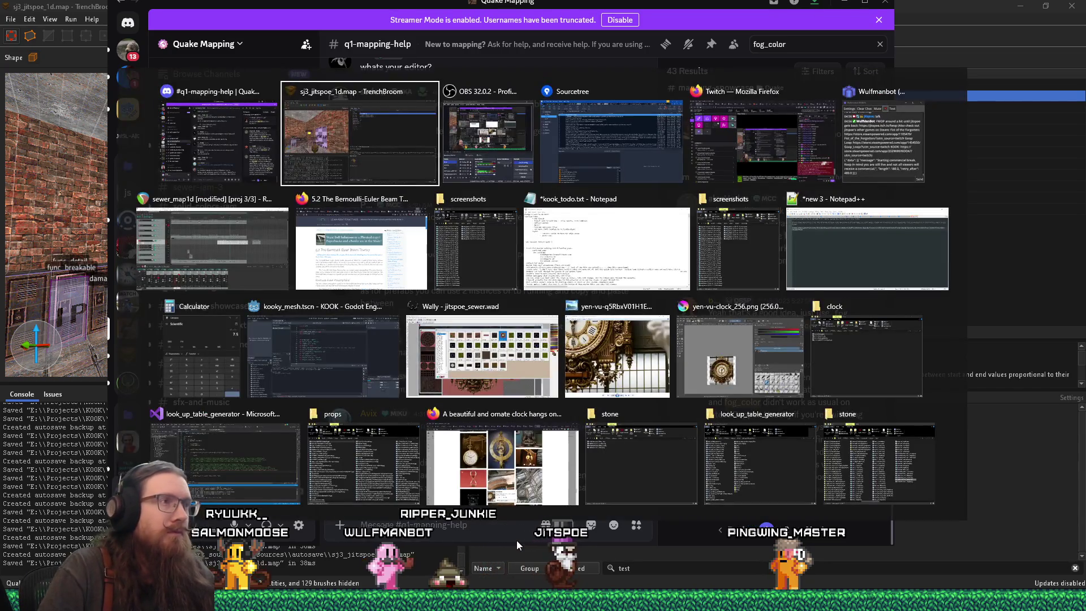
Browse the Alkaline screenshots folder to find the two sky screenshots
{"action": "key", "text": "Escape"}
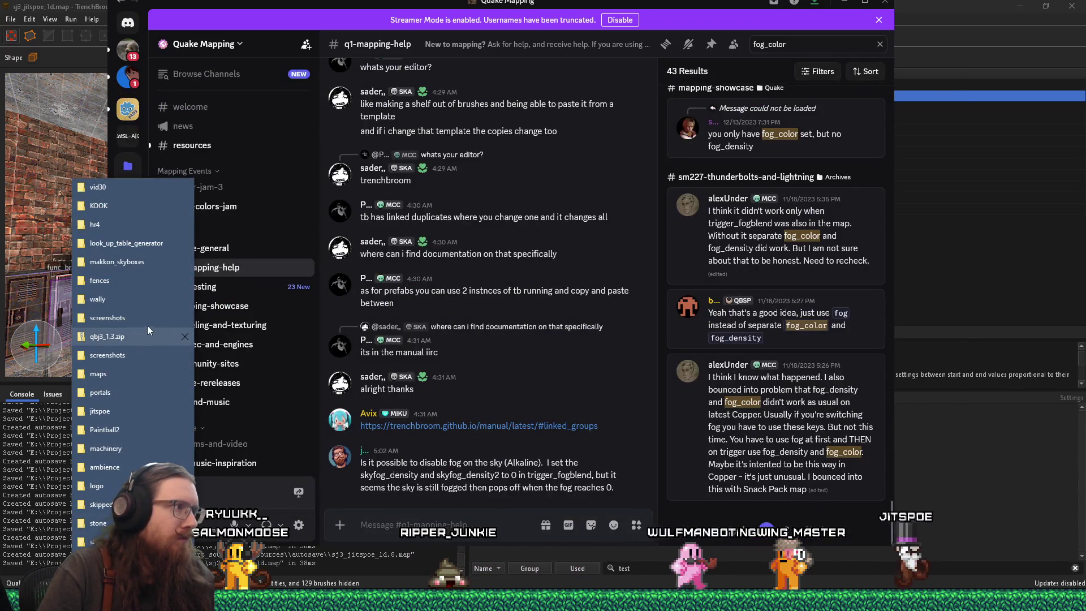
{"action": "left_click", "coordinate": [141, 318]}
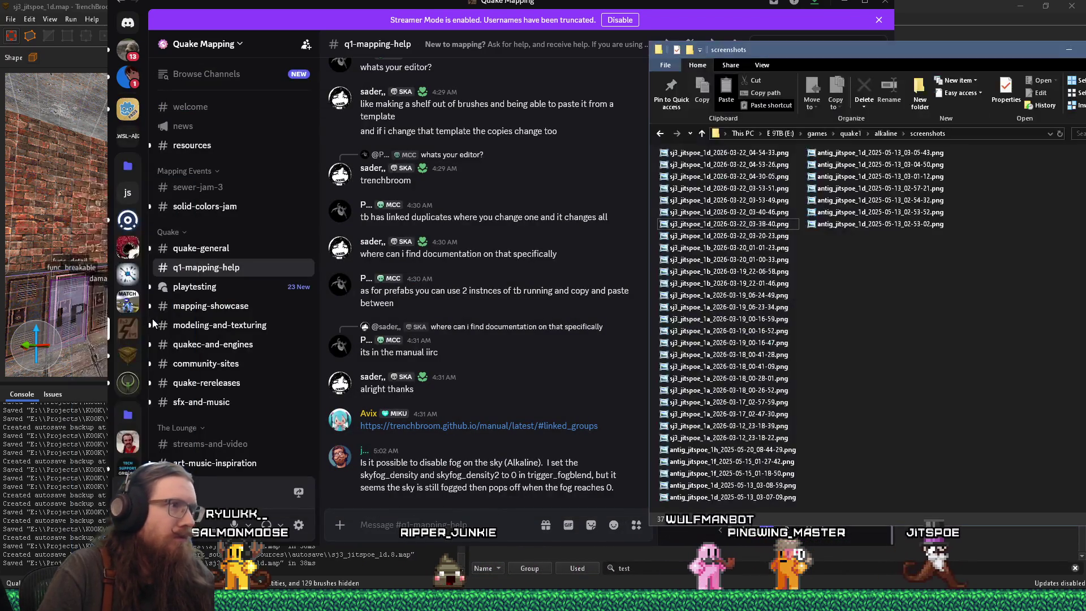
{"action": "double_click", "coordinate": [718, 153]}
{"action": "key", "text": "Right"}
{"action": "key", "text": "Right"}
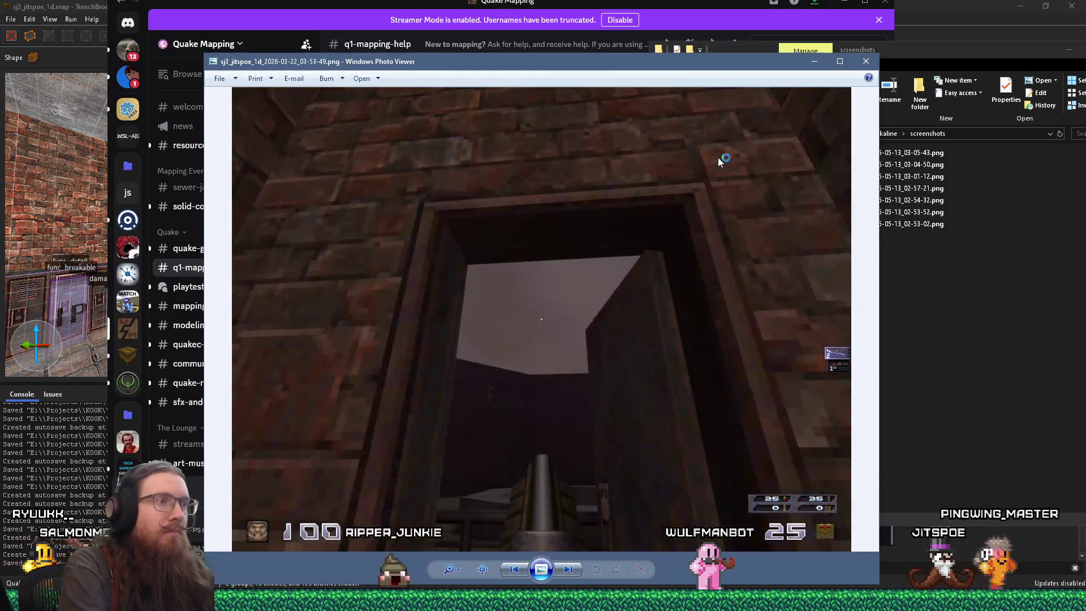
{"action": "key", "text": "Left"}
{"action": "key", "text": "Right"}
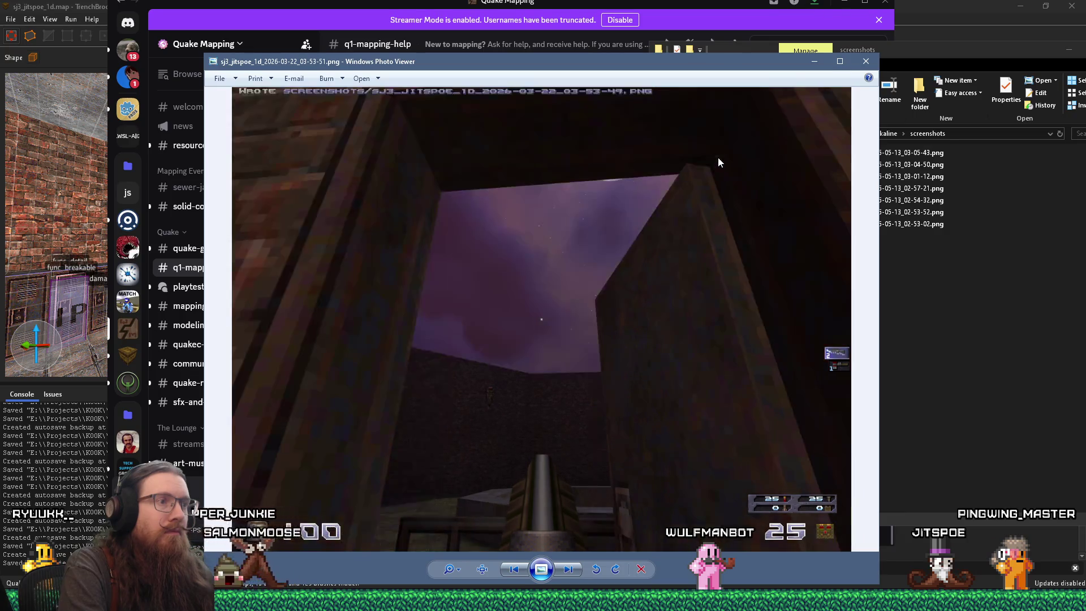
{"action": "key", "text": "Left"}
{"action": "left_click", "coordinate": [682, 319]}
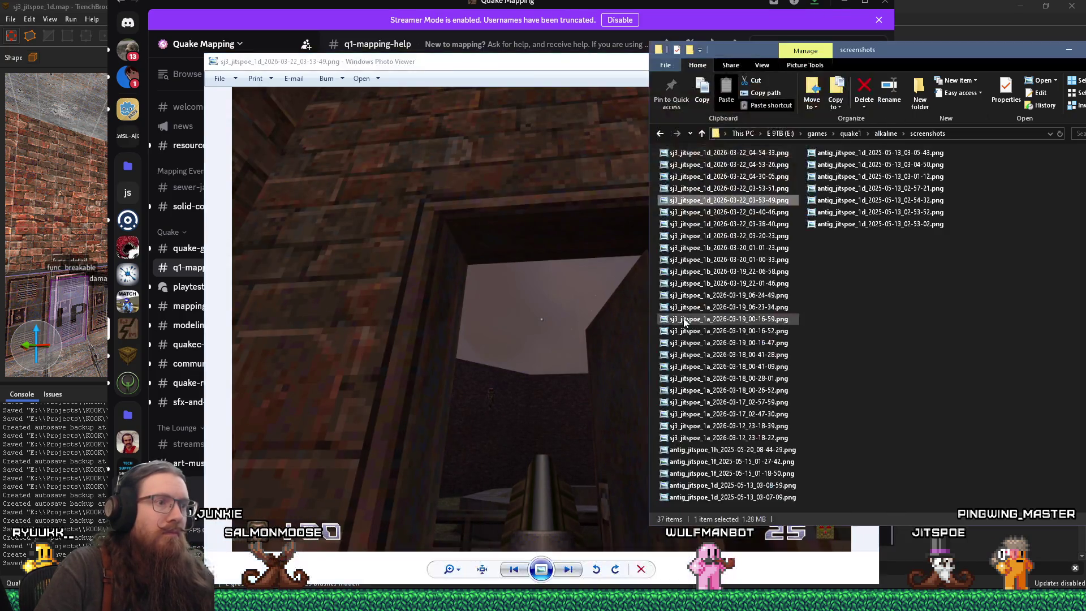
Attach the fogged-sky and purple-sky screenshots to the chat and send them
{"action": "key", "text": "alt+Tab"}
{"action": "mouse_move", "coordinate": [781, 202]}
{"action": "left_mouse_down"}
{"action": "mouse_move", "coordinate": [631, 386]}
{"action": "mouse_move", "coordinate": [513, 480]}
{"action": "left_mouse_up"}
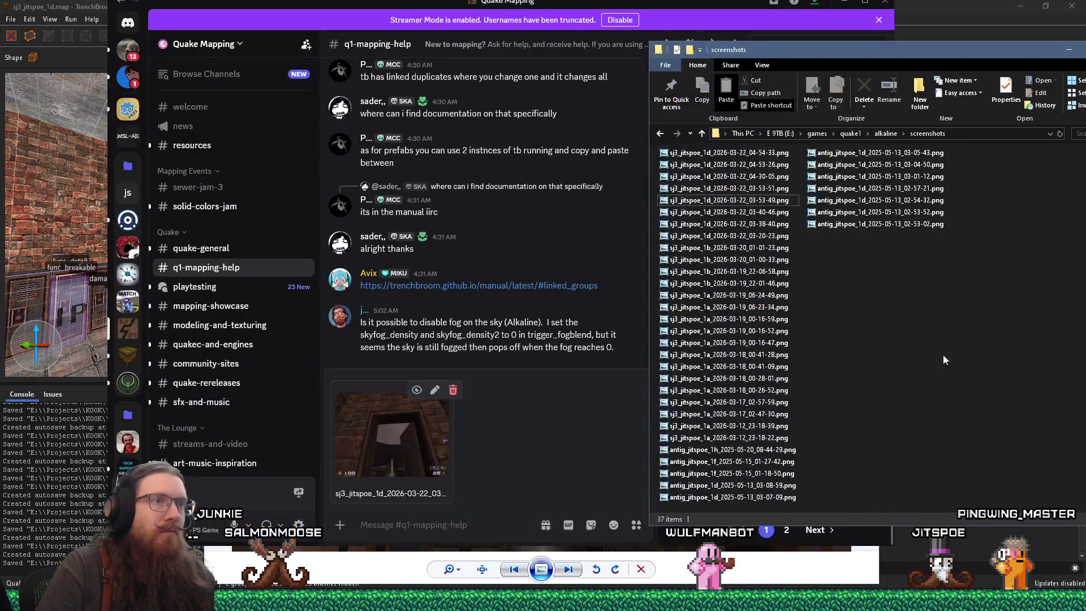
{"action": "double_click", "coordinate": [729, 188]}
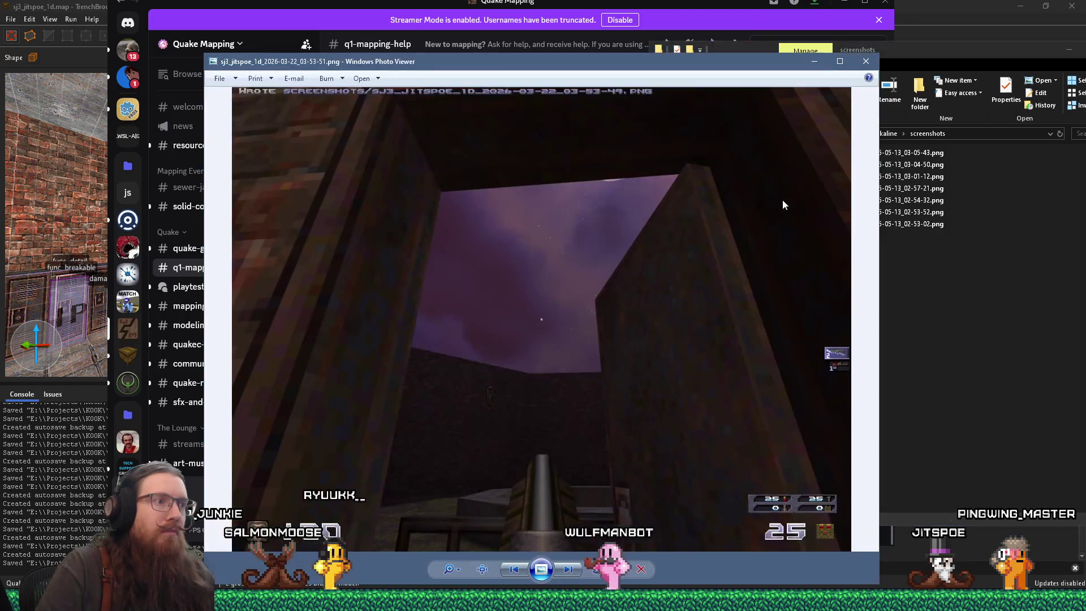
{"action": "key", "text": "alt+Tab"}
{"action": "mouse_move", "coordinate": [722, 218]}
{"action": "left_mouse_down"}
{"action": "mouse_move", "coordinate": [449, 327]}
{"action": "mouse_move", "coordinate": [580, 424]}
{"action": "left_mouse_up"}
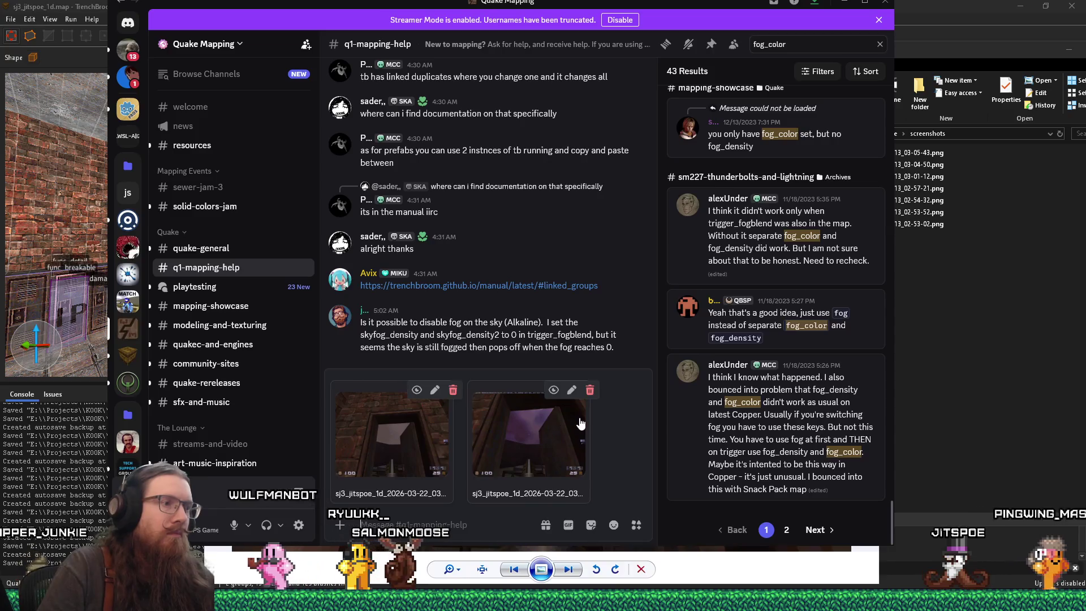
{"action": "key", "text": "Return"}
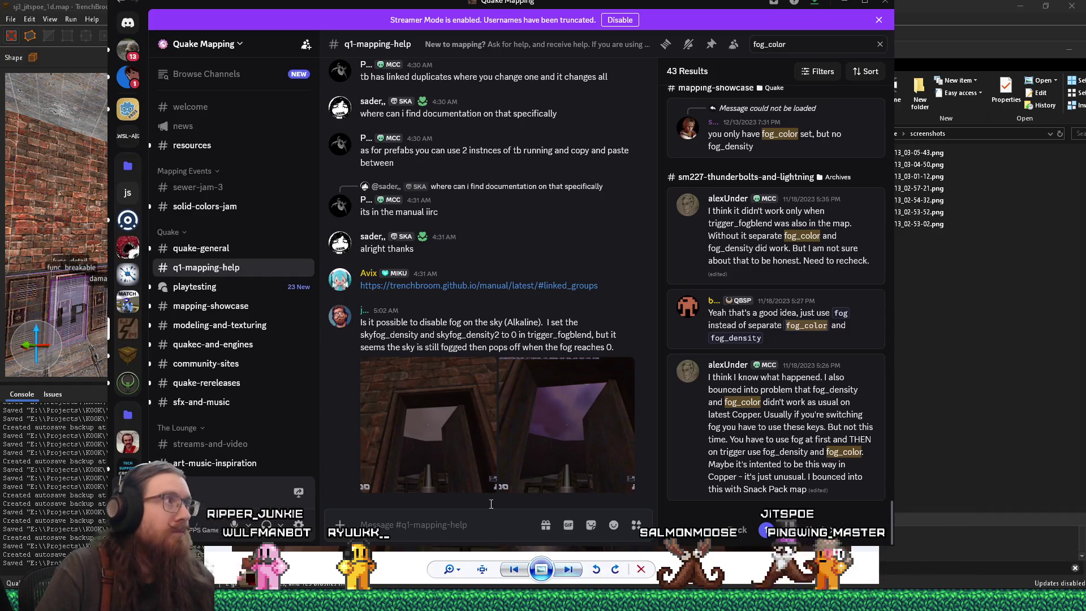
{"action": "key", "text": "alt+Tab"}
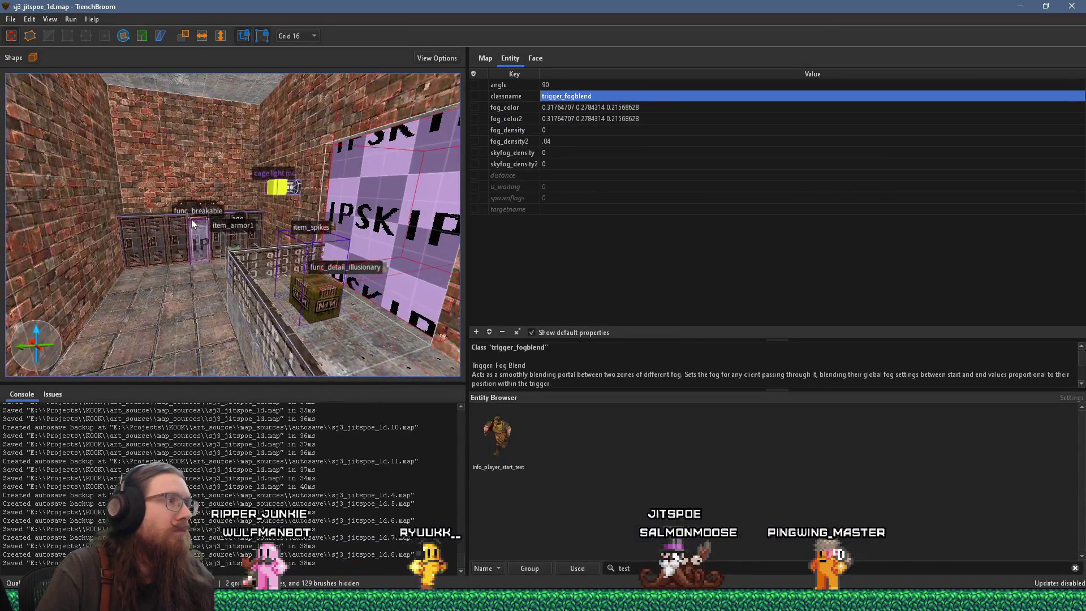
Compile the map with the alkaline dev profile, then bring up the sewer_map1d REAPER project
{"action": "left_click", "coordinate": [71, 19]}
{"action": "left_click", "coordinate": [87, 31]}
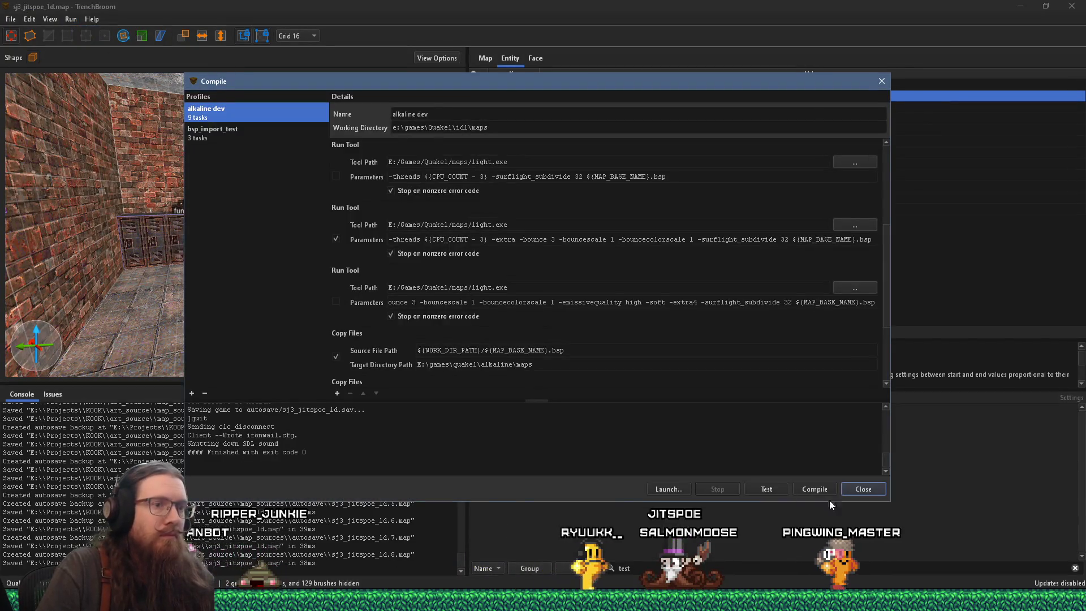
{"action": "left_click", "coordinate": [818, 486]}
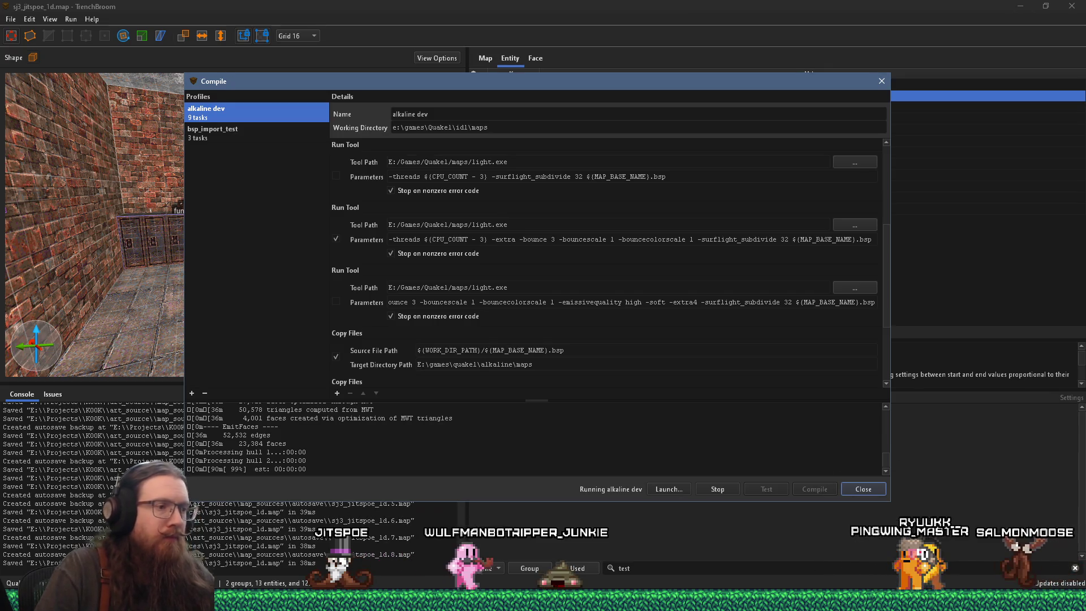
{"action": "key", "text": "alt+Tab"}
{"action": "left_click", "coordinate": [502, 257]}
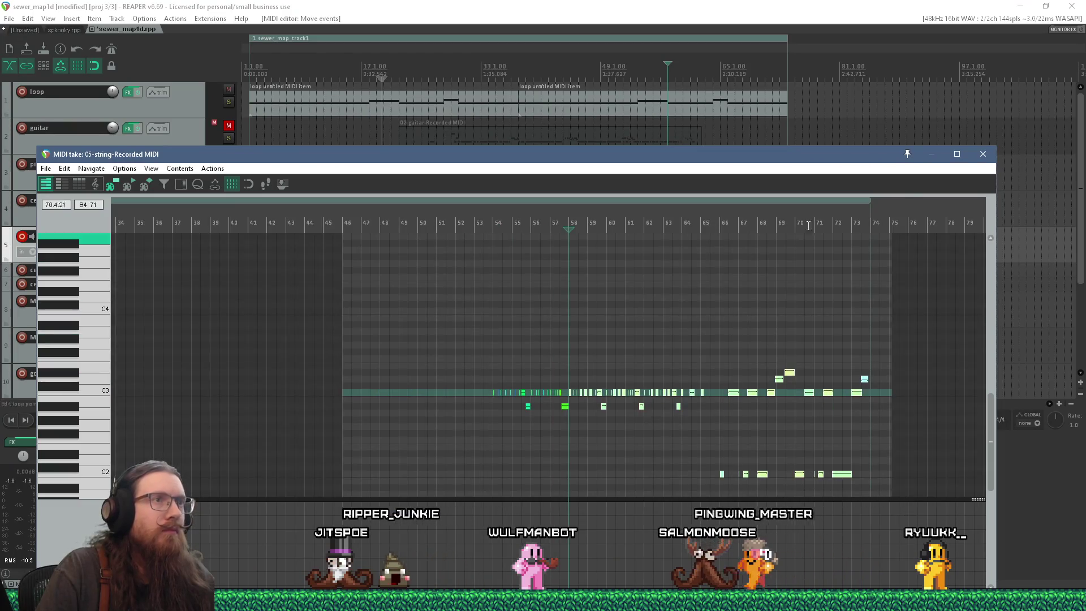
Close the MIDI editor, unmute the guitar track and play the arrangement from around bar 30
{"action": "left_click", "coordinate": [982, 153]}
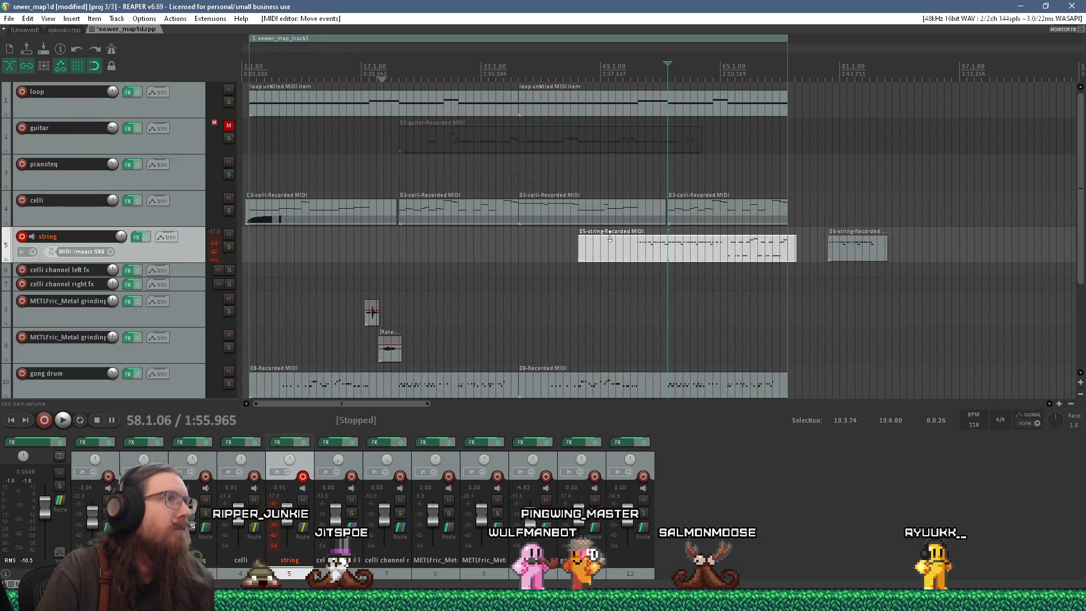
{"action": "left_click", "coordinate": [228, 125]}
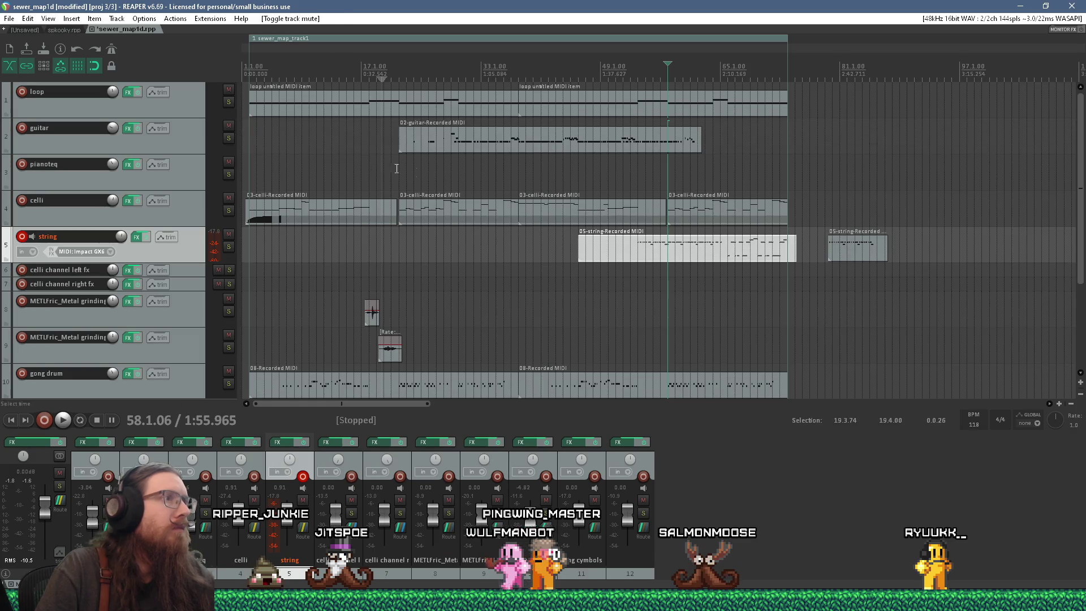
{"action": "left_click", "coordinate": [457, 170]}
{"action": "key", "text": "space"}
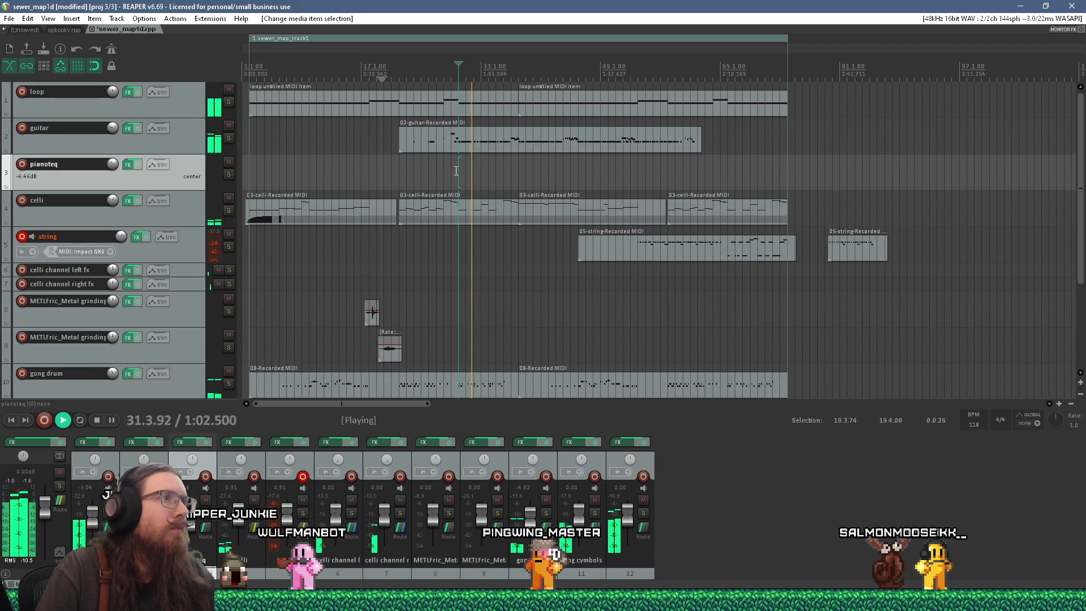
{"action": "scroll", "coordinate": [456, 170], "scroll_direction": "up", "scroll_amount": 1}
{"action": "scroll", "coordinate": [354, 161], "scroll_direction": "up", "scroll_amount": 1}
{"action": "scroll", "coordinate": [354, 160], "scroll_direction": "down", "scroll_amount": 3}
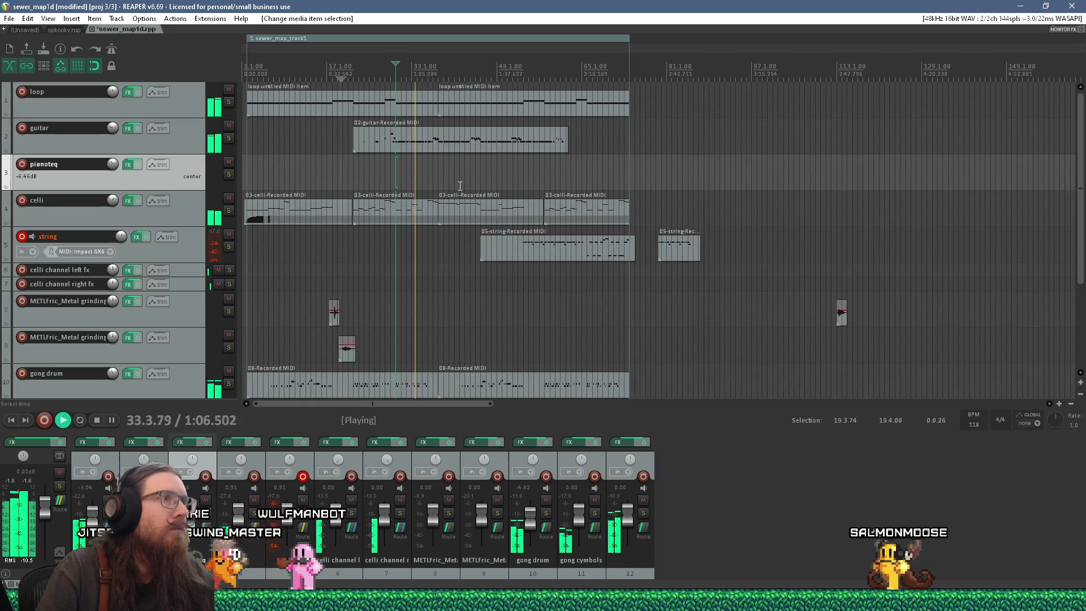
{"action": "scroll", "coordinate": [460, 185], "scroll_direction": "up", "scroll_amount": 3}
{"action": "key", "text": "space"}
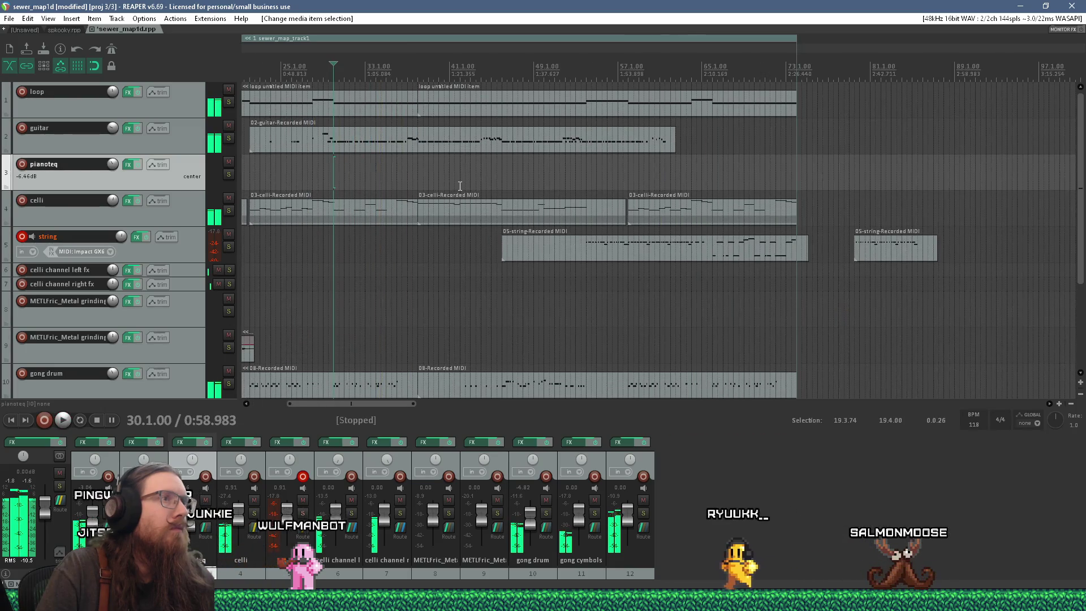
{"action": "scroll", "coordinate": [505, 193], "scroll_direction": "down", "scroll_amount": 1}
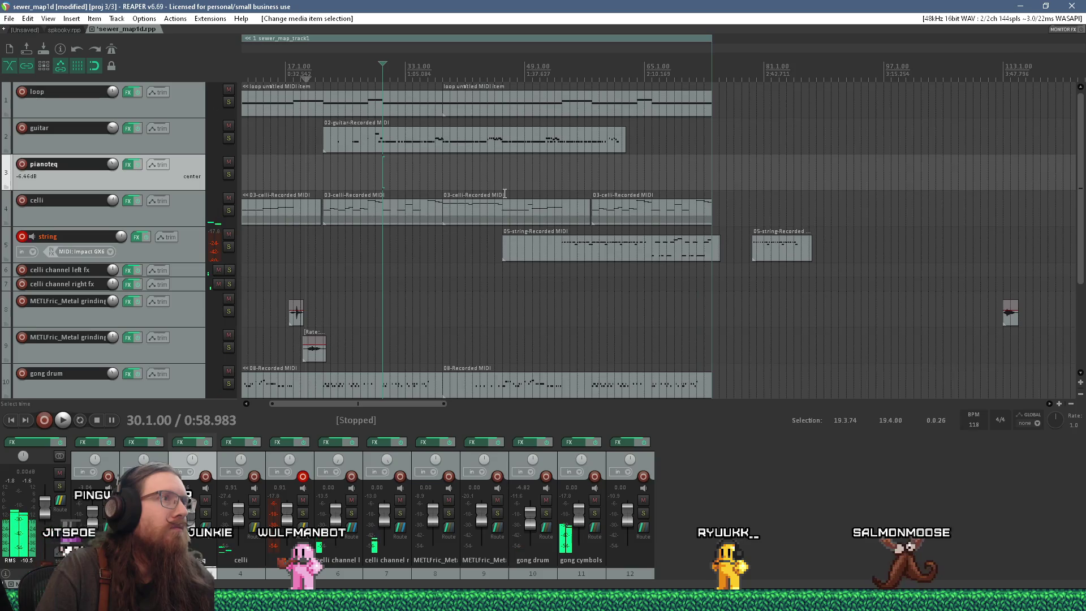
{"action": "scroll", "coordinate": [514, 181], "scroll_direction": "down", "scroll_amount": 2}
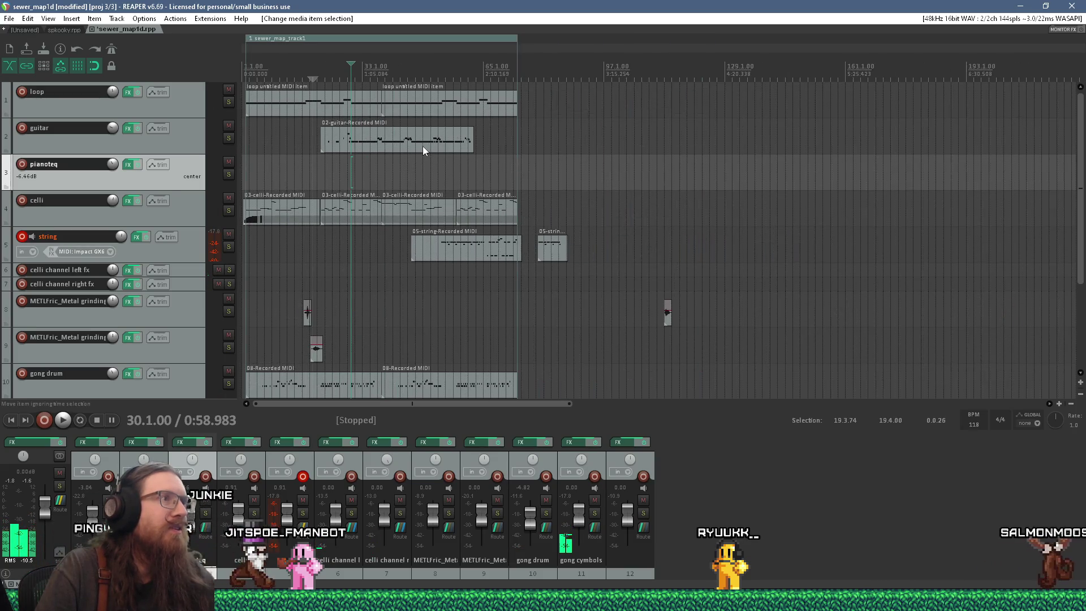
Move the 02-guitar item later to about bar 102
{"action": "left_click", "coordinate": [422, 146]}
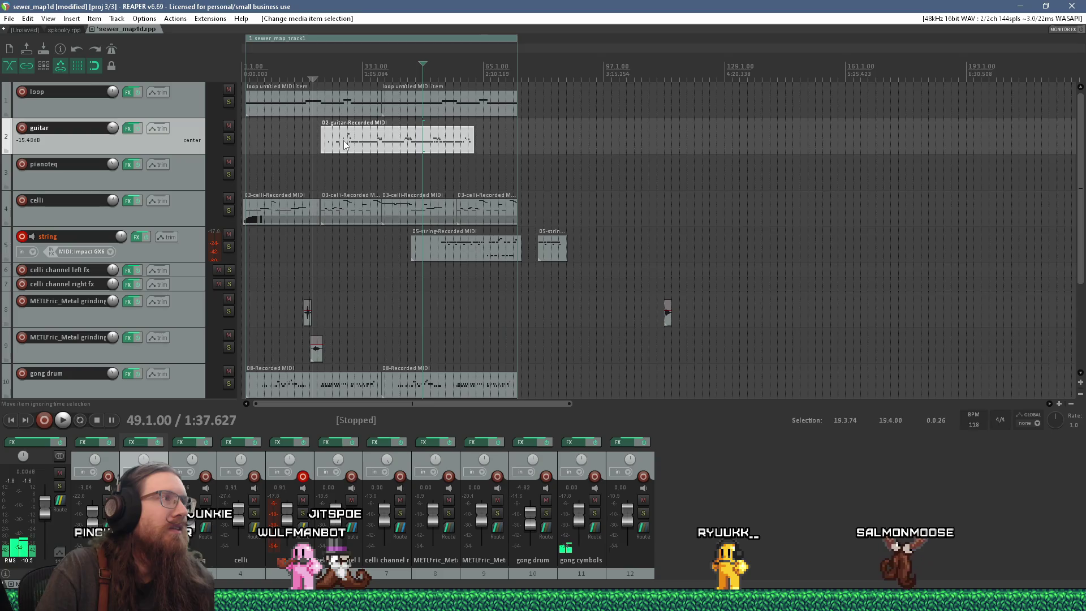
{"action": "left_click_drag", "start_coordinate": [344, 140], "coordinate": [667, 142]}
{"action": "left_click", "coordinate": [455, 254]}
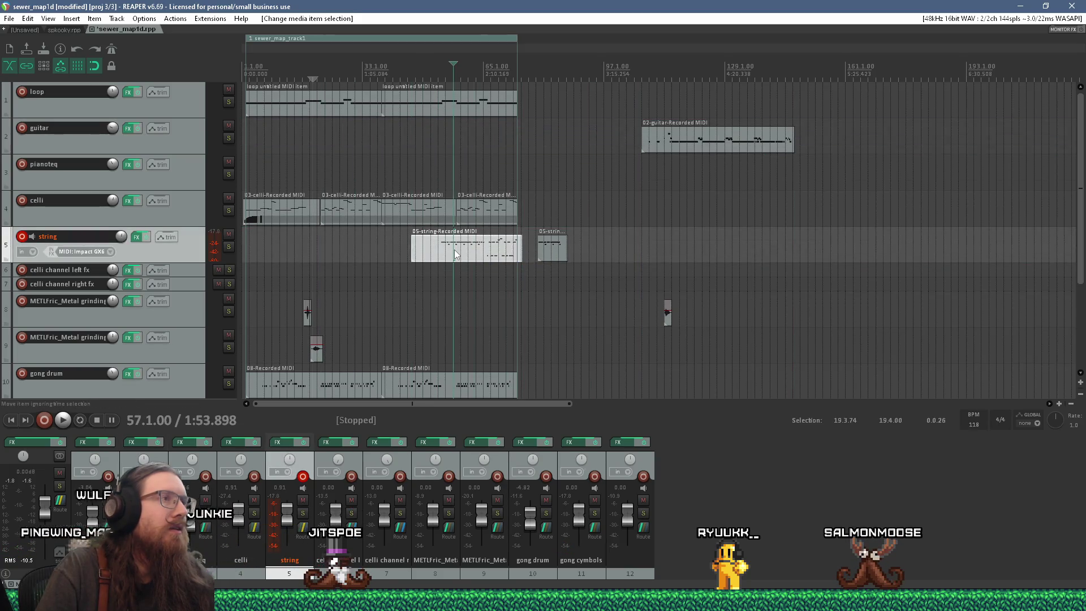
{"action": "scroll", "coordinate": [453, 252], "scroll_direction": "up", "scroll_amount": 3}
{"action": "scroll", "coordinate": [461, 244], "scroll_direction": "up", "scroll_amount": 3}
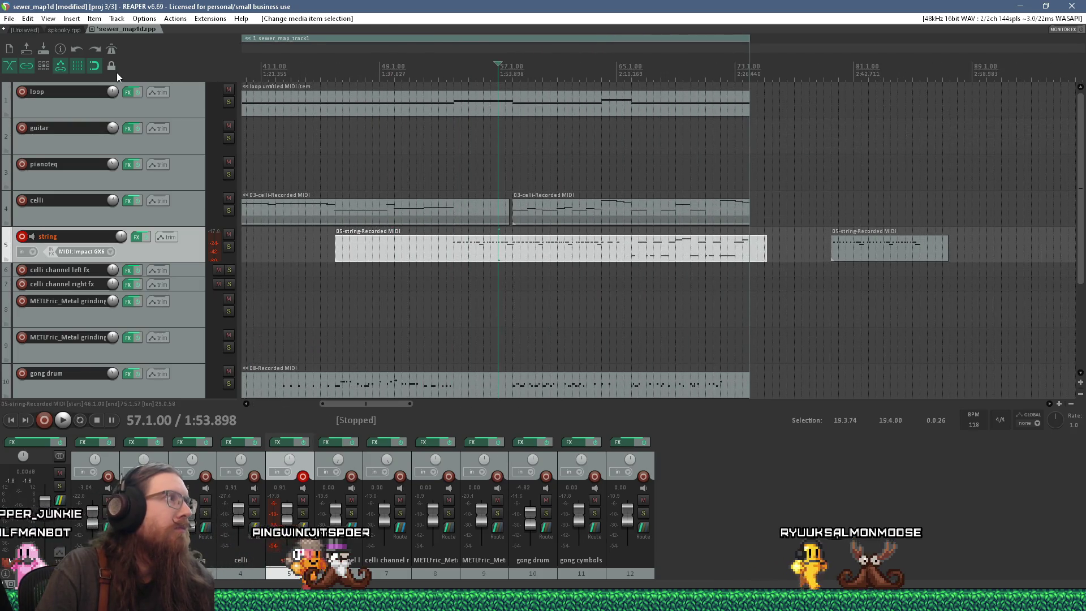
Drop the 05-string item onto the guitar track at bar 46 and play from just before bar 54
{"action": "left_click", "coordinate": [100, 63]}
{"action": "mouse_move", "coordinate": [428, 246]}
{"action": "left_mouse_down"}
{"action": "mouse_move", "coordinate": [437, 150]}
{"action": "mouse_move", "coordinate": [410, 152]}
{"action": "mouse_move", "coordinate": [486, 173]}
{"action": "mouse_move", "coordinate": [505, 261]}
{"action": "left_mouse_up"}
{"action": "mouse_move", "coordinate": [397, 227]}
{"action": "left_mouse_down"}
{"action": "mouse_move", "coordinate": [408, 257]}
{"action": "mouse_move", "coordinate": [406, 157]}
{"action": "mouse_move", "coordinate": [396, 147]}
{"action": "mouse_move", "coordinate": [405, 150]}
{"action": "mouse_move", "coordinate": [402, 246]}
{"action": "mouse_move", "coordinate": [391, 252]}
{"action": "mouse_move", "coordinate": [401, 258]}
{"action": "left_mouse_up"}
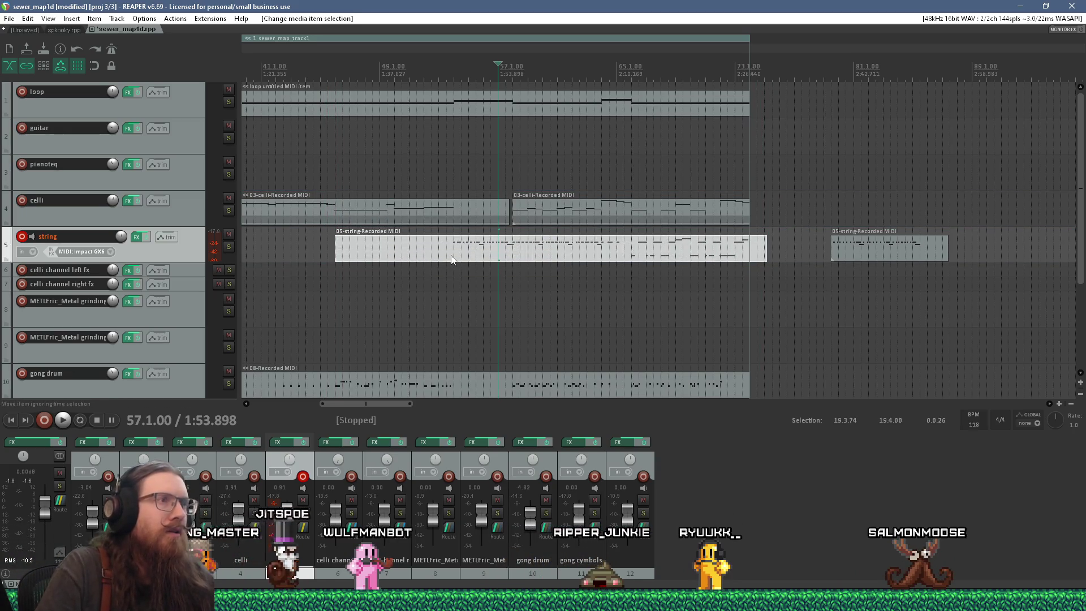
{"action": "left_click_drag", "start_coordinate": [453, 261], "coordinate": [455, 154]}
{"action": "left_click", "coordinate": [452, 169]}
{"action": "key", "text": "space"}
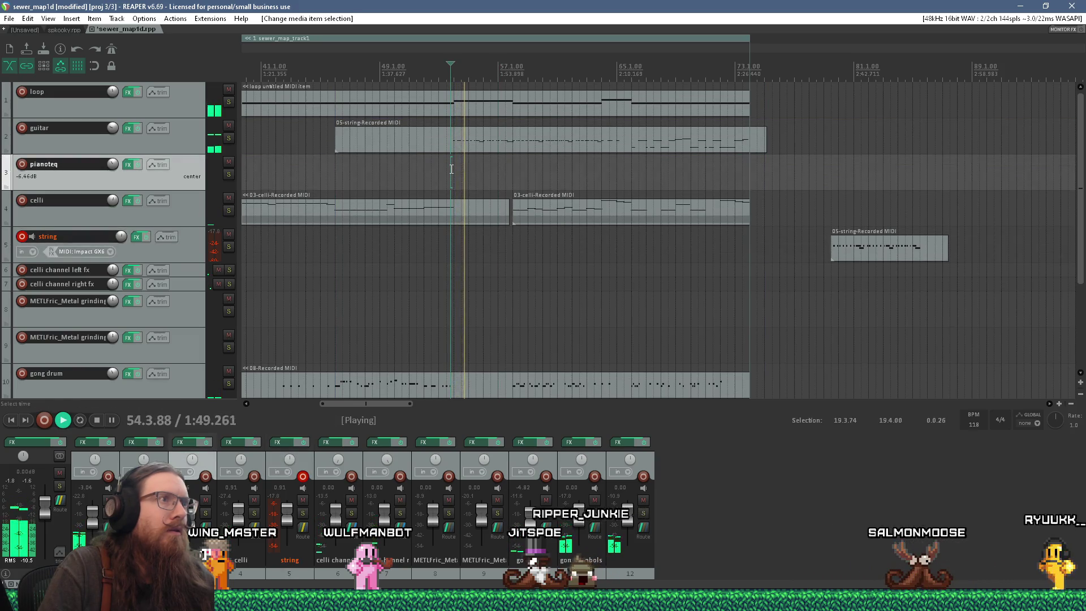
{"action": "scroll", "coordinate": [459, 174], "scroll_direction": "up", "scroll_amount": 3}
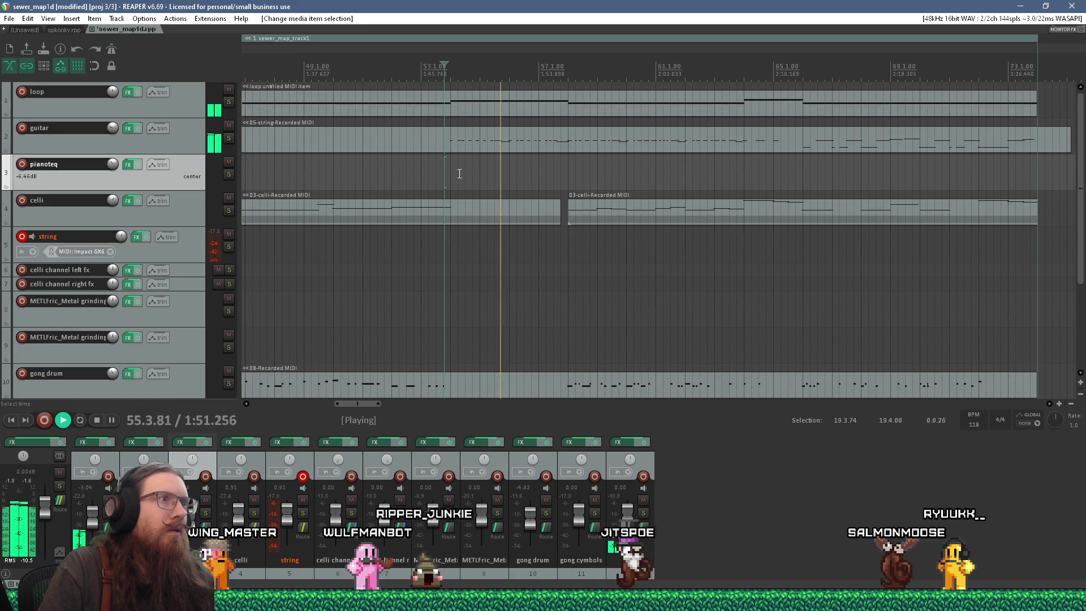
{"action": "scroll", "coordinate": [492, 178], "scroll_direction": "up", "scroll_amount": 2}
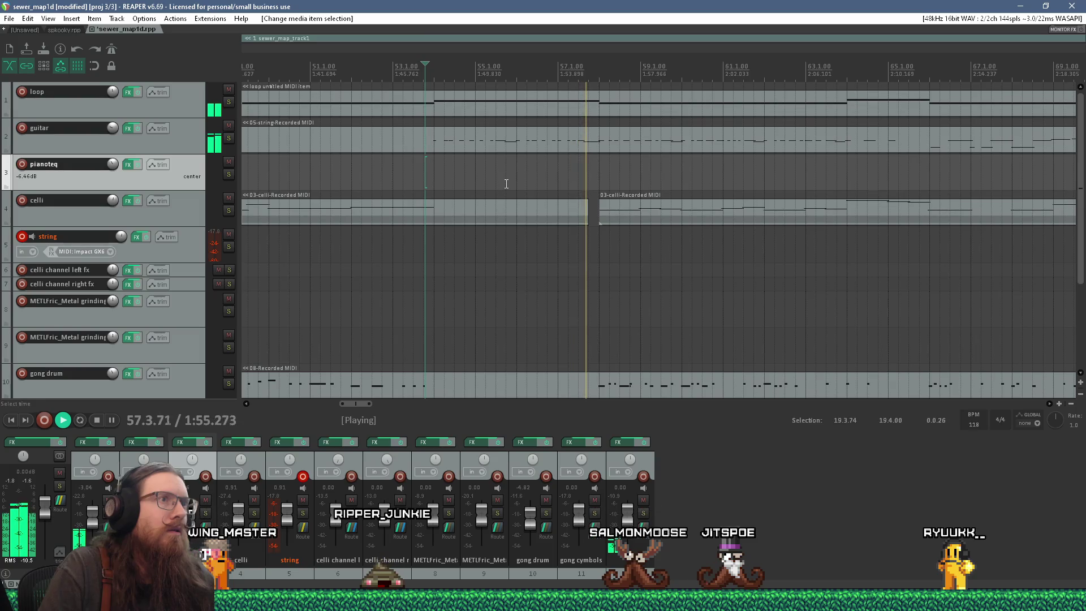
{"action": "scroll", "coordinate": [506, 184], "scroll_direction": "down", "scroll_amount": 4}
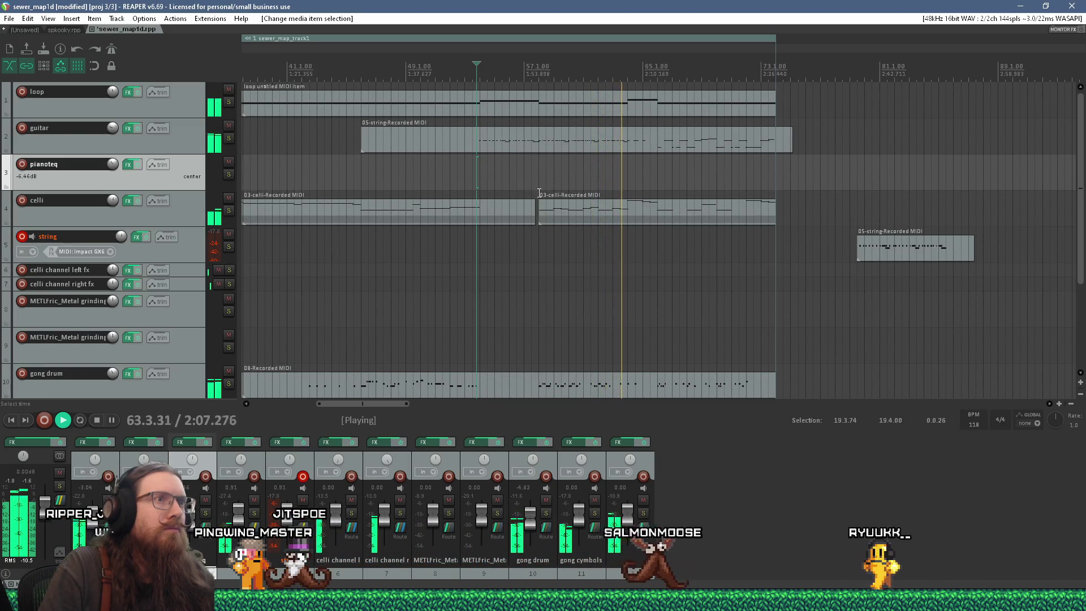
{"action": "key", "text": "space"}
{"action": "scroll", "coordinate": [555, 201], "scroll_direction": "down", "scroll_amount": 3}
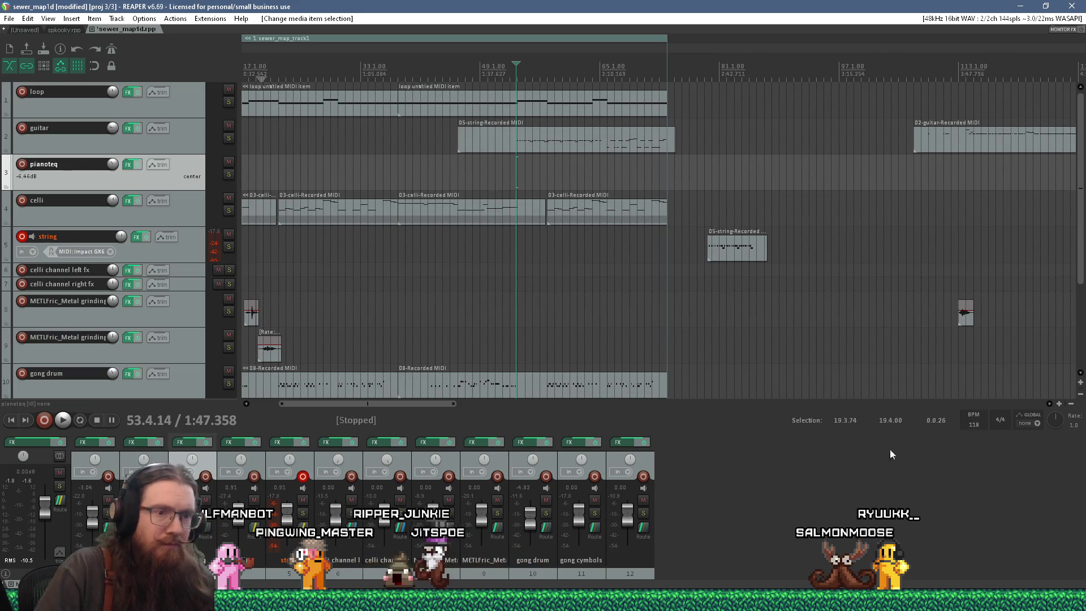
{"action": "key", "text": "alt+Tab"}
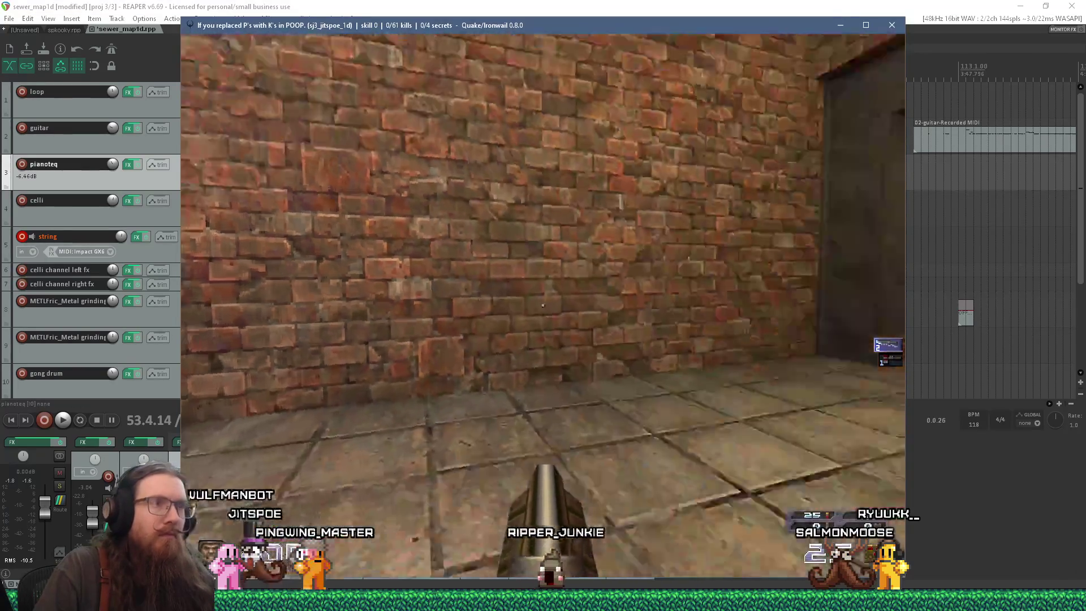
Toggle noclip on in the console, pass through the bars, then toggle noclip off
{"action": "key", "text": "grave"}
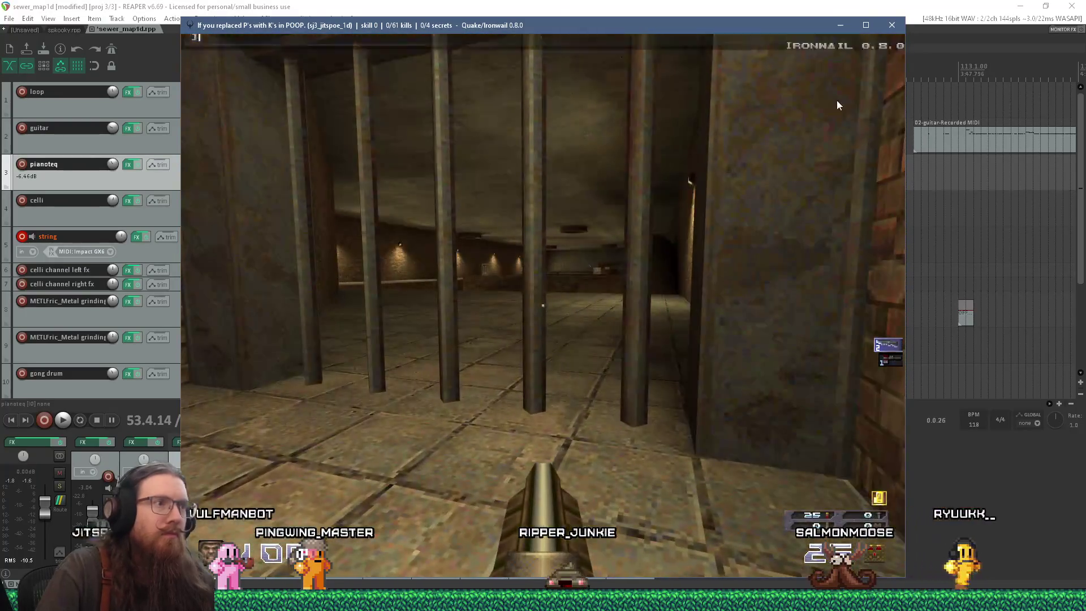
{"action": "type", "text": "noclip"}
{"action": "key", "text": "Return"}
{"action": "key", "text": "grave"}
{"action": "key", "text": "w"}
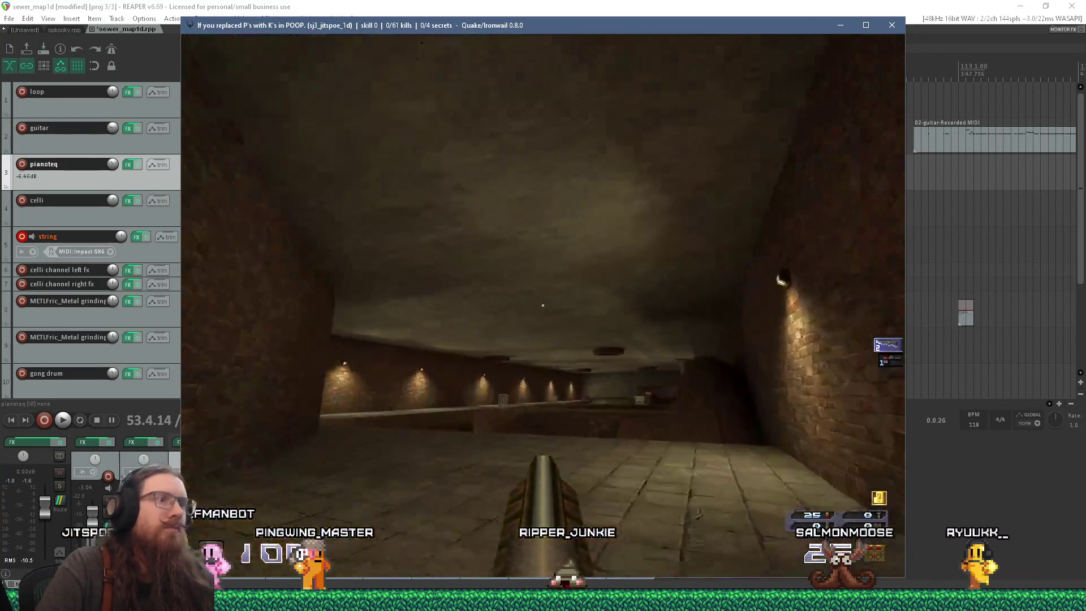
{"action": "key", "text": "grave"}
{"action": "type", "text": "noclip"}
{"action": "key", "text": "Return"}
{"action": "key", "text": "grave"}
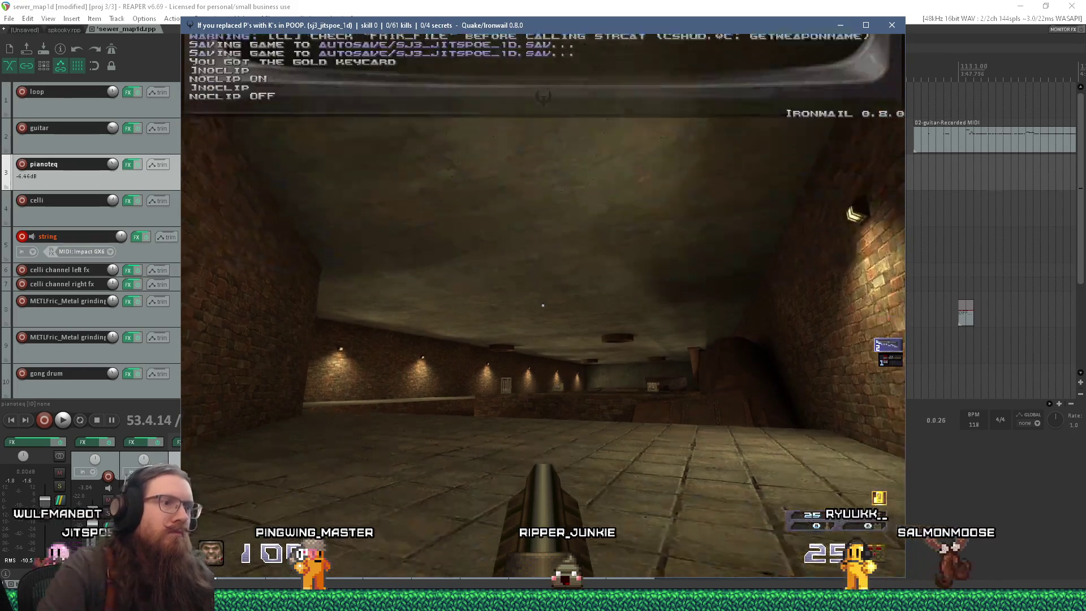
Walk up the ramp, grab 25 nails on the ledge, and collect the Jump Boots
{"action": "key", "text": "w"}
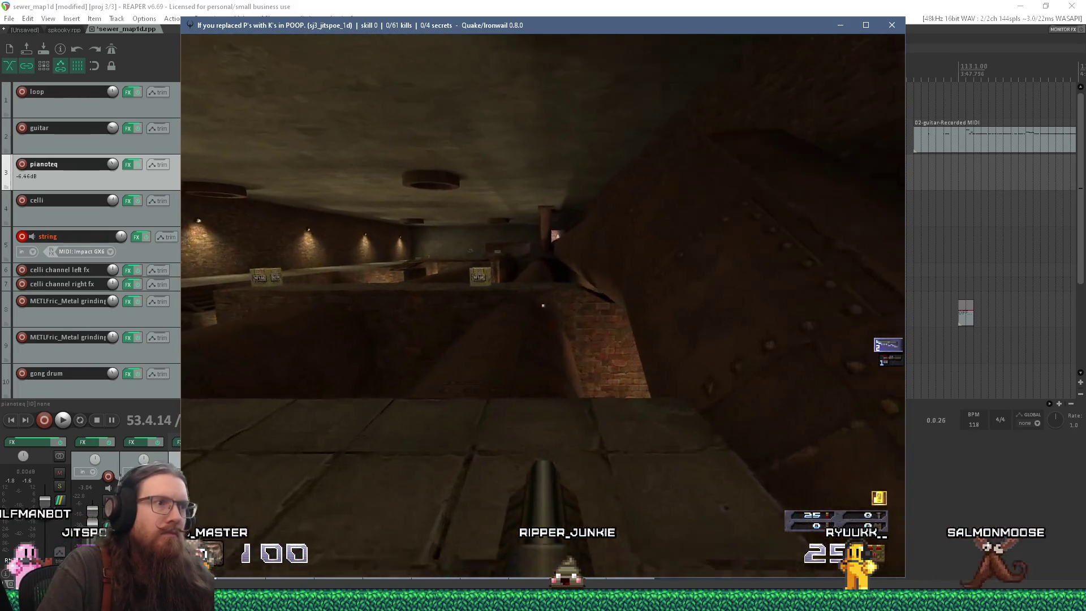
{"action": "key", "text": "w"}
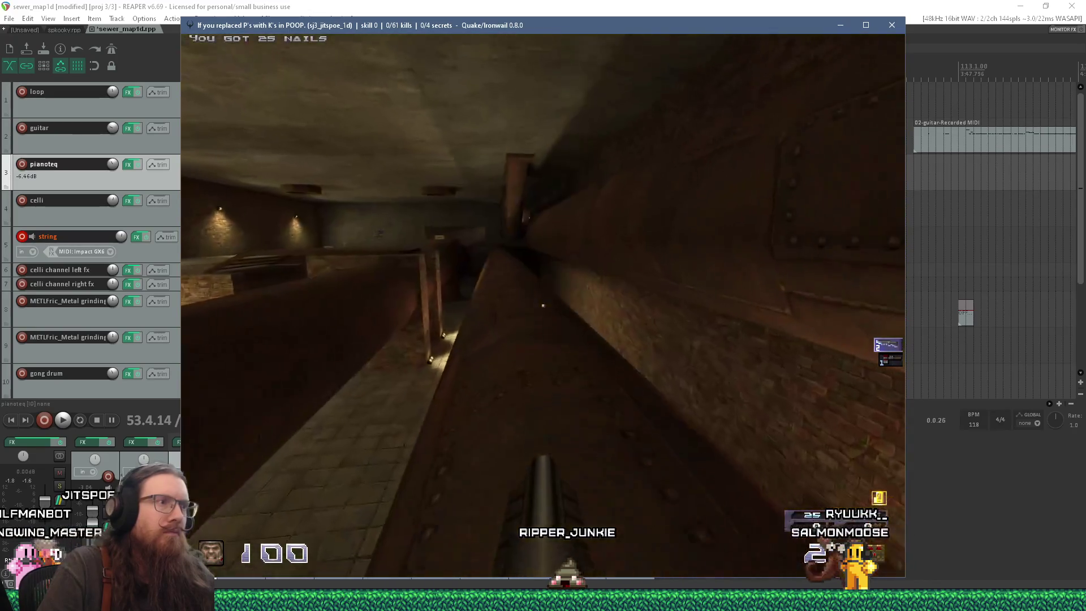
{"action": "key", "text": "w"}
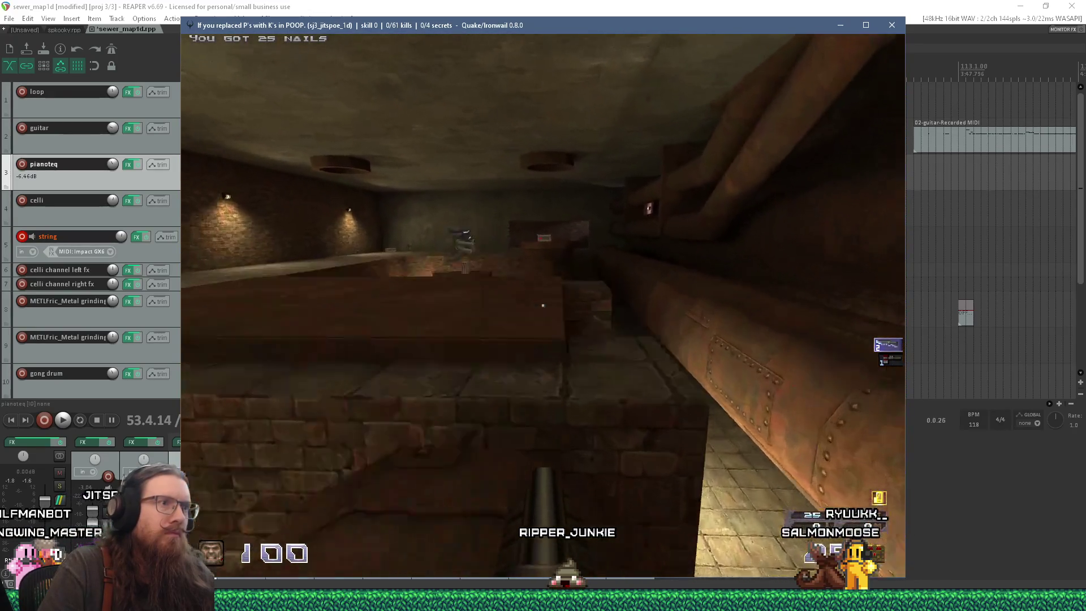
{"action": "key", "text": "w"}
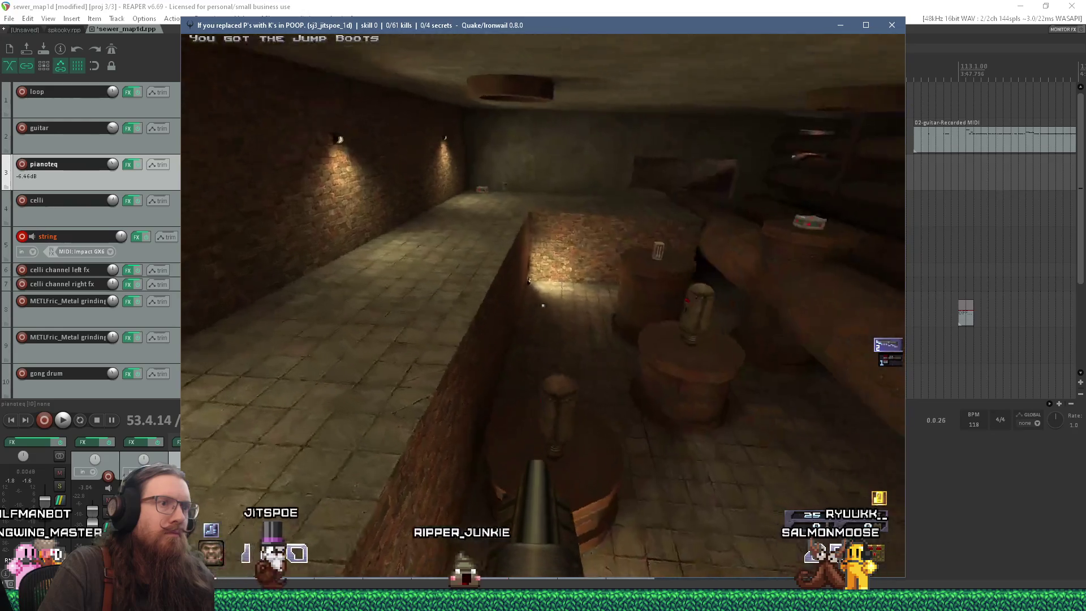
Head into the long corridor and fight the hell knight on the ledge
{"action": "key", "text": "w"}
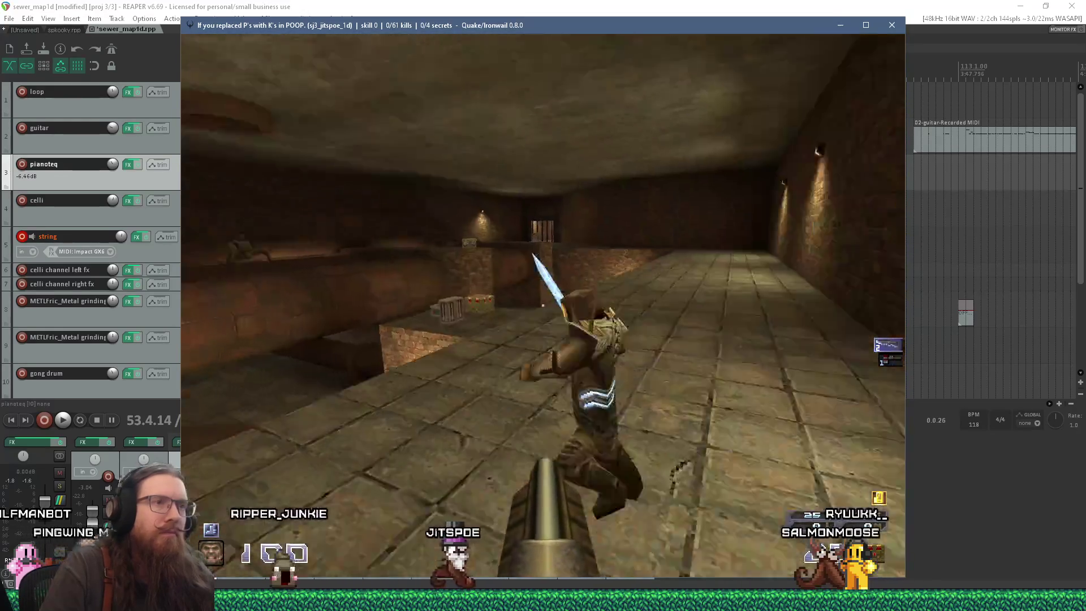
{"action": "key", "text": "w"}
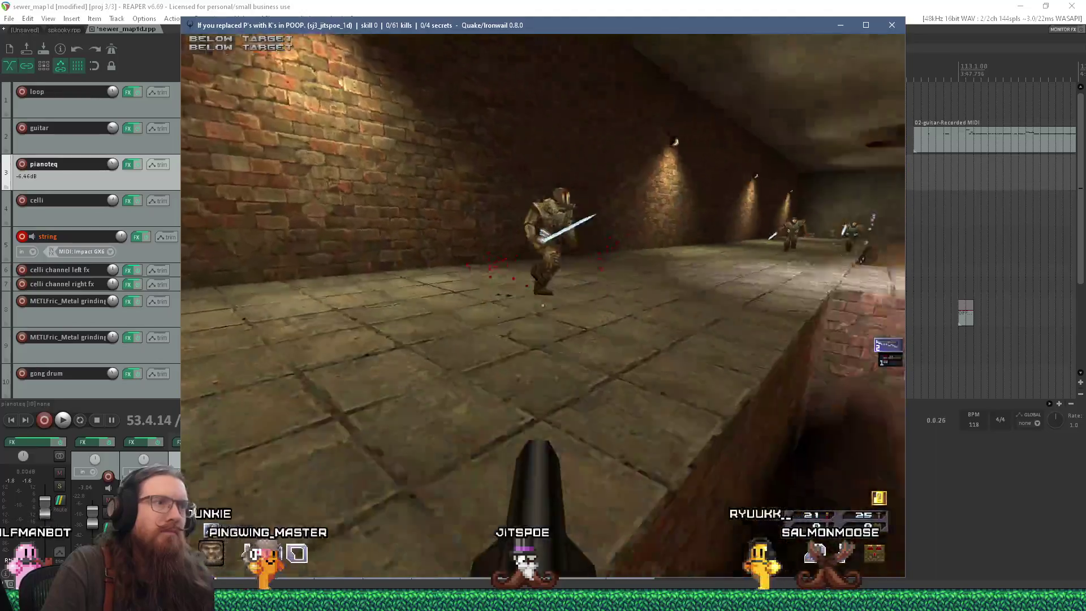
{"action": "key", "text": "w"}
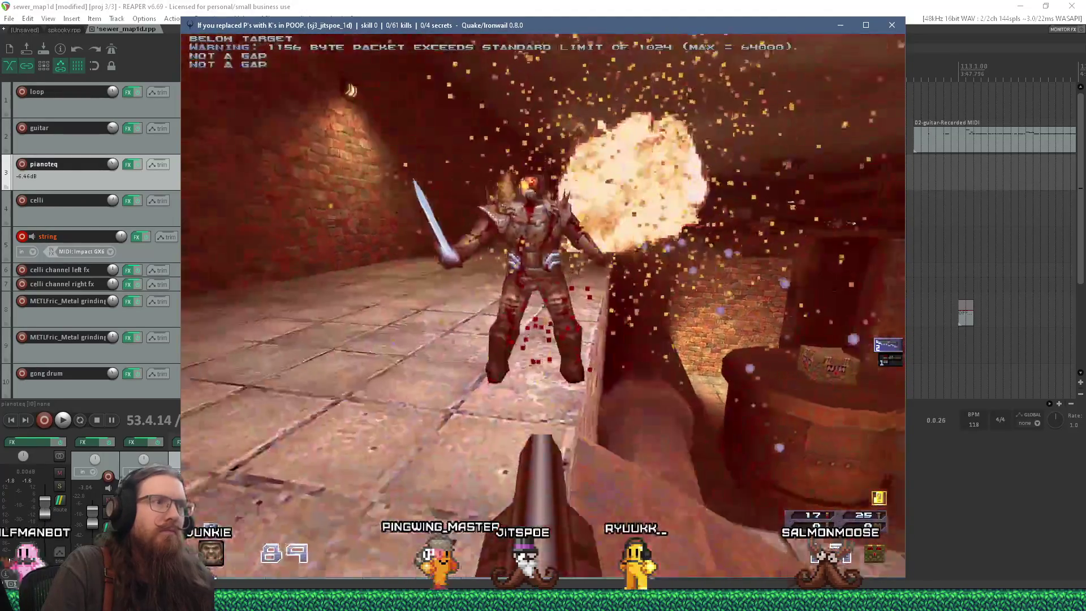
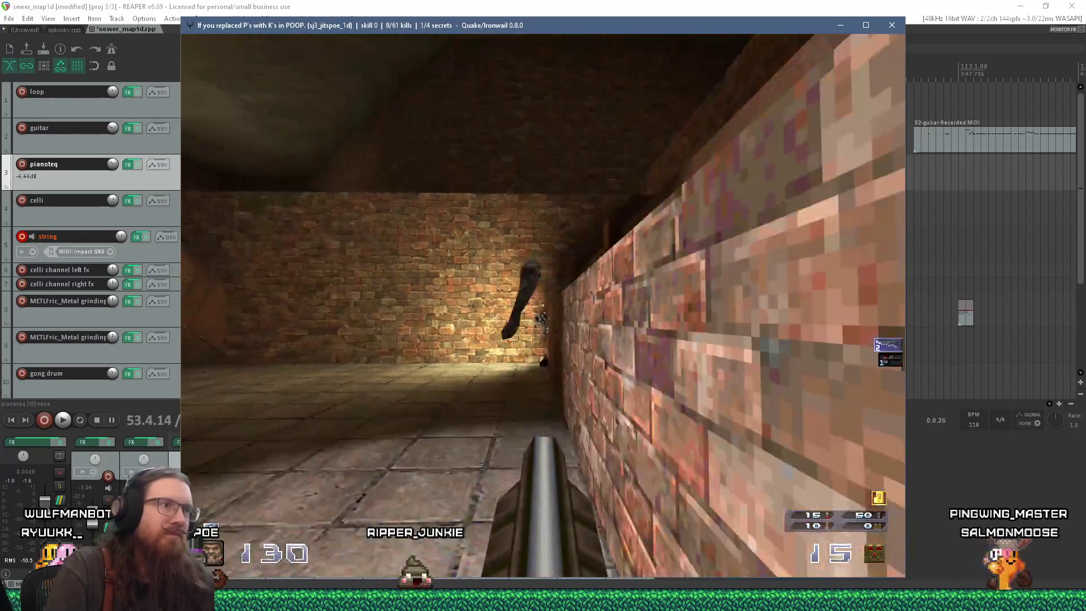
Fire the shotgun three times down the corridor toward the brick pillar
{"action": "left_click", "coordinate": [543, 305]}
{"action": "left_click", "coordinate": [543, 305]}
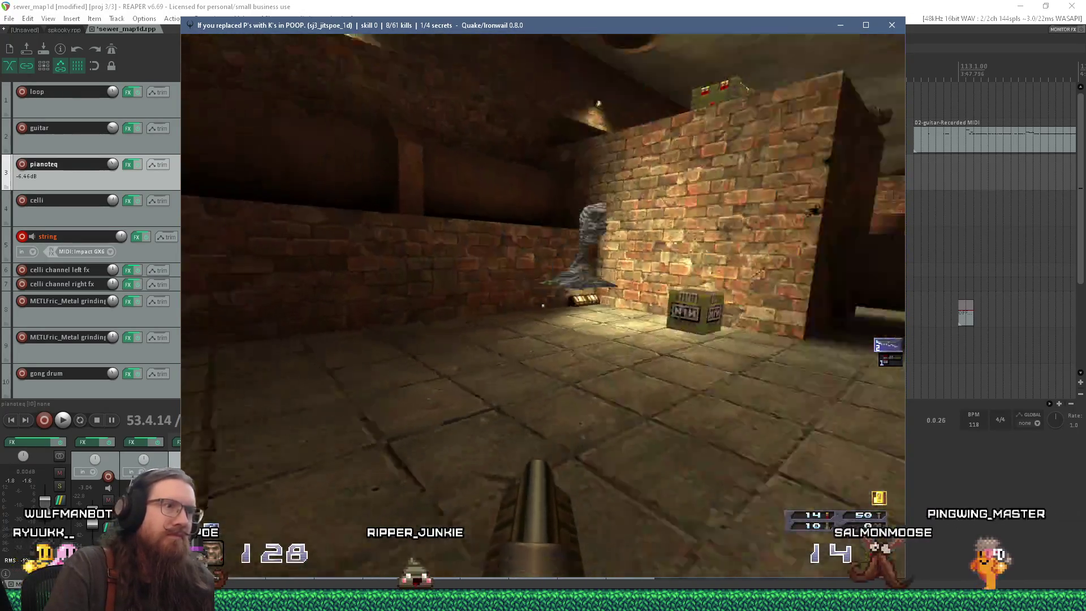
{"action": "left_click", "coordinate": [543, 305]}
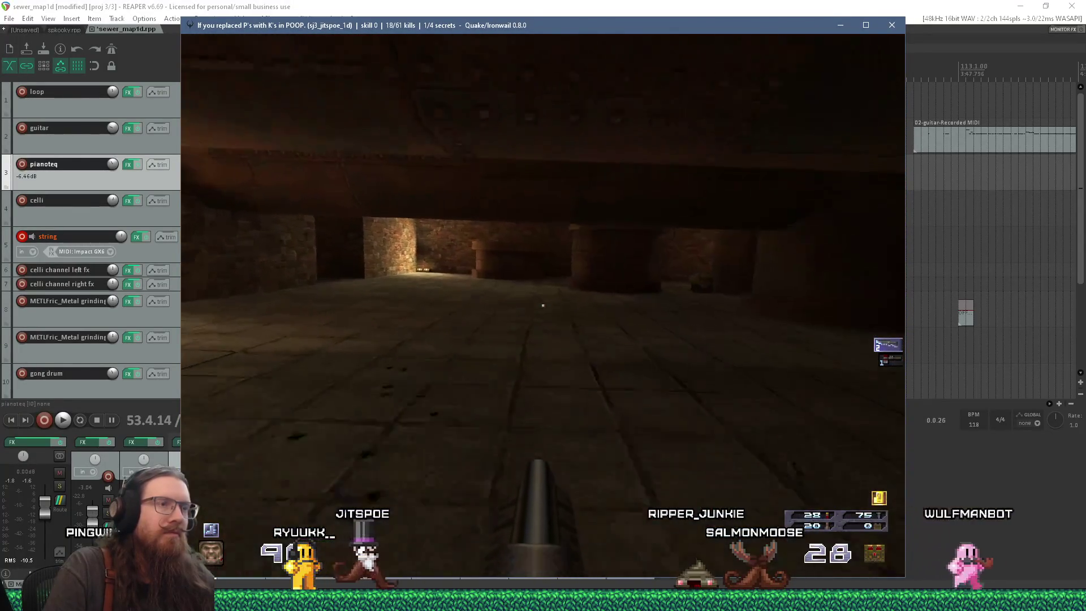
Walk through the brick doorway and lit corridor, jump at the ceiling pipe, then quit Ironwail
{"action": "key", "text": "w"}
{"action": "key", "text": "w"}
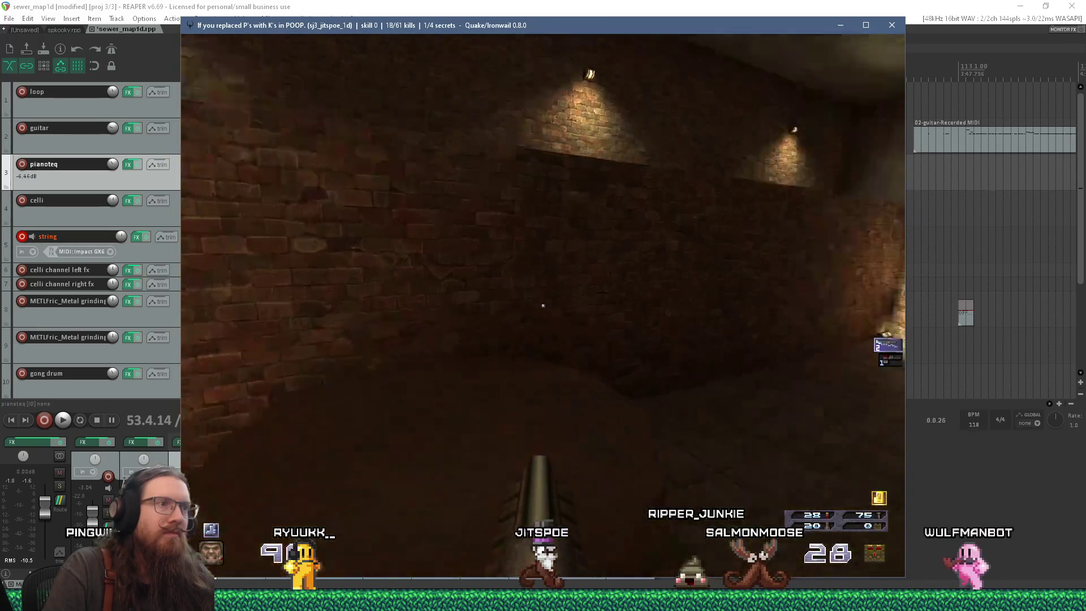
{"action": "key", "text": "w"}
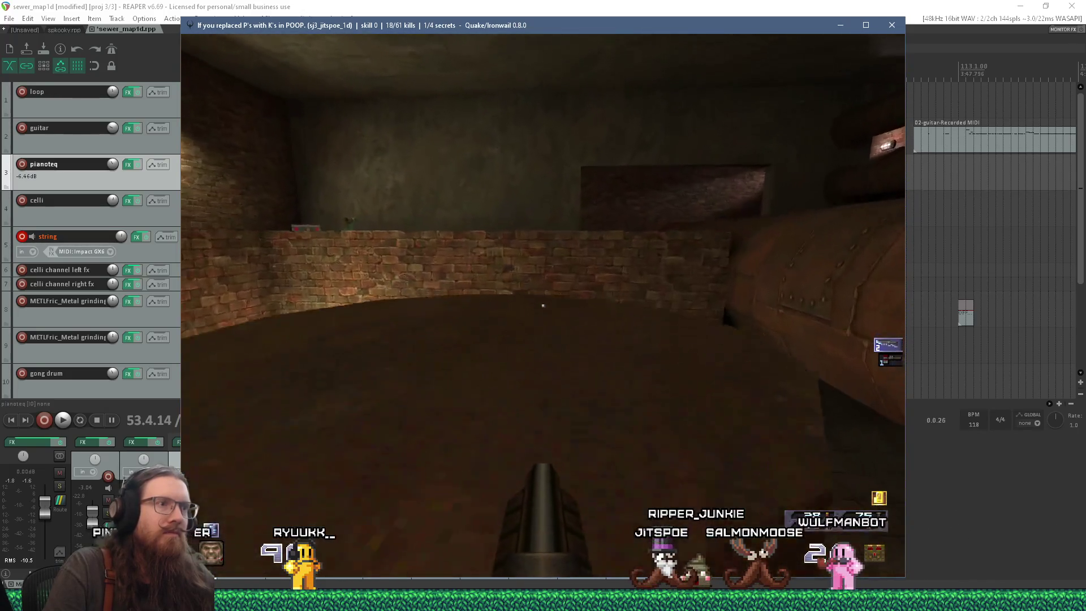
{"action": "key", "text": "w"}
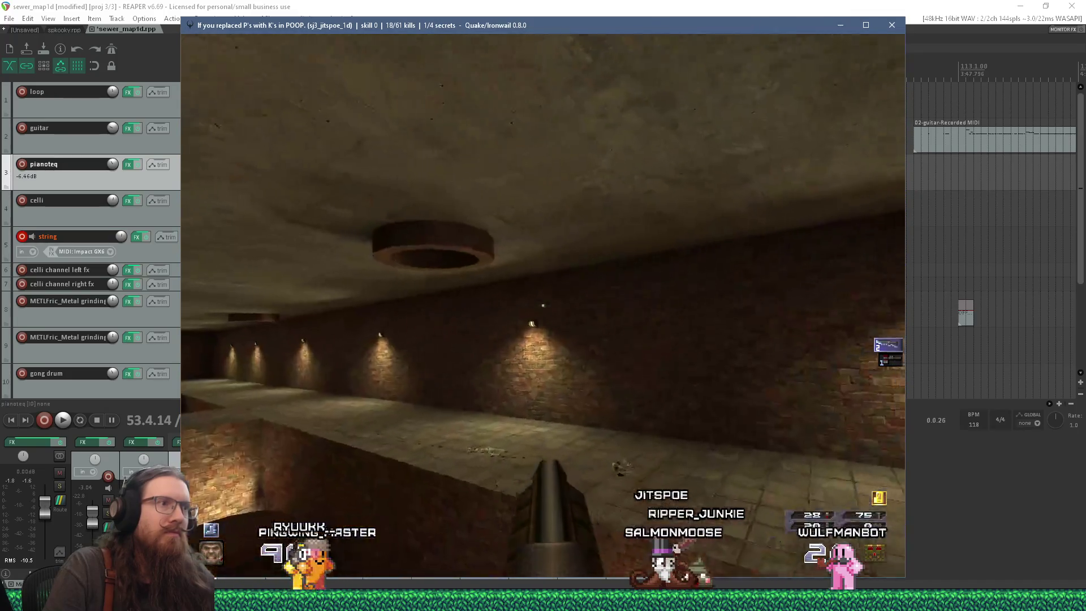
{"action": "key", "text": "w"}
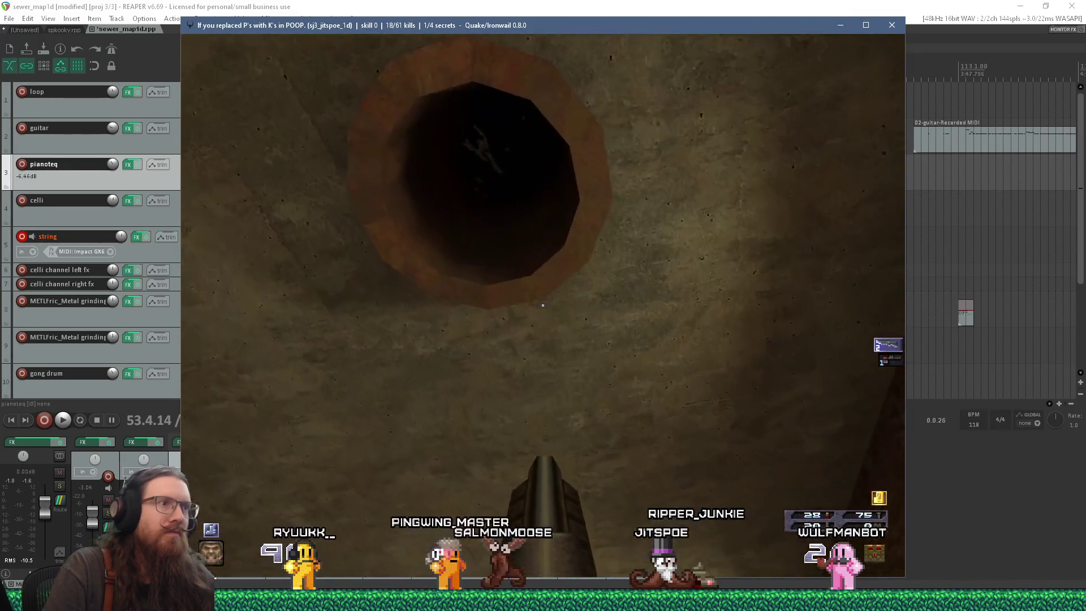
{"action": "key", "text": "w"}
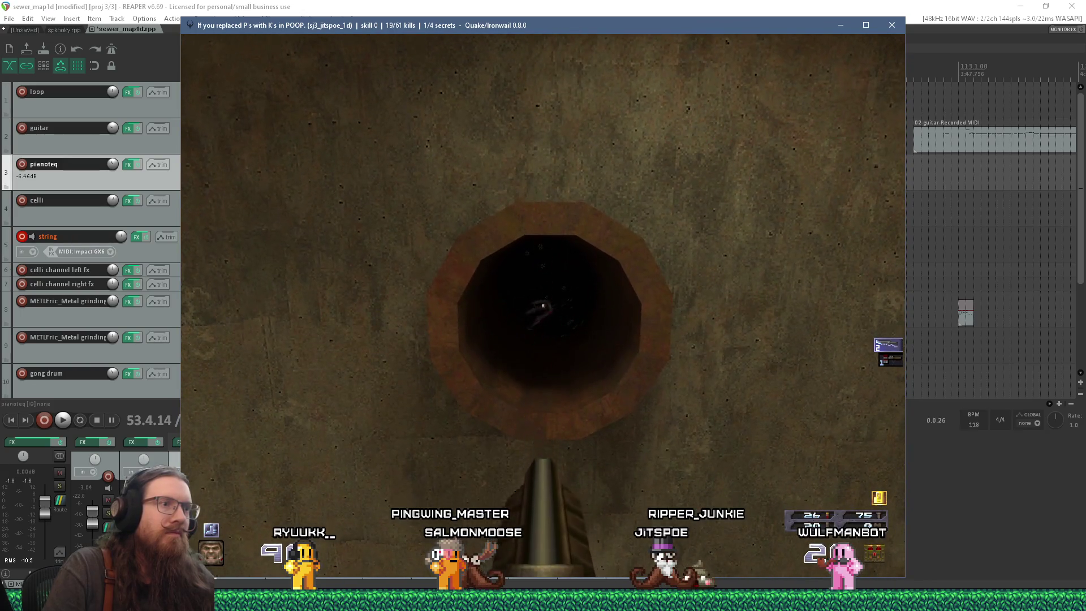
{"action": "key", "text": "space"}
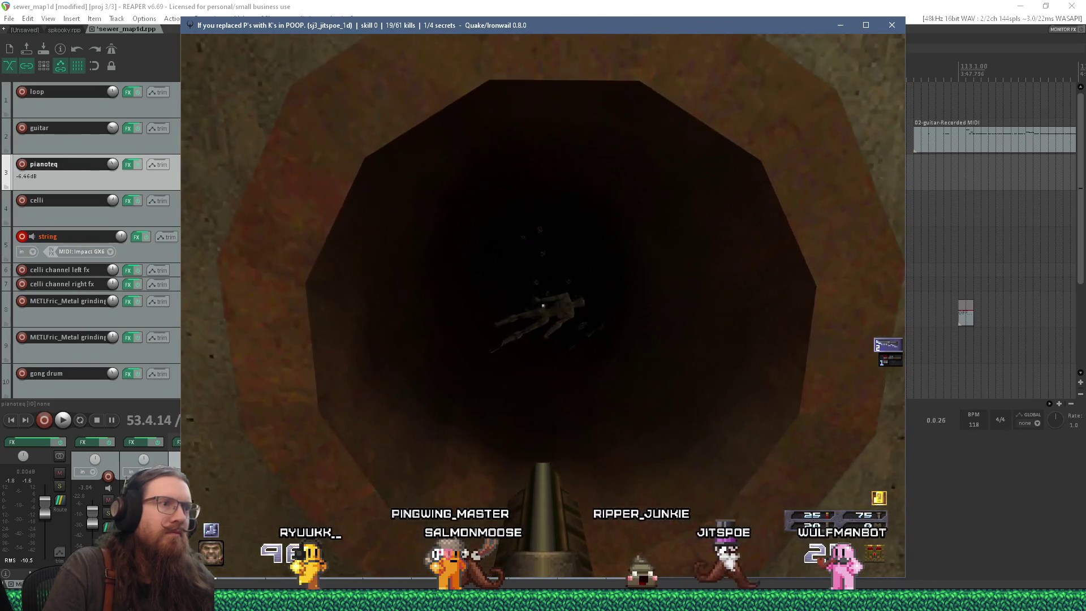
{"action": "key", "text": "w"}
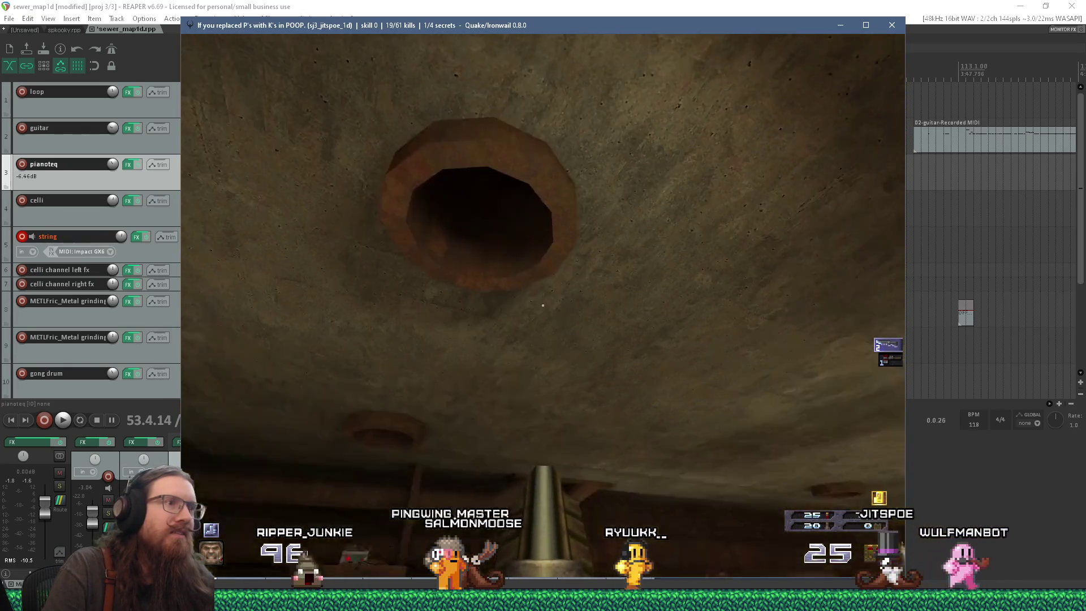
{"action": "key", "text": "grave"}
{"action": "left_click", "coordinate": [902, 26]}
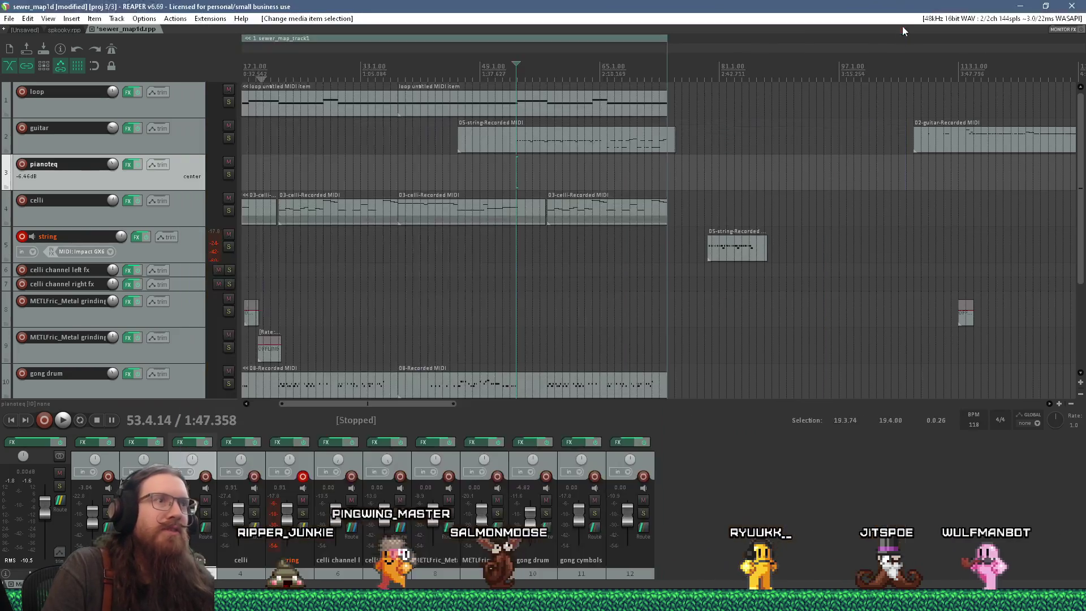
Back in TrenchBroom, close the Compile dialog, look around the room and list the map's layers
{"action": "key", "text": "alt+Tab"}
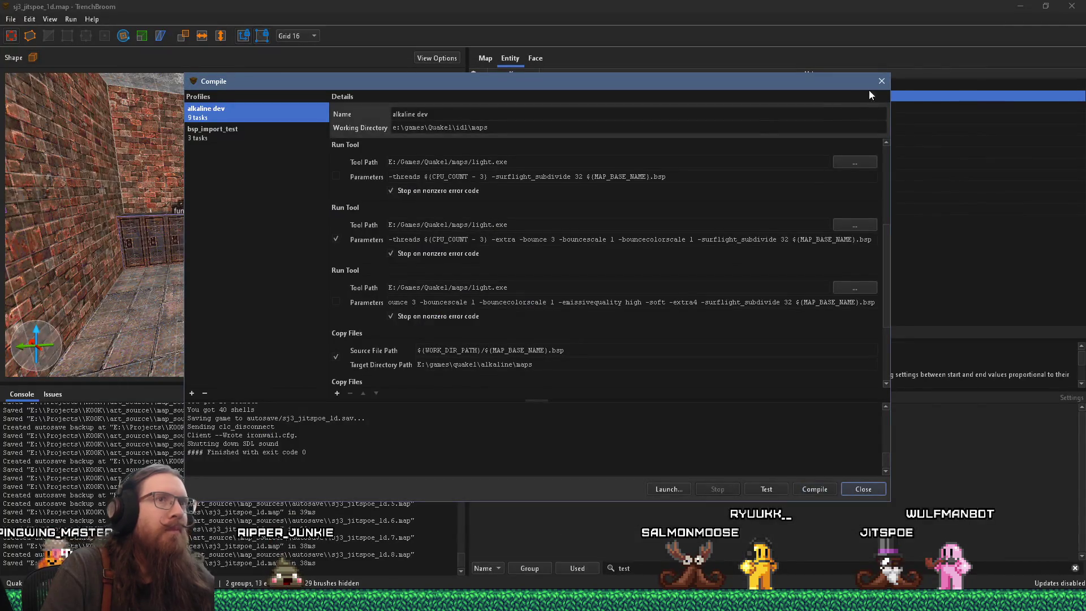
{"action": "left_click", "coordinate": [881, 81]}
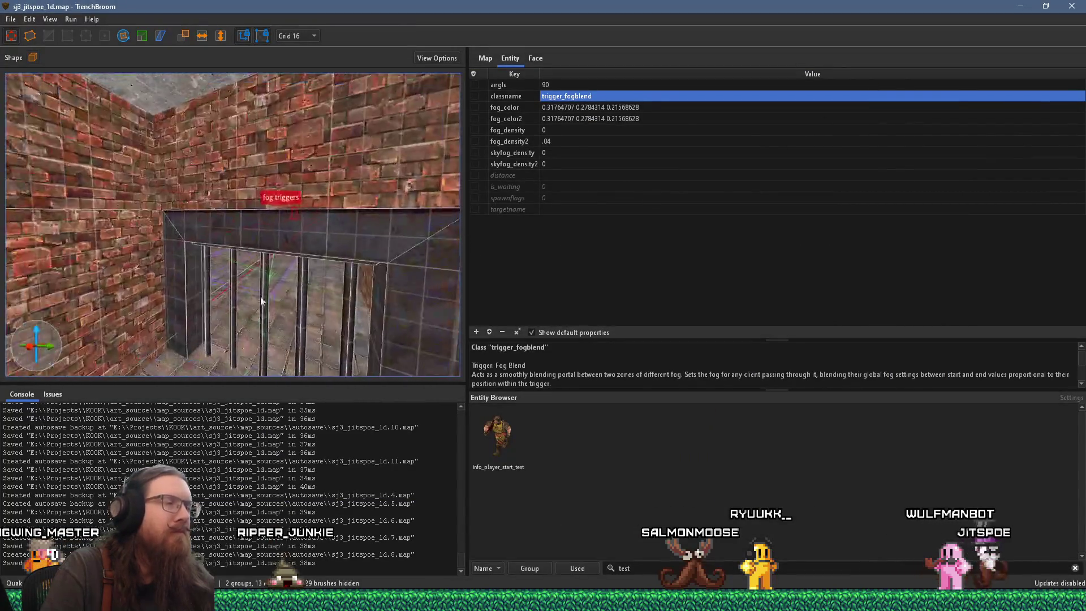
{"action": "scroll", "coordinate": [342, 277], "scroll_direction": "up", "scroll_amount": 10}
{"action": "mouse_move", "coordinate": [328, 240]}
{"action": "left_mouse_down"}
{"action": "mouse_move", "coordinate": [191, 311]}
{"action": "mouse_move", "coordinate": [290, 256]}
{"action": "mouse_move", "coordinate": [172, 277]}
{"action": "mouse_move", "coordinate": [362, 201]}
{"action": "mouse_move", "coordinate": [290, 273]}
{"action": "mouse_move", "coordinate": [266, 242]}
{"action": "mouse_move", "coordinate": [254, 245]}
{"action": "mouse_move", "coordinate": [278, 260]}
{"action": "mouse_move", "coordinate": [280, 283]}
{"action": "mouse_move", "coordinate": [301, 262]}
{"action": "mouse_move", "coordinate": [281, 209]}
{"action": "mouse_move", "coordinate": [330, 254]}
{"action": "mouse_move", "coordinate": [306, 213]}
{"action": "mouse_move", "coordinate": [281, 248]}
{"action": "mouse_move", "coordinate": [175, 188]}
{"action": "left_mouse_up"}
{"action": "key", "text": "ctrl+1"}
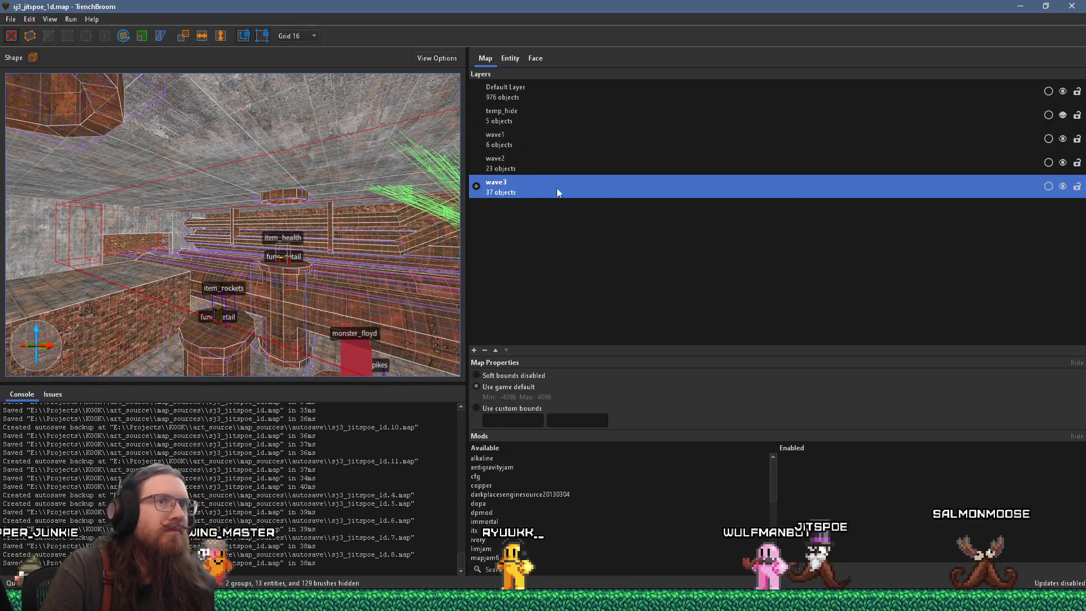
Hide the wave2 and wave1 layers and make wave1 the current layer
{"action": "left_click", "coordinate": [1063, 162]}
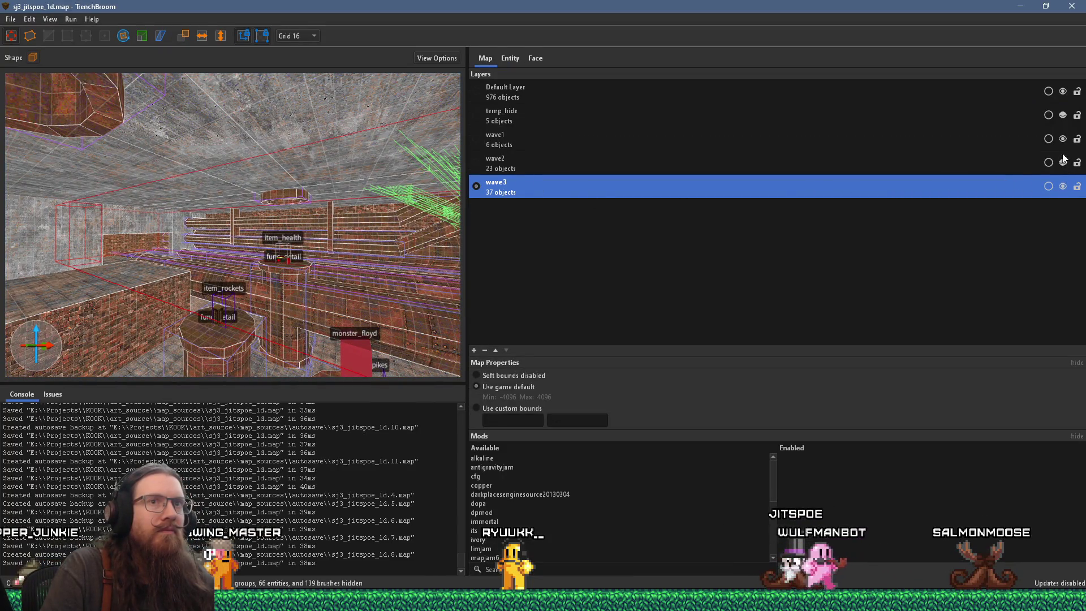
{"action": "left_click", "coordinate": [1063, 140]}
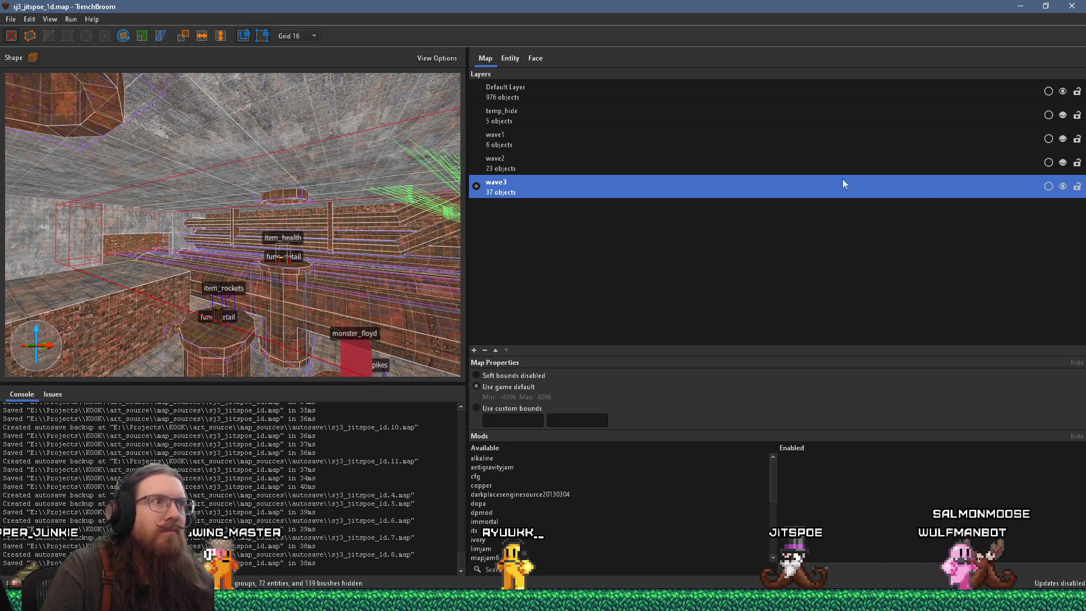
{"action": "double_click", "coordinate": [721, 142]}
Look up at the ceiling and drag the red pillar brush to a new position
{"action": "mouse_move", "coordinate": [238, 192]}
{"action": "left_mouse_down"}
{"action": "mouse_move", "coordinate": [107, 226]}
{"action": "mouse_move", "coordinate": [133, 135]}
{"action": "left_mouse_up"}
{"action": "scroll", "coordinate": [133, 139], "scroll_direction": "up", "scroll_amount": 10}
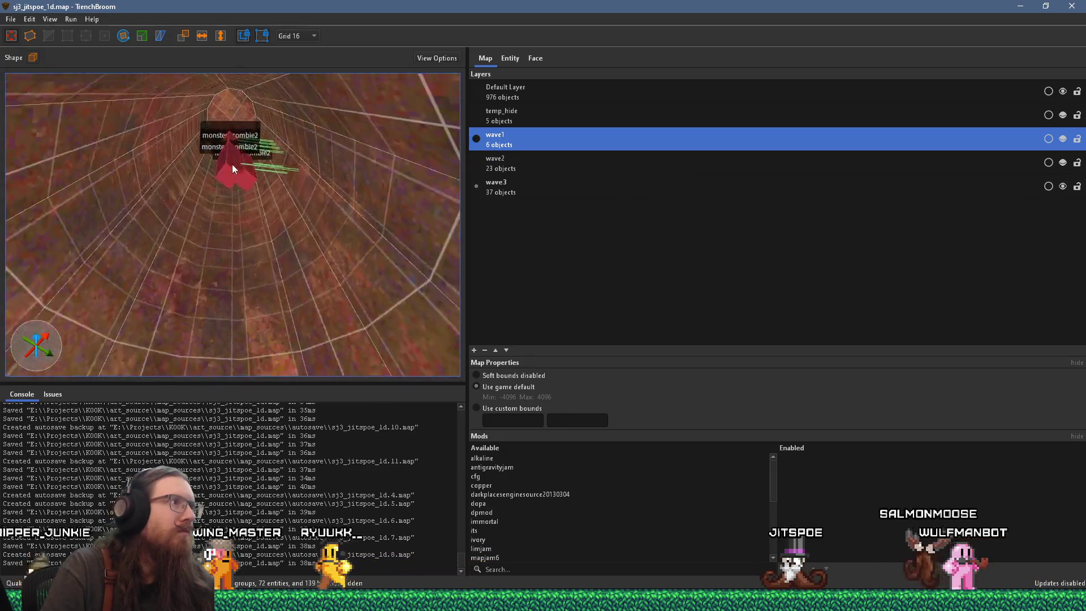
{"action": "scroll", "coordinate": [276, 278], "scroll_direction": "up", "scroll_amount": 5}
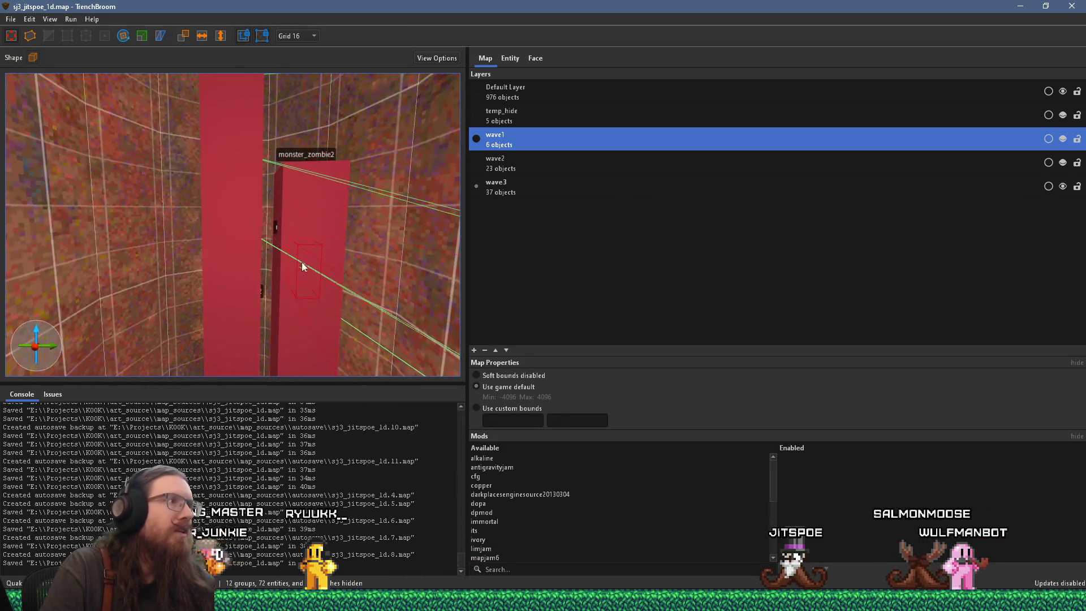
{"action": "left_click", "coordinate": [315, 197]}
{"action": "mouse_move", "coordinate": [312, 270]}
{"action": "left_mouse_down"}
{"action": "mouse_move", "coordinate": [272, 176]}
{"action": "mouse_move", "coordinate": [324, 219]}
{"action": "mouse_move", "coordinate": [286, 223]}
{"action": "mouse_move", "coordinate": [286, 280]}
{"action": "mouse_move", "coordinate": [297, 168]}
{"action": "mouse_move", "coordinate": [307, 219]}
{"action": "mouse_move", "coordinate": [265, 127]}
{"action": "mouse_move", "coordinate": [135, 181]}
{"action": "mouse_move", "coordinate": [298, 206]}
{"action": "mouse_move", "coordinate": [285, 131]}
{"action": "mouse_move", "coordinate": [300, 108]}
{"action": "left_mouse_up"}
Select the monster_zombie2 entities in the spawn shaft and move them within it
{"action": "scroll", "coordinate": [286, 222], "scroll_direction": "down", "scroll_amount": 8}
{"action": "scroll", "coordinate": [215, 241], "scroll_direction": "up", "scroll_amount": 6}
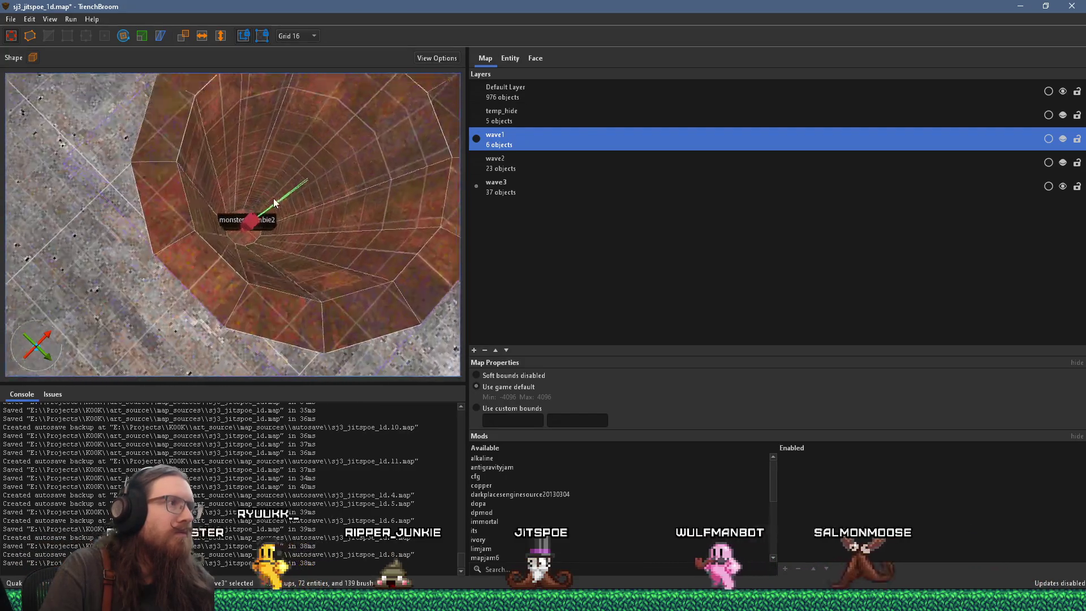
{"action": "scroll", "coordinate": [215, 241], "scroll_direction": "up", "scroll_amount": 4}
{"action": "mouse_move", "coordinate": [215, 241]}
{"action": "left_mouse_down"}
{"action": "mouse_move", "coordinate": [301, 189]}
{"action": "mouse_move", "coordinate": [283, 206]}
{"action": "mouse_move", "coordinate": [290, 222]}
{"action": "mouse_move", "coordinate": [259, 275]}
{"action": "mouse_move", "coordinate": [233, 201]}
{"action": "left_mouse_up"}
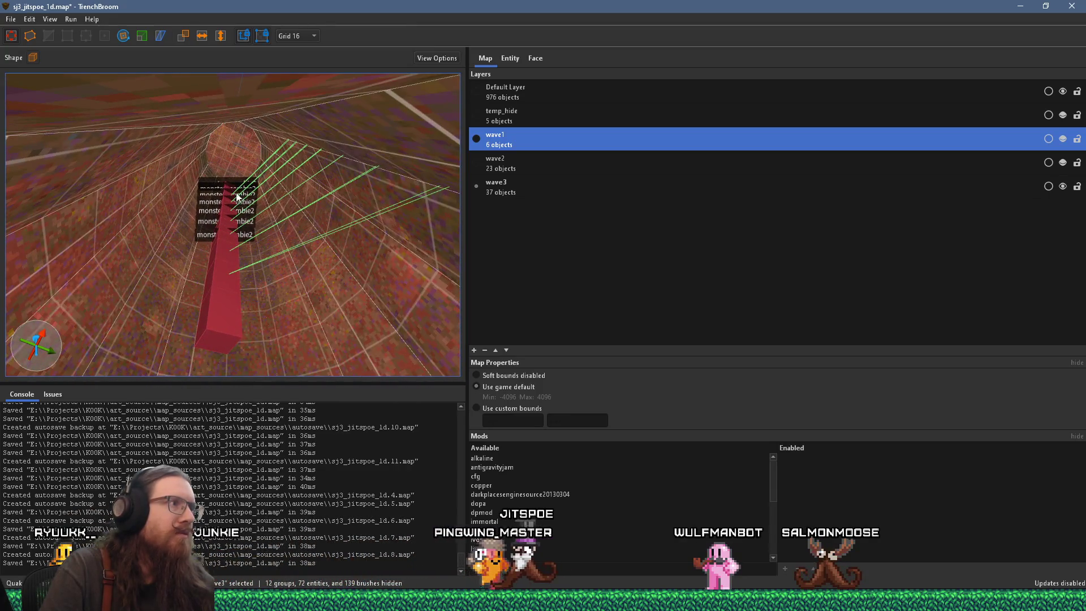
{"action": "left_click", "coordinate": [233, 201]}
{"action": "left_click", "coordinate": [232, 192]}
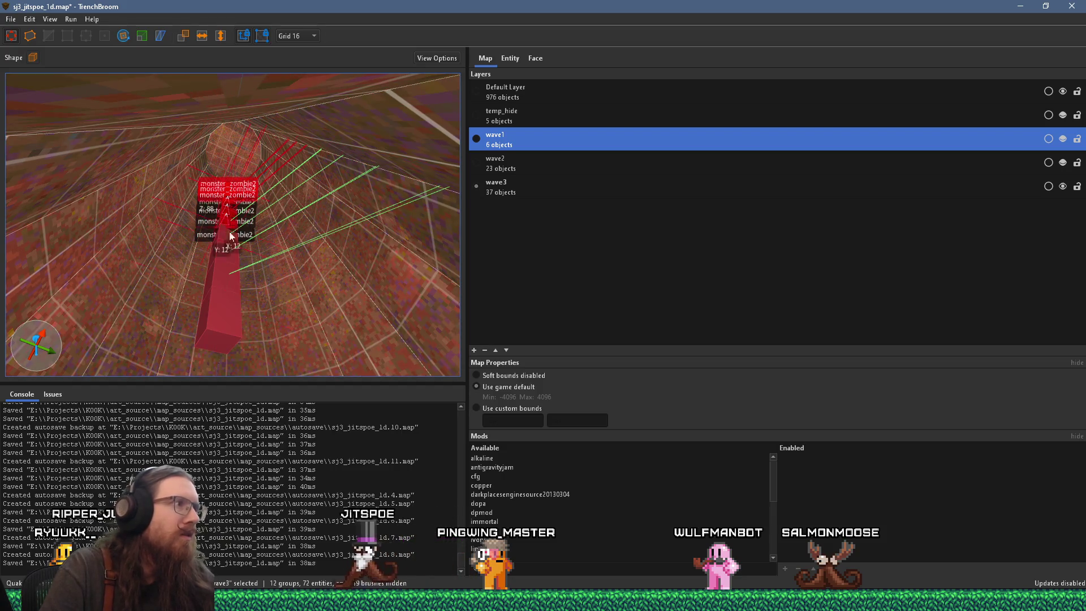
{"action": "mouse_move", "coordinate": [230, 308]}
{"action": "left_mouse_down"}
{"action": "mouse_move", "coordinate": [287, 173]}
{"action": "mouse_move", "coordinate": [235, 188]}
{"action": "mouse_move", "coordinate": [237, 260]}
{"action": "left_mouse_up"}
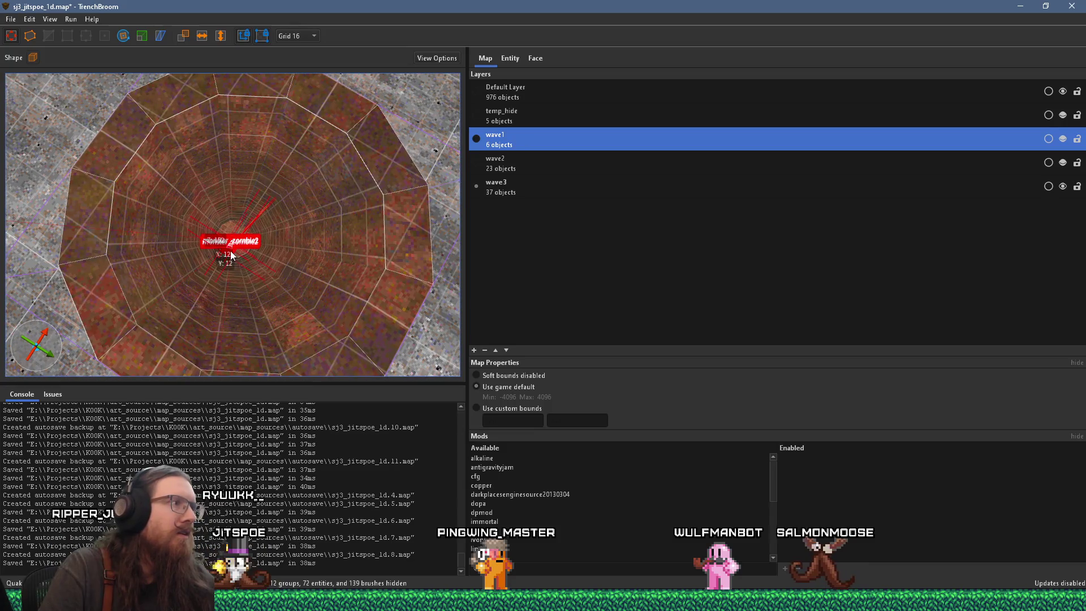
Reselect the zombies and show their properties: Fast Zombie, targetname wave3, target wave3death
{"action": "scroll", "coordinate": [236, 244], "scroll_direction": "down", "scroll_amount": 3}
{"action": "mouse_move", "coordinate": [411, 286]}
{"action": "left_mouse_down"}
{"action": "mouse_move", "coordinate": [199, 222]}
{"action": "mouse_move", "coordinate": [188, 245]}
{"action": "mouse_move", "coordinate": [93, 259]}
{"action": "mouse_move", "coordinate": [149, 303]}
{"action": "mouse_move", "coordinate": [300, 277]}
{"action": "mouse_move", "coordinate": [163, 276]}
{"action": "mouse_move", "coordinate": [376, 302]}
{"action": "mouse_move", "coordinate": [223, 293]}
{"action": "mouse_move", "coordinate": [262, 270]}
{"action": "mouse_move", "coordinate": [246, 229]}
{"action": "mouse_move", "coordinate": [263, 155]}
{"action": "mouse_move", "coordinate": [304, 141]}
{"action": "mouse_move", "coordinate": [278, 196]}
{"action": "mouse_move", "coordinate": [301, 195]}
{"action": "mouse_move", "coordinate": [302, 226]}
{"action": "mouse_move", "coordinate": [262, 177]}
{"action": "left_mouse_up"}
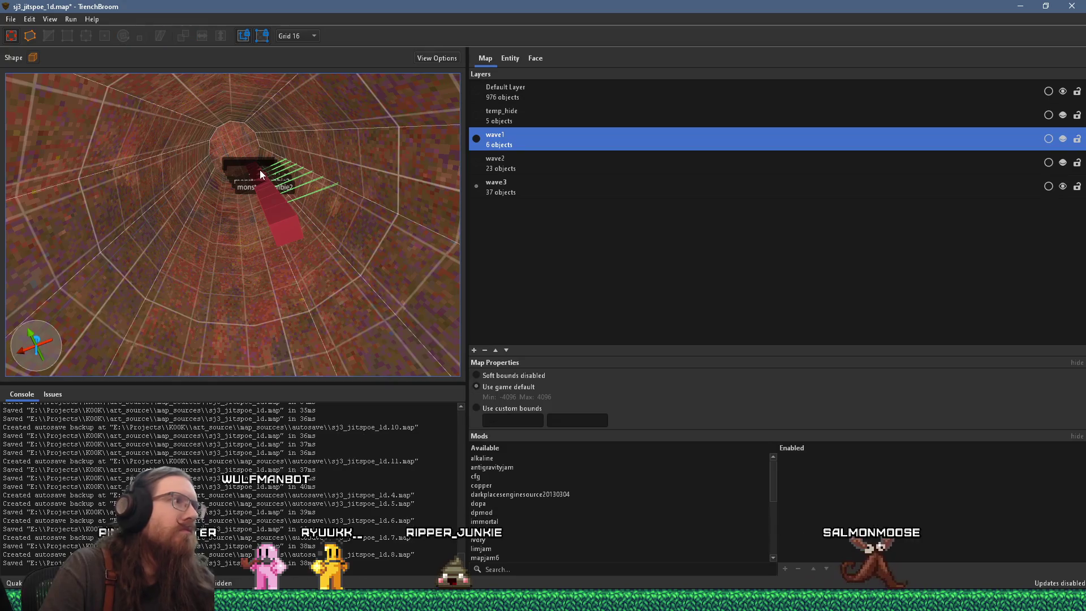
{"action": "left_click", "coordinate": [254, 165]}
{"action": "scroll", "coordinate": [272, 194], "scroll_direction": "down", "scroll_amount": 5}
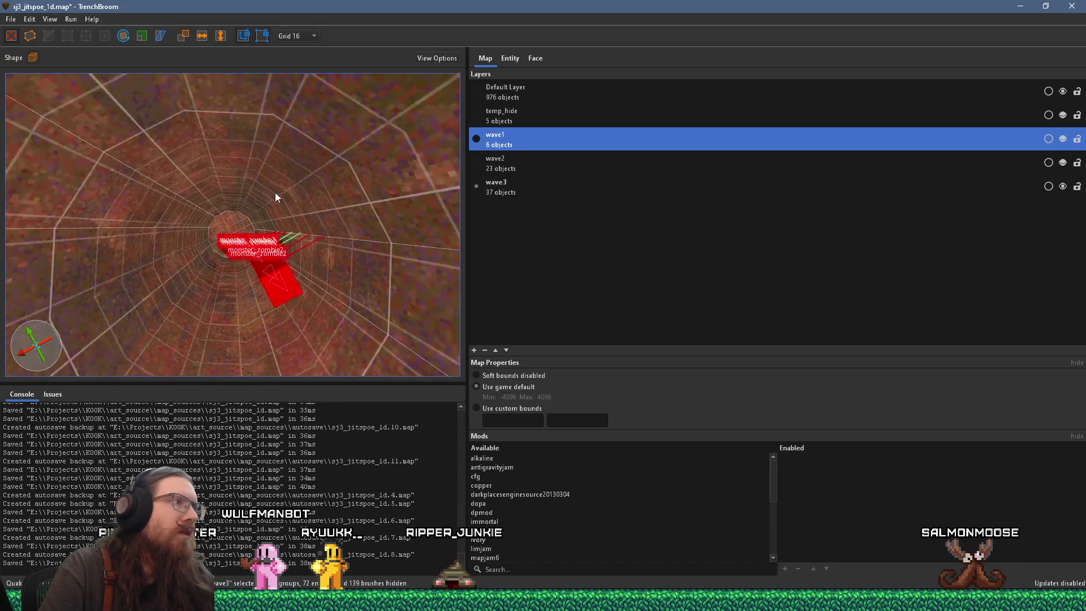
{"action": "scroll", "coordinate": [271, 220], "scroll_direction": "down", "scroll_amount": 3}
{"action": "mouse_move", "coordinate": [220, 235]}
{"action": "left_mouse_down"}
{"action": "mouse_move", "coordinate": [252, 233]}
{"action": "mouse_move", "coordinate": [241, 238]}
{"action": "left_mouse_up"}
{"action": "scroll", "coordinate": [316, 251], "scroll_direction": "down", "scroll_amount": 10}
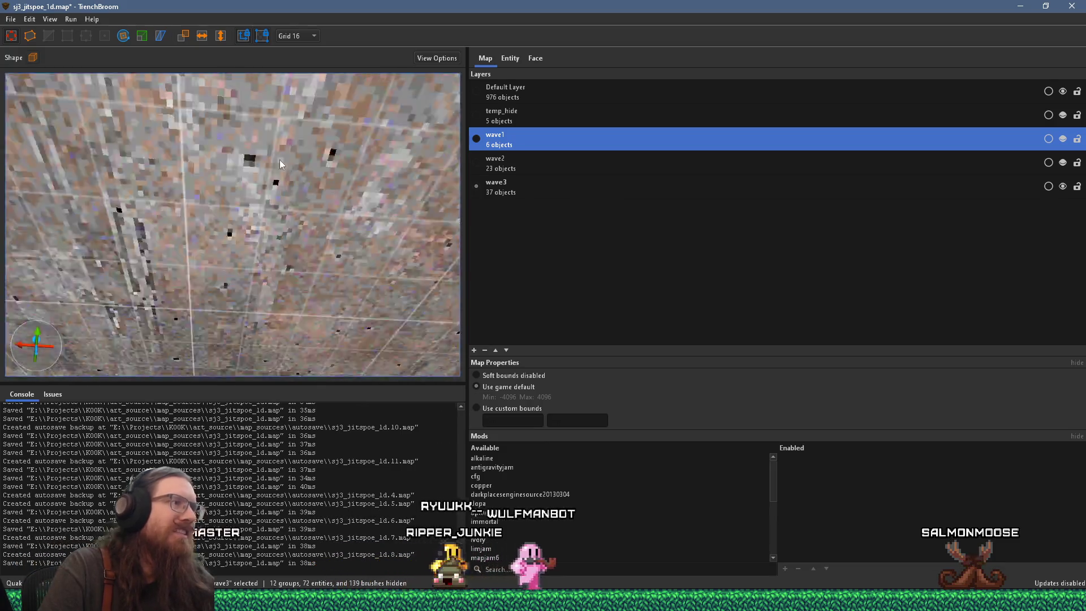
{"action": "scroll", "coordinate": [296, 296], "scroll_direction": "up", "scroll_amount": 4}
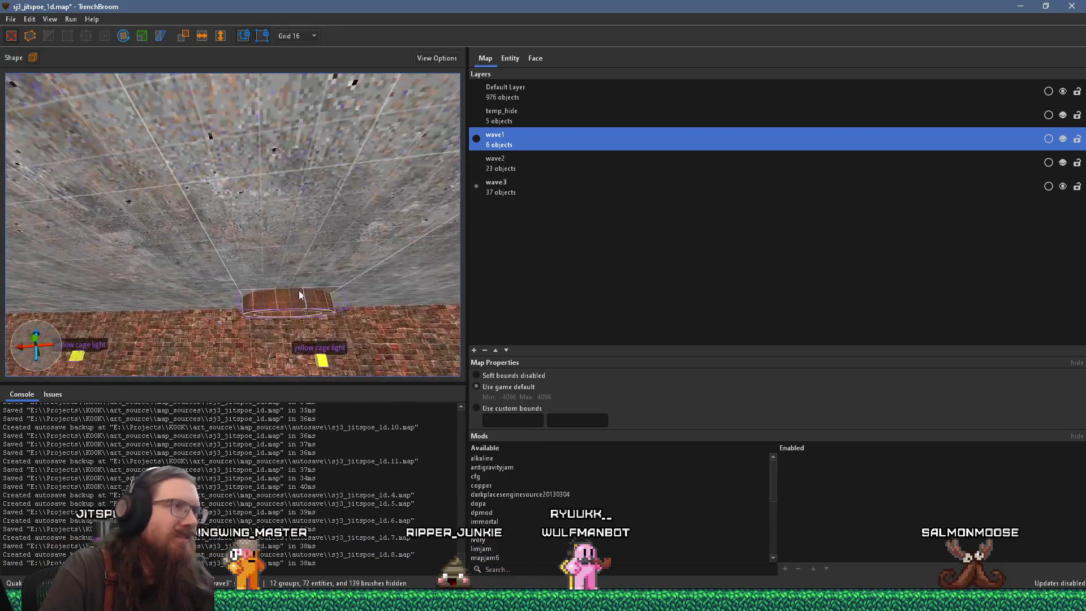
{"action": "left_click", "coordinate": [511, 59]}
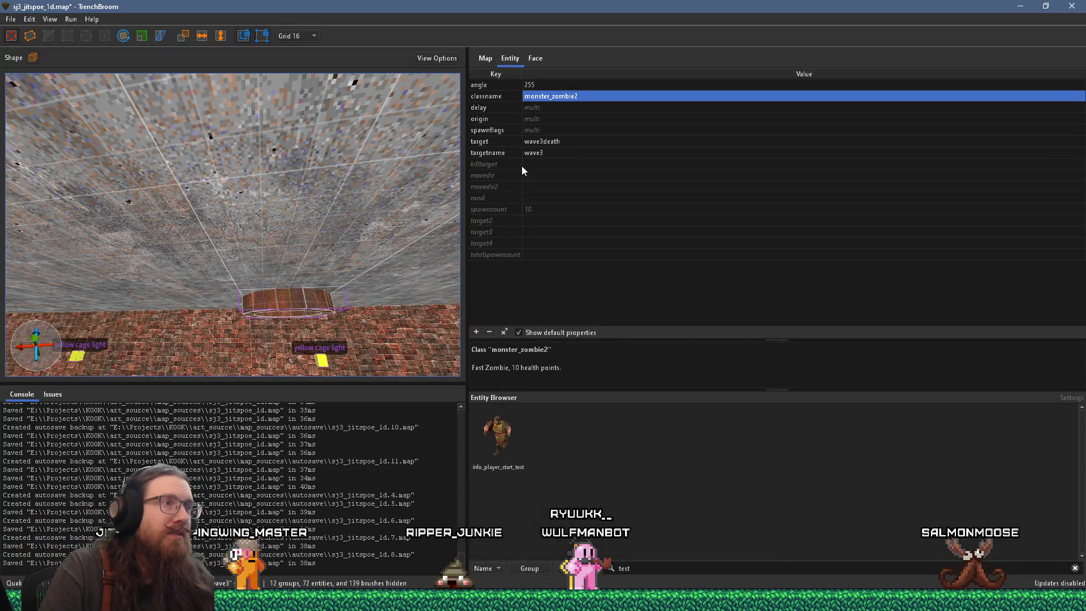
Read the zombie's spawnflags, rand, totalspawncount, target4, target3 and killtarget descriptions
{"action": "left_click", "coordinate": [492, 130]}
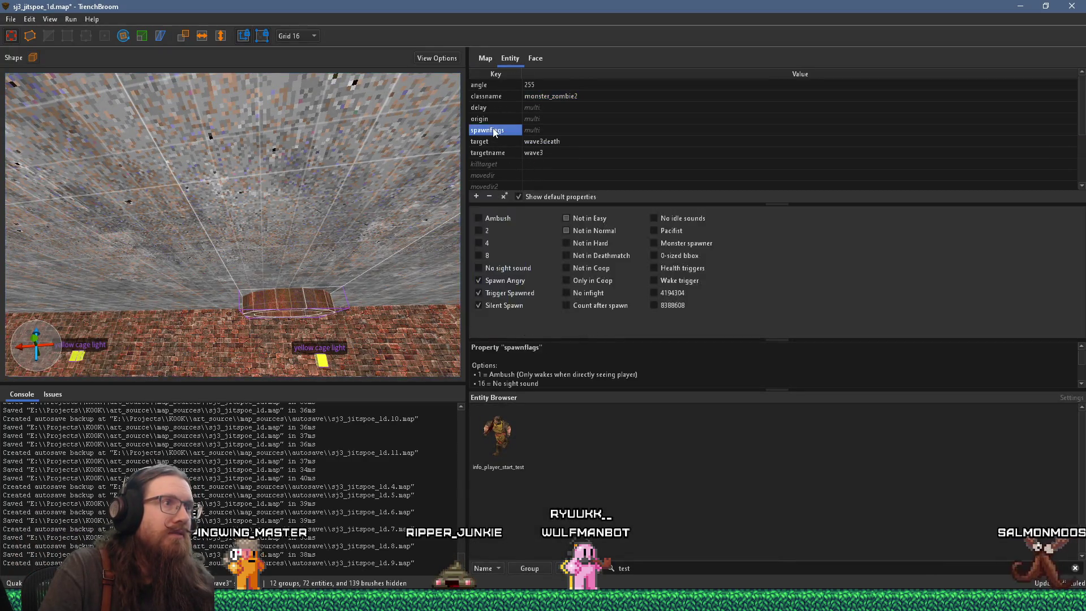
{"action": "scroll", "coordinate": [504, 174], "scroll_direction": "down", "scroll_amount": 2}
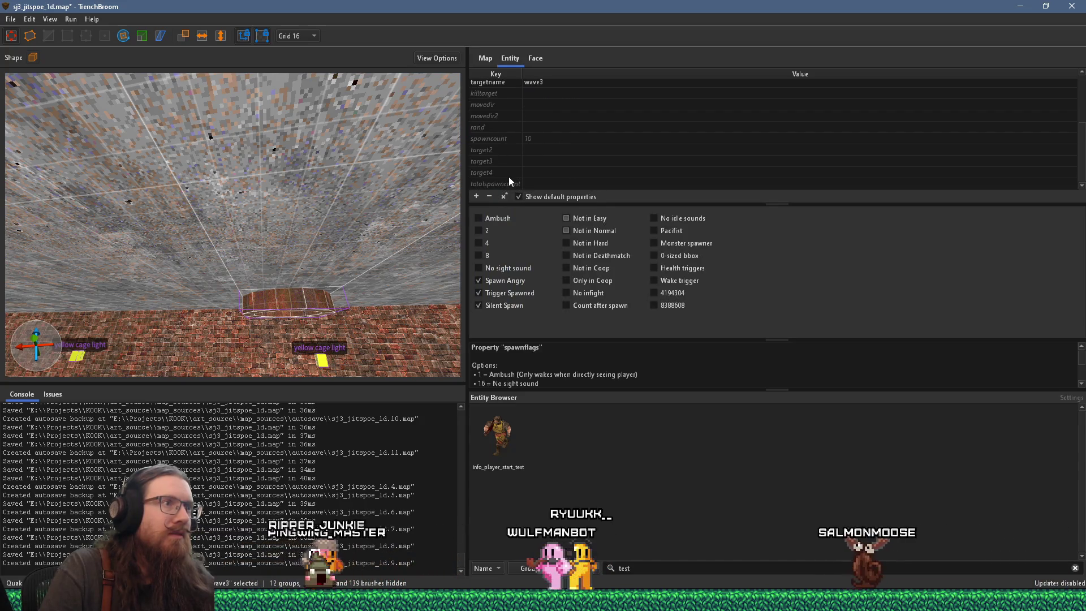
{"action": "left_click", "coordinate": [491, 127]}
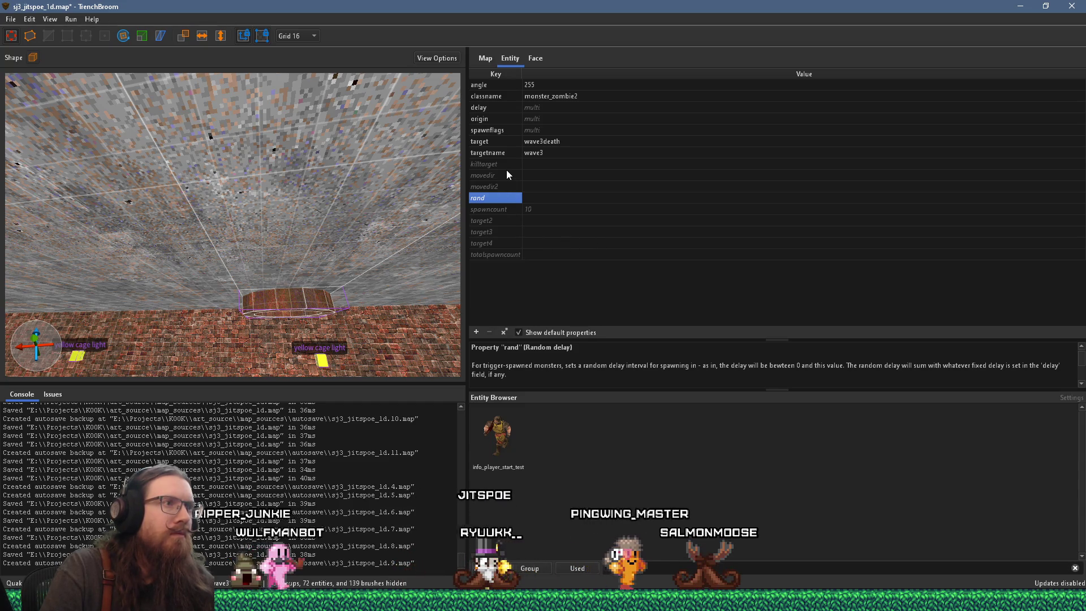
{"action": "left_click", "coordinate": [488, 255]}
{"action": "left_click", "coordinate": [488, 247]}
{"action": "left_click", "coordinate": [491, 233]}
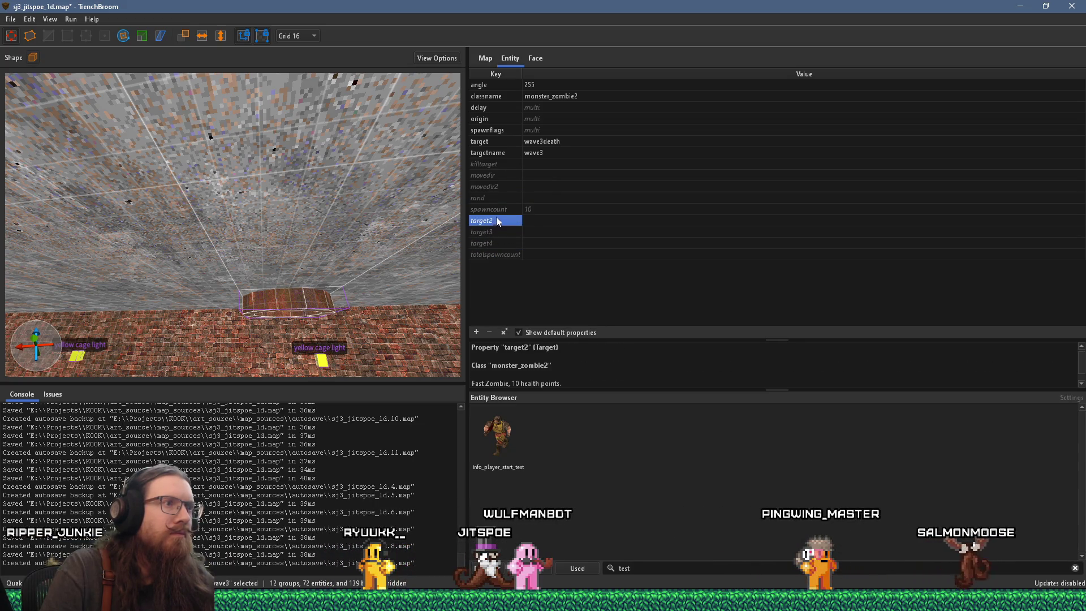
{"action": "left_click", "coordinate": [494, 166]}
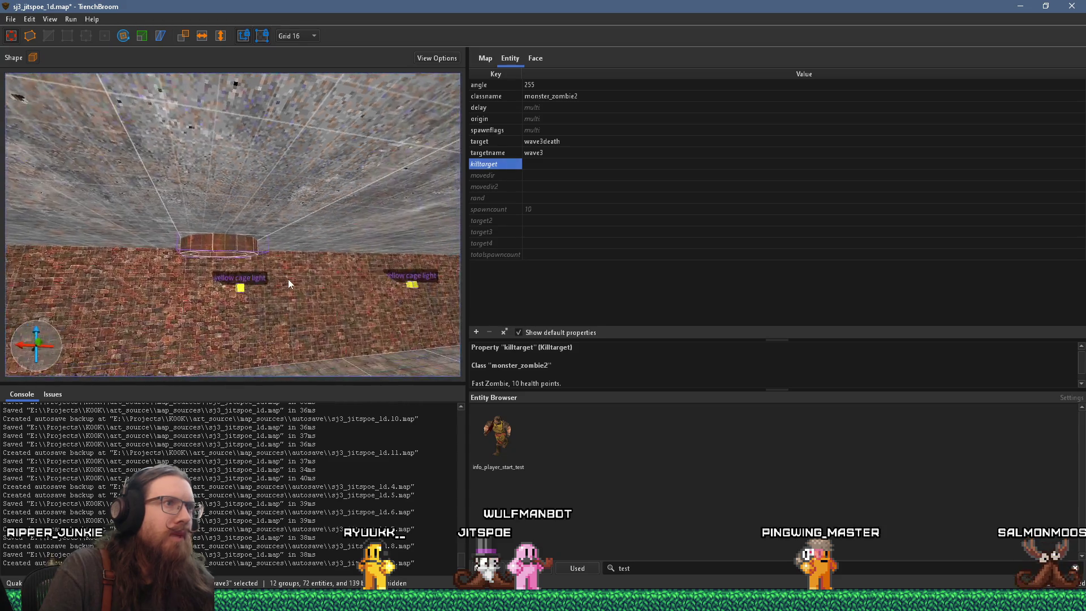
Deselect, select the hell knight down the tunnel, and pick wave1 in the layer list
{"action": "key", "text": "Escape"}
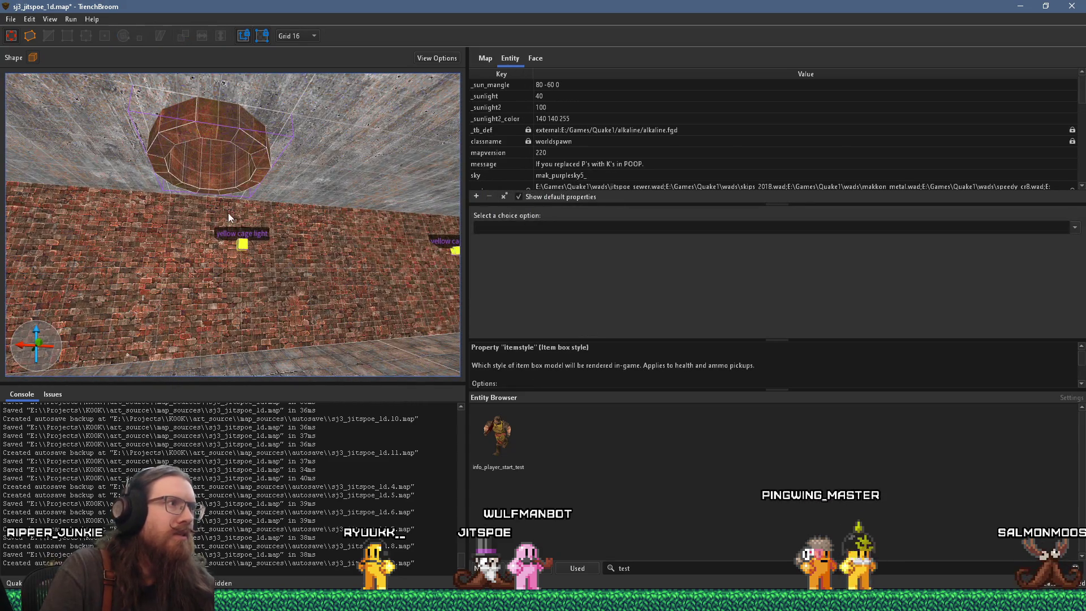
{"action": "scroll", "coordinate": [283, 138], "scroll_direction": "up", "scroll_amount": 5}
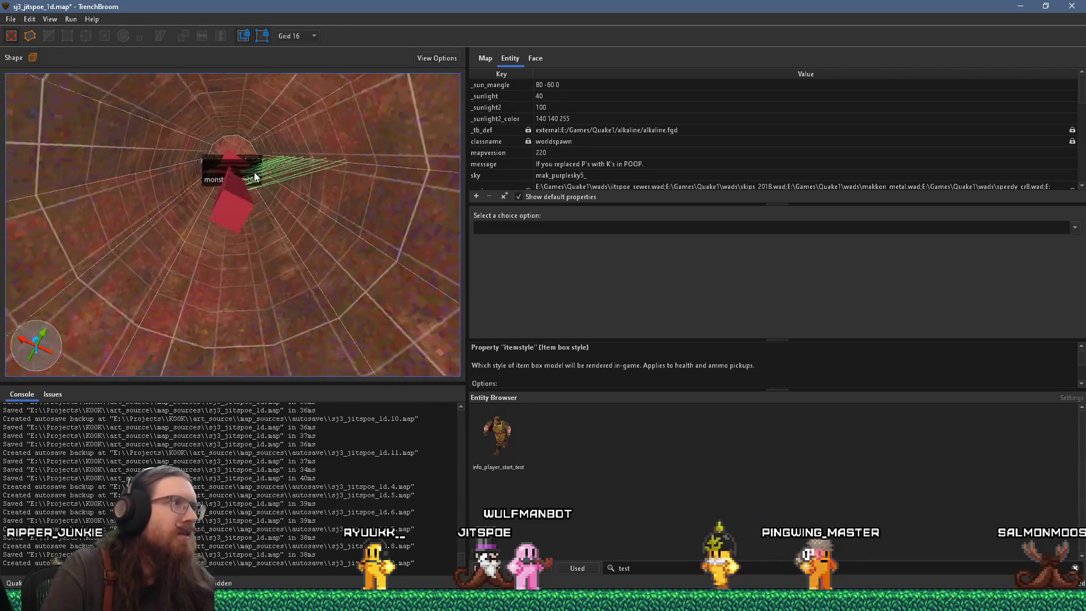
{"action": "left_click", "coordinate": [239, 222]}
{"action": "scroll", "coordinate": [252, 277], "scroll_direction": "up", "scroll_amount": 5}
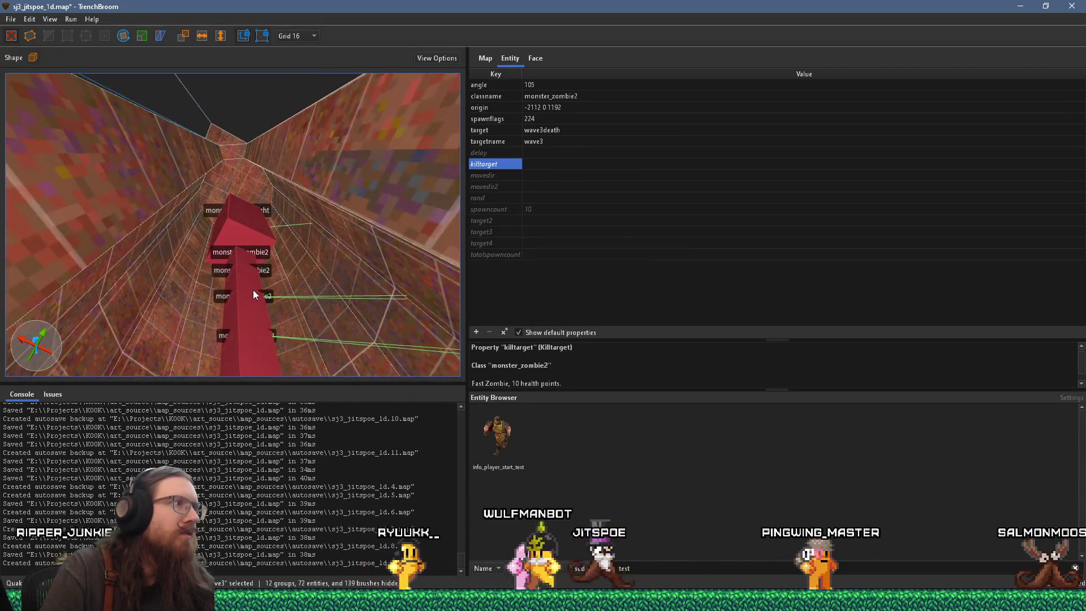
{"action": "scroll", "coordinate": [266, 277], "scroll_direction": "up", "scroll_amount": 3}
{"action": "left_click", "coordinate": [307, 268]}
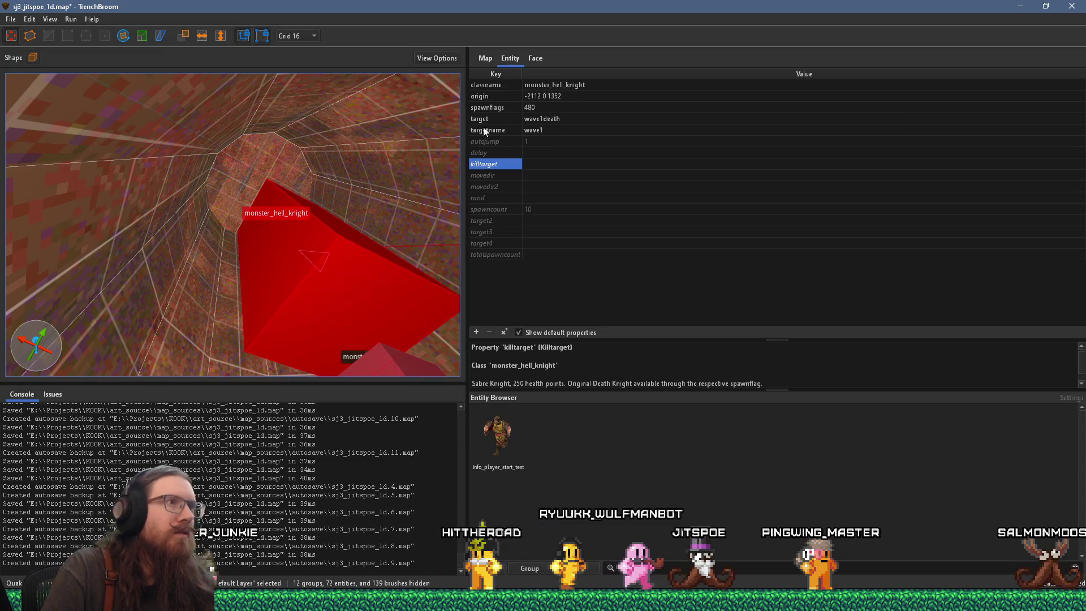
{"action": "left_click", "coordinate": [477, 59]}
{"action": "left_click", "coordinate": [525, 141]}
Move the selected hell knight from the Default Layer into the wave1 layer
{"action": "right_click", "coordinate": [525, 141]}
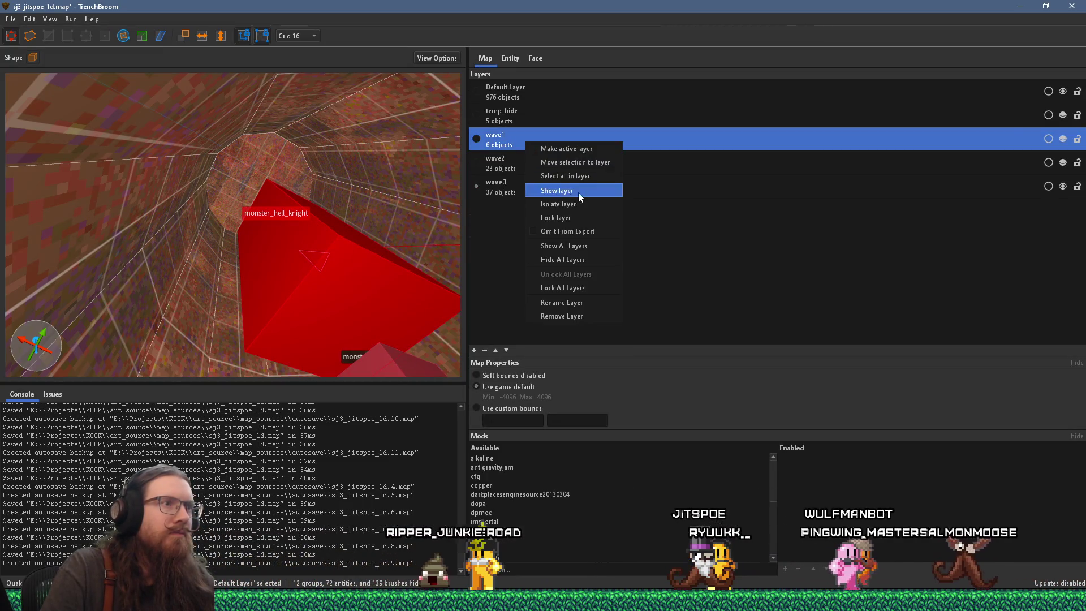
{"action": "left_click", "coordinate": [601, 164]}
{"action": "left_click_drag", "start_coordinate": [370, 289], "coordinate": [295, 171]}
Pick the wave3 layer, inspect the red zombie's entity properties, then deselect everything
{"action": "left_click", "coordinate": [499, 195]}
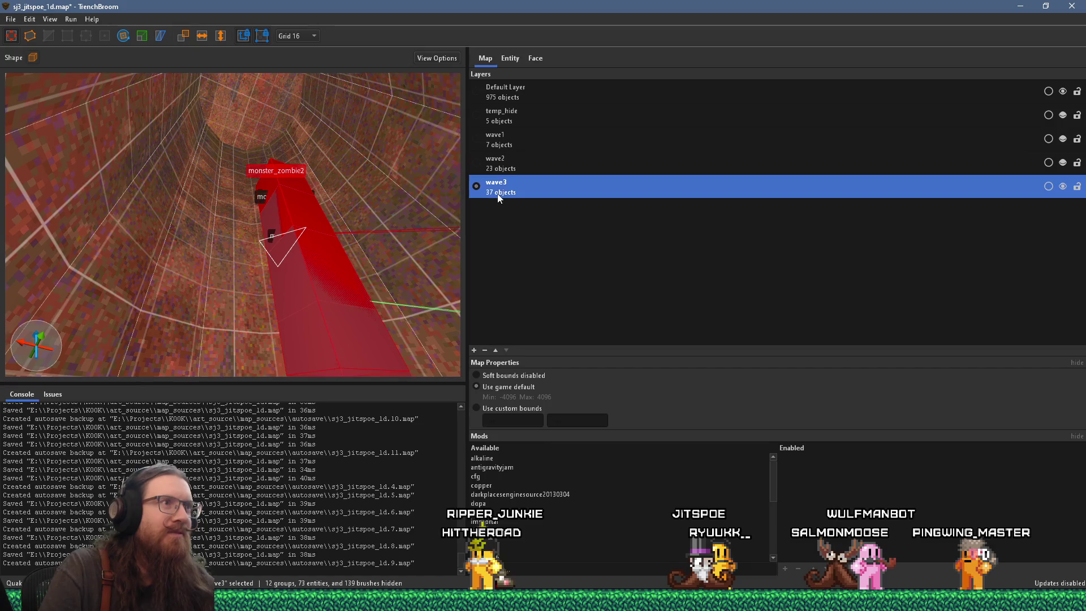
{"action": "left_click", "coordinate": [533, 59]}
{"action": "left_click", "coordinate": [502, 61]}
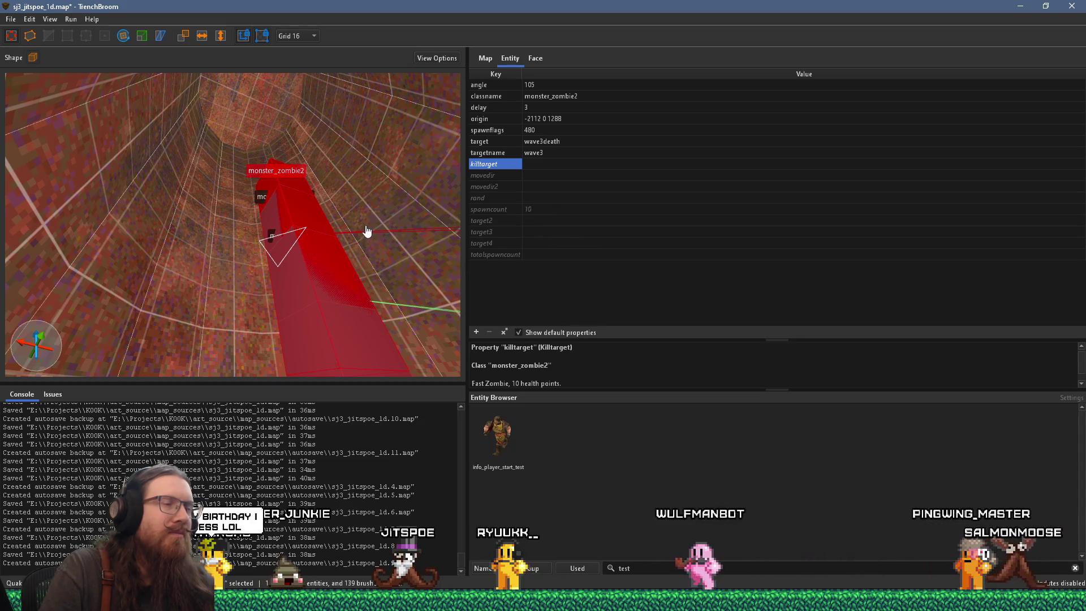
{"action": "mouse_move", "coordinate": [357, 218]}
{"action": "left_mouse_down"}
{"action": "mouse_move", "coordinate": [359, 243]}
{"action": "mouse_move", "coordinate": [337, 103]}
{"action": "mouse_move", "coordinate": [332, 164]}
{"action": "left_mouse_up"}
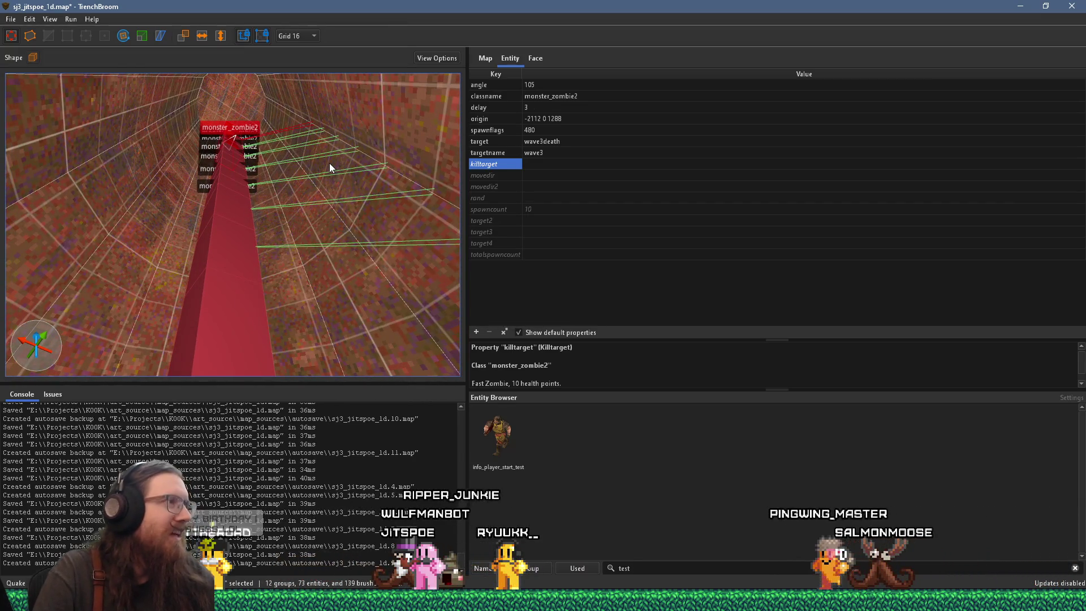
{"action": "mouse_move", "coordinate": [310, 208]}
{"action": "left_mouse_down"}
{"action": "mouse_move", "coordinate": [307, 123]}
{"action": "mouse_move", "coordinate": [286, 144]}
{"action": "mouse_move", "coordinate": [287, 180]}
{"action": "mouse_move", "coordinate": [342, 341]}
{"action": "mouse_move", "coordinate": [342, 238]}
{"action": "mouse_move", "coordinate": [291, 226]}
{"action": "mouse_move", "coordinate": [284, 266]}
{"action": "mouse_move", "coordinate": [298, 225]}
{"action": "mouse_move", "coordinate": [331, 272]}
{"action": "mouse_move", "coordinate": [206, 229]}
{"action": "mouse_move", "coordinate": [298, 271]}
{"action": "left_mouse_up"}
{"action": "key", "text": "Escape"}
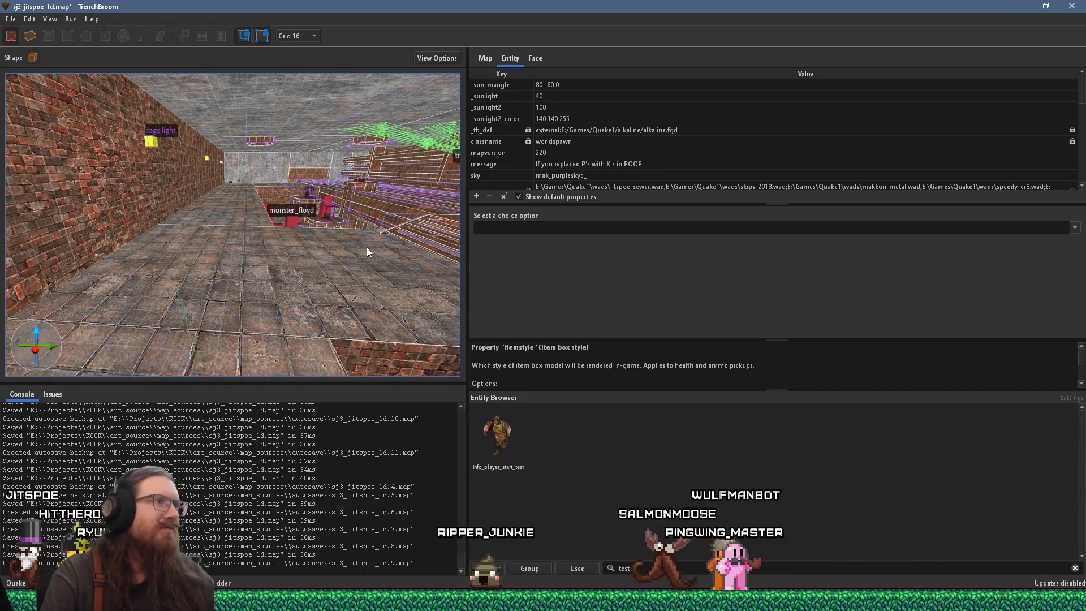
Fly across the tiled corridor, over the stairs and through the stone room with channels
{"action": "left_click_drag", "start_coordinate": [367, 248], "coordinate": [111, 269]}
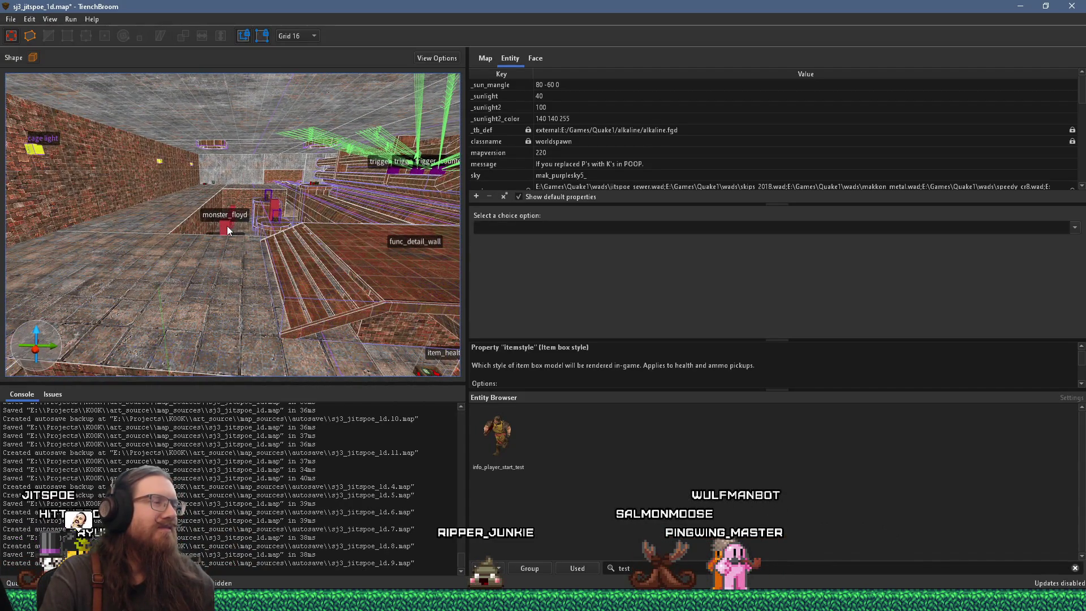
{"action": "mouse_move", "coordinate": [226, 226]}
{"action": "left_mouse_down"}
{"action": "mouse_move", "coordinate": [407, 229]}
{"action": "mouse_move", "coordinate": [212, 198]}
{"action": "mouse_move", "coordinate": [242, 239]}
{"action": "mouse_move", "coordinate": [220, 197]}
{"action": "mouse_move", "coordinate": [294, 246]}
{"action": "mouse_move", "coordinate": [275, 259]}
{"action": "mouse_move", "coordinate": [168, 213]}
{"action": "mouse_move", "coordinate": [246, 204]}
{"action": "mouse_move", "coordinate": [211, 183]}
{"action": "mouse_move", "coordinate": [256, 287]}
{"action": "mouse_move", "coordinate": [252, 274]}
{"action": "mouse_move", "coordinate": [286, 324]}
{"action": "mouse_move", "coordinate": [305, 281]}
{"action": "mouse_move", "coordinate": [233, 331]}
{"action": "left_mouse_up"}
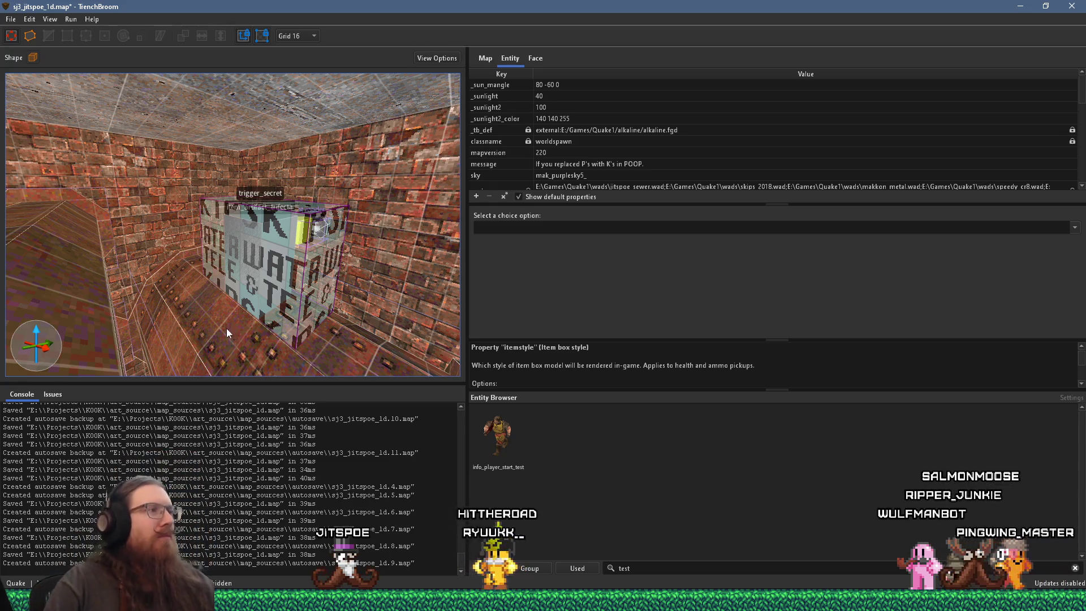
{"action": "key", "text": "w"}
{"action": "key", "text": "w"}
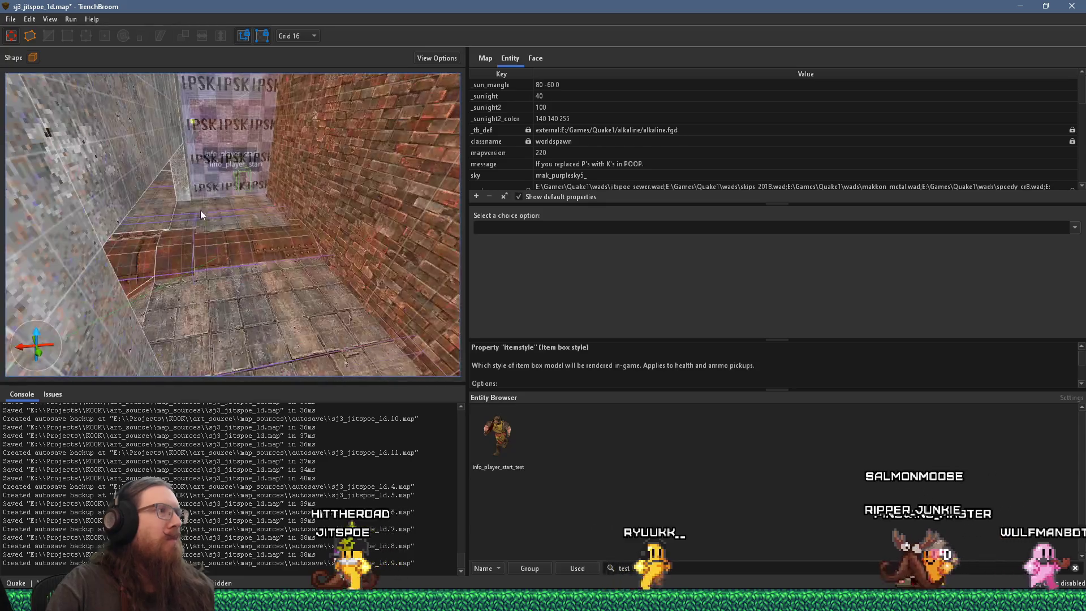
{"action": "key", "text": "w"}
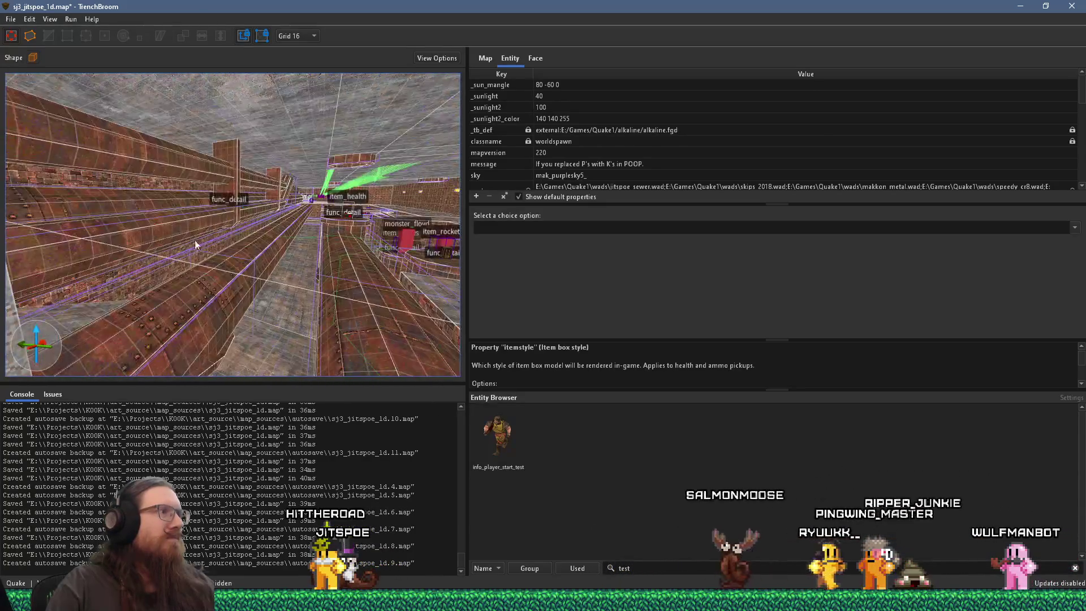
{"action": "key", "text": "w"}
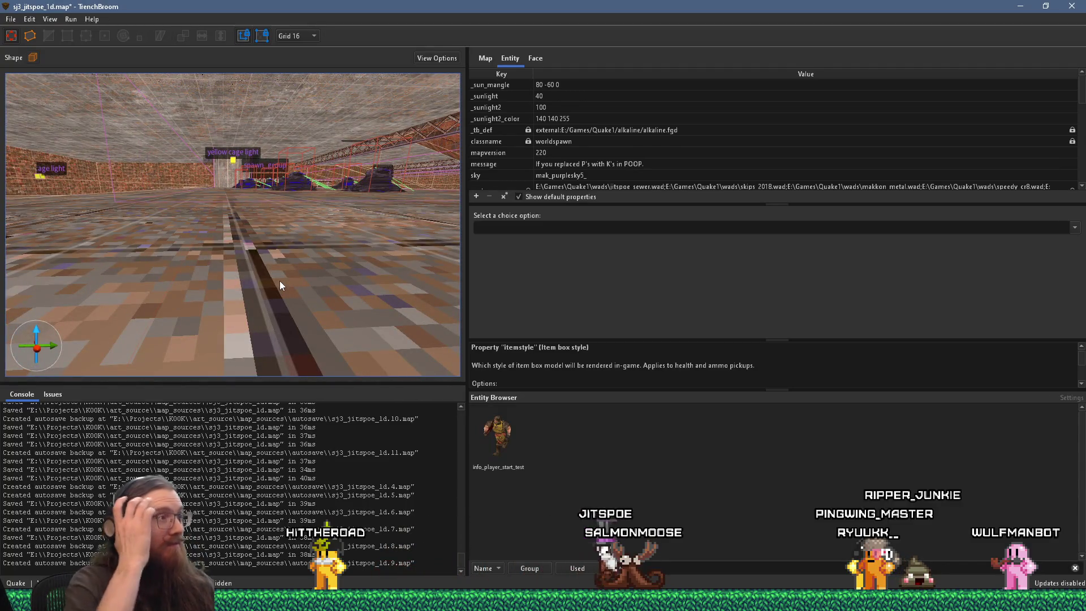
{"action": "key", "text": "w"}
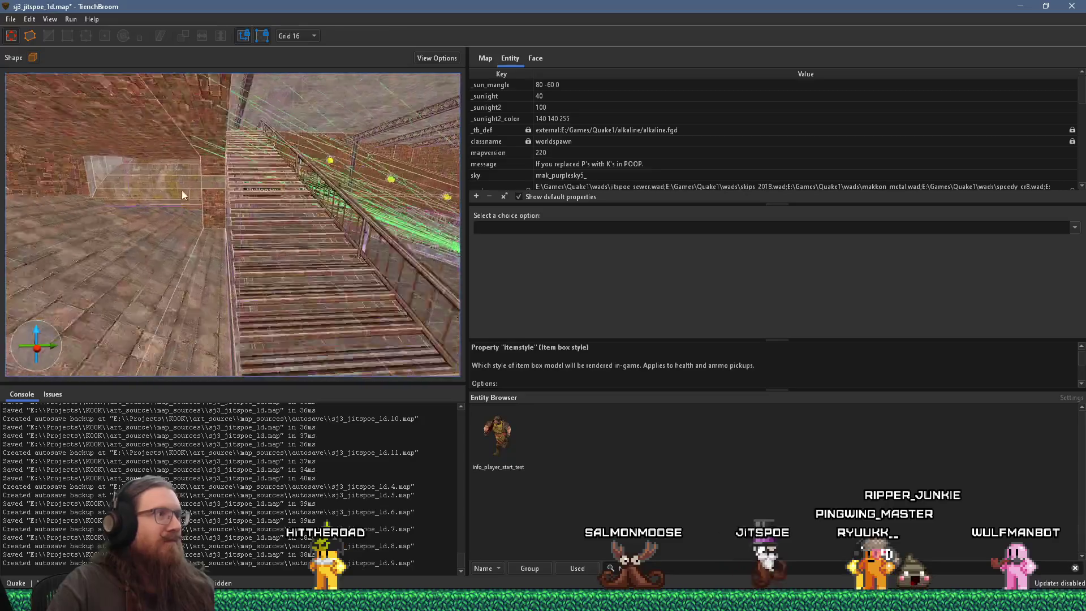
Fly through the green-floored tunnel into the barred cage room and bring up the material browser
{"action": "key", "text": "w"}
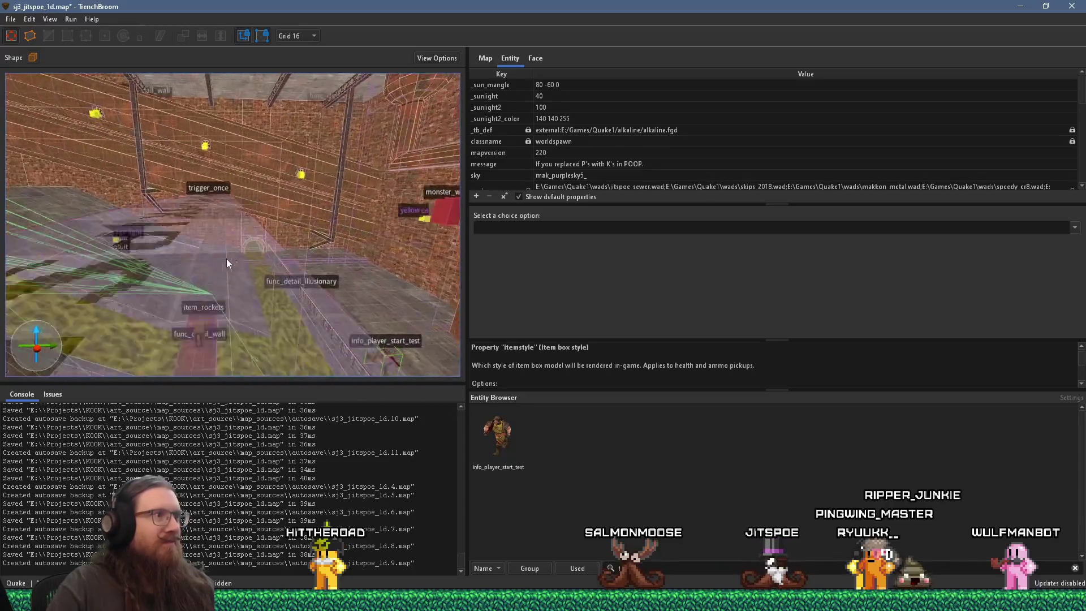
{"action": "key", "text": "w"}
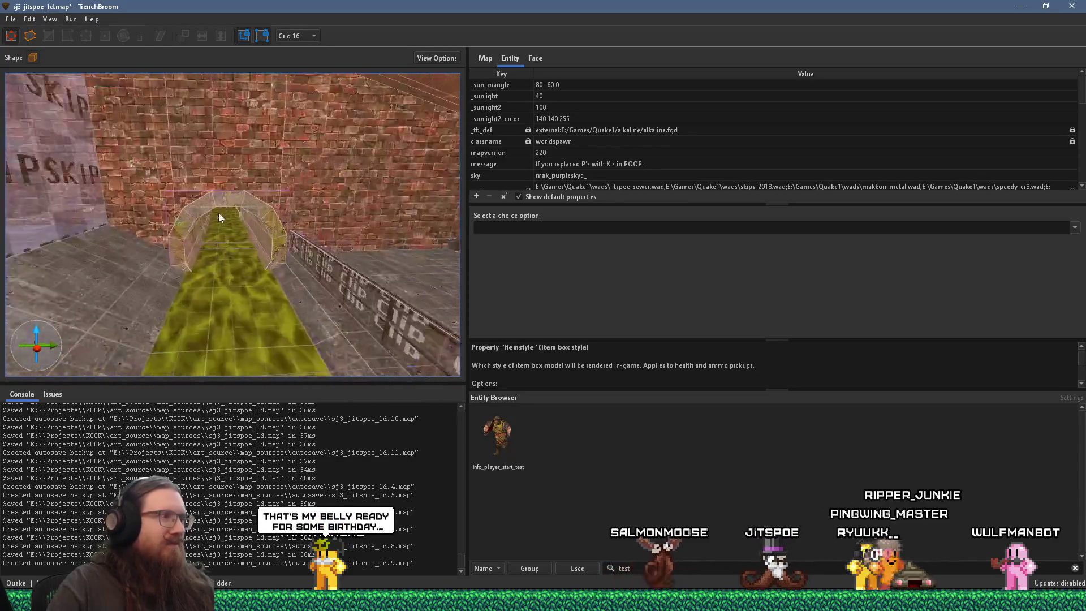
{"action": "key", "text": "w"}
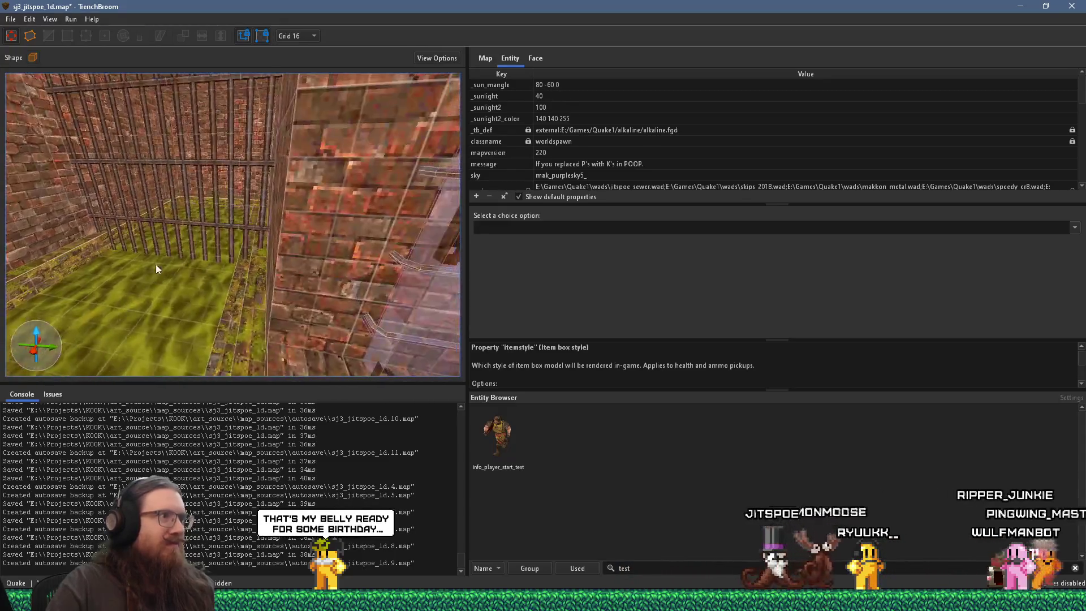
{"action": "key", "text": "w"}
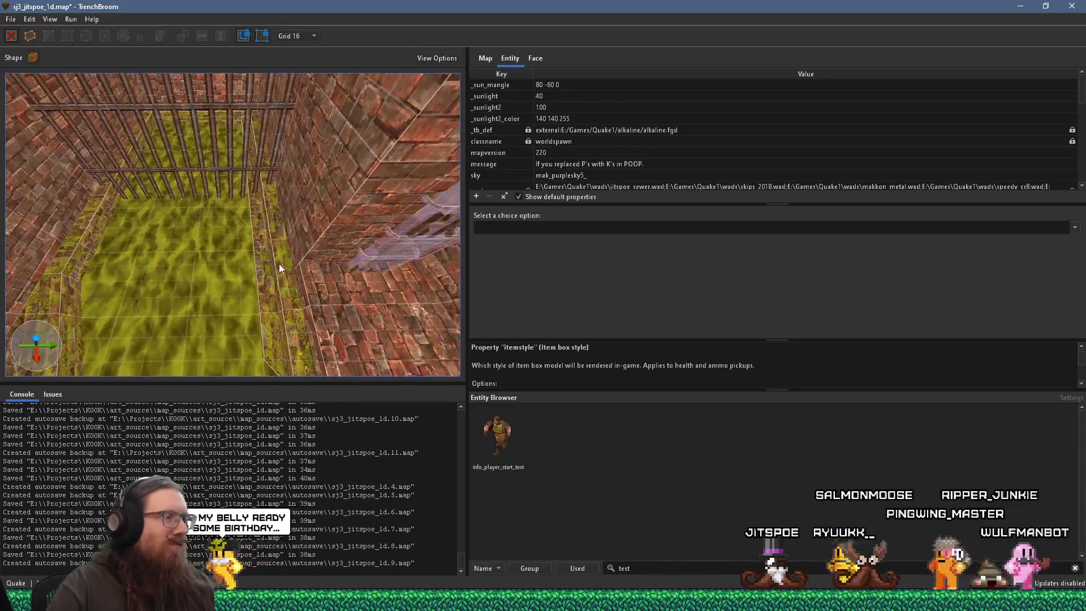
{"action": "key", "text": "w"}
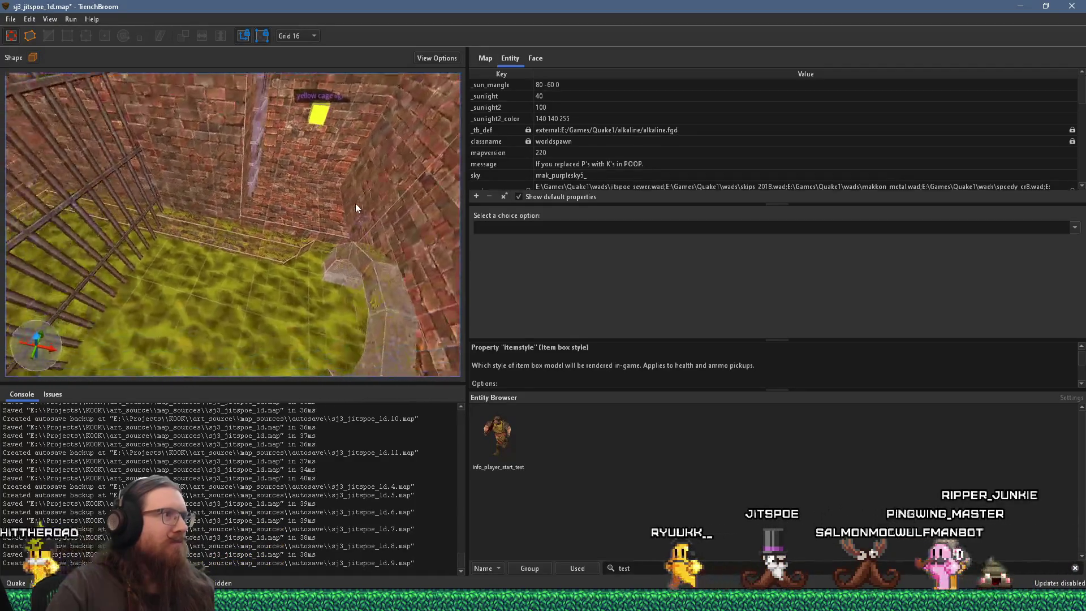
{"action": "key", "text": "w"}
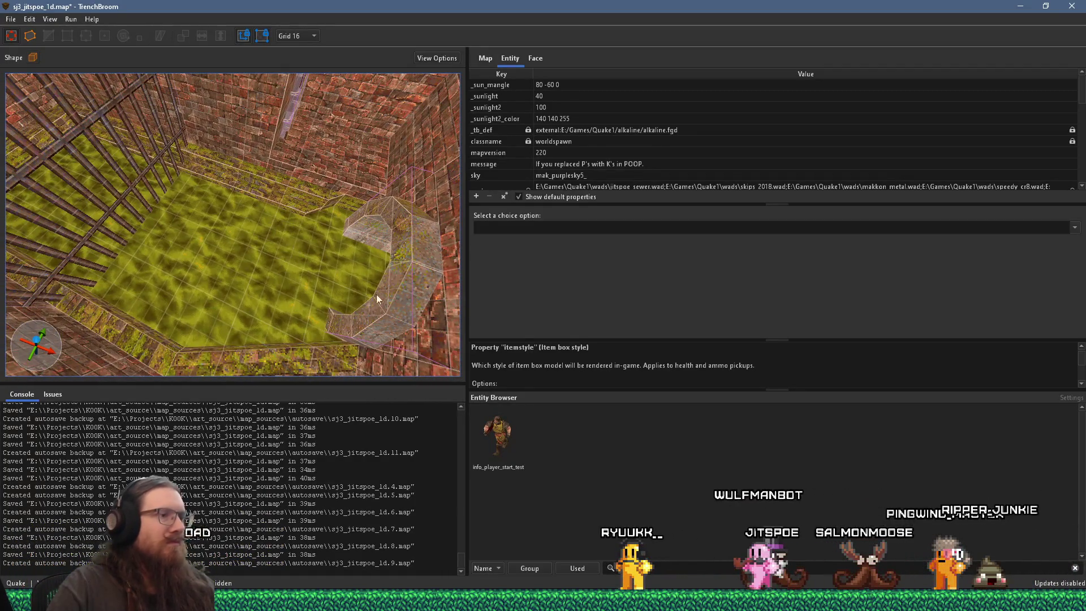
{"action": "left_click", "coordinate": [537, 60]}
Filter materials by 'skip' and draw a skip brush across the cage floor
{"action": "left_click", "coordinate": [651, 568]}
{"action": "type", "text": "skip"}
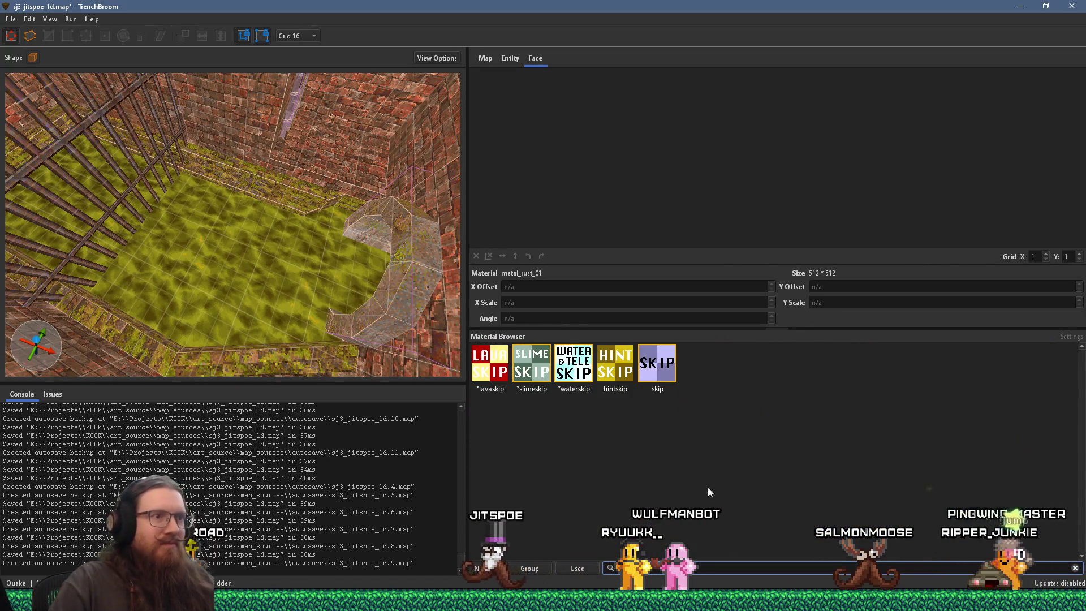
{"action": "mouse_move", "coordinate": [158, 272]}
{"action": "left_mouse_down"}
{"action": "mouse_move", "coordinate": [264, 235]}
{"action": "mouse_move", "coordinate": [269, 190]}
{"action": "mouse_move", "coordinate": [246, 259]}
{"action": "mouse_move", "coordinate": [304, 311]}
{"action": "left_mouse_up"}
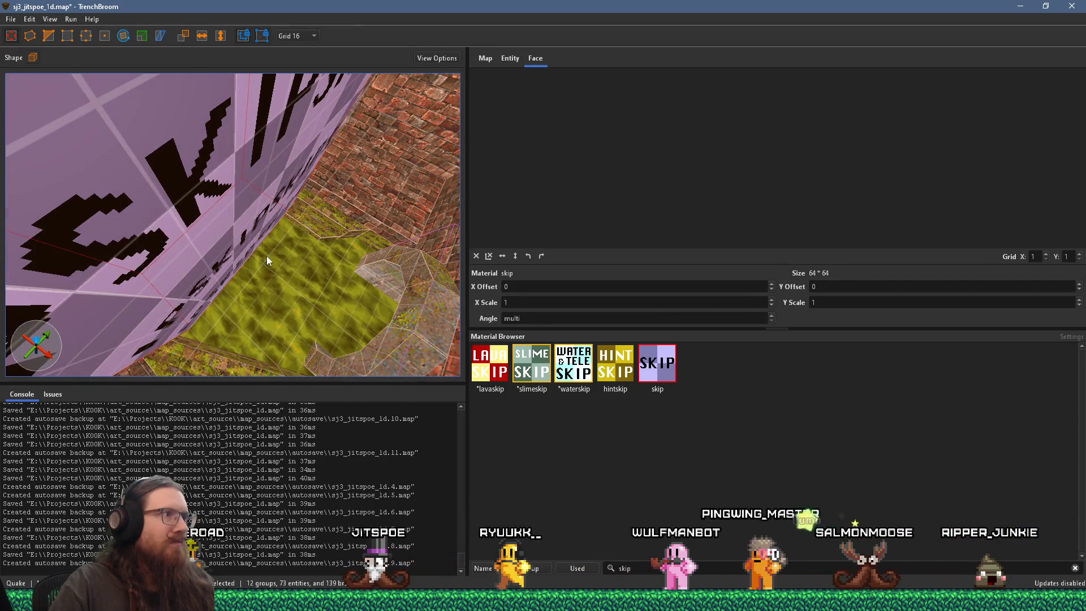
{"action": "scroll", "coordinate": [267, 256], "scroll_direction": "down", "scroll_amount": 5}
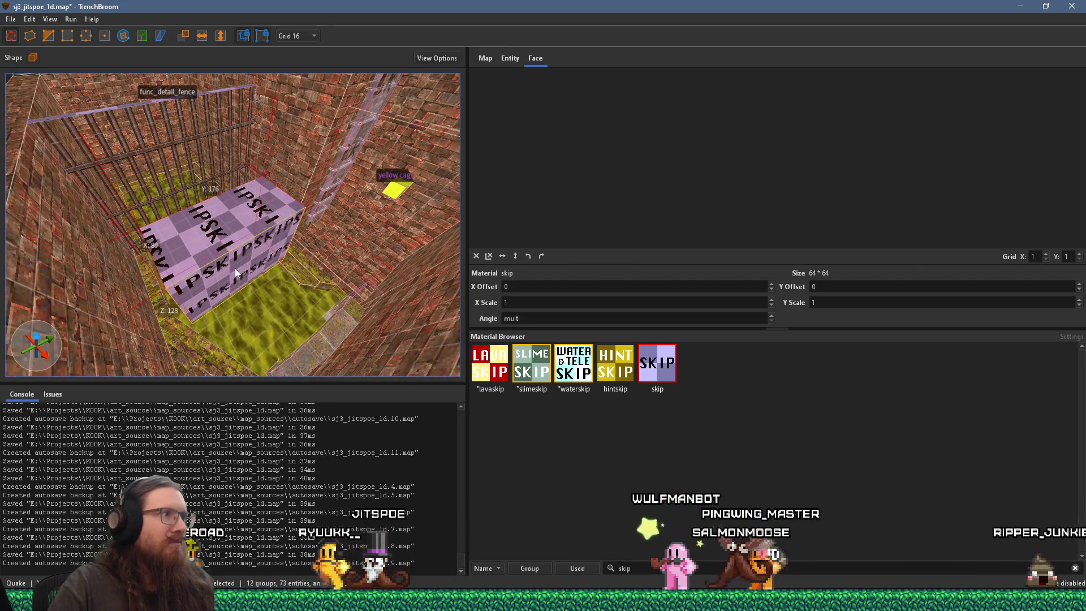
{"action": "scroll", "coordinate": [236, 268], "scroll_direction": "up", "scroll_amount": 2}
{"action": "scroll", "coordinate": [284, 299], "scroll_direction": "up", "scroll_amount": 4}
{"action": "scroll", "coordinate": [80, 256], "scroll_direction": "down", "scroll_amount": 3}
{"action": "scroll", "coordinate": [111, 277], "scroll_direction": "up", "scroll_amount": 3}
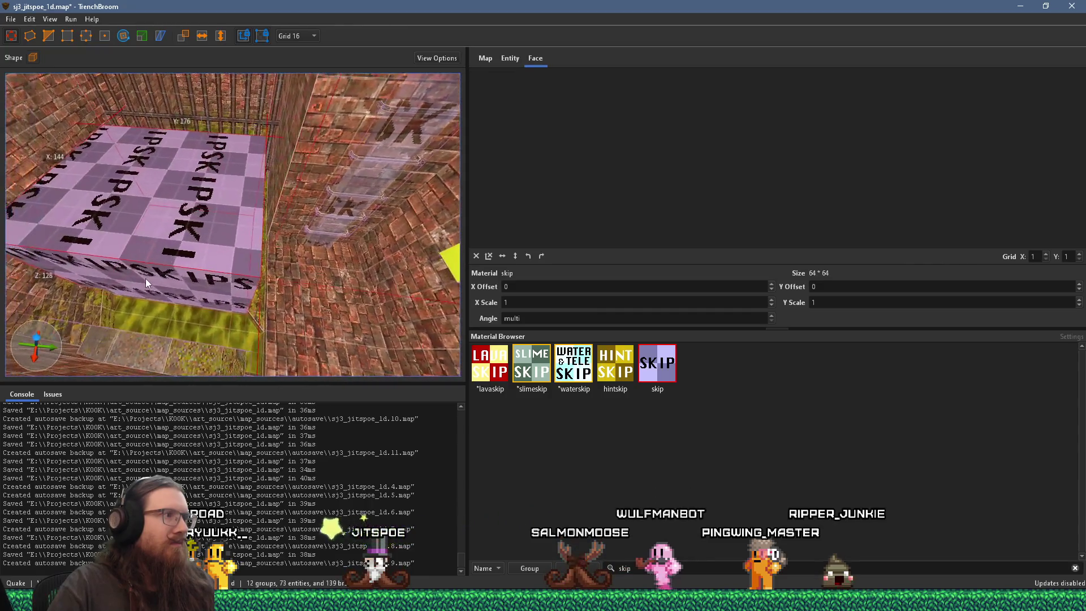
{"action": "mouse_move", "coordinate": [147, 280]}
{"action": "left_mouse_down"}
{"action": "mouse_move", "coordinate": [208, 345]}
{"action": "mouse_move", "coordinate": [206, 283]}
{"action": "left_mouse_up"}
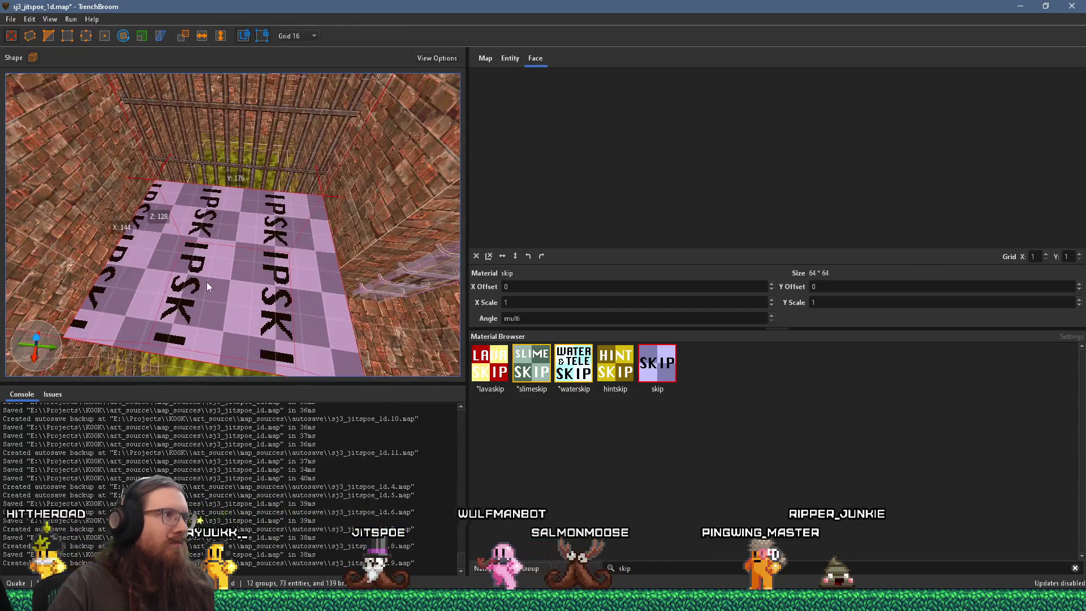
Convert the skip brush into a trigger_once brush entity
{"action": "right_click", "coordinate": [207, 285]}
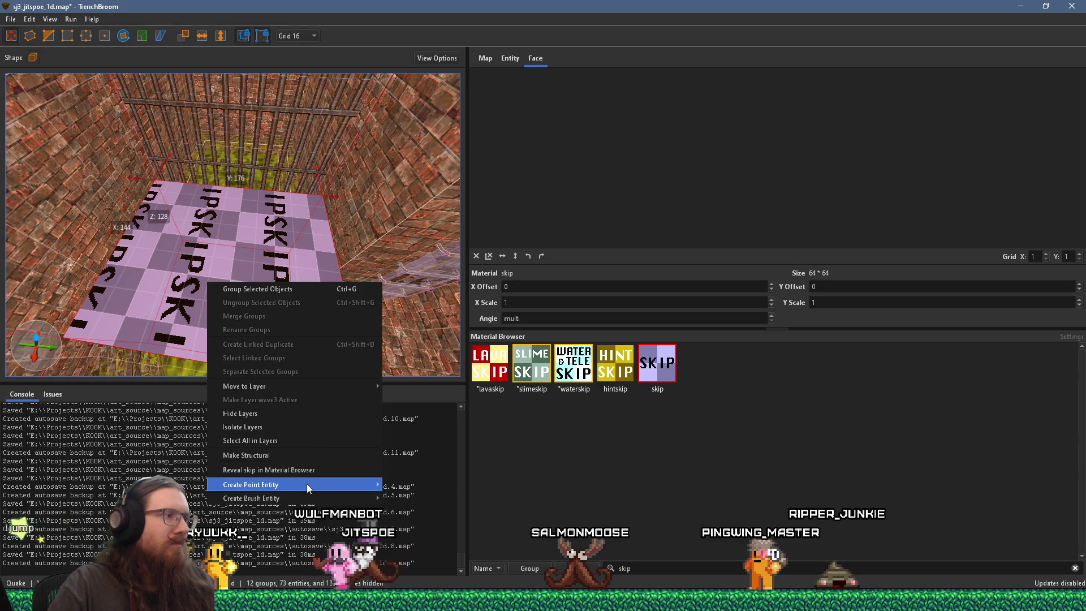
{"action": "mouse_move", "coordinate": [322, 496]}
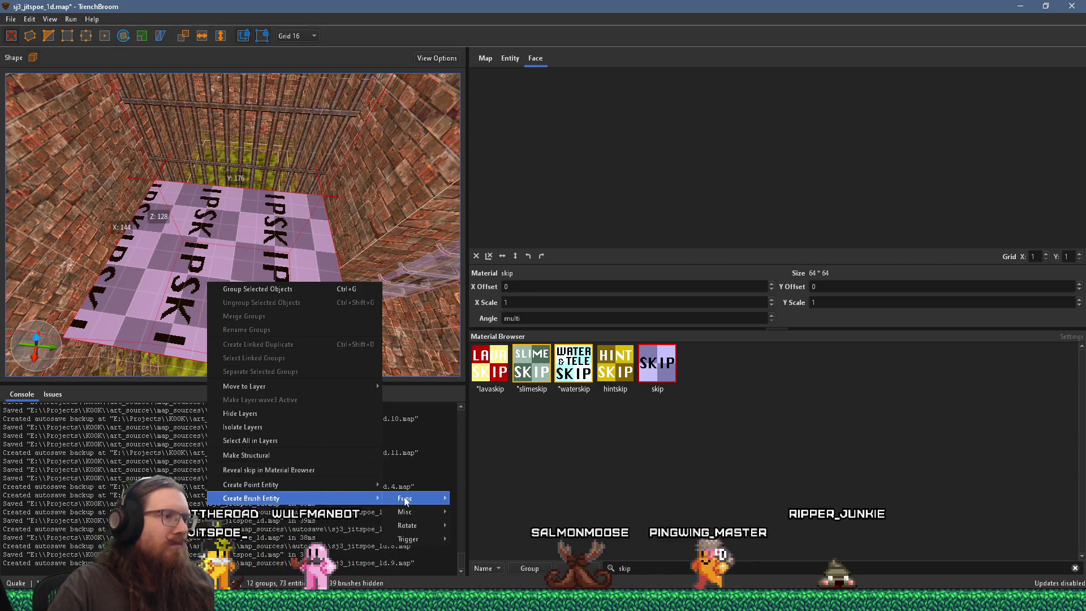
{"action": "mouse_move", "coordinate": [419, 539]}
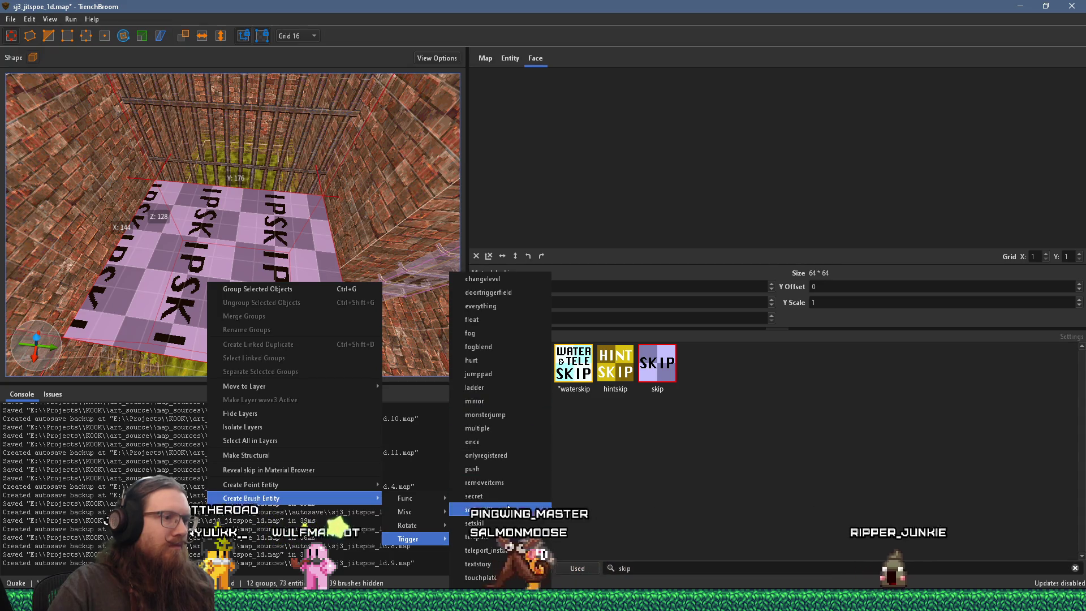
{"action": "left_click", "coordinate": [497, 444]}
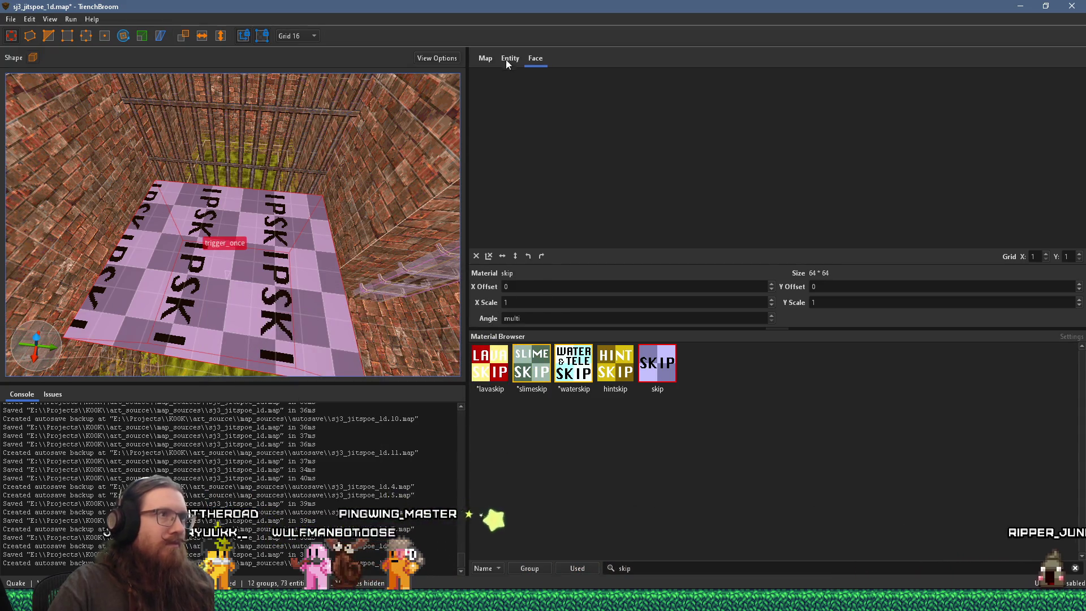
Set the trigger_once's target property to spkooky1, then deselect it
{"action": "left_click", "coordinate": [506, 61]}
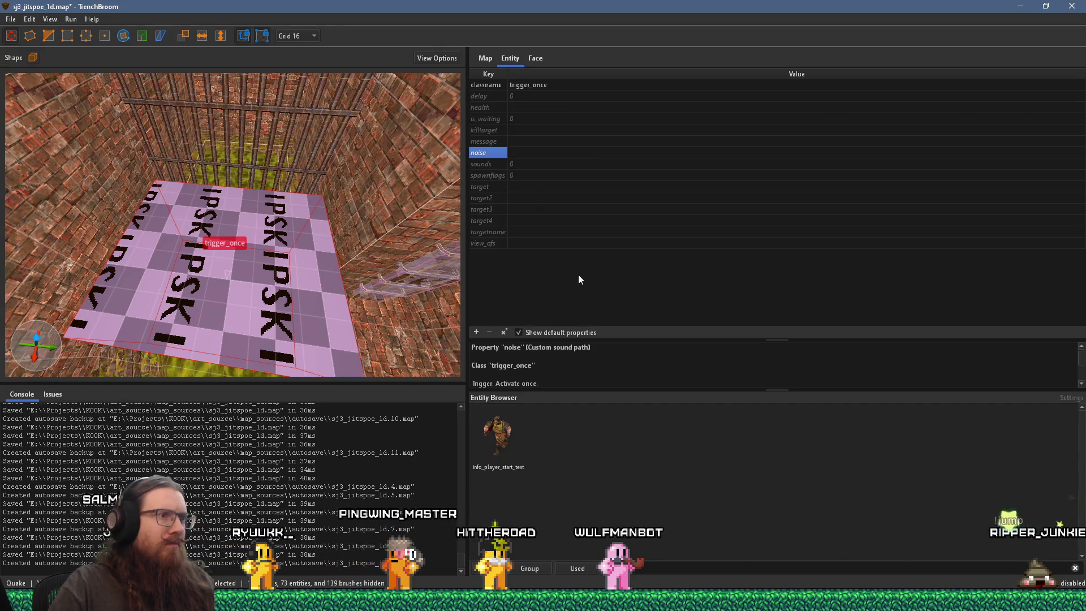
{"action": "mouse_move", "coordinate": [635, 339]}
{"action": "left_mouse_down"}
{"action": "mouse_move", "coordinate": [638, 268]}
{"action": "mouse_move", "coordinate": [634, 310]}
{"action": "left_mouse_up"}
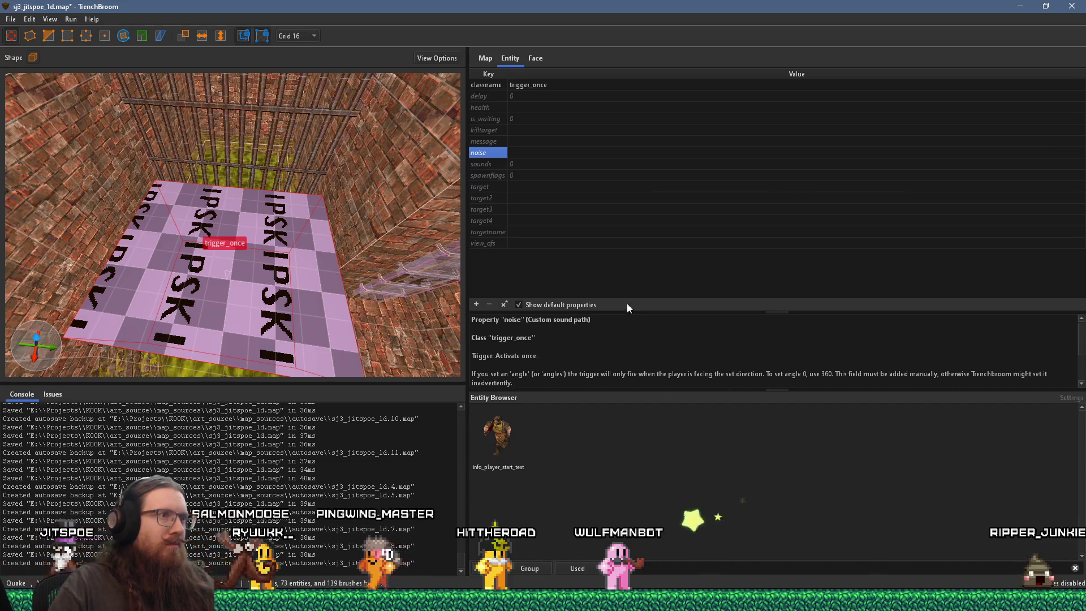
{"action": "left_click", "coordinate": [518, 187]}
{"action": "type", "text": "s"}
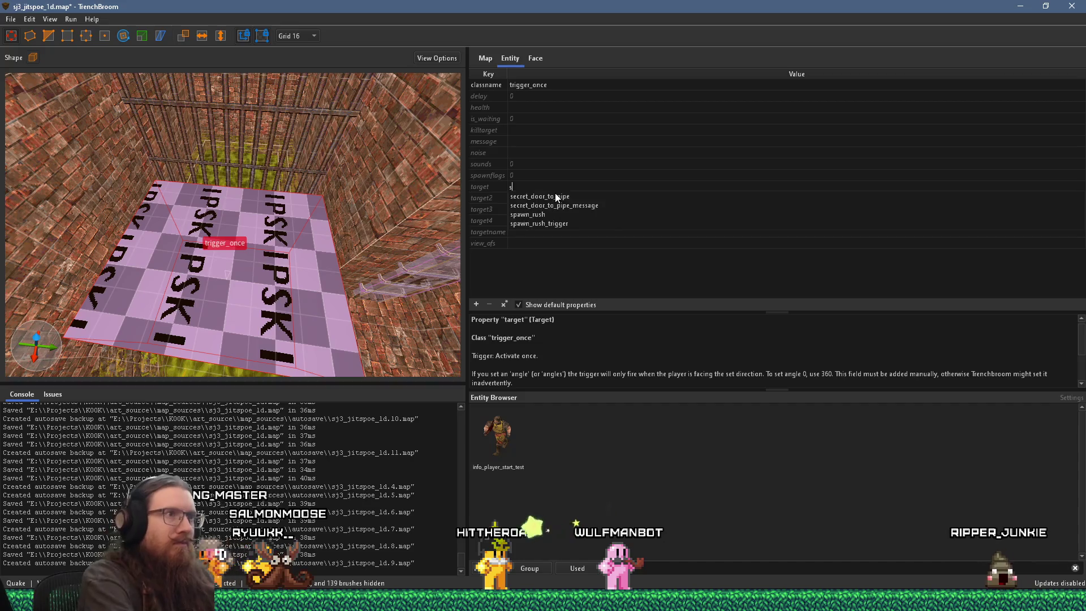
{"action": "type", "text": "pkooky1"}
{"action": "key", "text": "Return"}
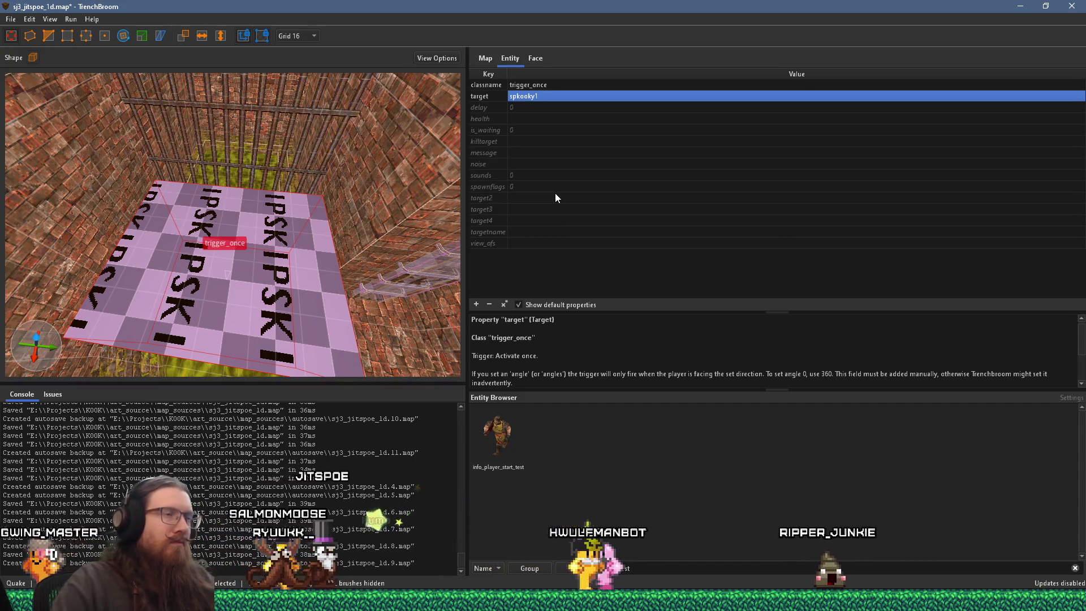
{"action": "scroll", "coordinate": [344, 281], "scroll_direction": "up", "scroll_amount": 3}
{"action": "scroll", "coordinate": [281, 259], "scroll_direction": "up", "scroll_amount": 3}
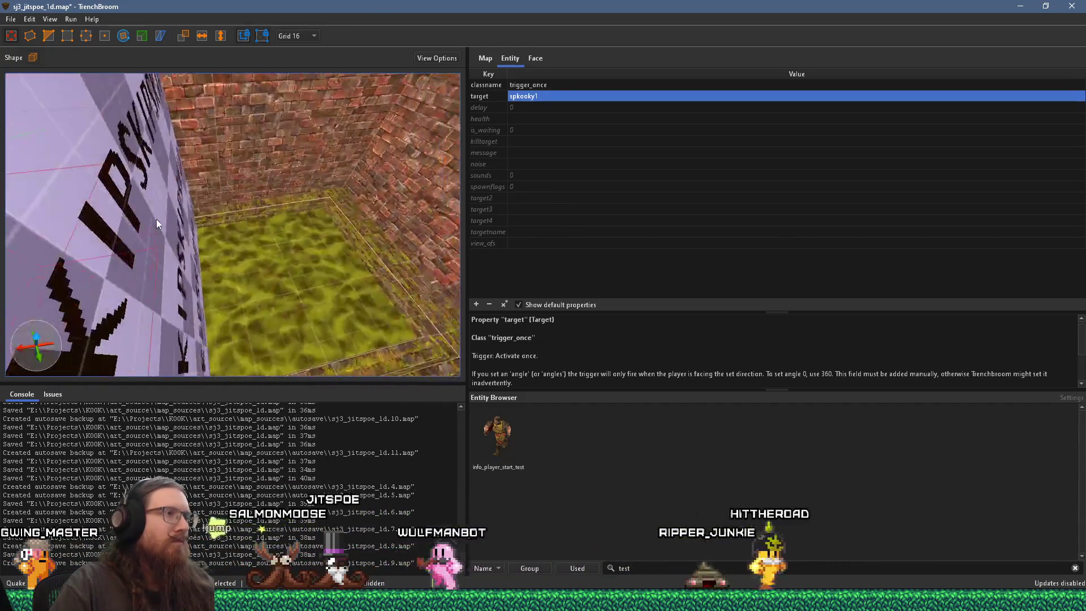
{"action": "key", "text": "Escape"}
{"action": "right_click", "coordinate": [313, 259]}
Place a play_sound_triggered point entity on the slime floor
{"action": "mouse_move", "coordinate": [391, 451]}
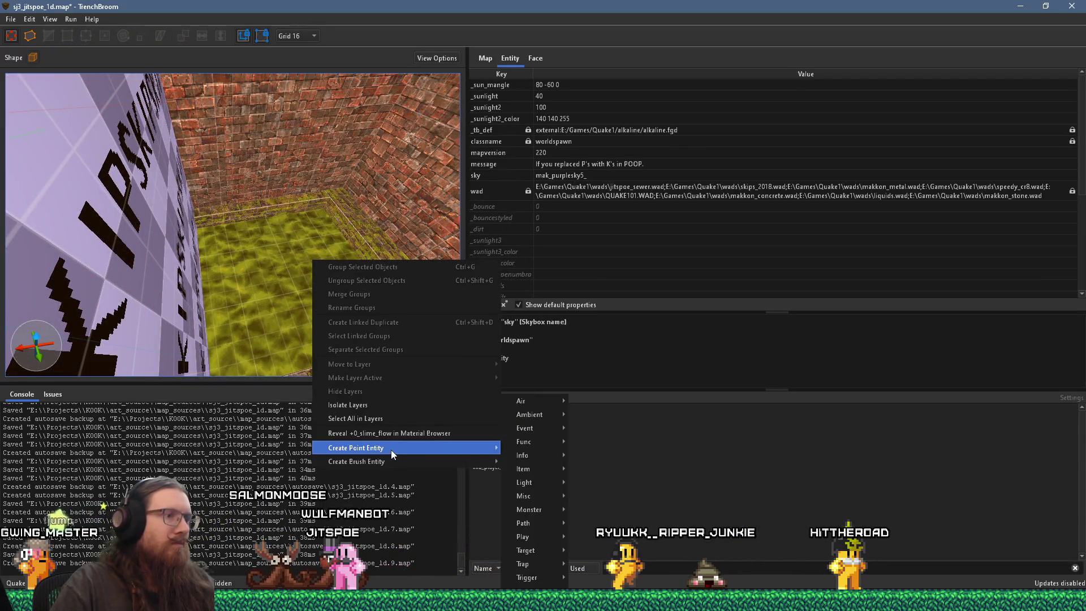
{"action": "mouse_move", "coordinate": [567, 475]}
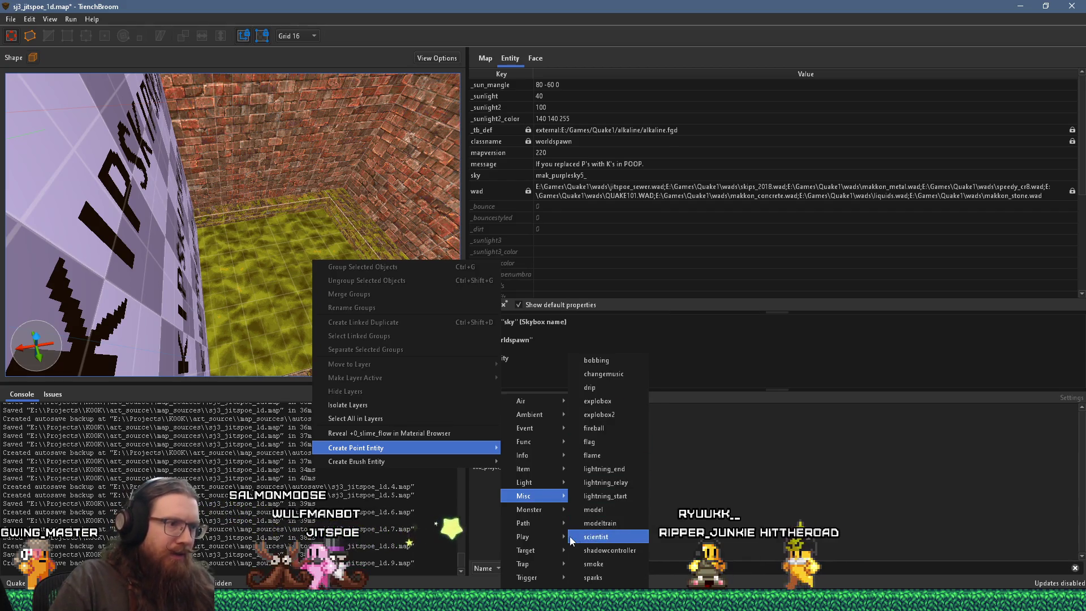
{"action": "mouse_move", "coordinate": [529, 536]}
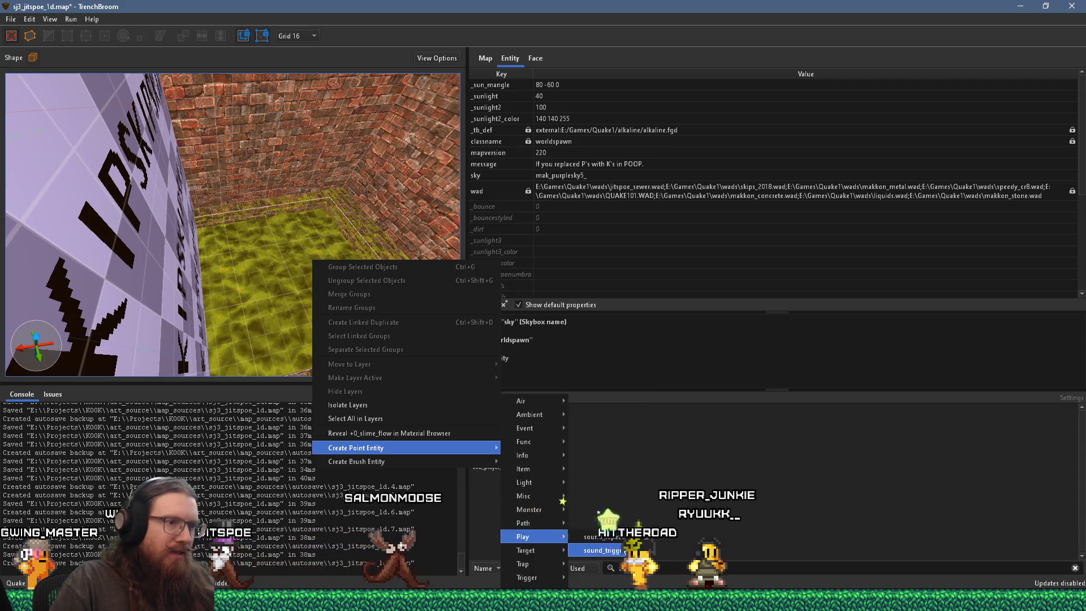
{"action": "left_click", "coordinate": [608, 550]}
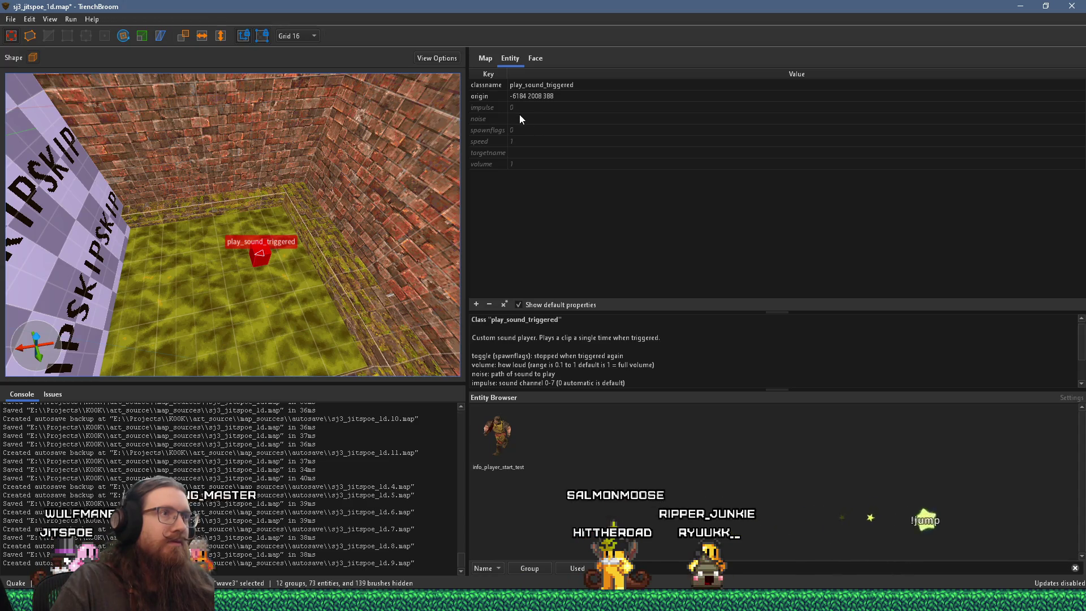
Set the sound entity's targetname to spkooky1 and noise to jitspoe/spkooky.wav
{"action": "left_click", "coordinate": [529, 155]}
{"action": "type", "text": "s"}
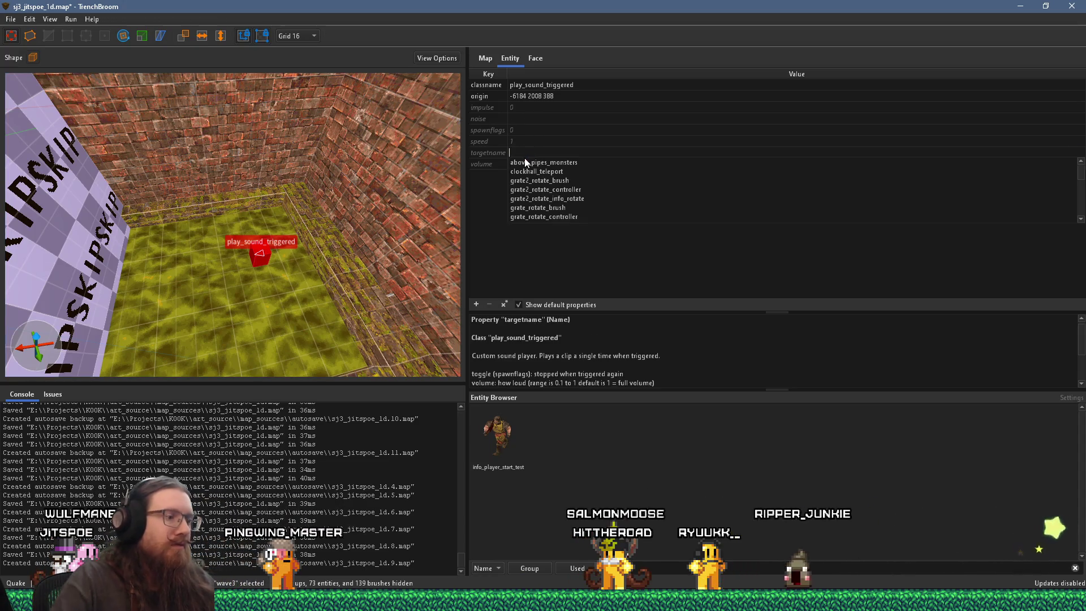
{"action": "type", "text": "pkooky1"}
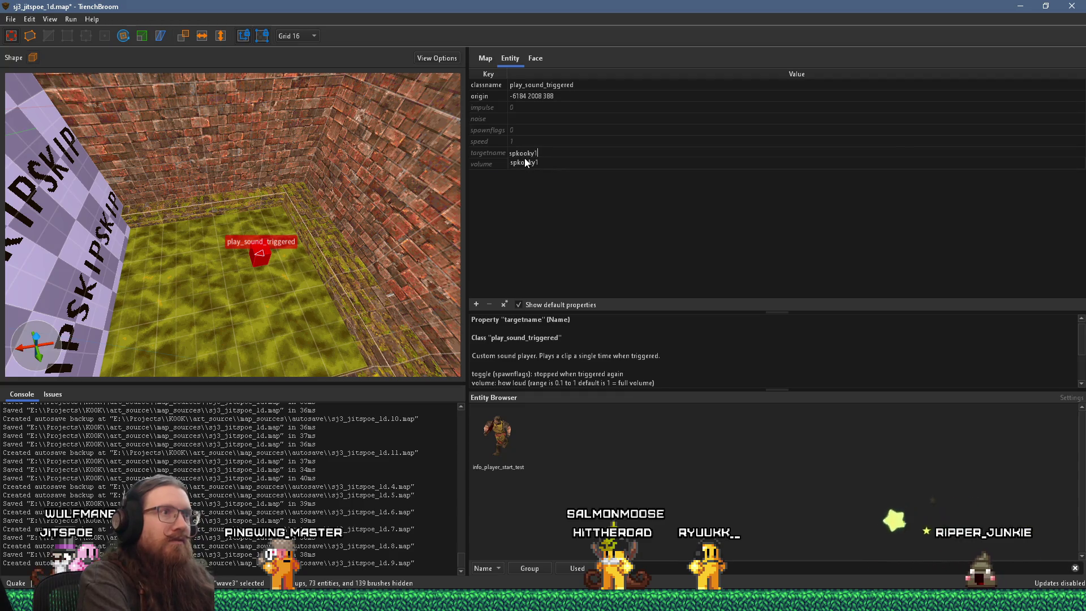
{"action": "key", "text": "Return"}
{"action": "left_click", "coordinate": [531, 129]}
{"action": "left_click", "coordinate": [531, 129]}
{"action": "type", "text": "jitspoe"}
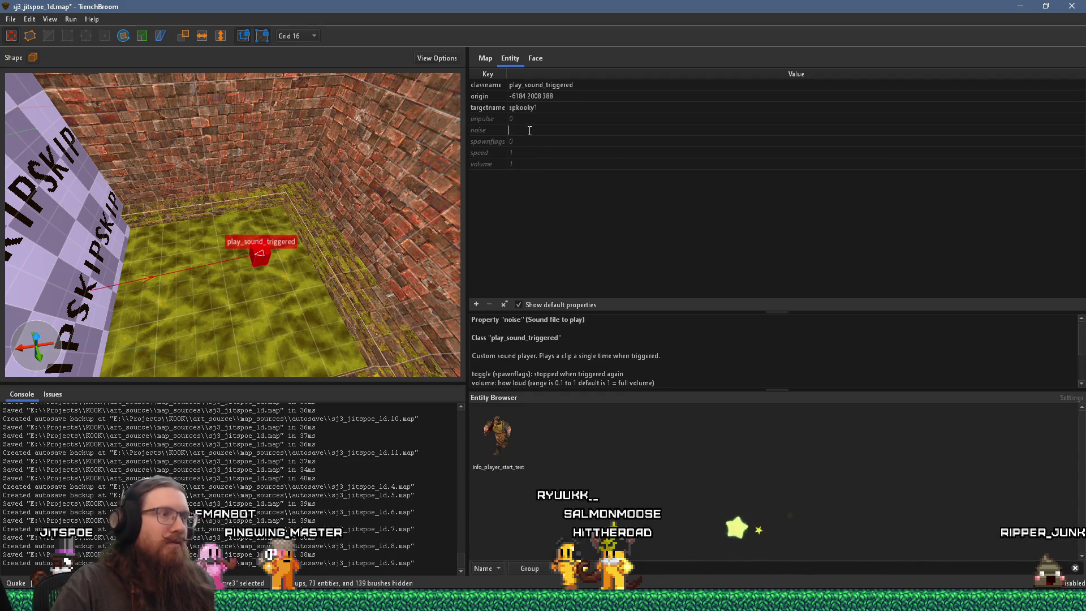
{"action": "type", "text": "/spkooky.wav"}
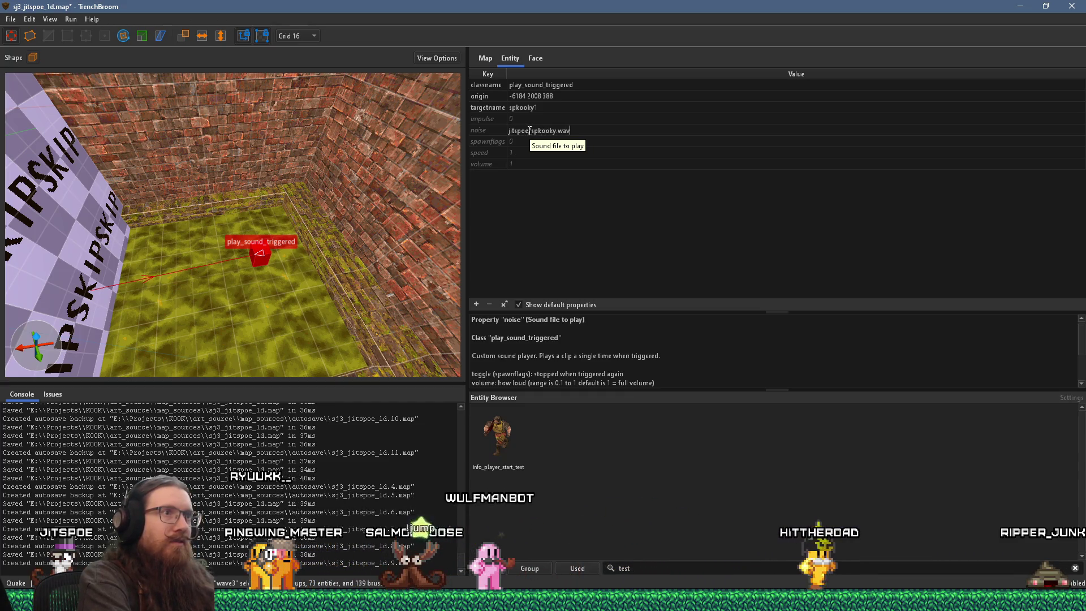
{"action": "key", "text": "Return"}
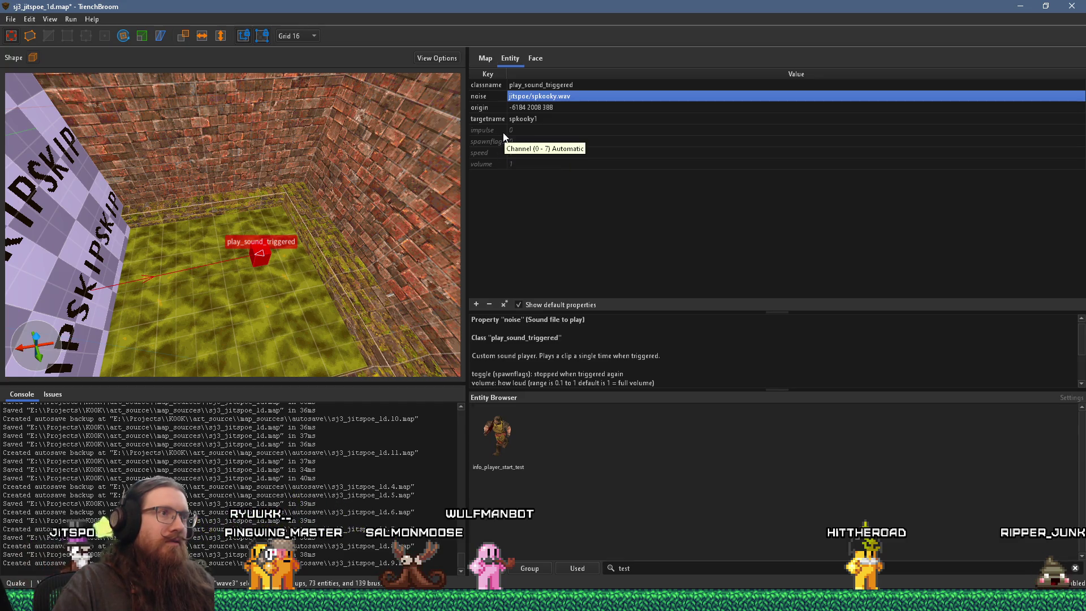
Set the sound's speed property to -1 so it plays everywhere, then deselect it
{"action": "left_click", "coordinate": [503, 132]}
{"action": "scroll", "coordinate": [547, 345], "scroll_direction": "down", "scroll_amount": 2}
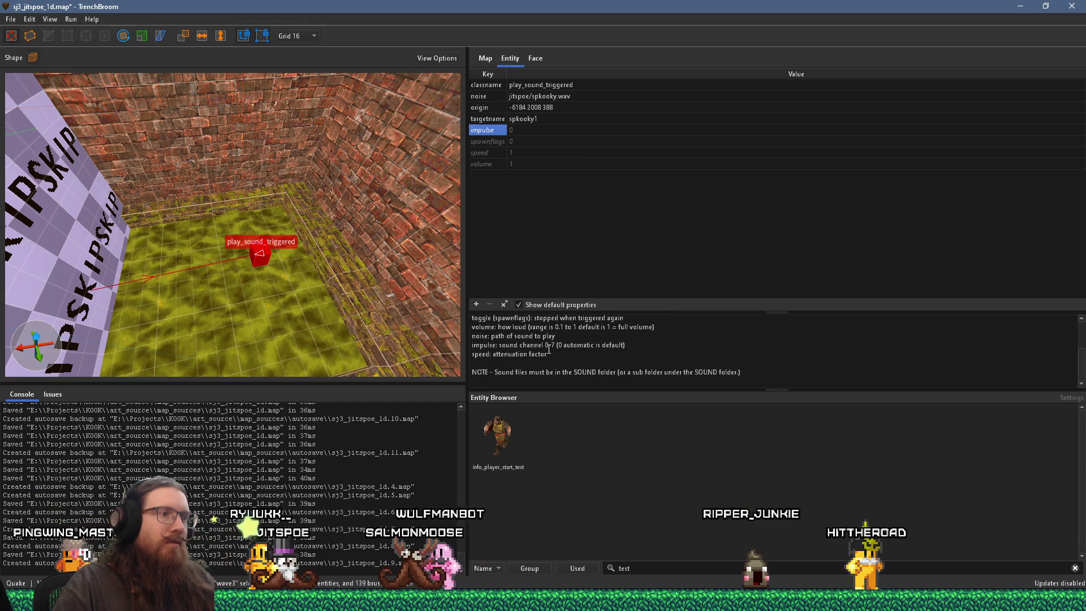
{"action": "scroll", "coordinate": [548, 349], "scroll_direction": "up", "scroll_amount": 2}
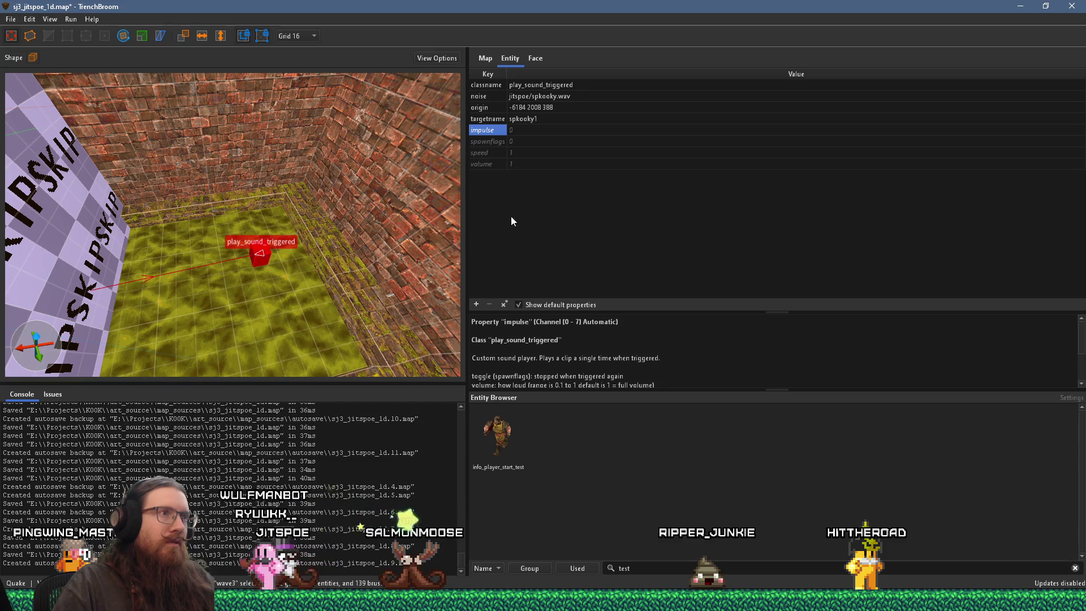
{"action": "left_click", "coordinate": [497, 155]}
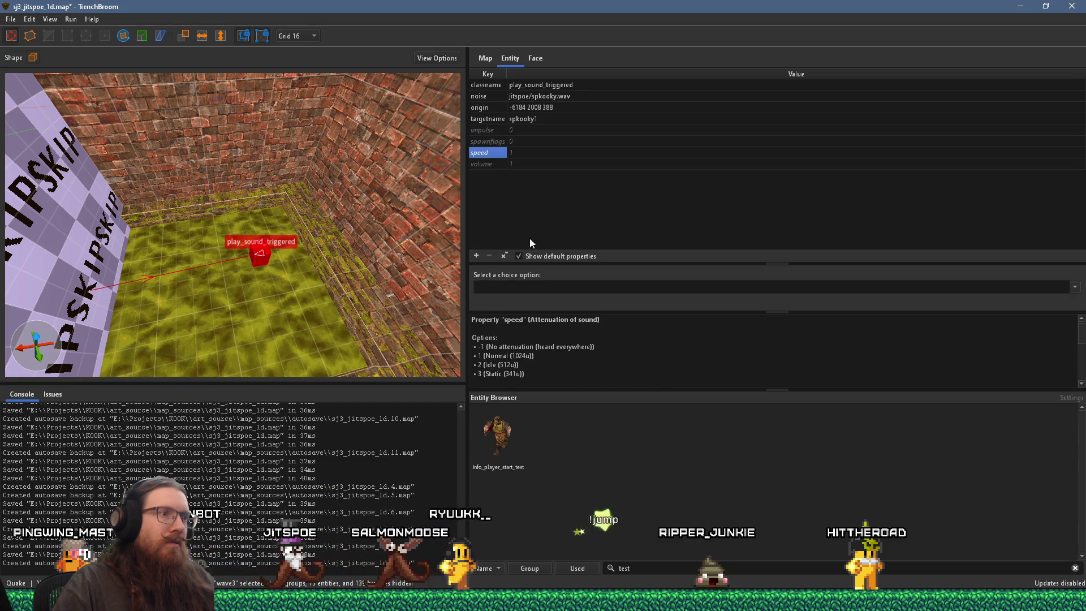
{"action": "double_click", "coordinate": [519, 153]}
{"action": "type", "text": "-1"}
{"action": "key", "text": "Return"}
{"action": "mouse_move", "coordinate": [294, 181]}
{"action": "left_mouse_down"}
{"action": "mouse_move", "coordinate": [274, 196]}
{"action": "mouse_move", "coordinate": [355, 303]}
{"action": "mouse_move", "coordinate": [262, 216]}
{"action": "mouse_move", "coordinate": [263, 271]}
{"action": "mouse_move", "coordinate": [246, 263]}
{"action": "left_mouse_up"}
{"action": "key", "text": "Escape"}
{"action": "left_click", "coordinate": [8, 21]}
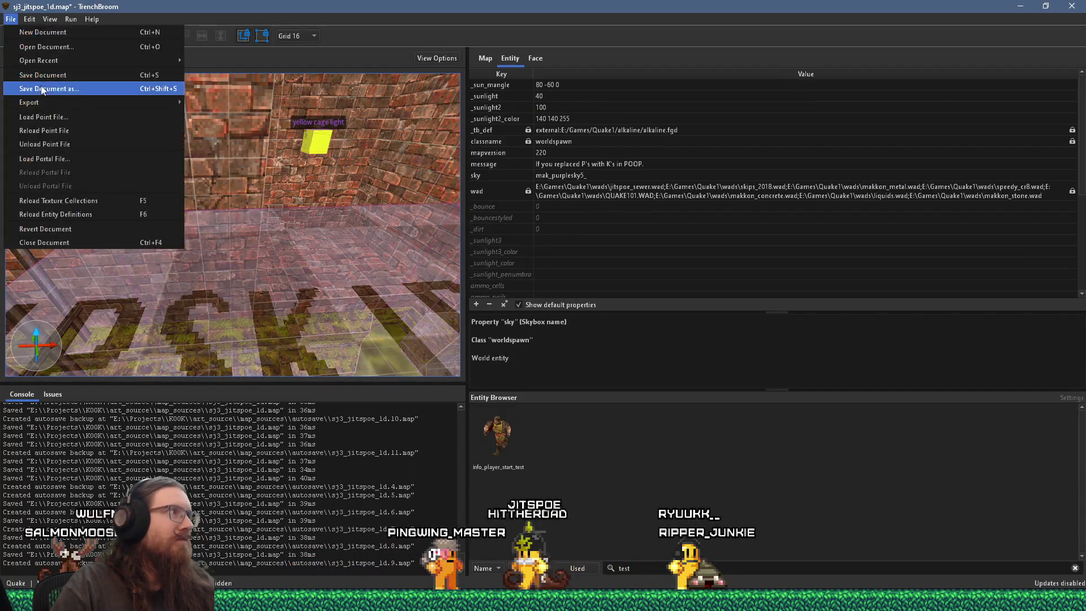
Save sj3_jitspoe_1d.map and fly past the cage light and brick wall to the labelled entities room
{"action": "left_click", "coordinate": [41, 86]}
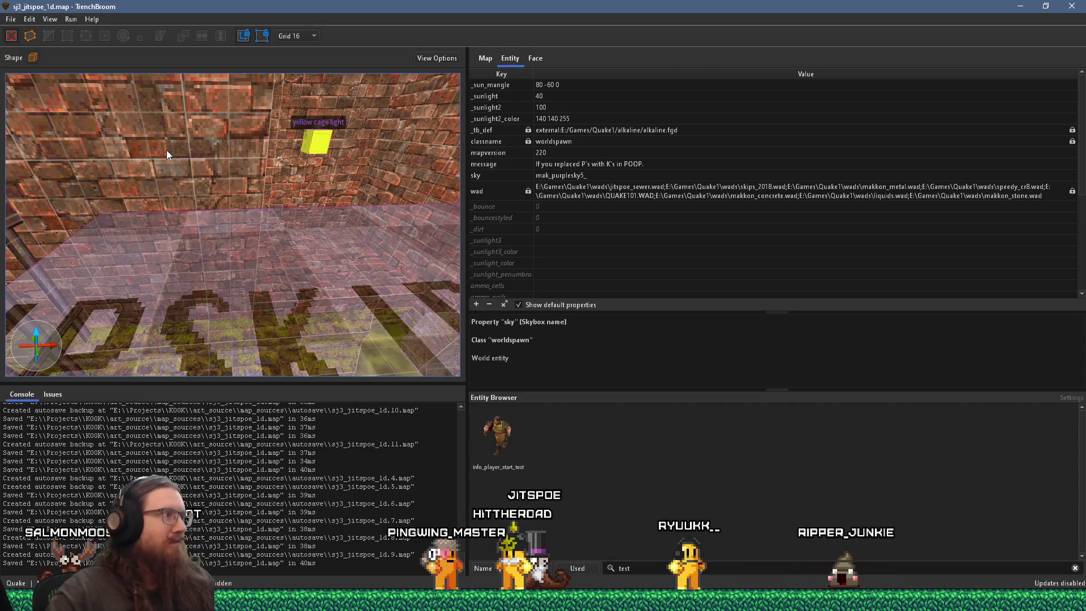
{"action": "left_click_drag", "start_coordinate": [224, 189], "coordinate": [288, 171]}
{"action": "mouse_move", "coordinate": [209, 217]}
{"action": "left_mouse_down"}
{"action": "mouse_move", "coordinate": [259, 228]}
{"action": "mouse_move", "coordinate": [138, 228]}
{"action": "mouse_move", "coordinate": [205, 214]}
{"action": "mouse_move", "coordinate": [273, 247]}
{"action": "mouse_move", "coordinate": [301, 226]}
{"action": "mouse_move", "coordinate": [311, 233]}
{"action": "mouse_move", "coordinate": [225, 242]}
{"action": "mouse_move", "coordinate": [110, 231]}
{"action": "mouse_move", "coordinate": [122, 229]}
{"action": "left_mouse_up"}
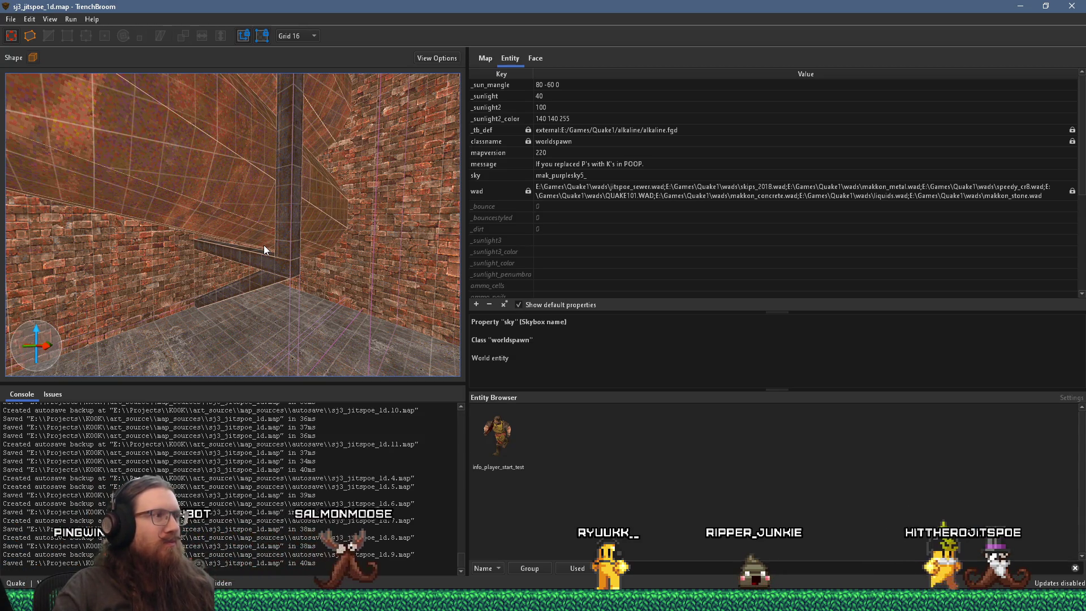
{"action": "mouse_move", "coordinate": [264, 245]}
{"action": "left_mouse_down"}
{"action": "mouse_move", "coordinate": [361, 239]}
{"action": "mouse_move", "coordinate": [78, 247]}
{"action": "mouse_move", "coordinate": [200, 230]}
{"action": "mouse_move", "coordinate": [107, 242]}
{"action": "mouse_move", "coordinate": [268, 261]}
{"action": "mouse_move", "coordinate": [169, 200]}
{"action": "mouse_move", "coordinate": [254, 198]}
{"action": "mouse_move", "coordinate": [303, 268]}
{"action": "mouse_move", "coordinate": [281, 248]}
{"action": "left_mouse_up"}
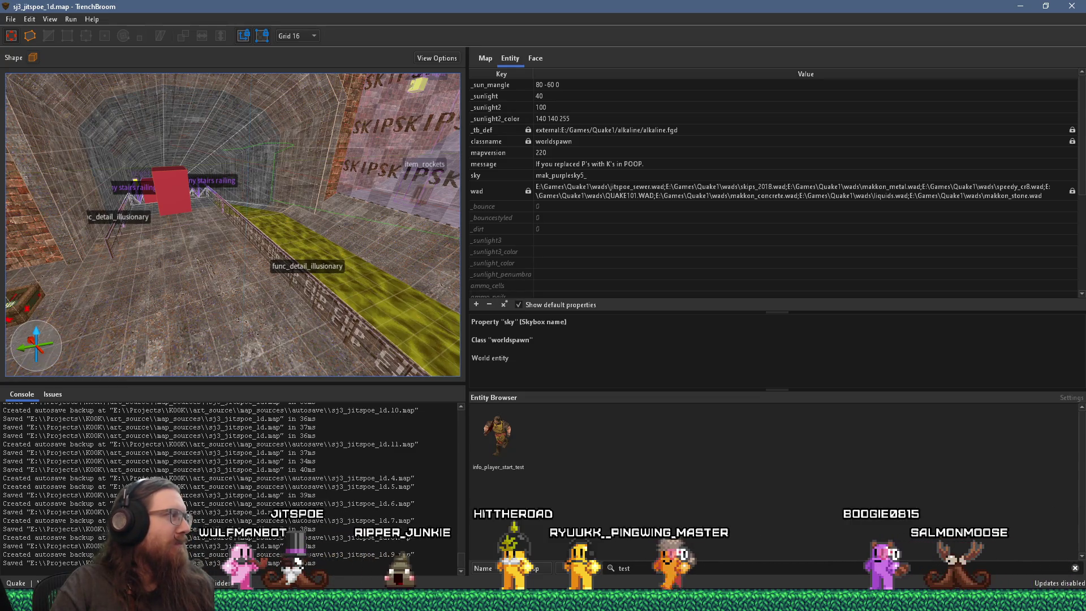
{"action": "mouse_move", "coordinate": [87, 321]}
{"action": "left_mouse_down"}
{"action": "mouse_move", "coordinate": [282, 263]}
{"action": "mouse_move", "coordinate": [103, 270]}
{"action": "left_mouse_up"}
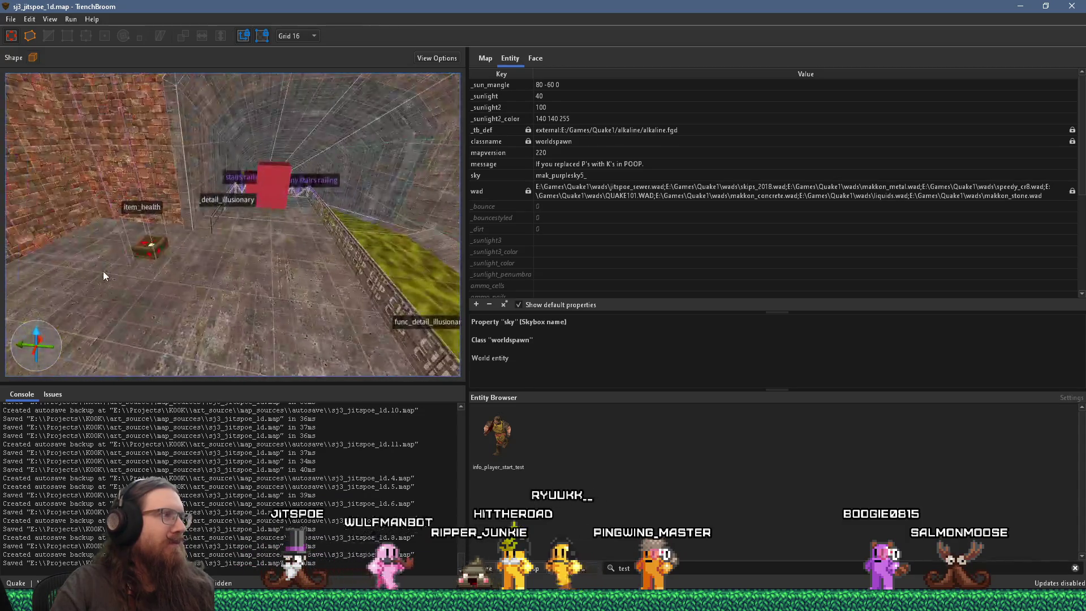
{"action": "scroll", "coordinate": [226, 258], "scroll_direction": "up", "scroll_amount": 5}
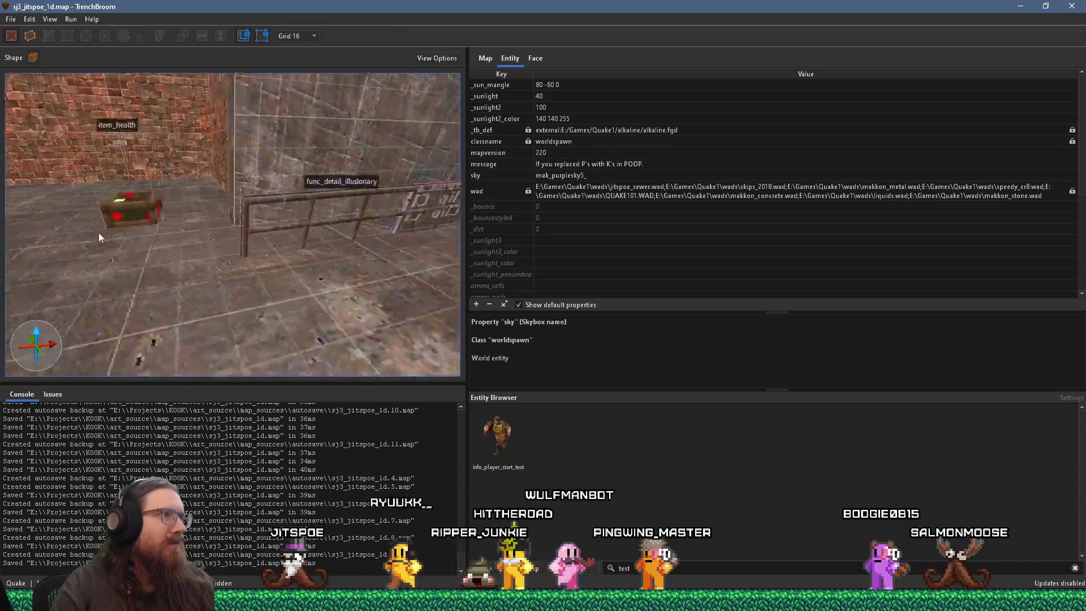
{"action": "scroll", "coordinate": [58, 233], "scroll_direction": "up", "scroll_amount": 3}
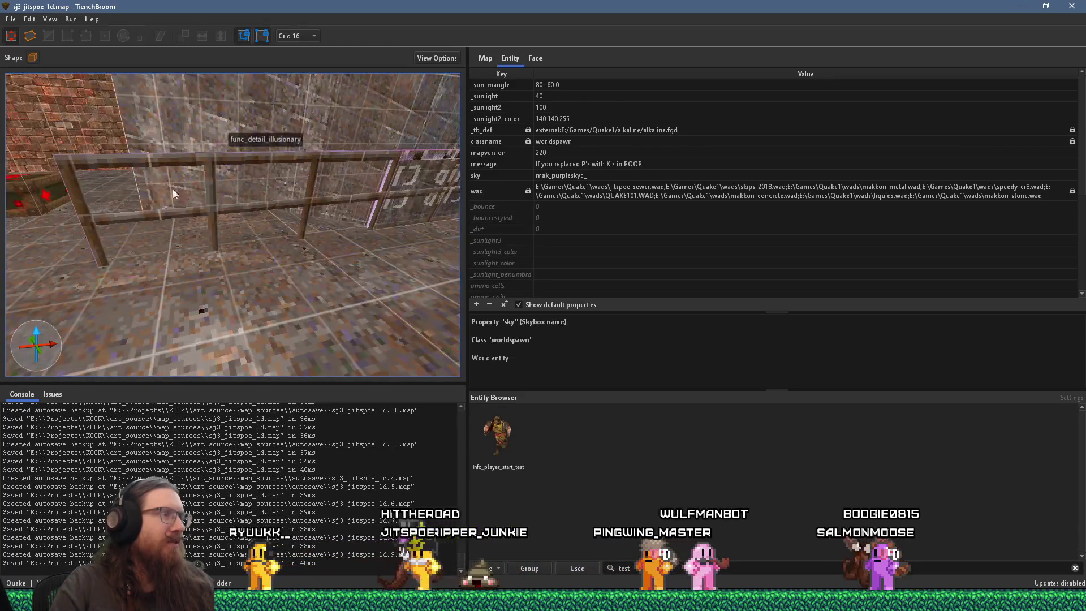
{"action": "mouse_move", "coordinate": [187, 202]}
{"action": "left_mouse_down"}
{"action": "mouse_move", "coordinate": [277, 215]}
{"action": "mouse_move", "coordinate": [261, 168]}
{"action": "mouse_move", "coordinate": [196, 154]}
{"action": "mouse_move", "coordinate": [35, 271]}
{"action": "mouse_move", "coordinate": [216, 154]}
{"action": "mouse_move", "coordinate": [205, 178]}
{"action": "mouse_move", "coordinate": [260, 147]}
{"action": "mouse_move", "coordinate": [252, 223]}
{"action": "mouse_move", "coordinate": [291, 151]}
{"action": "mouse_move", "coordinate": [109, 336]}
{"action": "mouse_move", "coordinate": [145, 266]}
{"action": "mouse_move", "coordinate": [73, 232]}
{"action": "mouse_move", "coordinate": [114, 215]}
{"action": "mouse_move", "coordinate": [360, 178]}
{"action": "left_mouse_up"}
{"action": "mouse_move", "coordinate": [309, 207]}
{"action": "left_mouse_down"}
{"action": "mouse_move", "coordinate": [314, 218]}
{"action": "mouse_move", "coordinate": [287, 231]}
{"action": "left_mouse_up"}
{"action": "mouse_move", "coordinate": [122, 172]}
{"action": "left_mouse_down"}
{"action": "mouse_move", "coordinate": [276, 184]}
{"action": "mouse_move", "coordinate": [208, 173]}
{"action": "mouse_move", "coordinate": [276, 159]}
{"action": "mouse_move", "coordinate": [296, 188]}
{"action": "left_mouse_up"}
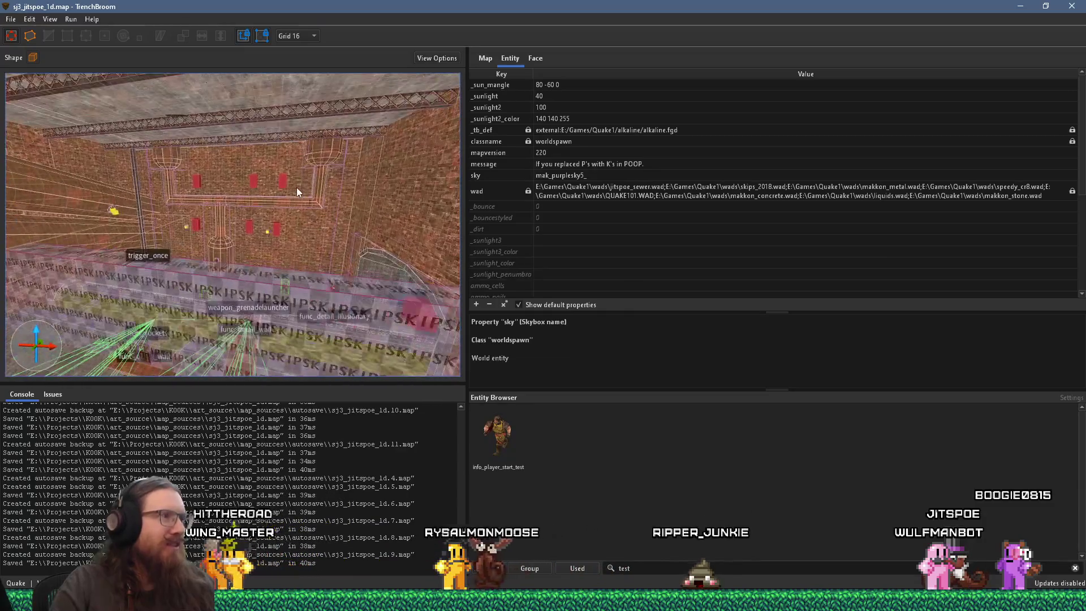
{"action": "mouse_move", "coordinate": [250, 128]}
{"action": "left_mouse_down"}
{"action": "mouse_move", "coordinate": [116, 119]}
{"action": "mouse_move", "coordinate": [174, 130]}
{"action": "mouse_move", "coordinate": [275, 183]}
{"action": "mouse_move", "coordinate": [285, 172]}
{"action": "mouse_move", "coordinate": [247, 164]}
{"action": "mouse_move", "coordinate": [218, 205]}
{"action": "mouse_move", "coordinate": [126, 225]}
{"action": "mouse_move", "coordinate": [300, 226]}
{"action": "mouse_move", "coordinate": [230, 280]}
{"action": "mouse_move", "coordinate": [269, 267]}
{"action": "mouse_move", "coordinate": [111, 238]}
{"action": "mouse_move", "coordinate": [232, 310]}
{"action": "mouse_move", "coordinate": [271, 232]}
{"action": "mouse_move", "coordinate": [202, 232]}
{"action": "mouse_move", "coordinate": [268, 220]}
{"action": "left_mouse_up"}
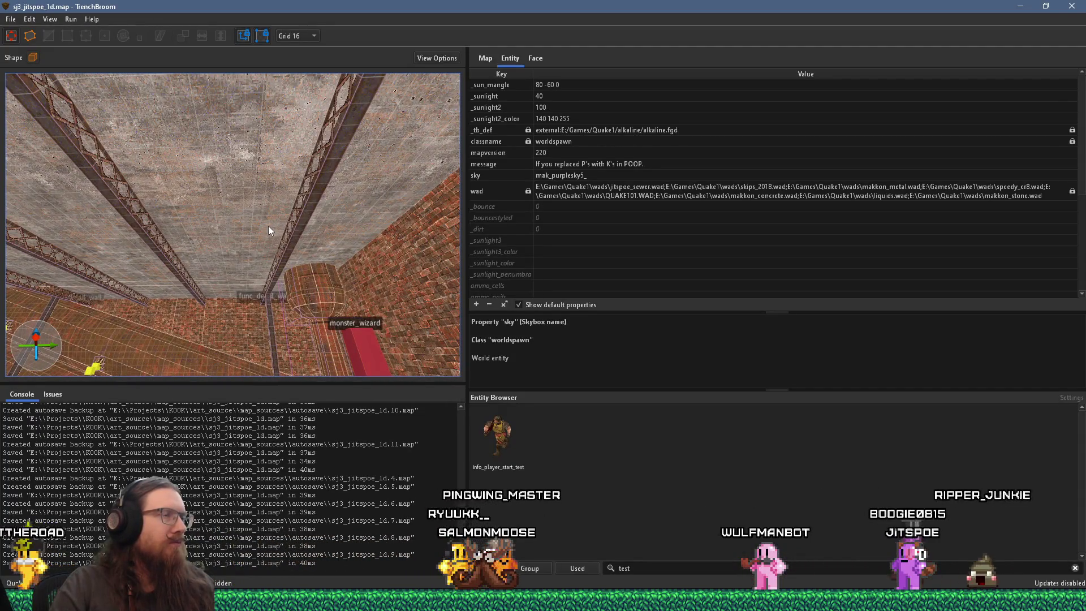
{"action": "left_click", "coordinate": [10, 20]}
{"action": "left_click", "coordinate": [243, 195]}
{"action": "mouse_move", "coordinate": [243, 196]}
{"action": "left_mouse_down"}
{"action": "mouse_move", "coordinate": [225, 256]}
{"action": "mouse_move", "coordinate": [186, 275]}
{"action": "mouse_move", "coordinate": [195, 296]}
{"action": "mouse_move", "coordinate": [334, 307]}
{"action": "mouse_move", "coordinate": [368, 297]}
{"action": "mouse_move", "coordinate": [179, 287]}
{"action": "mouse_move", "coordinate": [207, 248]}
{"action": "mouse_move", "coordinate": [303, 222]}
{"action": "mouse_move", "coordinate": [262, 234]}
{"action": "left_mouse_up"}
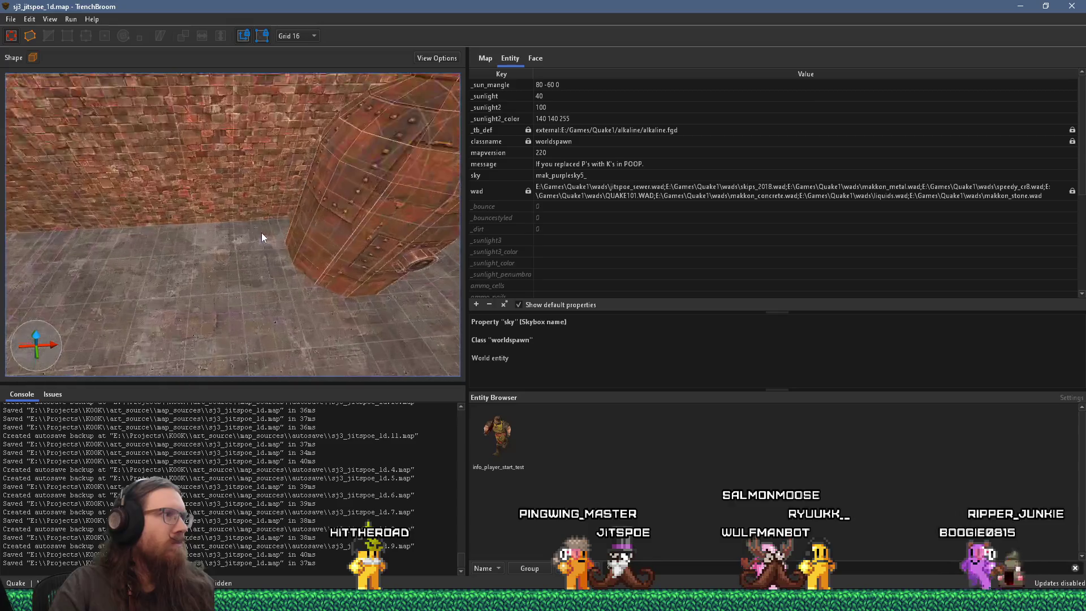
Add a monster_floyd entity and nudge it along the floor
{"action": "right_click", "coordinate": [272, 255]}
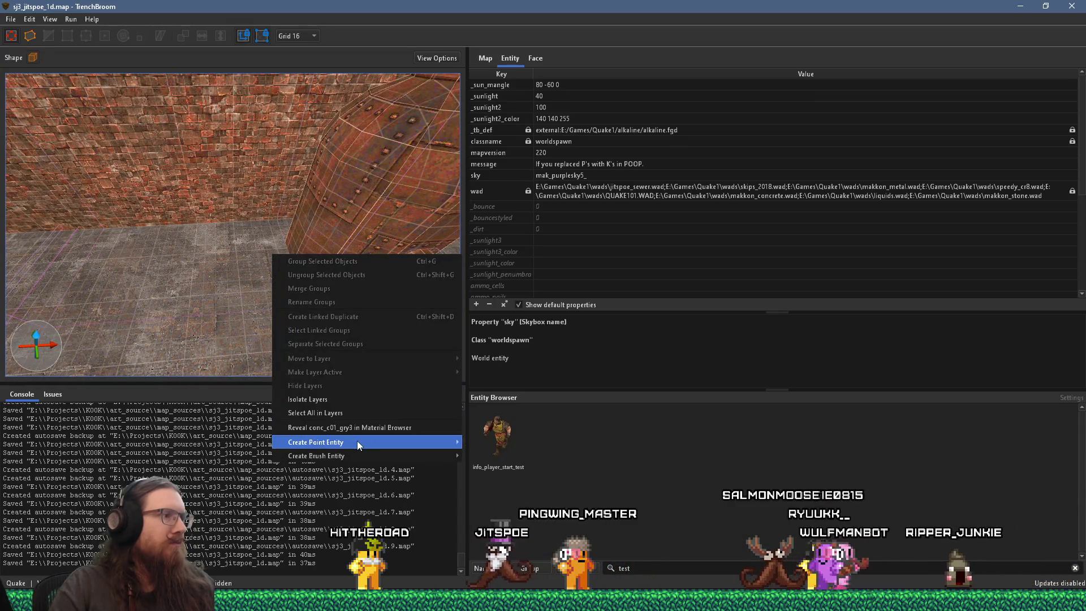
{"action": "mouse_move", "coordinate": [357, 440]}
{"action": "mouse_move", "coordinate": [499, 481]}
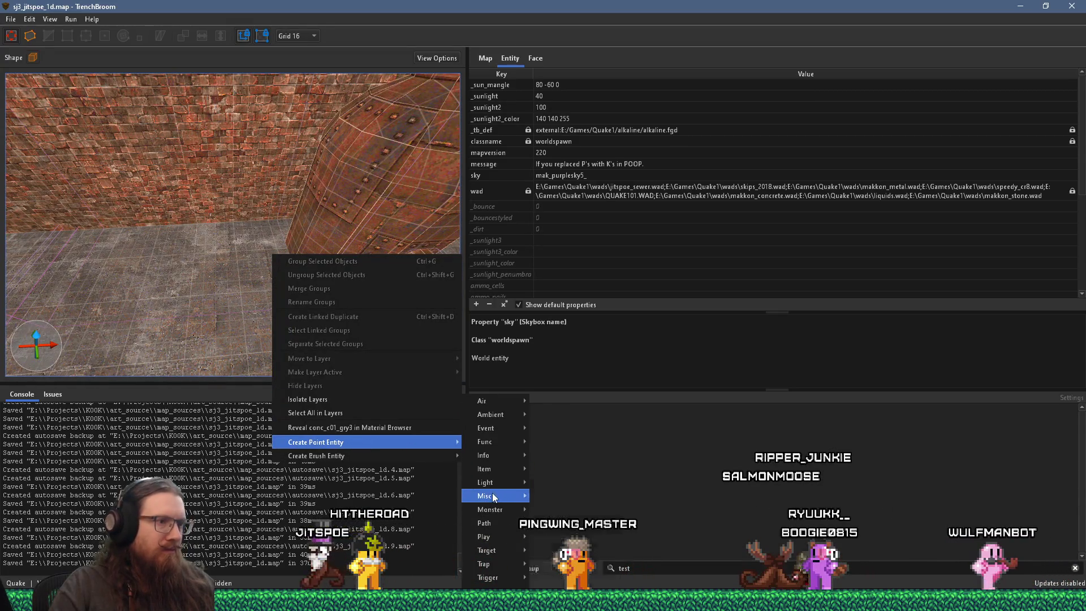
{"action": "mouse_move", "coordinate": [493, 507]}
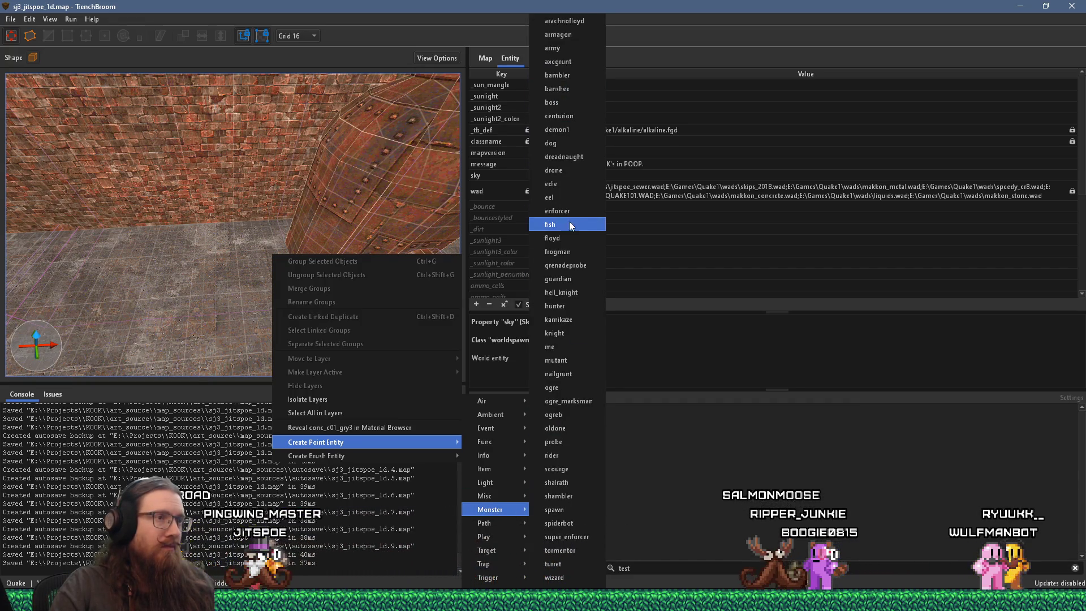
{"action": "left_click", "coordinate": [568, 236]}
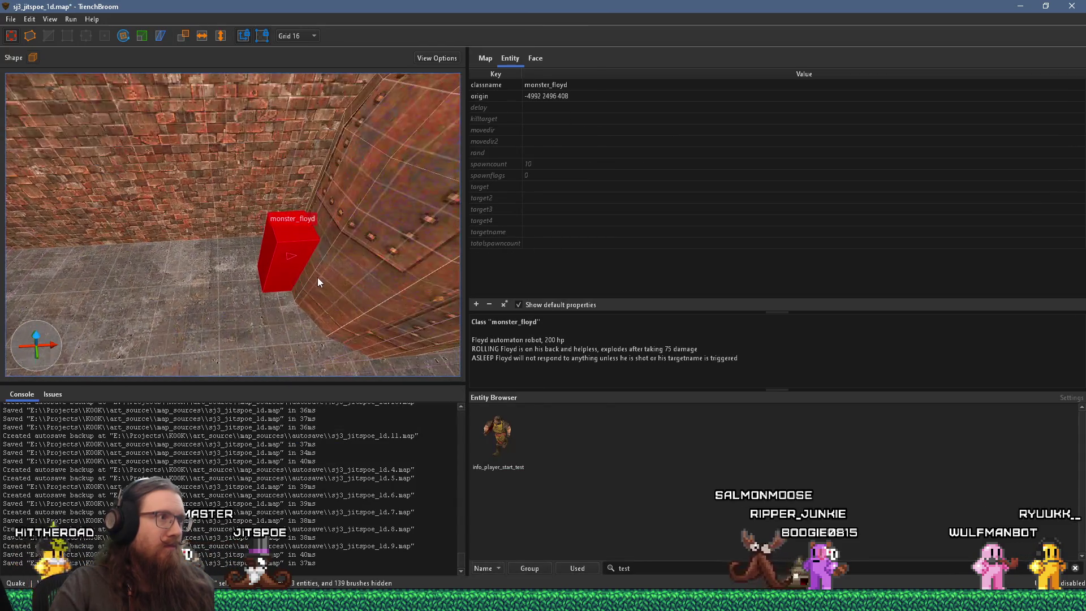
{"action": "scroll", "coordinate": [318, 277], "scroll_direction": "down", "scroll_amount": 3}
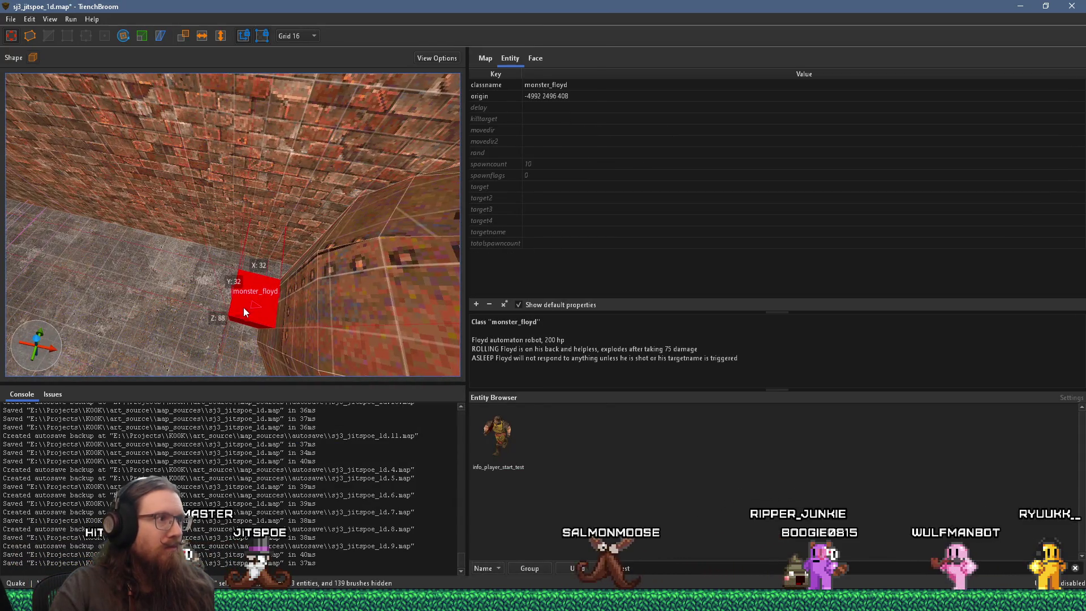
{"action": "scroll", "coordinate": [242, 310], "scroll_direction": "up", "scroll_amount": 2}
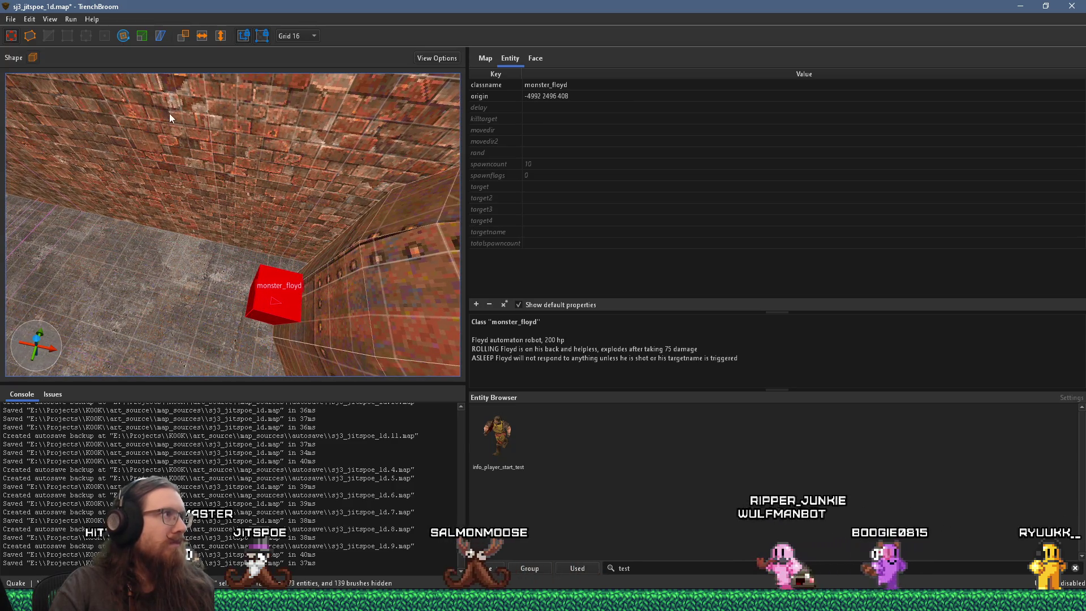
{"action": "scroll", "coordinate": [182, 215], "scroll_direction": "up", "scroll_amount": 2}
{"action": "mouse_move", "coordinate": [217, 280]}
{"action": "left_mouse_down"}
{"action": "mouse_move", "coordinate": [221, 302]}
{"action": "mouse_move", "coordinate": [287, 281]}
{"action": "mouse_move", "coordinate": [235, 259]}
{"action": "mouse_move", "coordinate": [220, 235]}
{"action": "mouse_move", "coordinate": [240, 242]}
{"action": "left_mouse_up"}
Set the grid to 8 and move the floyd to the right of the riveted pillar
{"action": "left_click", "coordinate": [304, 37]}
{"action": "left_click", "coordinate": [303, 91]}
{"action": "mouse_move", "coordinate": [107, 94]}
{"action": "left_mouse_down"}
{"action": "mouse_move", "coordinate": [148, 121]}
{"action": "mouse_move", "coordinate": [56, 76]}
{"action": "mouse_move", "coordinate": [74, 68]}
{"action": "mouse_move", "coordinate": [192, 87]}
{"action": "mouse_move", "coordinate": [202, 130]}
{"action": "mouse_move", "coordinate": [149, 173]}
{"action": "mouse_move", "coordinate": [49, 162]}
{"action": "mouse_move", "coordinate": [113, 209]}
{"action": "mouse_move", "coordinate": [140, 277]}
{"action": "mouse_move", "coordinate": [179, 194]}
{"action": "mouse_move", "coordinate": [180, 297]}
{"action": "mouse_move", "coordinate": [71, 226]}
{"action": "mouse_move", "coordinate": [174, 191]}
{"action": "mouse_move", "coordinate": [174, 221]}
{"action": "mouse_move", "coordinate": [272, 65]}
{"action": "mouse_move", "coordinate": [243, 181]}
{"action": "mouse_move", "coordinate": [317, 219]}
{"action": "left_mouse_up"}
{"action": "key", "text": "ctrl+u"}
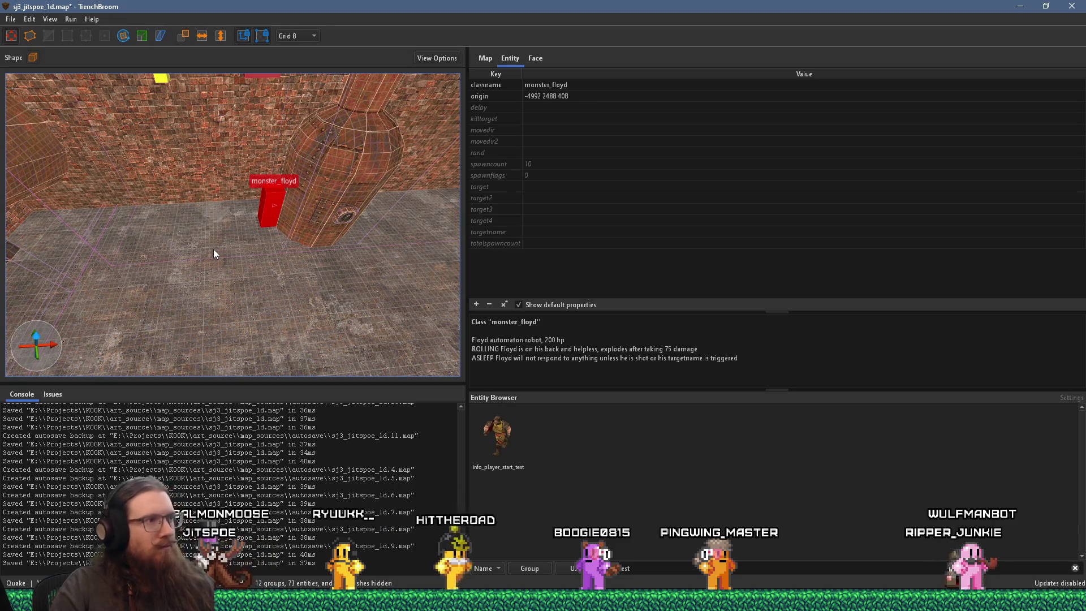
{"action": "mouse_move", "coordinate": [283, 253]}
{"action": "left_mouse_down"}
{"action": "mouse_move", "coordinate": [130, 259]}
{"action": "mouse_move", "coordinate": [130, 237]}
{"action": "mouse_move", "coordinate": [283, 300]}
{"action": "mouse_move", "coordinate": [235, 306]}
{"action": "left_mouse_up"}
{"action": "mouse_move", "coordinate": [225, 270]}
{"action": "left_mouse_down"}
{"action": "mouse_move", "coordinate": [371, 273]}
{"action": "mouse_move", "coordinate": [195, 296]}
{"action": "mouse_move", "coordinate": [260, 331]}
{"action": "mouse_move", "coordinate": [226, 304]}
{"action": "mouse_move", "coordinate": [110, 262]}
{"action": "mouse_move", "coordinate": [165, 209]}
{"action": "left_mouse_up"}
{"action": "mouse_move", "coordinate": [226, 147]}
{"action": "left_mouse_down"}
{"action": "mouse_move", "coordinate": [235, 215]}
{"action": "mouse_move", "coordinate": [250, 201]}
{"action": "mouse_move", "coordinate": [243, 181]}
{"action": "left_mouse_up"}
Flip the floyd to face angle 180 and deselect it
{"action": "left_click", "coordinate": [202, 36]}
{"action": "mouse_move", "coordinate": [190, 230]}
{"action": "left_mouse_down"}
{"action": "mouse_move", "coordinate": [226, 213]}
{"action": "mouse_move", "coordinate": [198, 218]}
{"action": "mouse_move", "coordinate": [162, 252]}
{"action": "mouse_move", "coordinate": [150, 286]}
{"action": "mouse_move", "coordinate": [231, 264]}
{"action": "mouse_move", "coordinate": [230, 243]}
{"action": "mouse_move", "coordinate": [239, 242]}
{"action": "mouse_move", "coordinate": [226, 243]}
{"action": "mouse_move", "coordinate": [218, 266]}
{"action": "mouse_move", "coordinate": [388, 254]}
{"action": "mouse_move", "coordinate": [311, 263]}
{"action": "mouse_move", "coordinate": [336, 291]}
{"action": "mouse_move", "coordinate": [239, 222]}
{"action": "mouse_move", "coordinate": [301, 216]}
{"action": "mouse_move", "coordinate": [249, 220]}
{"action": "mouse_move", "coordinate": [307, 198]}
{"action": "mouse_move", "coordinate": [275, 241]}
{"action": "left_mouse_up"}
{"action": "key", "text": "Escape"}
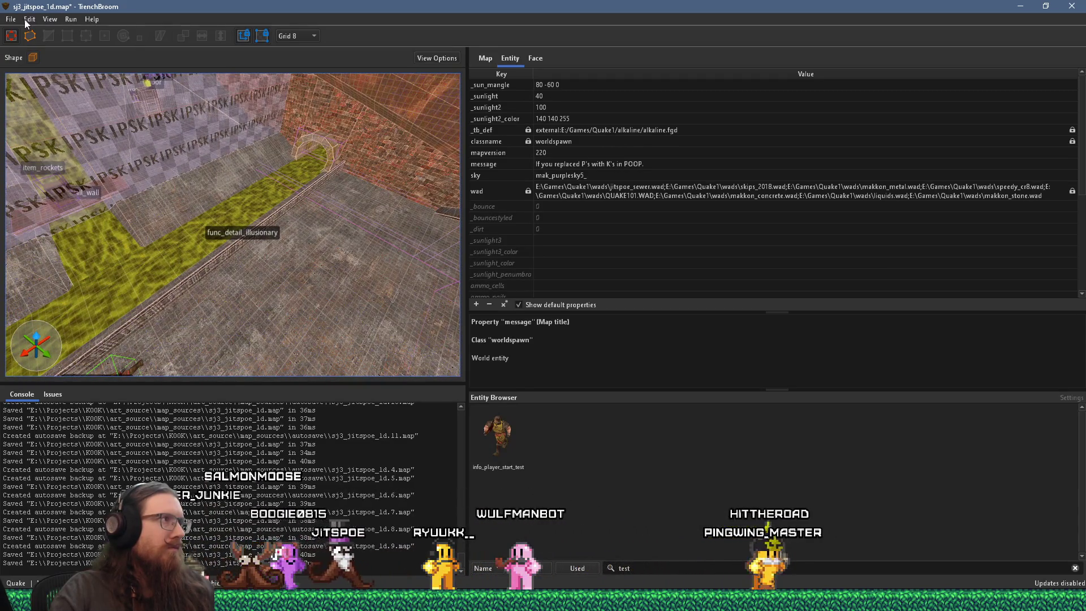
Save the map and switch to the Discord window
{"action": "left_click", "coordinate": [11, 19]}
{"action": "left_click", "coordinate": [23, 75]}
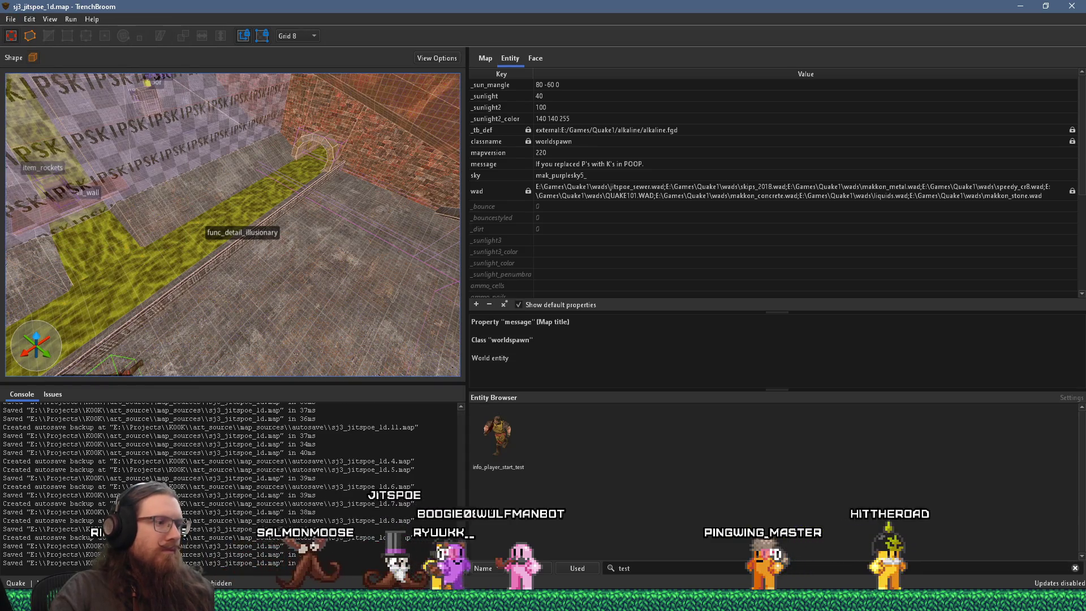
{"action": "key", "text": "alt+Tab"}
{"action": "key", "text": "alt+Tab"}
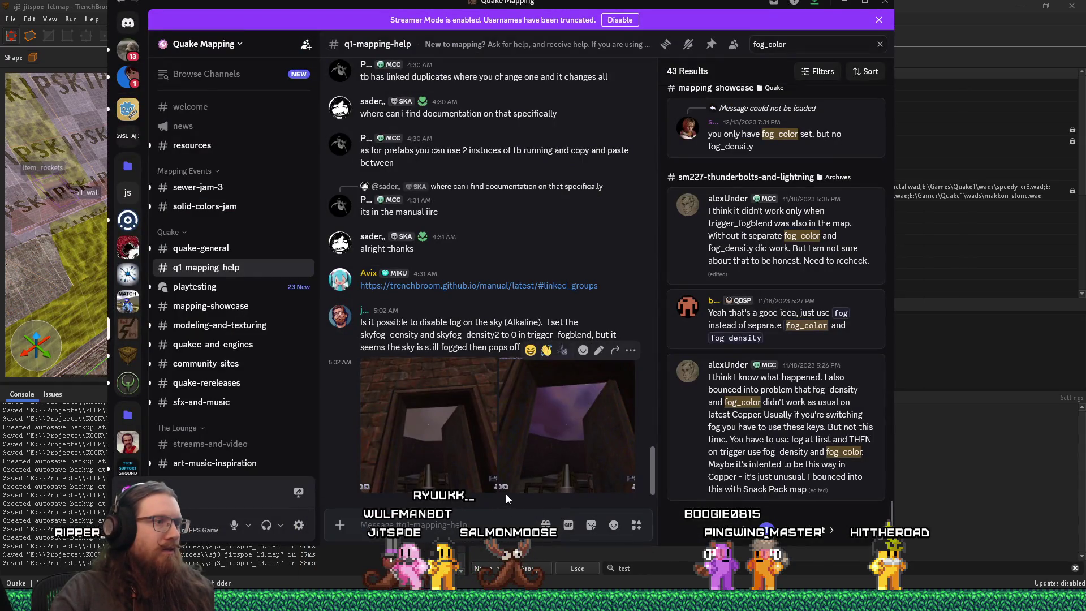
Drag the Discord Quake Mapping window by its title bar onto the other monitor
{"action": "left_click_drag", "start_coordinate": [683, 10], "coordinate": [694, 14]}
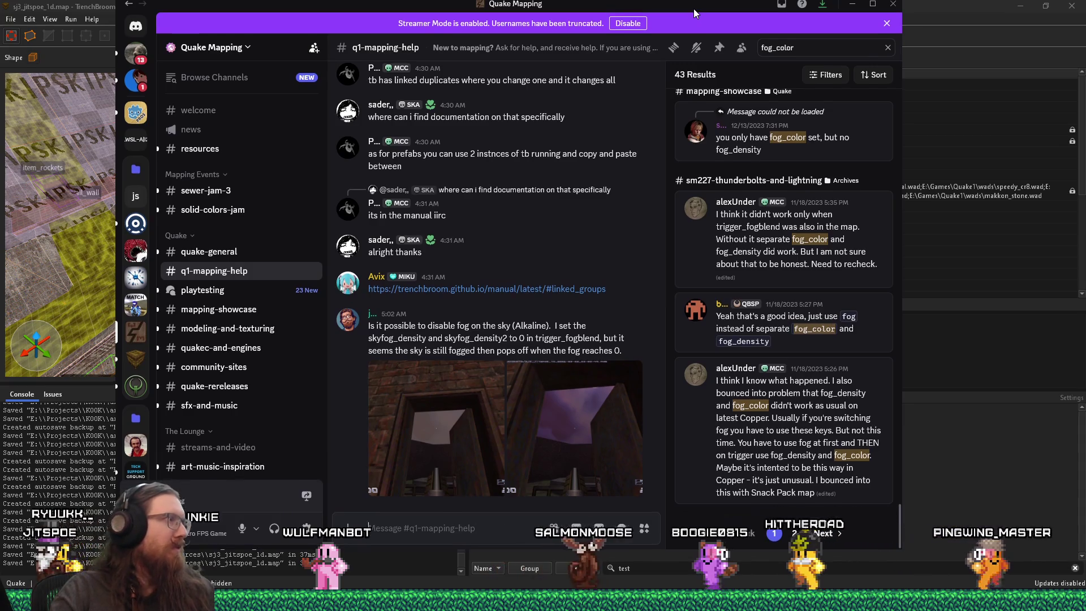
{"action": "left_click_drag", "start_coordinate": [694, 13], "coordinate": [0, 14]}
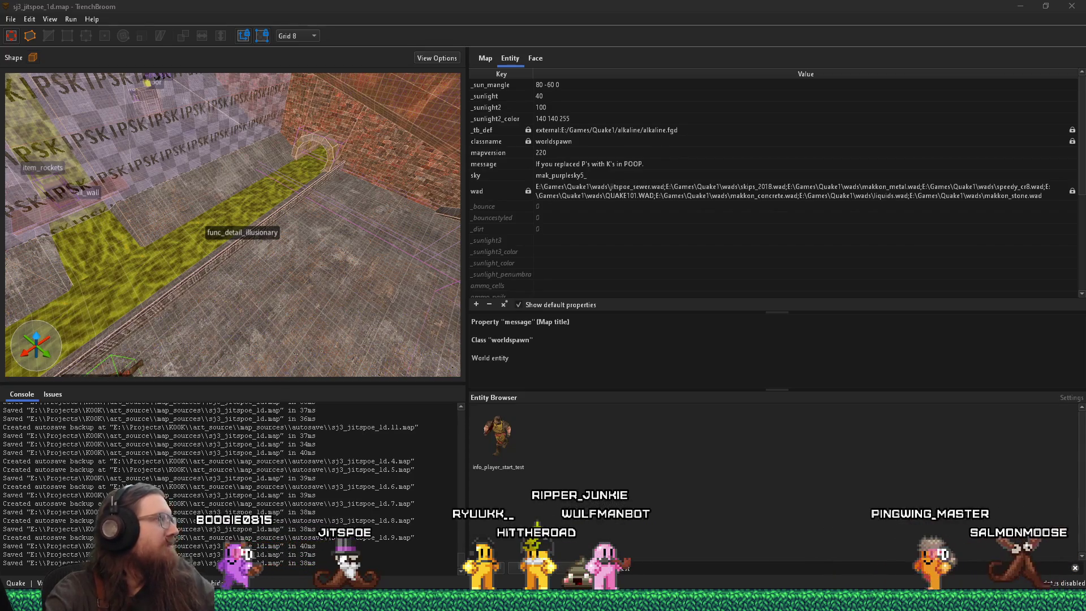
Look around the wizard room and pillar, then bring Notepad's kook_todo.txt to the front
{"action": "left_click", "coordinate": [355, 180]}
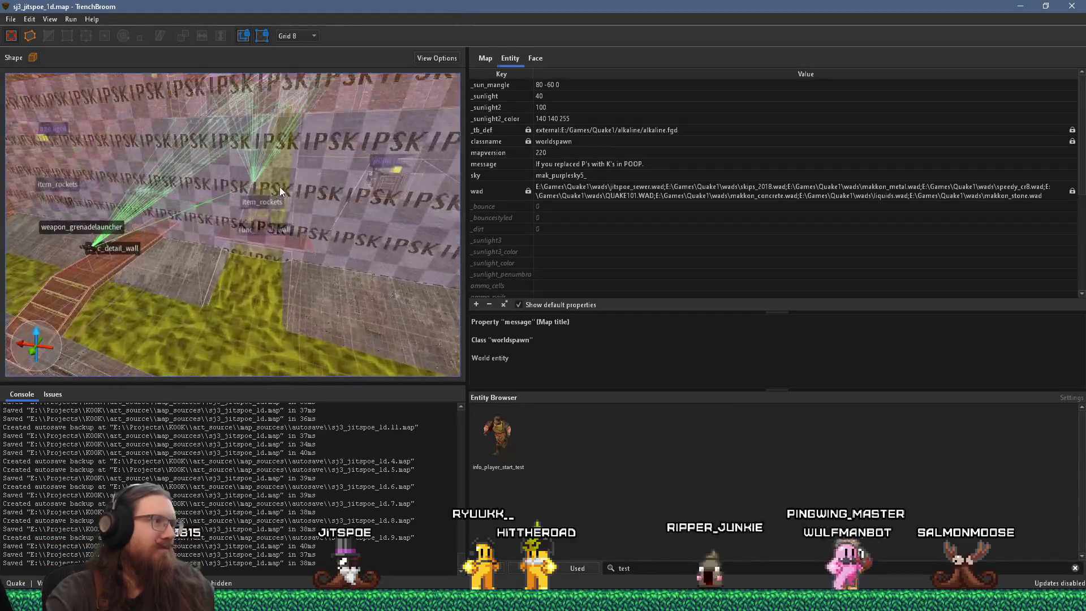
{"action": "scroll", "coordinate": [131, 219], "scroll_direction": "up", "scroll_amount": 3}
{"action": "scroll", "coordinate": [256, 208], "scroll_direction": "up", "scroll_amount": 3}
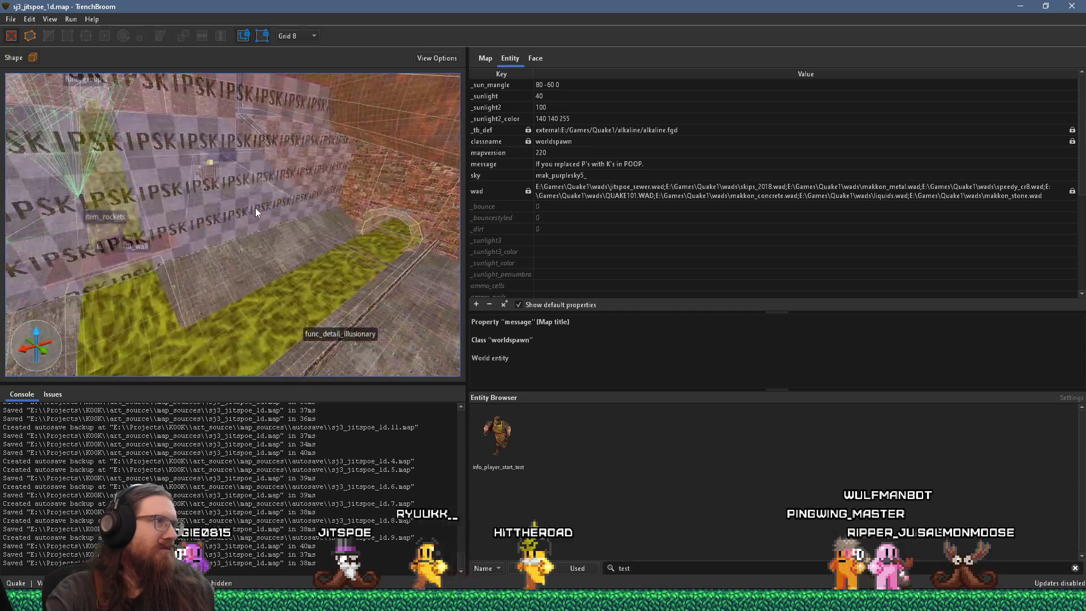
{"action": "mouse_move", "coordinate": [256, 208]}
{"action": "left_mouse_down"}
{"action": "mouse_move", "coordinate": [371, 180]}
{"action": "mouse_move", "coordinate": [386, 193]}
{"action": "mouse_move", "coordinate": [361, 208]}
{"action": "left_mouse_up"}
{"action": "scroll", "coordinate": [371, 180], "scroll_direction": "down", "scroll_amount": 5}
{"action": "mouse_move", "coordinate": [278, 203]}
{"action": "left_mouse_down"}
{"action": "mouse_move", "coordinate": [250, 206]}
{"action": "mouse_move", "coordinate": [347, 195]}
{"action": "left_mouse_up"}
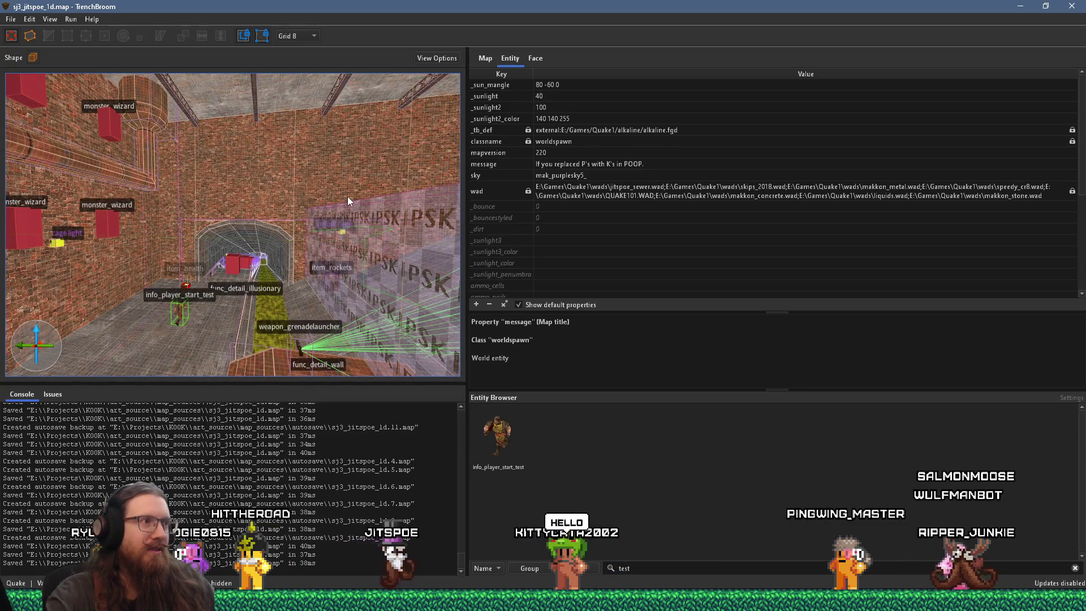
{"action": "scroll", "coordinate": [339, 204], "scroll_direction": "up", "scroll_amount": 5}
{"action": "key", "text": "alt+Tab"}
{"action": "key", "text": "Tab"}
{"action": "key", "text": "Tab"}
{"action": "key", "text": "Tab"}
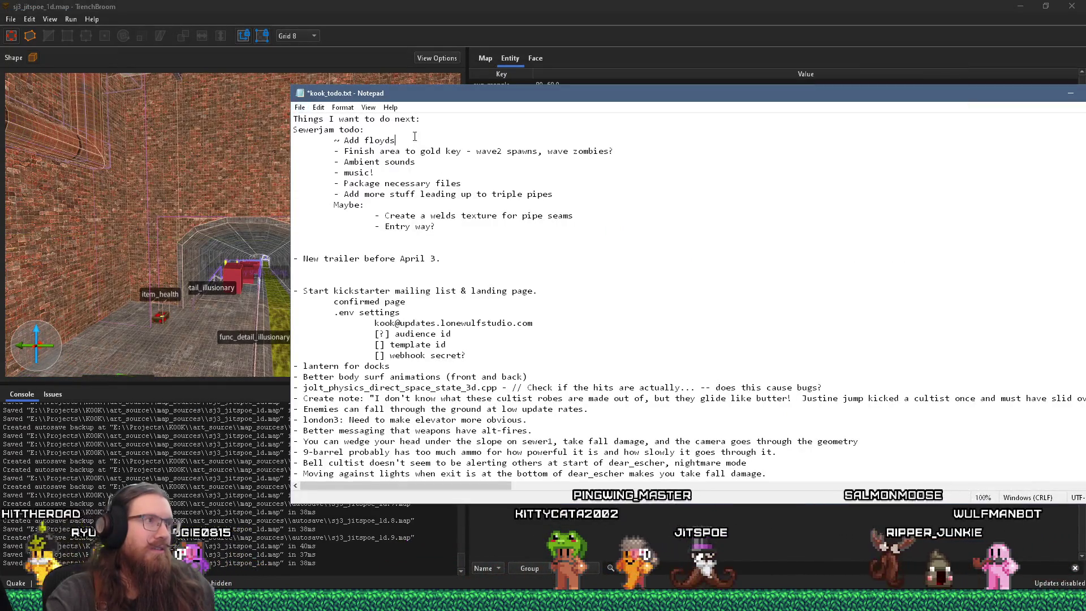
Delete the 'Add floyds' and 'finish area to gold key' lines from the to-do list
{"action": "left_click_drag", "start_coordinate": [408, 141], "coordinate": [413, 129]}
{"action": "key", "text": "Delete"}
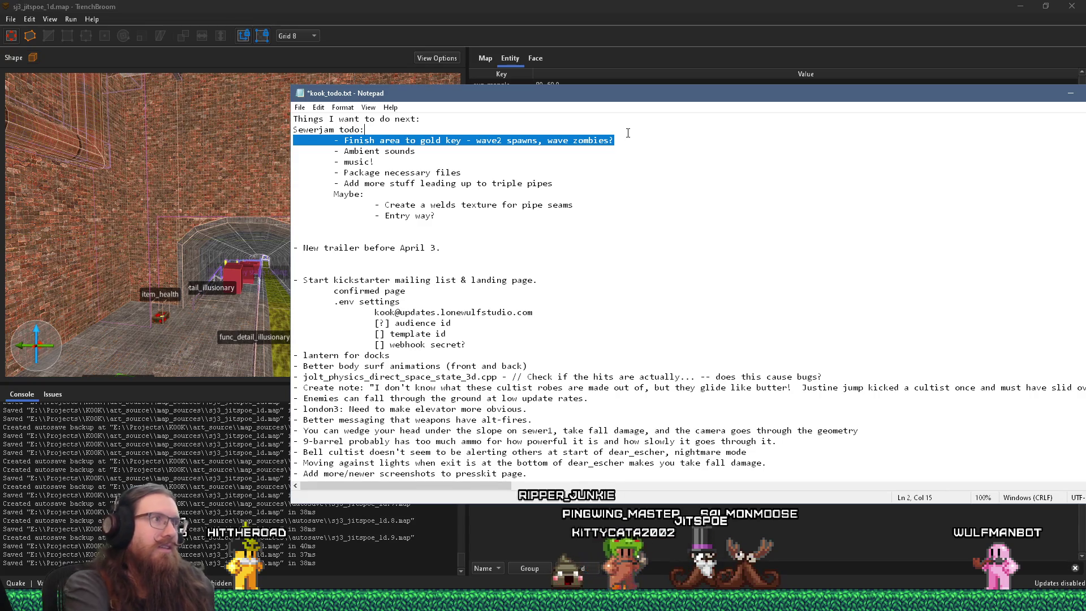
{"action": "key", "text": "Delete"}
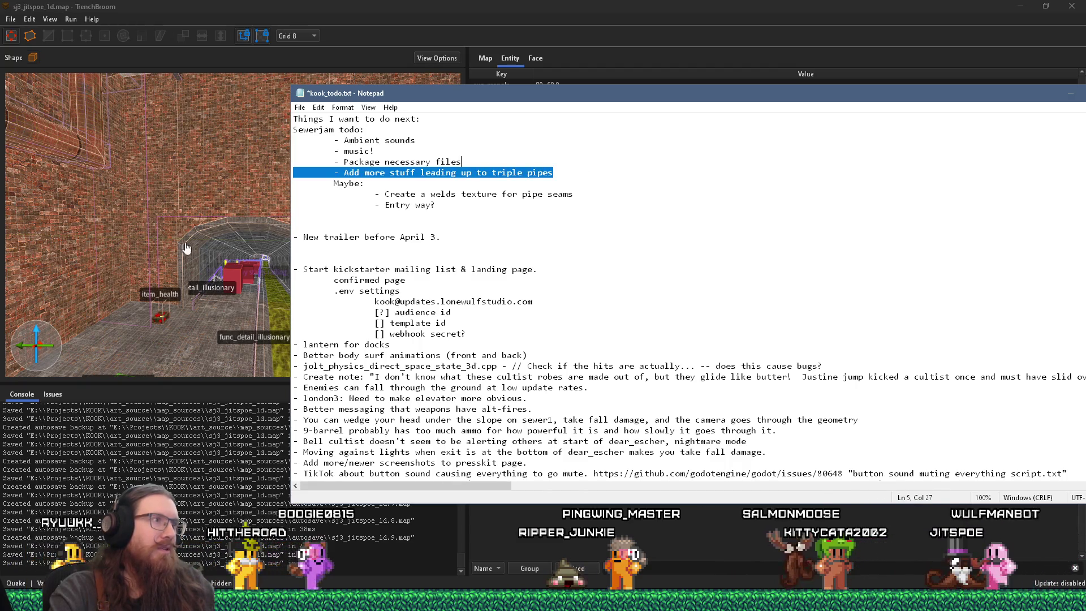
Return to TrenchBroom and fly the view through the tunnel and along the corridor
{"action": "left_click", "coordinate": [202, 235]}
{"action": "key", "text": "w"}
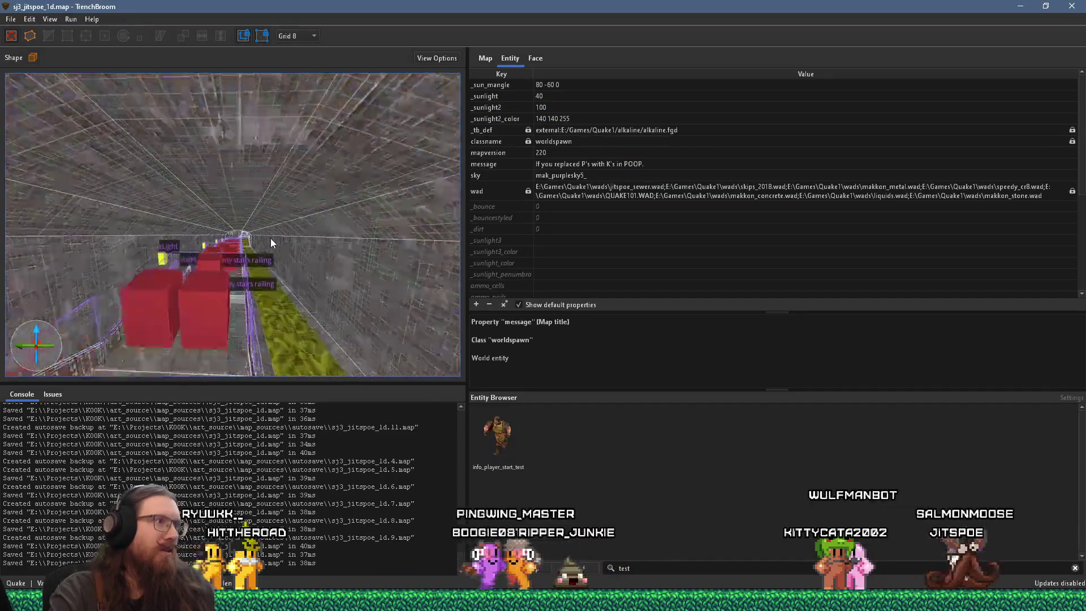
{"action": "mouse_move", "coordinate": [321, 239]}
{"action": "left_mouse_down"}
{"action": "mouse_move", "coordinate": [32, 213]}
{"action": "mouse_move", "coordinate": [212, 210]}
{"action": "left_mouse_up"}
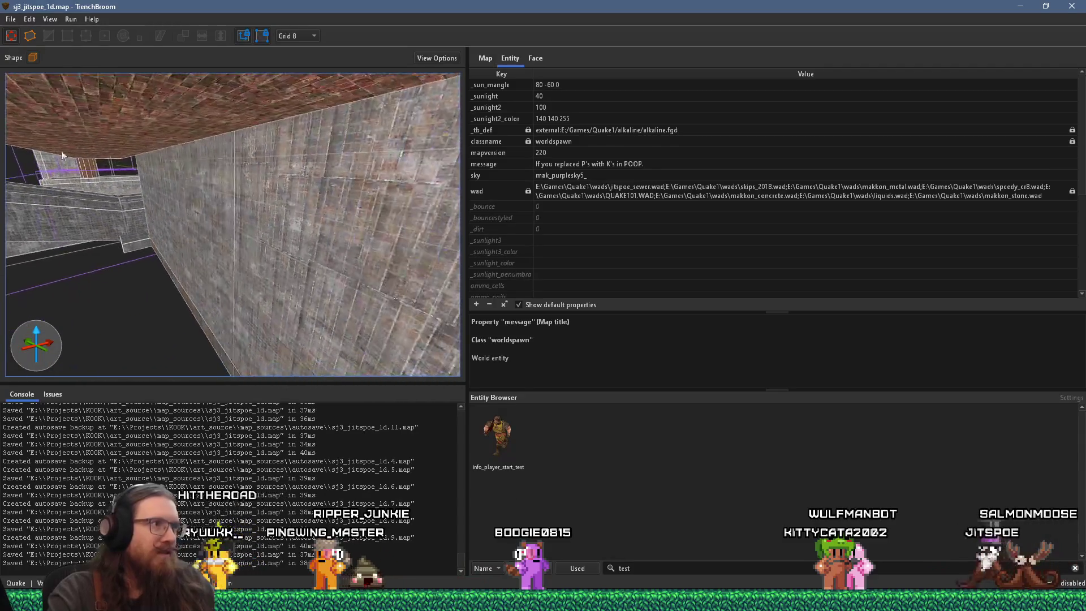
{"action": "key", "text": "alt+Tab"}
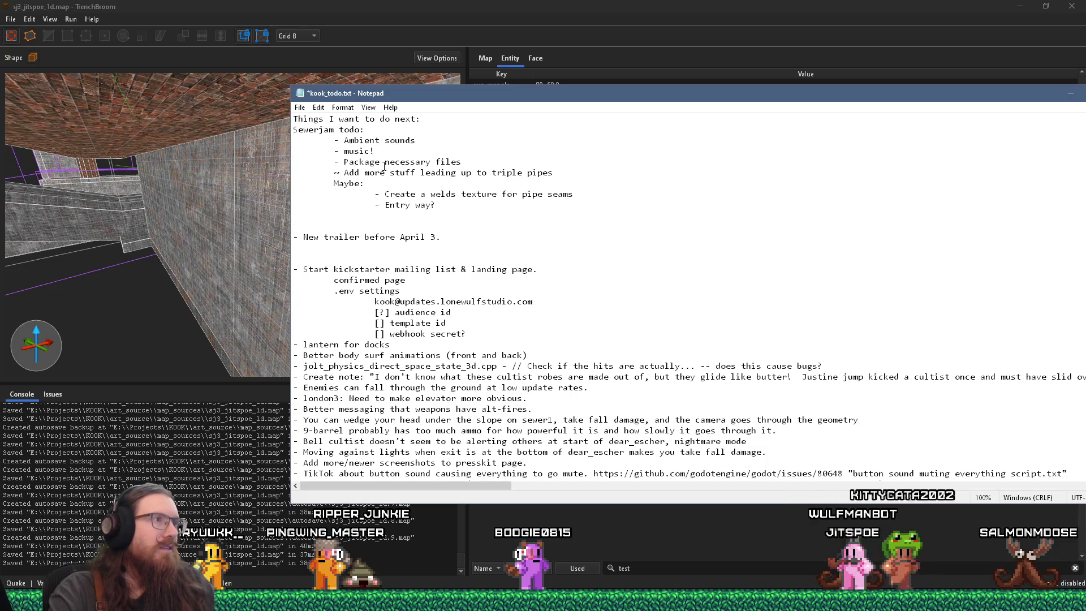
{"action": "left_click", "coordinate": [147, 229]}
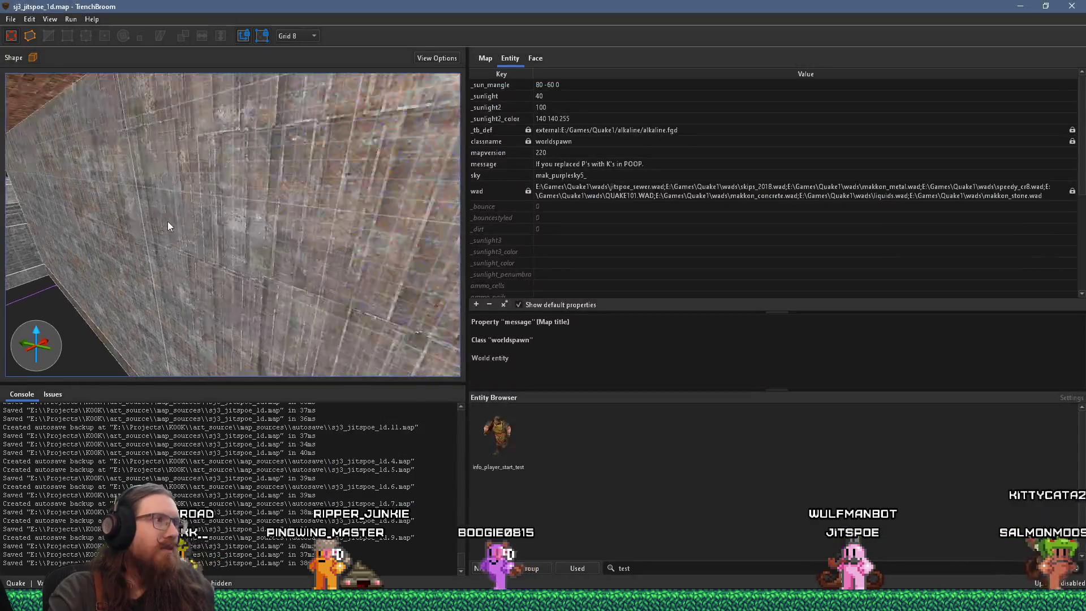
{"action": "mouse_move", "coordinate": [208, 215]}
{"action": "left_mouse_down"}
{"action": "mouse_move", "coordinate": [249, 185]}
{"action": "mouse_move", "coordinate": [124, 210]}
{"action": "mouse_move", "coordinate": [388, 198]}
{"action": "mouse_move", "coordinate": [263, 201]}
{"action": "mouse_move", "coordinate": [339, 233]}
{"action": "mouse_move", "coordinate": [160, 247]}
{"action": "mouse_move", "coordinate": [206, 186]}
{"action": "left_mouse_up"}
Select the ambient_general sound entity, then bring the Notepad to-do list to the front
{"action": "left_click", "coordinate": [251, 266]}
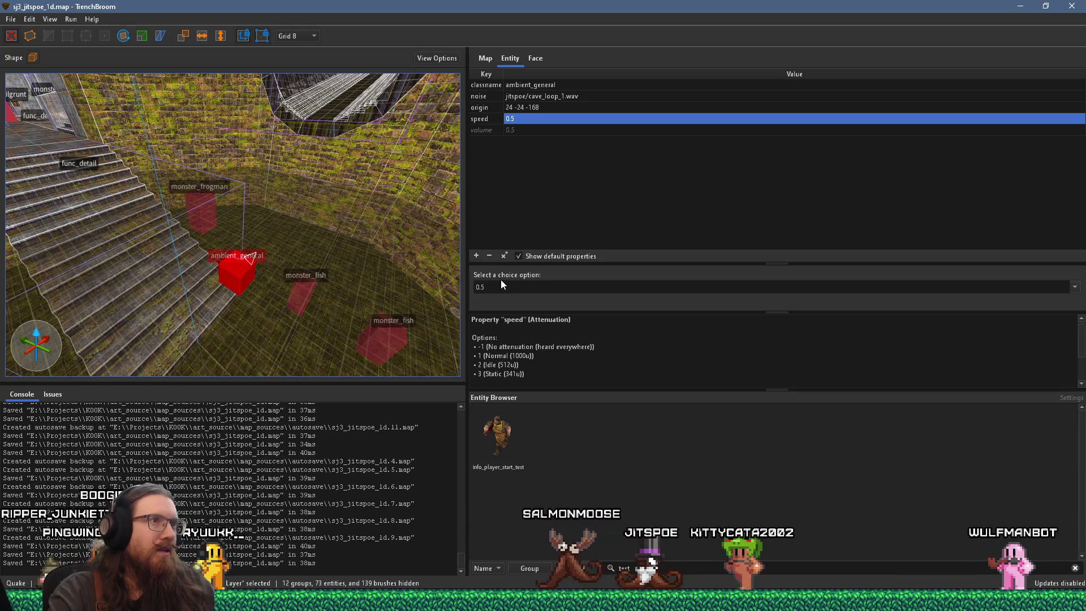
{"action": "key", "text": "super+Tab"}
{"action": "key", "text": "Right"}
{"action": "key", "text": "Right"}
{"action": "key", "text": "Left"}
{"action": "key", "text": "Left"}
{"action": "key", "text": "Left"}
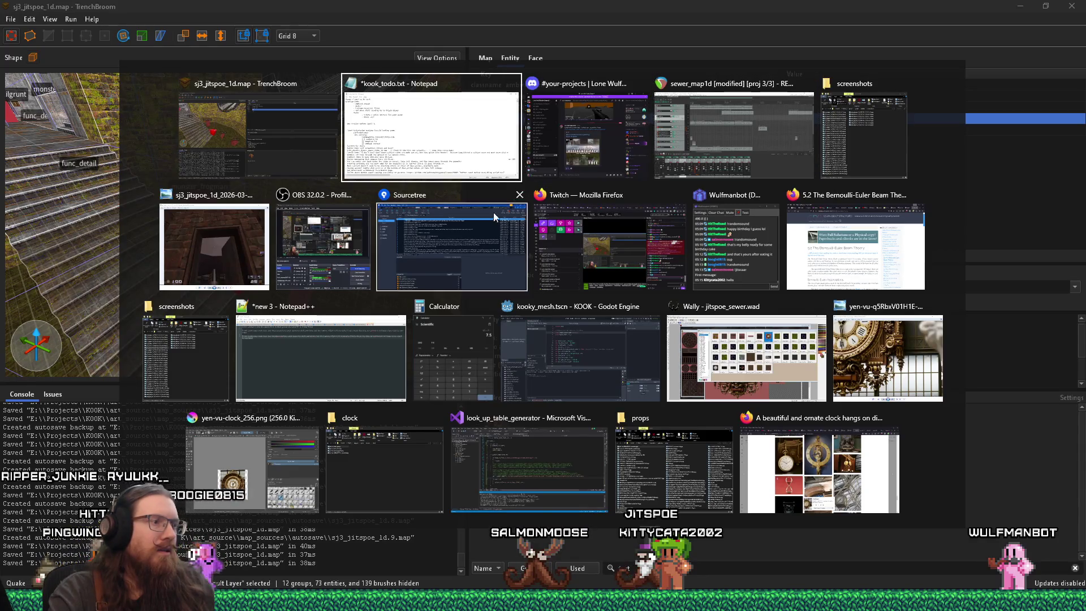
{"action": "key", "text": "Return"}
Open the Run dialog and enter the path e:\games\
{"action": "key", "text": "super+alt+2"}
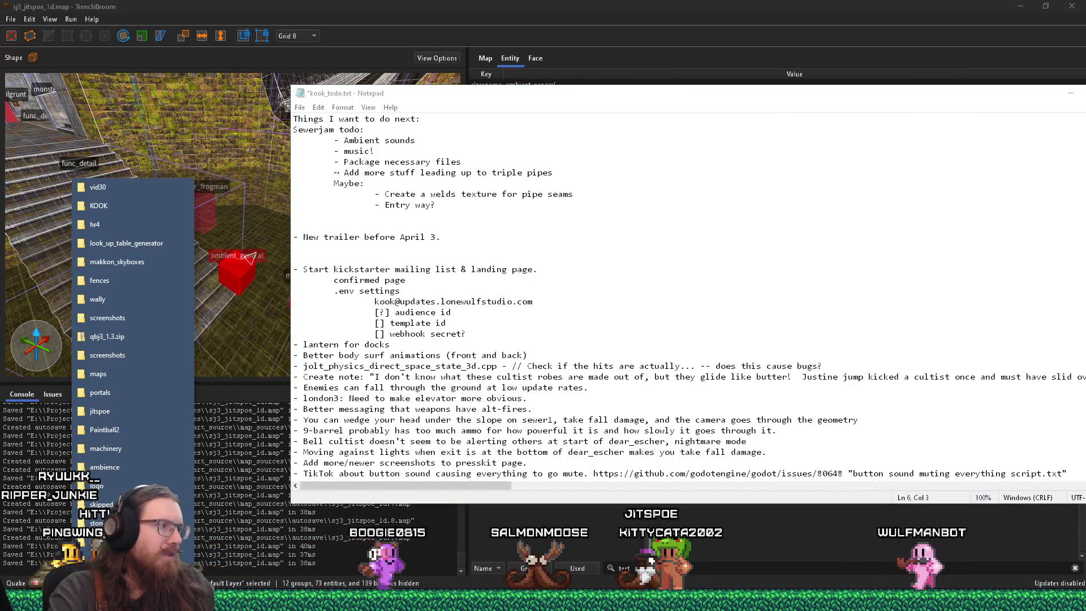
{"action": "key", "text": "Escape"}
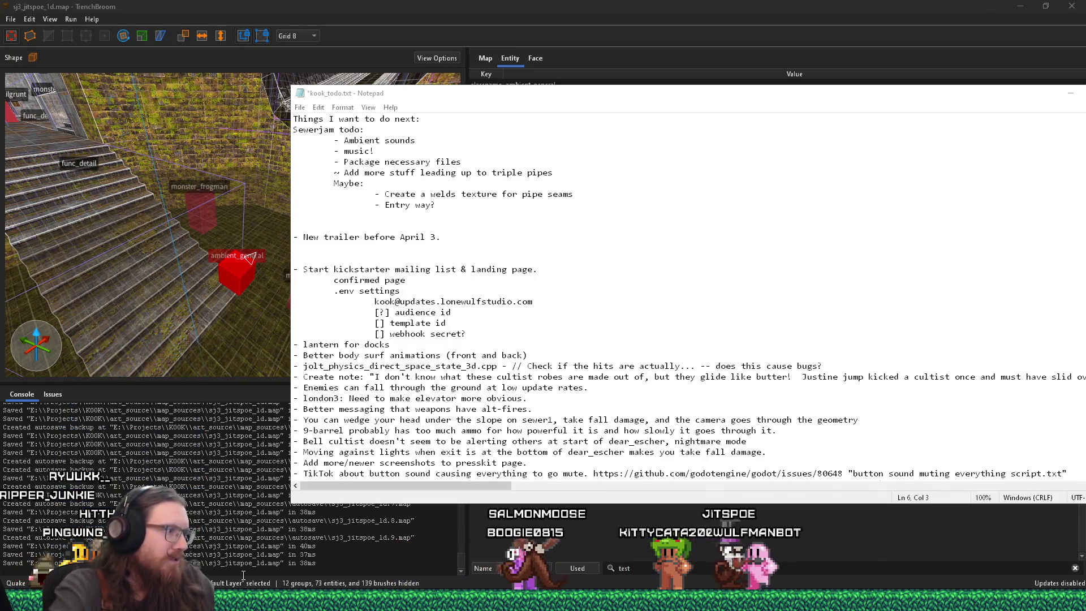
{"action": "key", "text": "super+r"}
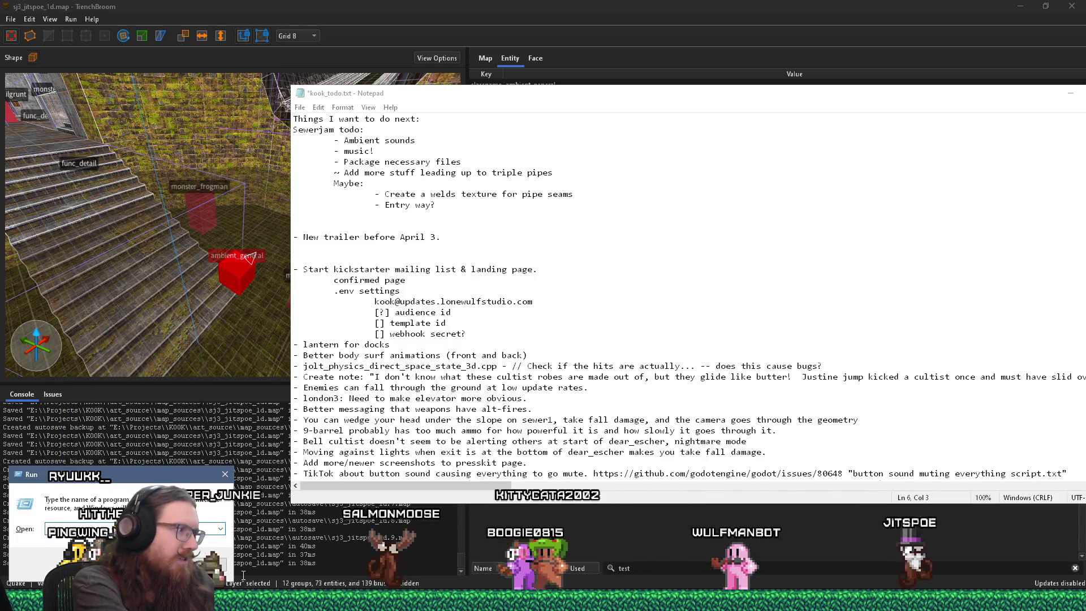
{"action": "type", "text": "e:\\games"}
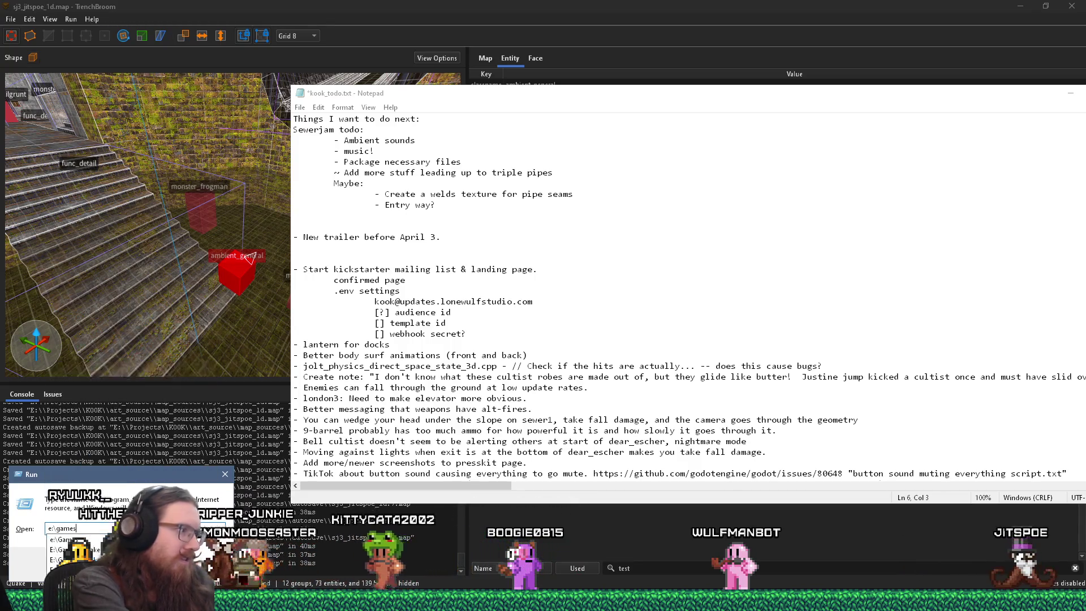
{"action": "type", "text": "\\"}
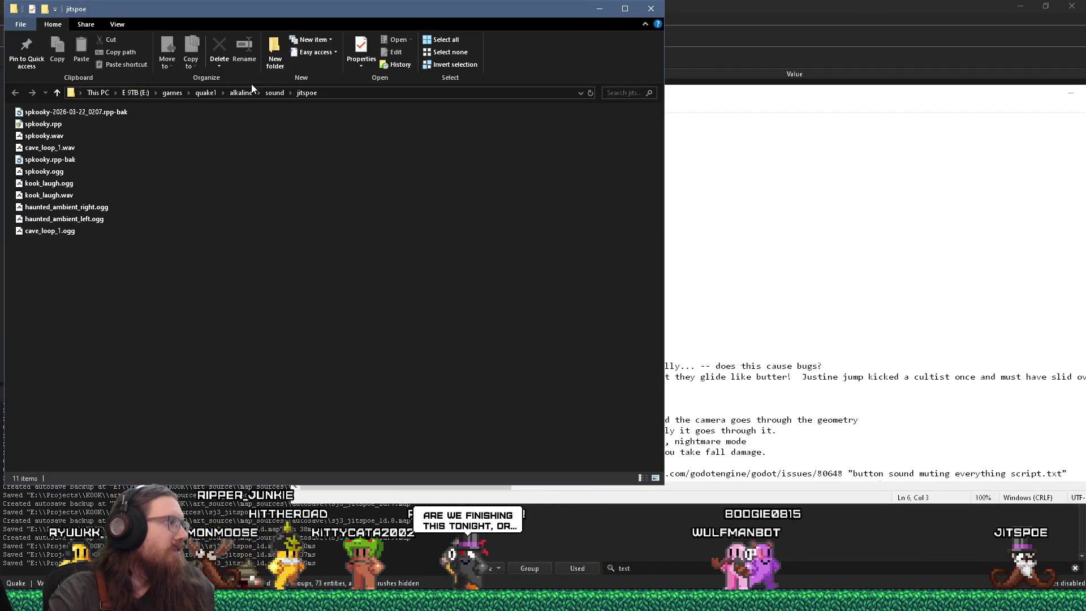
Move the sound folder aside, play cave_loop_1.wav in Winamp, then close the player
{"action": "left_click_drag", "start_coordinate": [285, 5], "coordinate": [588, 62]}
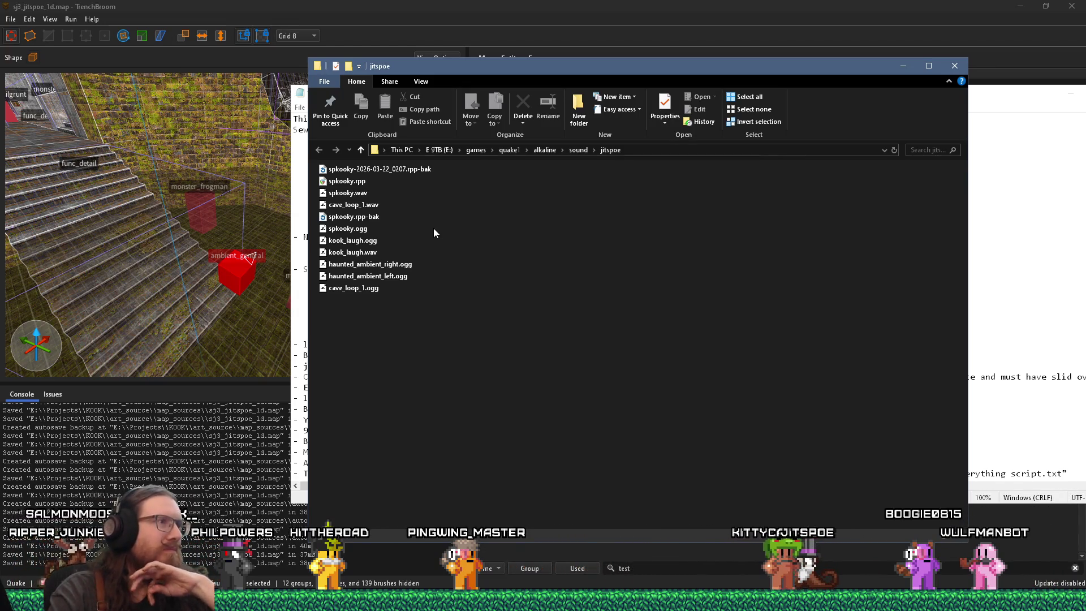
{"action": "double_click", "coordinate": [361, 208]}
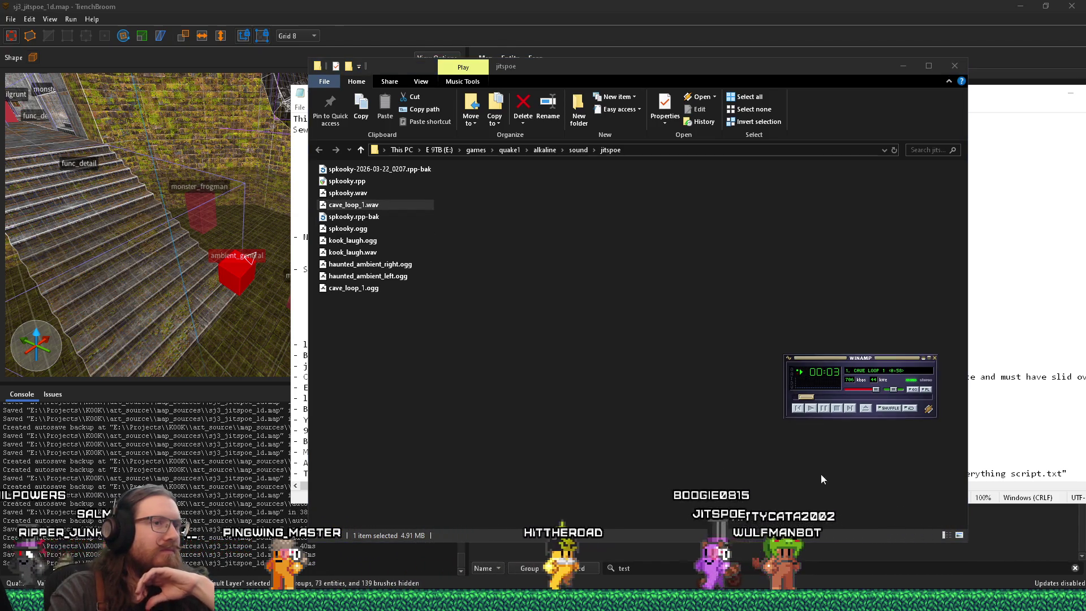
{"action": "left_click", "coordinate": [934, 358]}
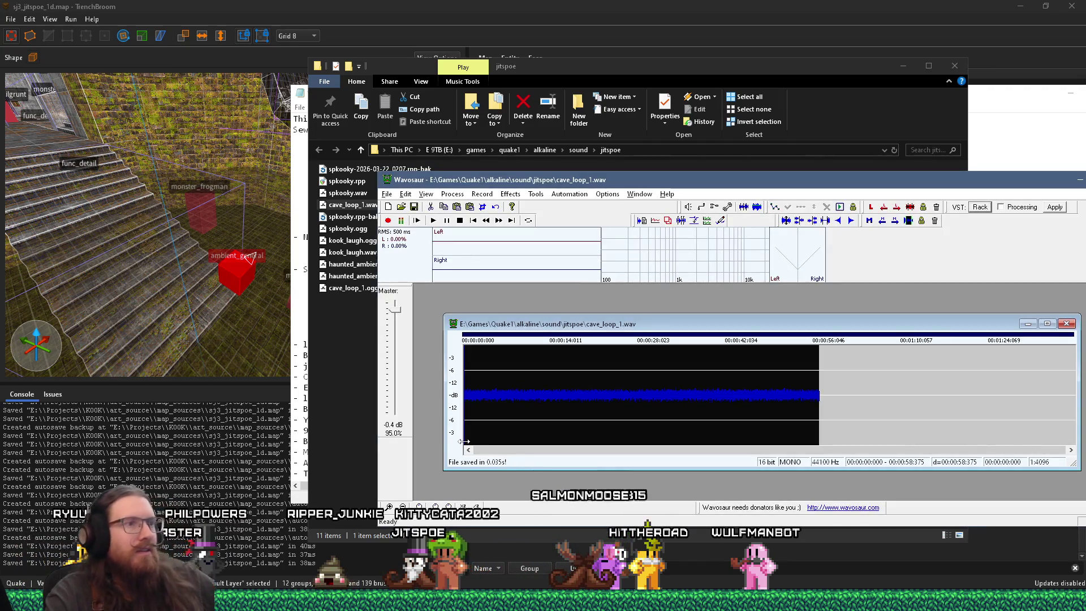
Raise cave_loop_1.wav's volume by +6 dB and save the file
{"action": "left_click", "coordinate": [451, 194]}
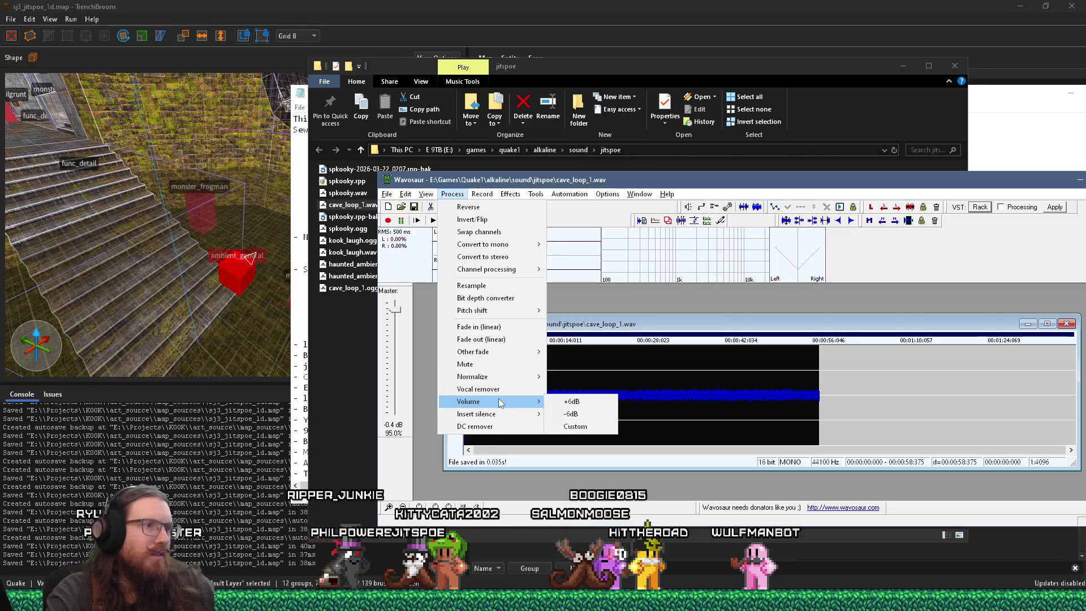
{"action": "left_click", "coordinate": [574, 402]}
{"action": "left_click", "coordinate": [414, 207]}
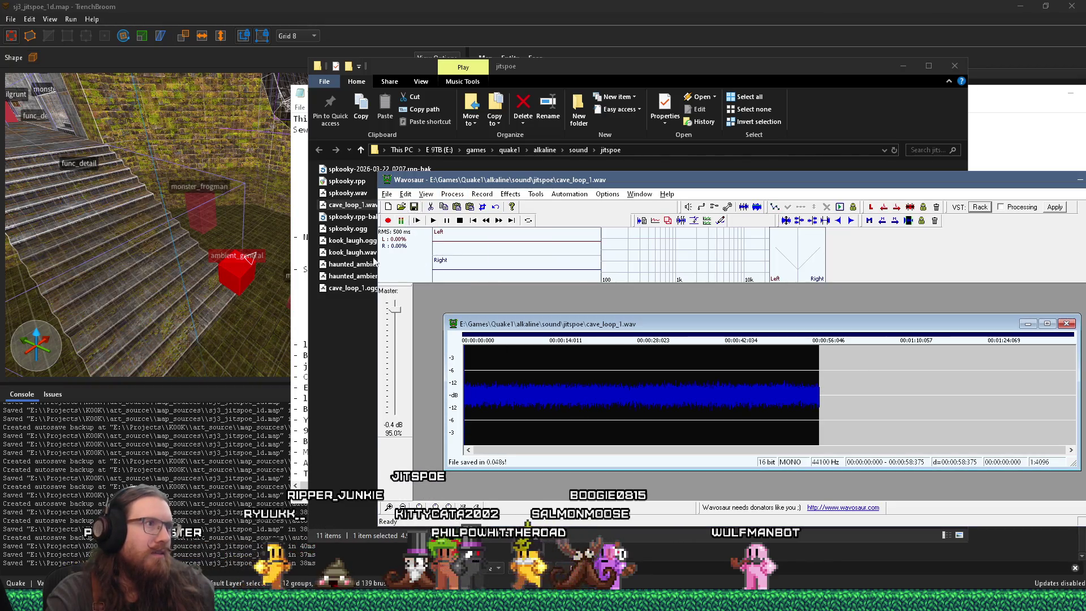
Select cave_loop_1.wav in the sound folder, close Winamp, and return to TrenchBroom
{"action": "left_click", "coordinate": [334, 331]}
{"action": "left_click", "coordinate": [379, 206]}
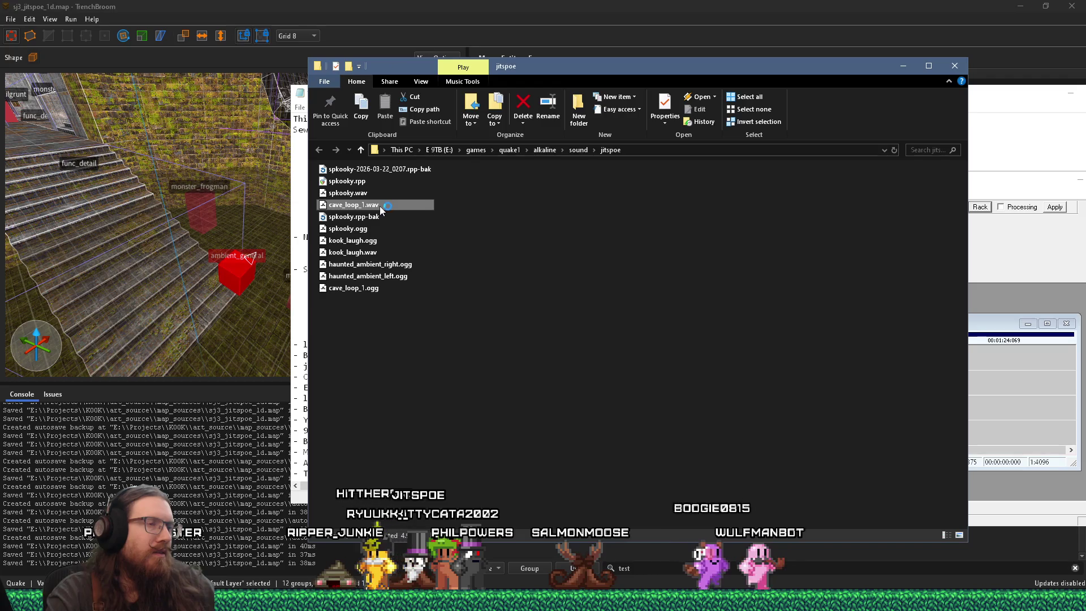
{"action": "mouse_move", "coordinate": [906, 601]}
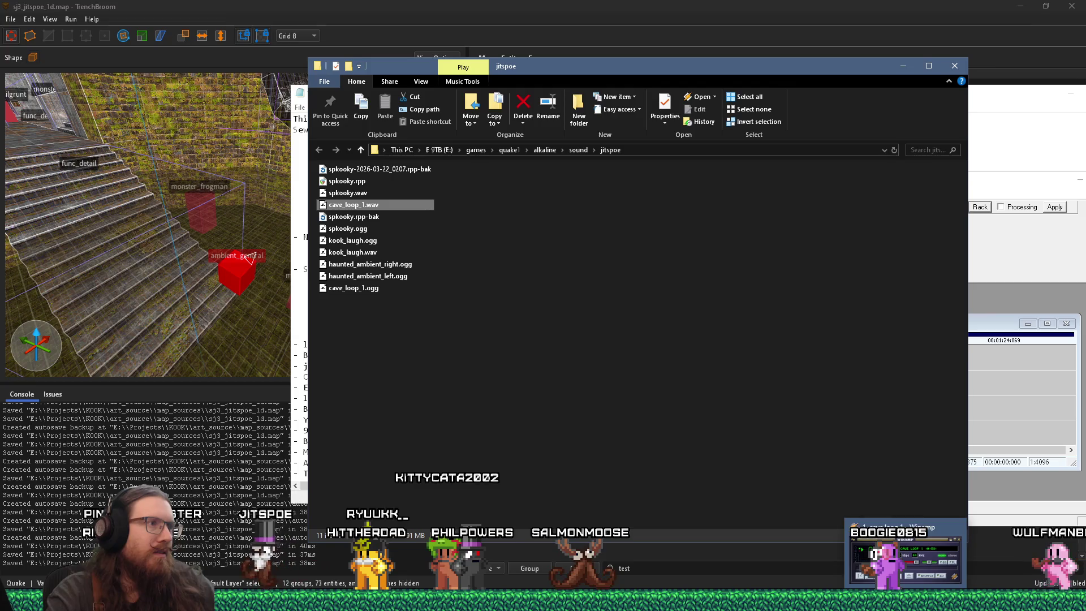
{"action": "left_click", "coordinate": [956, 531]}
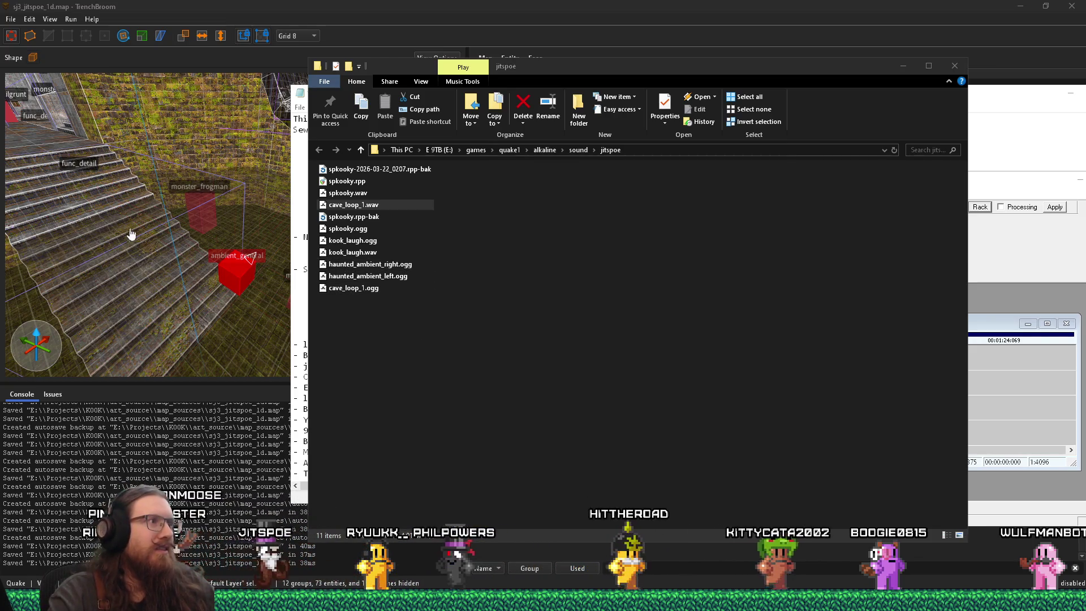
{"action": "left_click", "coordinate": [198, 255]}
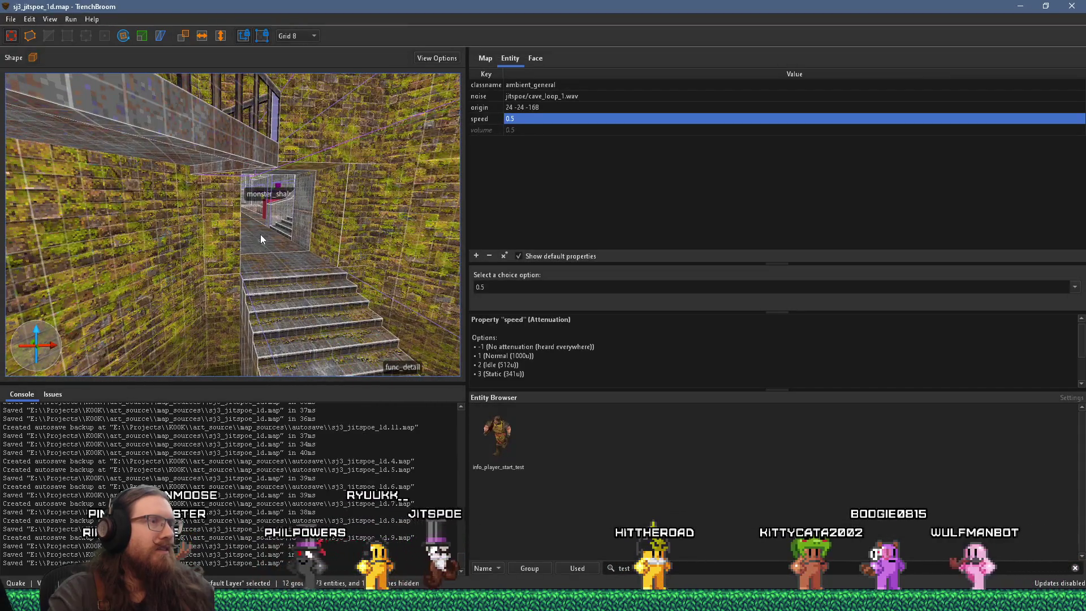
Fly back to the info_player_start and deselect the ambient sound entity
{"action": "key", "text": "alt+Tab"}
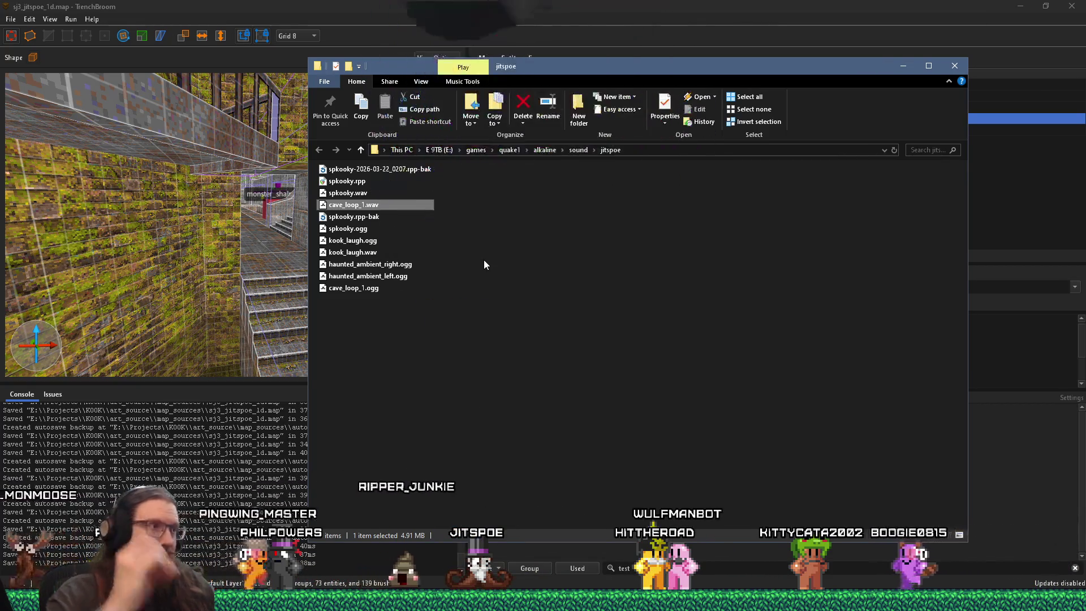
{"action": "key", "text": "alt+Tab"}
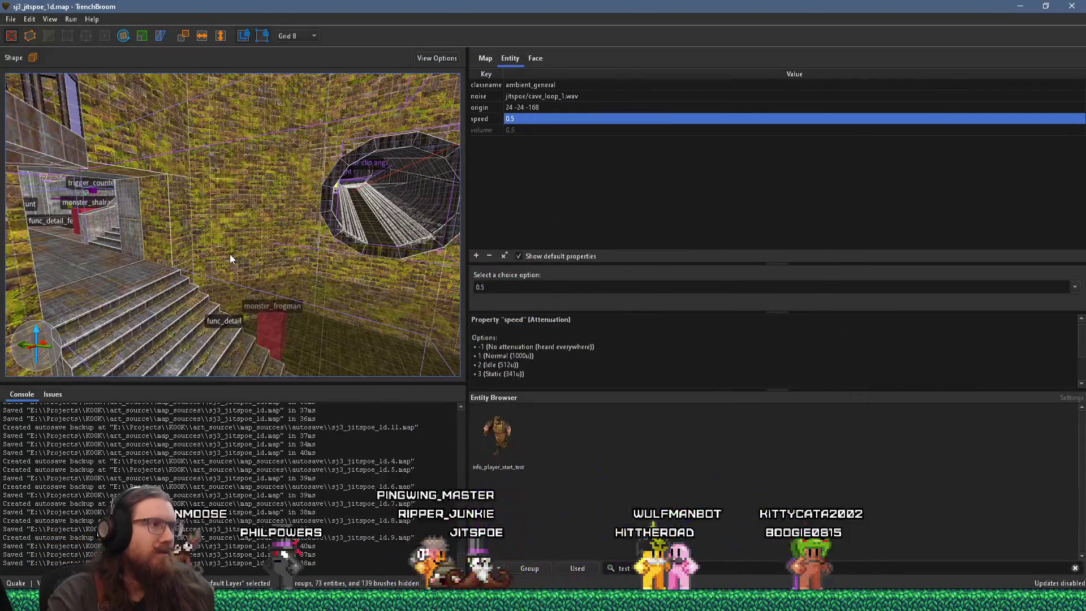
{"action": "scroll", "coordinate": [128, 170], "scroll_direction": "down", "scroll_amount": 10}
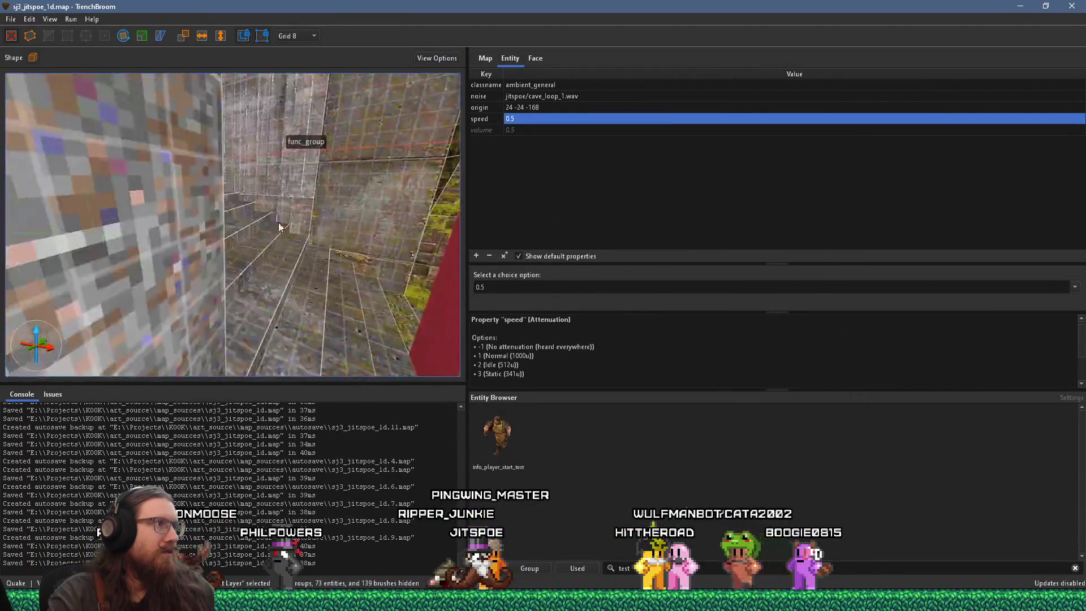
{"action": "scroll", "coordinate": [189, 235], "scroll_direction": "down", "scroll_amount": 10}
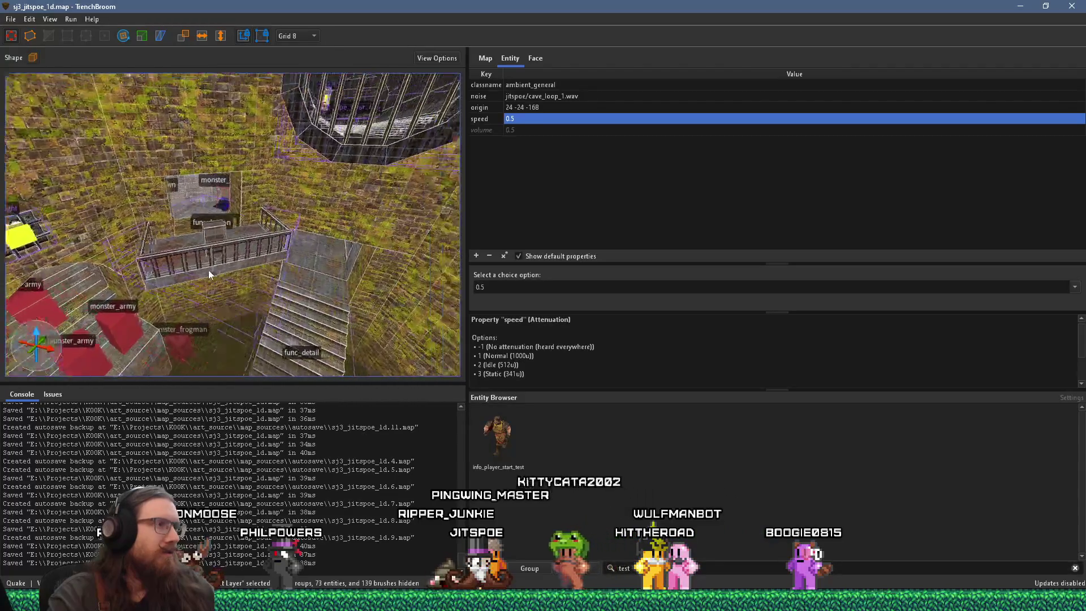
{"action": "scroll", "coordinate": [226, 225], "scroll_direction": "down", "scroll_amount": 10}
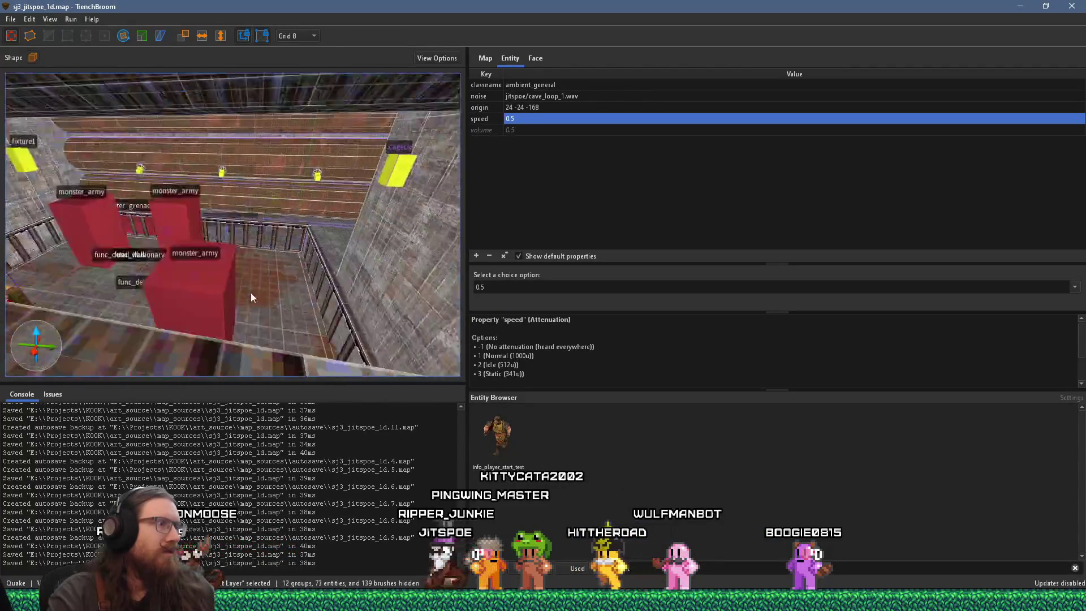
{"action": "scroll", "coordinate": [199, 270], "scroll_direction": "down", "scroll_amount": 10}
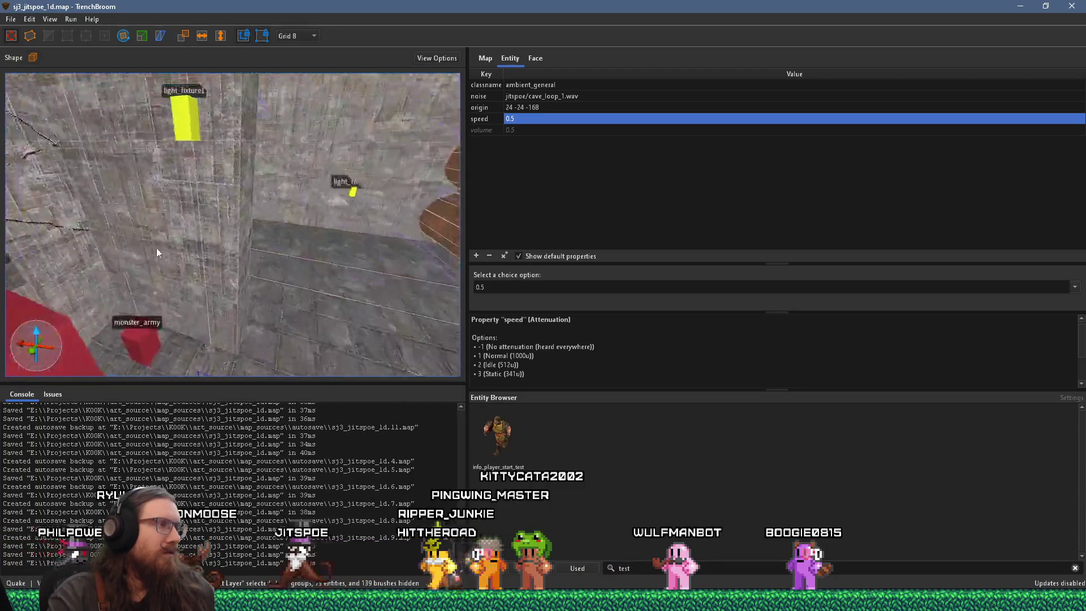
{"action": "scroll", "coordinate": [221, 260], "scroll_direction": "down", "scroll_amount": 10}
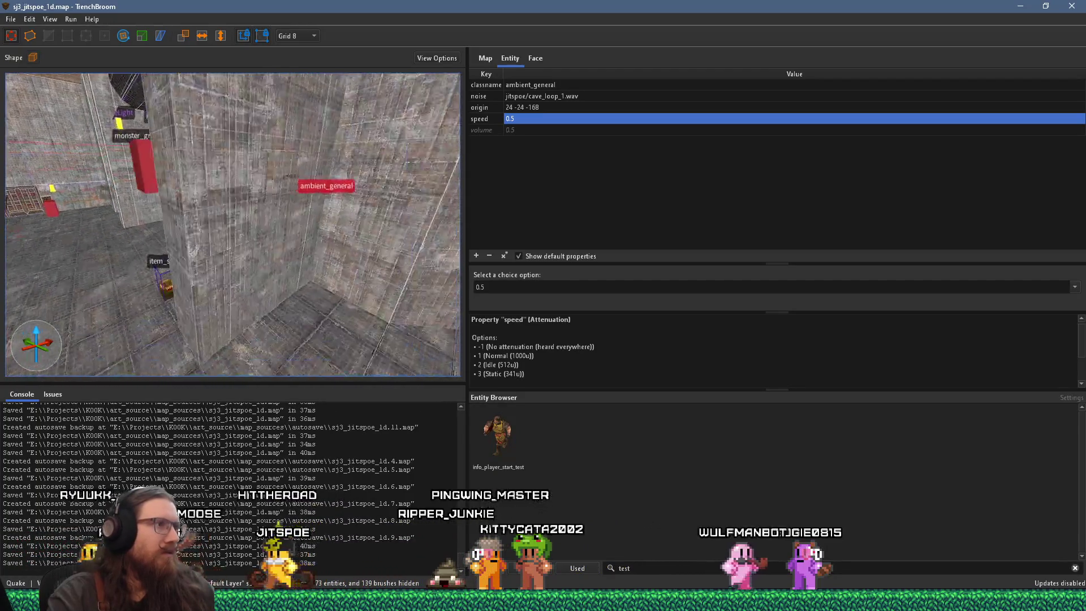
{"action": "scroll", "coordinate": [144, 179], "scroll_direction": "down", "scroll_amount": 10}
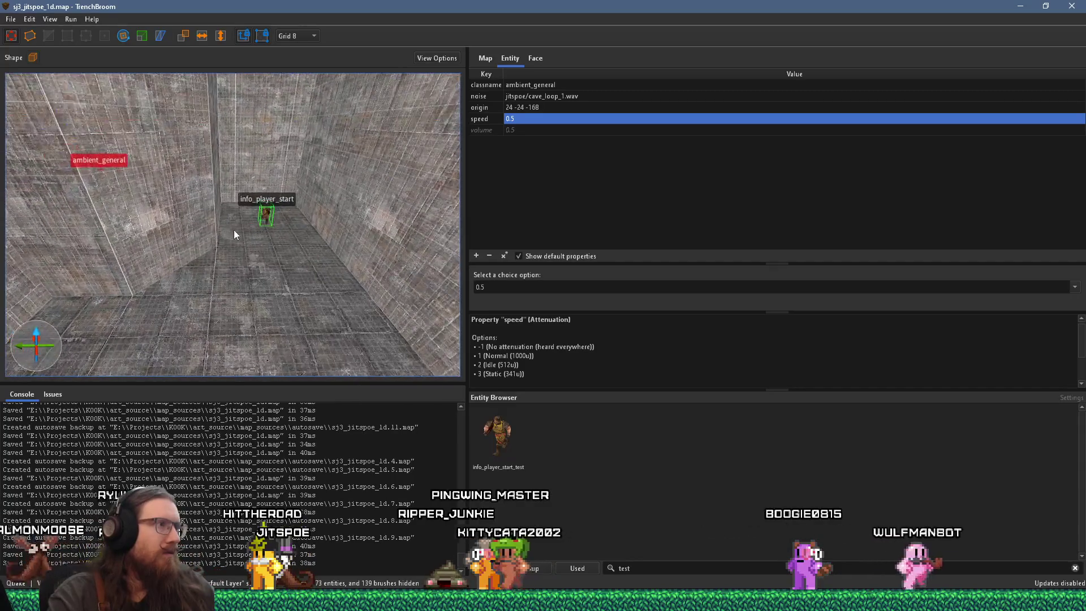
{"action": "scroll", "coordinate": [205, 205], "scroll_direction": "down", "scroll_amount": 5}
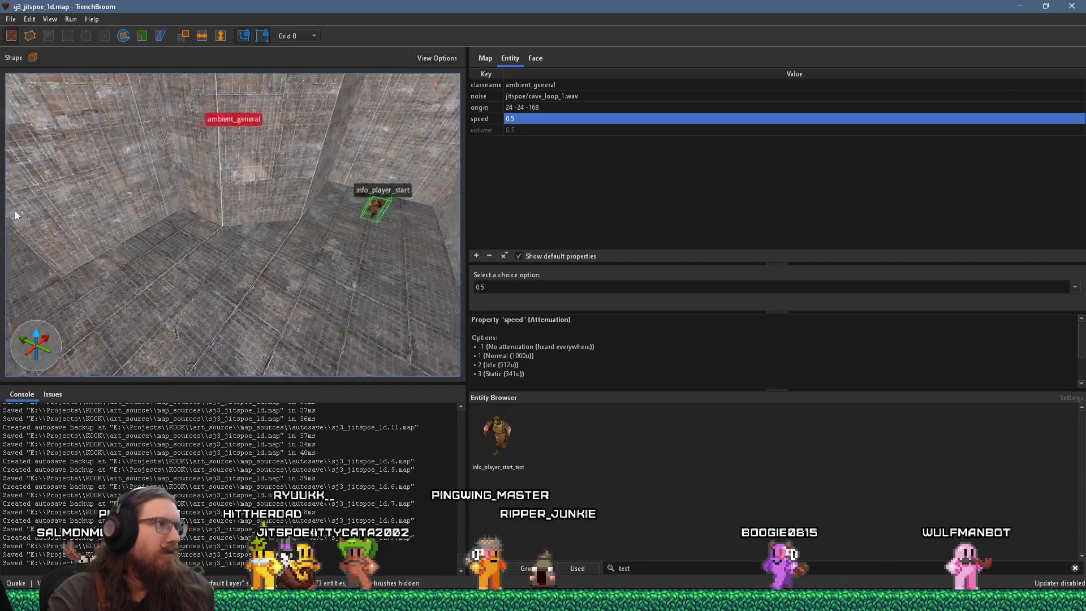
{"action": "key", "text": "Escape"}
Place an info_player_start_test beside the player start, rotated to face angle 165
{"action": "left_click_drag", "start_coordinate": [495, 417], "coordinate": [381, 230]}
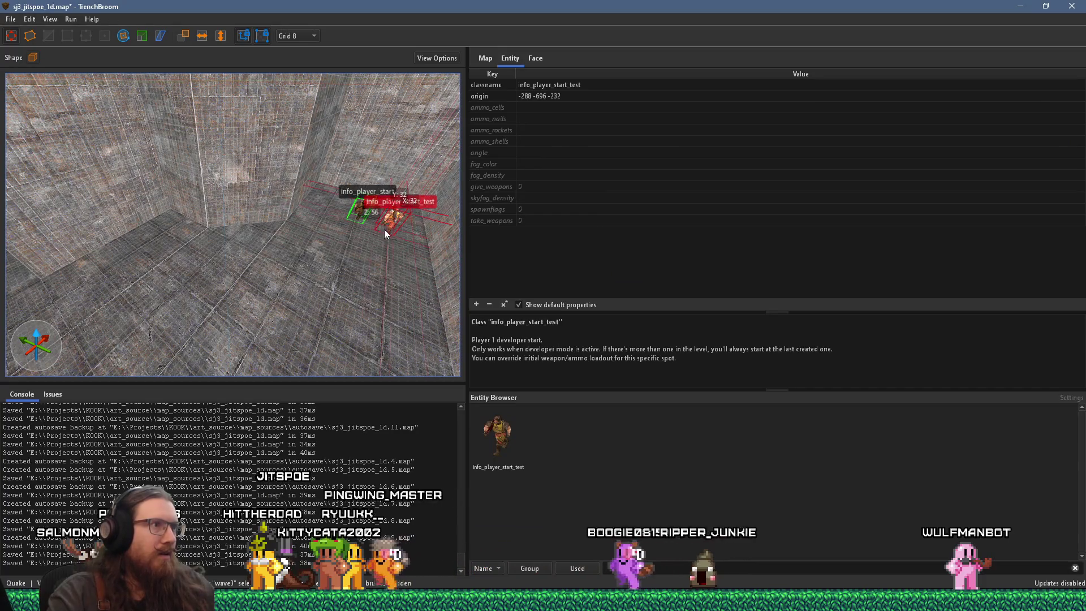
{"action": "scroll", "coordinate": [216, 271], "scroll_direction": "down", "scroll_amount": 5}
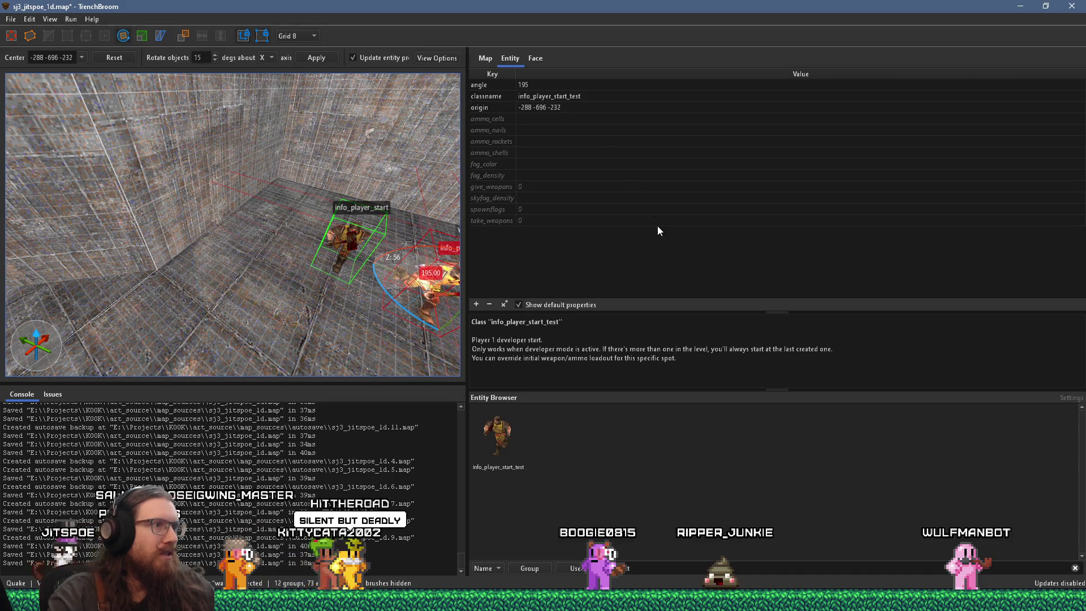
{"action": "left_click_drag", "start_coordinate": [393, 301], "coordinate": [472, 297]}
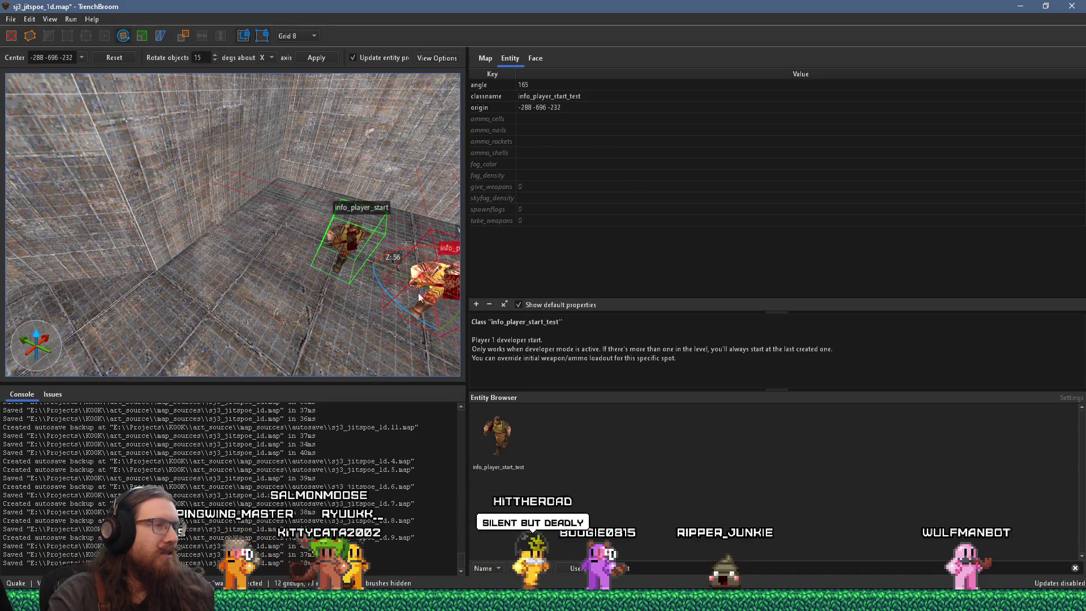
{"action": "scroll", "coordinate": [286, 220], "scroll_direction": "up", "scroll_amount": 5}
{"action": "mouse_move", "coordinate": [286, 220]}
{"action": "left_mouse_down"}
{"action": "mouse_move", "coordinate": [250, 273]}
{"action": "mouse_move", "coordinate": [279, 272]}
{"action": "mouse_move", "coordinate": [332, 306]}
{"action": "left_mouse_up"}
{"action": "key", "text": "Escape"}
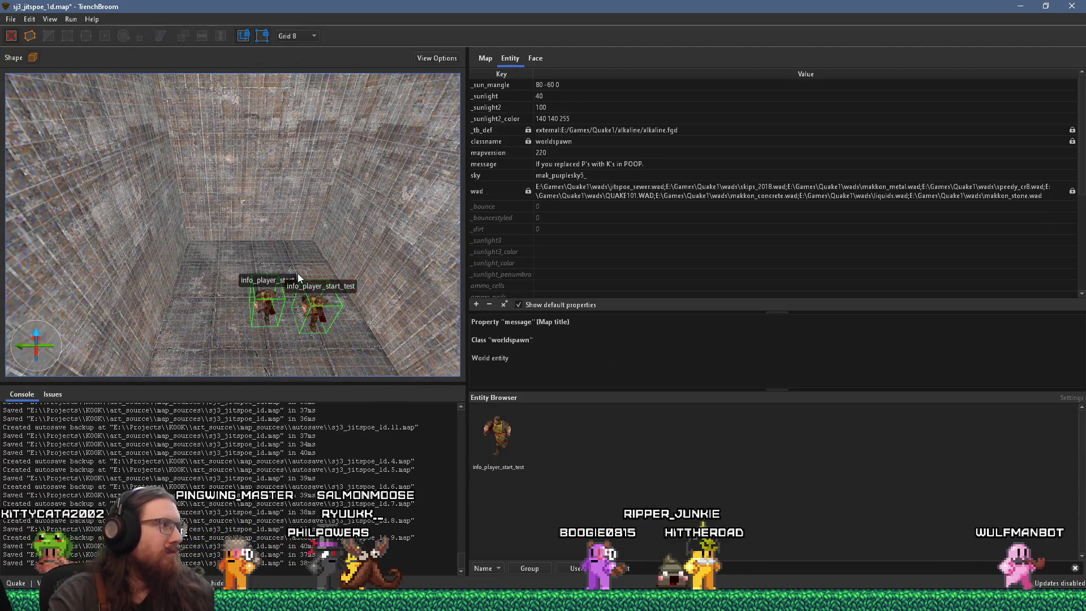
{"action": "left_click_drag", "start_coordinate": [297, 273], "coordinate": [188, 248]}
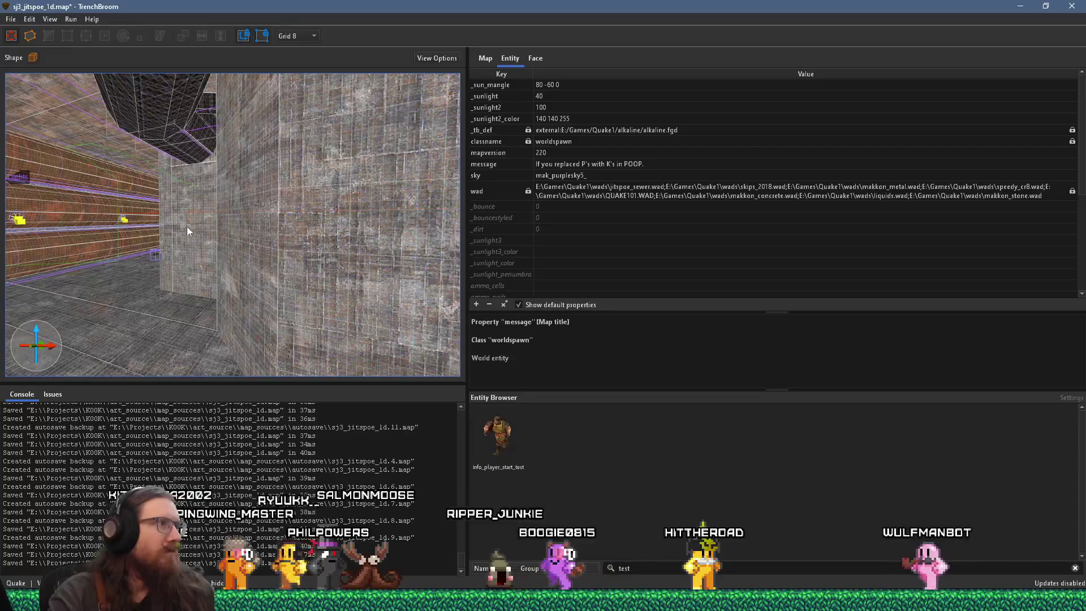
{"action": "left_click", "coordinate": [10, 19]}
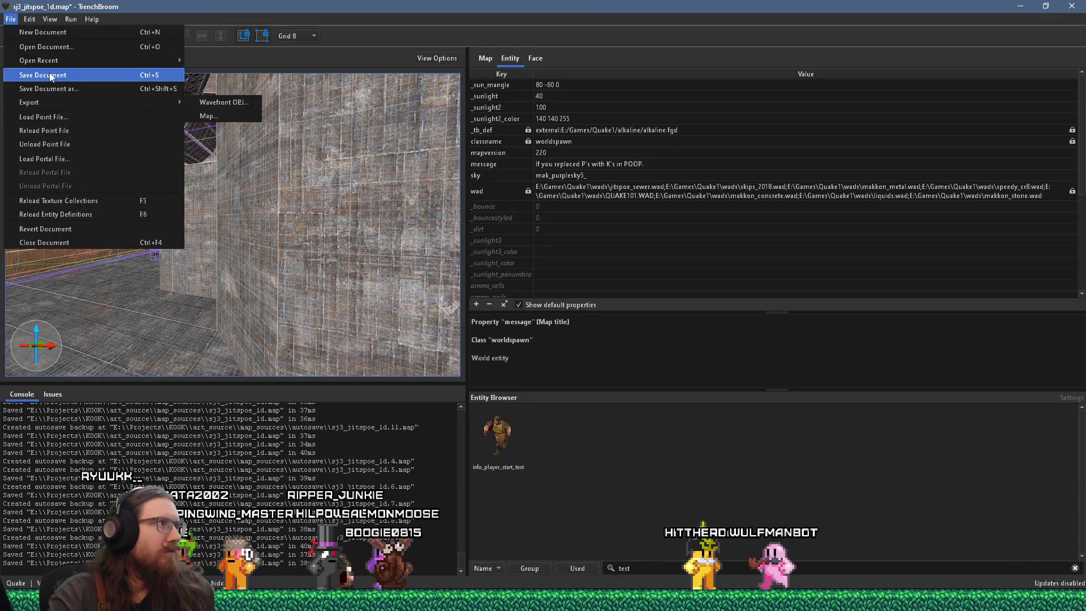
Save the map and start compiling it with the alkaline dev profile
{"action": "left_click", "coordinate": [45, 75]}
{"action": "left_click", "coordinate": [71, 20]}
{"action": "mouse_move", "coordinate": [131, 172]}
{"action": "left_mouse_down"}
{"action": "mouse_move", "coordinate": [293, 276]}
{"action": "mouse_move", "coordinate": [176, 259]}
{"action": "mouse_move", "coordinate": [427, 246]}
{"action": "mouse_move", "coordinate": [153, 190]}
{"action": "mouse_move", "coordinate": [353, 250]}
{"action": "mouse_move", "coordinate": [304, 205]}
{"action": "mouse_move", "coordinate": [236, 199]}
{"action": "mouse_move", "coordinate": [51, 67]}
{"action": "mouse_move", "coordinate": [39, 28]}
{"action": "mouse_move", "coordinate": [78, 122]}
{"action": "left_mouse_up"}
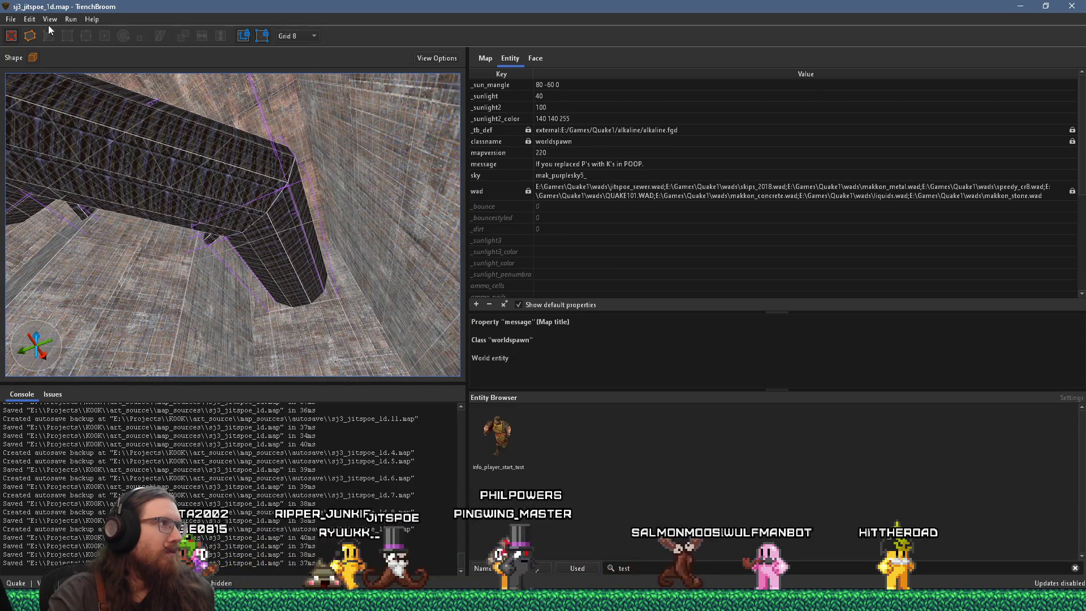
{"action": "left_click", "coordinate": [71, 20]}
{"action": "left_click", "coordinate": [76, 33]}
{"action": "left_click", "coordinate": [800, 491]}
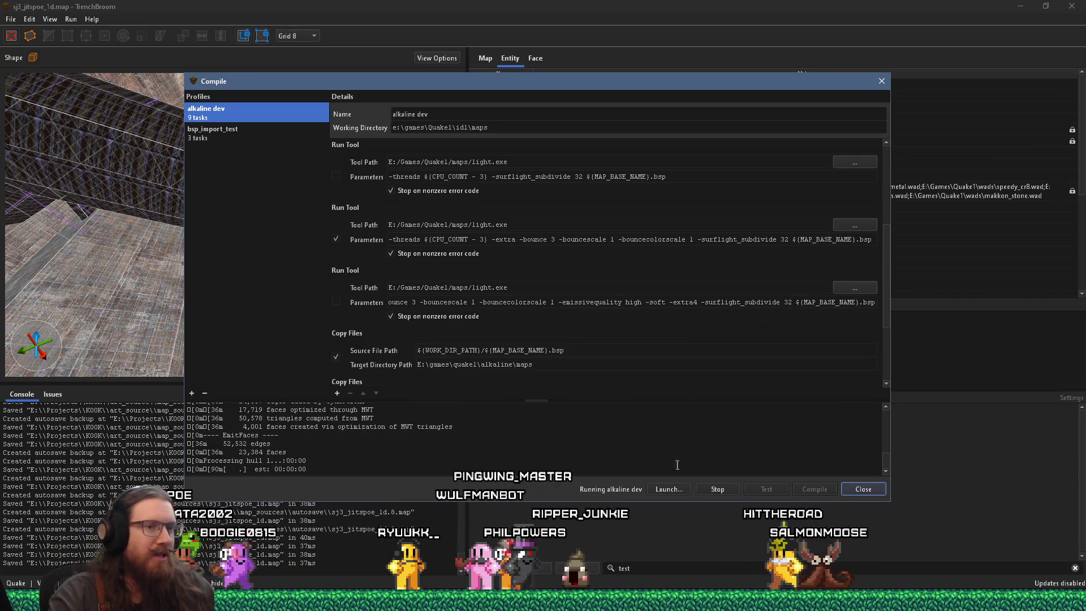
{"action": "key", "text": "alt+Tab"}
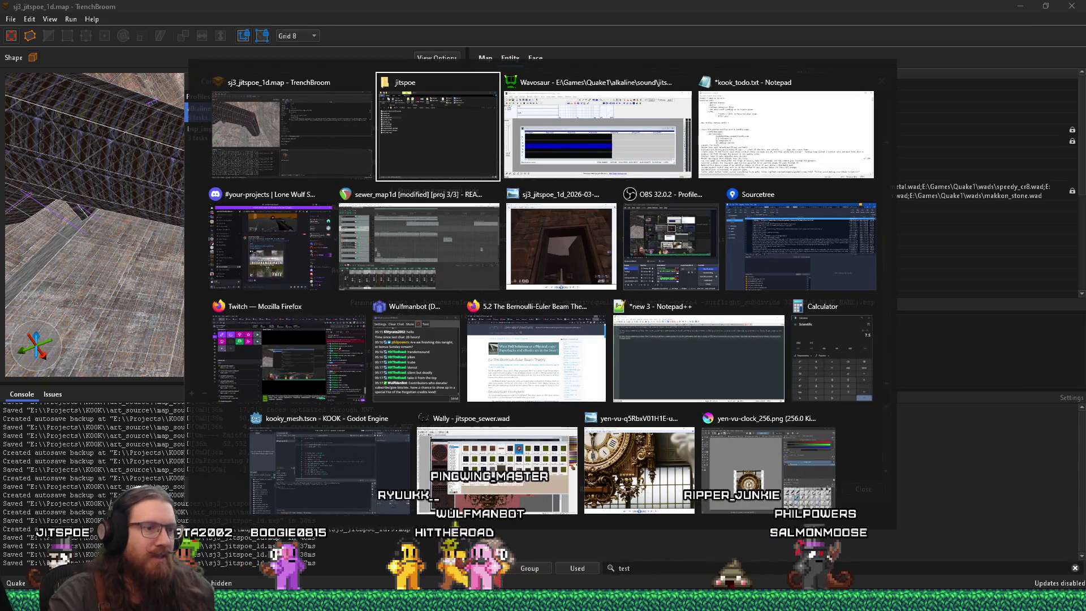
Open the guitar track's string MIDI part and quantize the notes starting at bar 54
{"action": "left_click", "coordinate": [418, 246]}
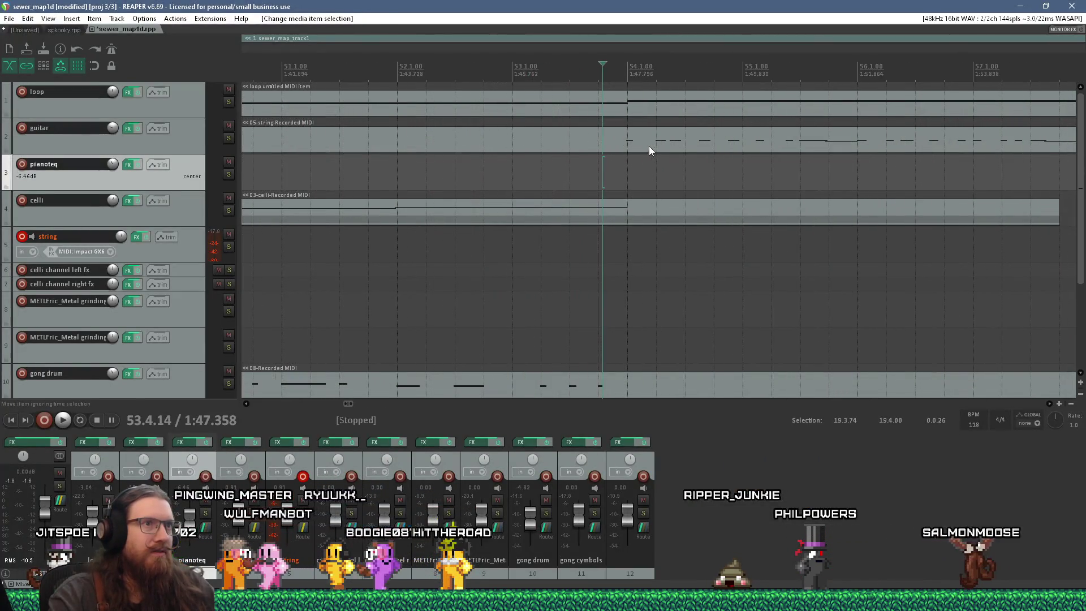
{"action": "left_click", "coordinate": [649, 146]}
{"action": "key", "text": "ctrl+alt+e"}
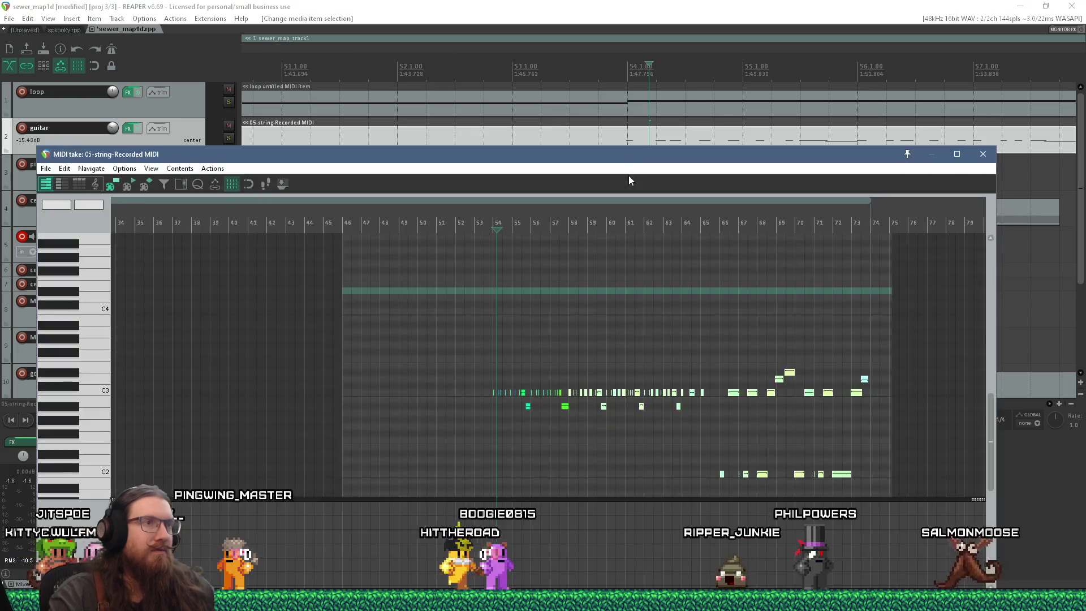
{"action": "scroll", "coordinate": [623, 380], "scroll_direction": "up", "scroll_amount": 6}
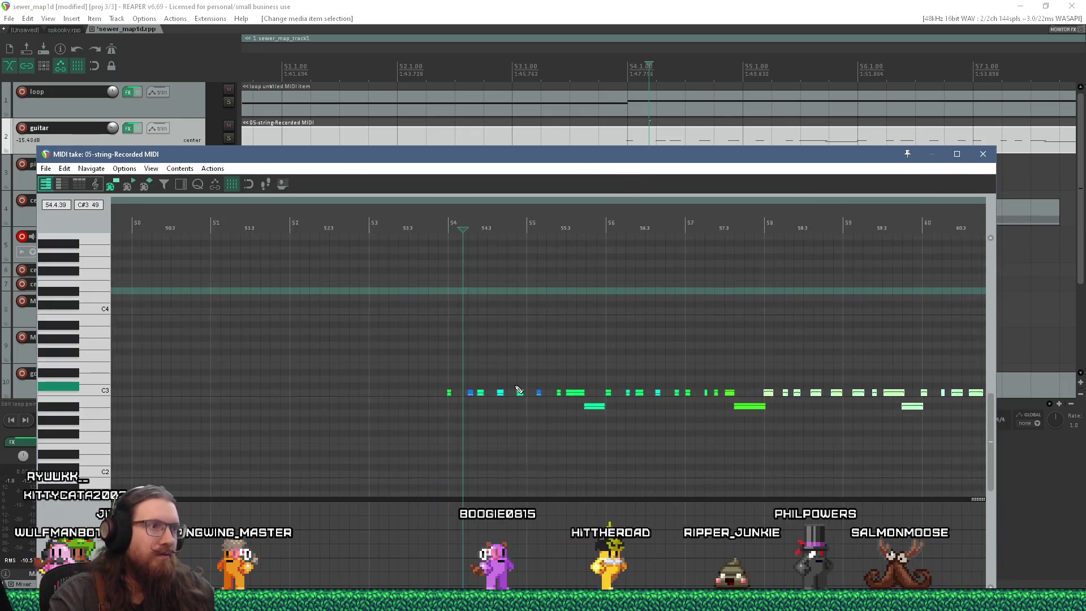
{"action": "mouse_move", "coordinate": [304, 296]}
{"action": "left_mouse_down"}
{"action": "mouse_move", "coordinate": [570, 451]}
{"action": "mouse_move", "coordinate": [549, 457]}
{"action": "left_mouse_up"}
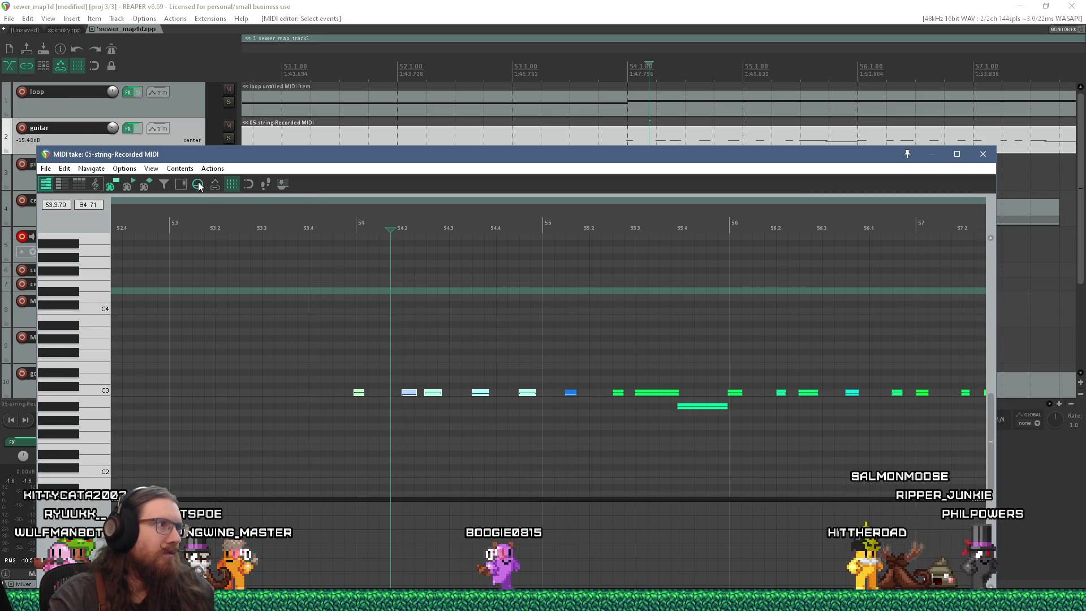
{"action": "key", "text": "q"}
{"action": "left_click", "coordinate": [419, 407]}
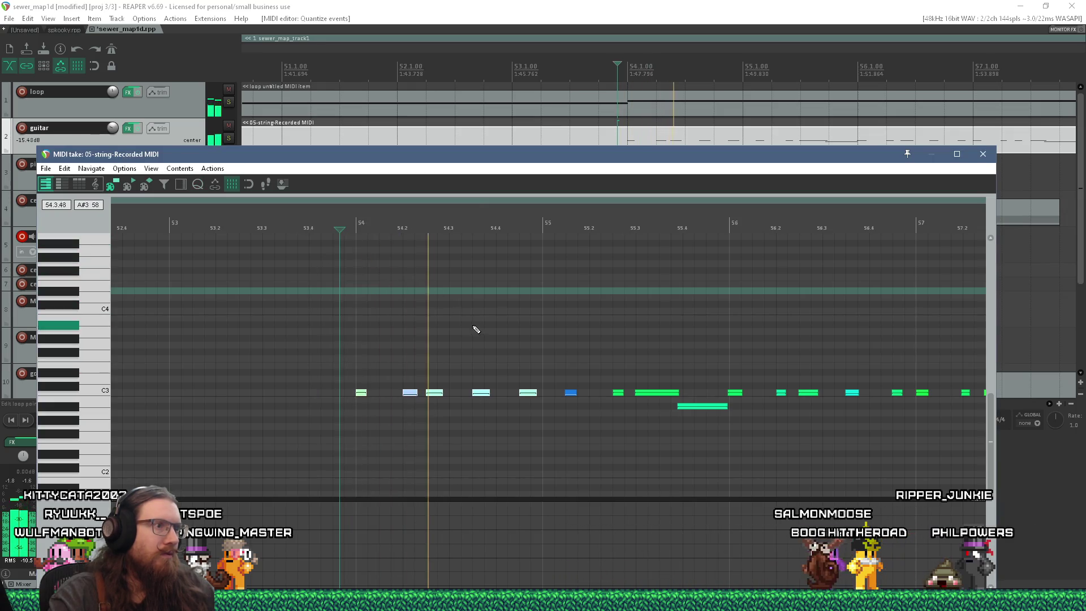
Select notes to rebalance and stretch the low note to the 55.4 grid line, checking playback
{"action": "mouse_move", "coordinate": [565, 434]}
{"action": "left_mouse_down"}
{"action": "mouse_move", "coordinate": [431, 380]}
{"action": "mouse_move", "coordinate": [419, 390]}
{"action": "mouse_move", "coordinate": [448, 381]}
{"action": "left_mouse_up"}
{"action": "key", "text": "space"}
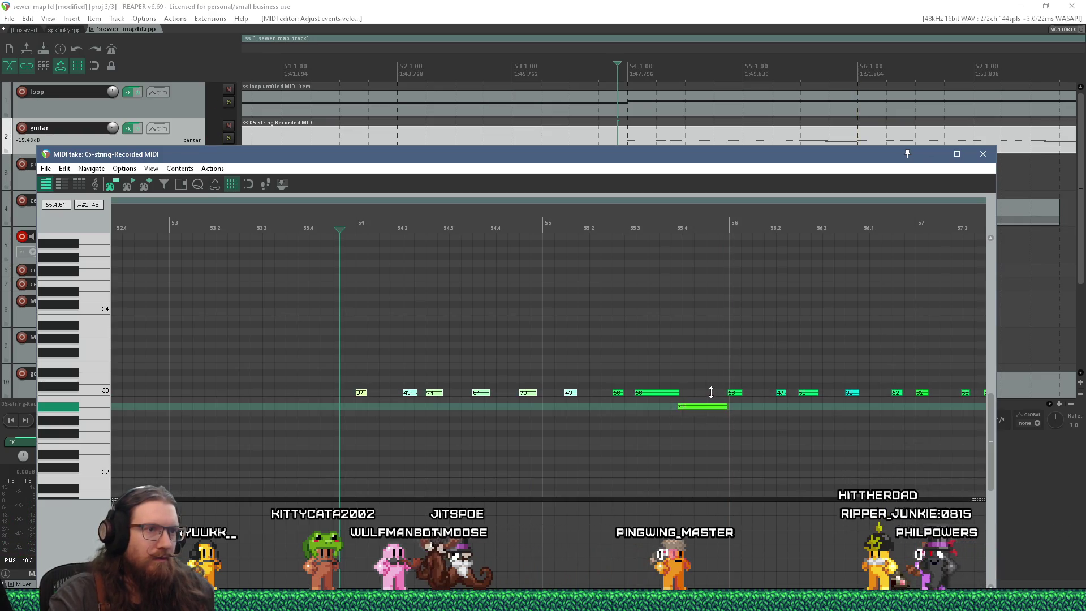
{"action": "scroll", "coordinate": [729, 403], "scroll_direction": "up", "scroll_amount": 3}
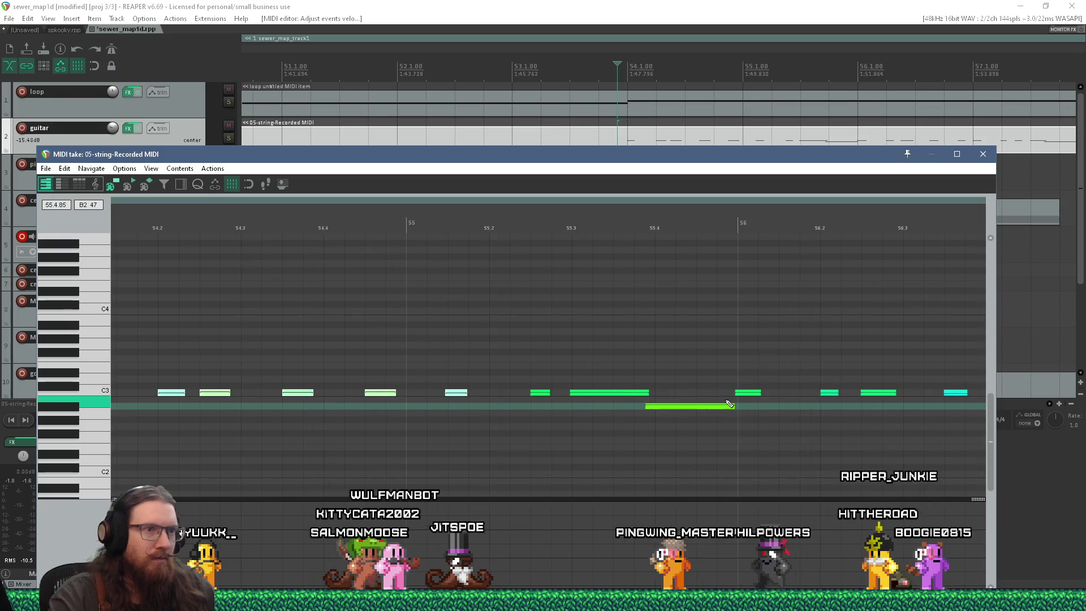
{"action": "left_click_drag", "start_coordinate": [645, 392], "coordinate": [654, 414]}
{"action": "scroll", "coordinate": [659, 414], "scroll_direction": "left", "scroll_amount": 2}
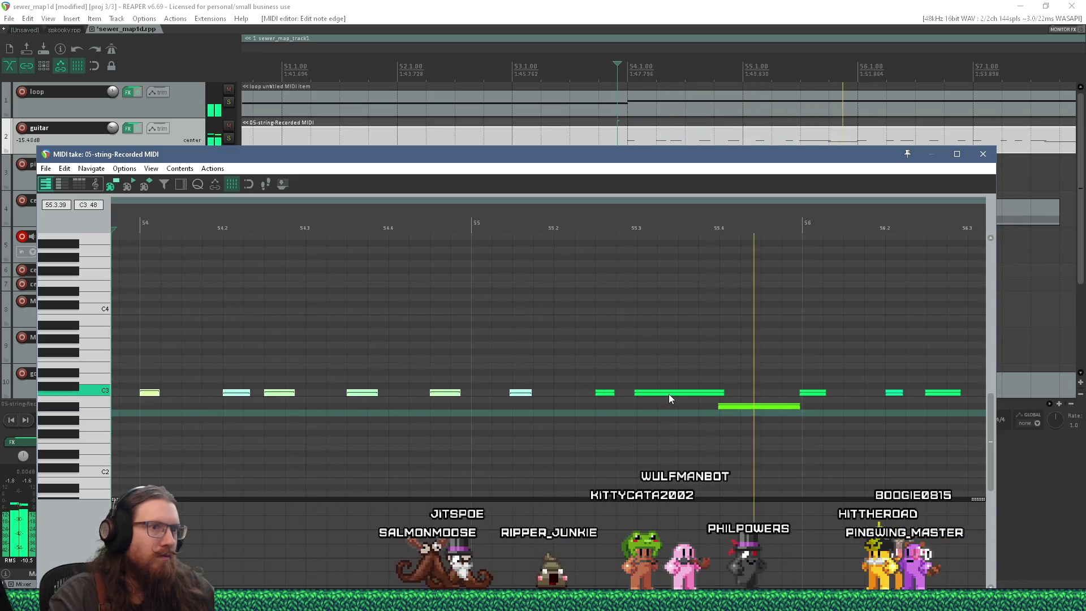
{"action": "key", "text": "space"}
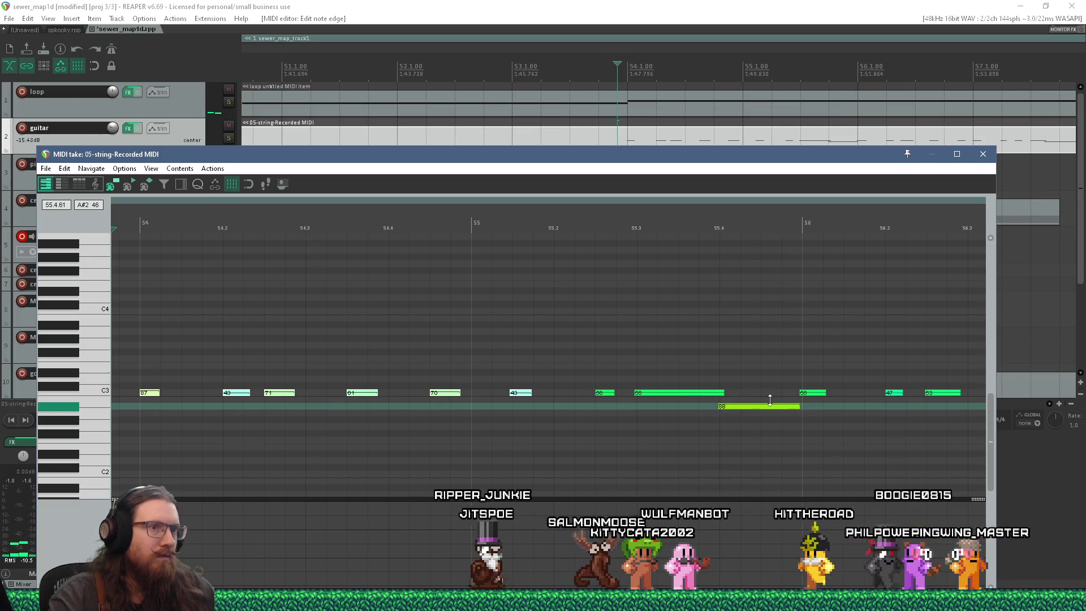
Select the group of notes near bar 64
{"action": "scroll", "coordinate": [580, 371], "scroll_direction": "down", "scroll_amount": 5}
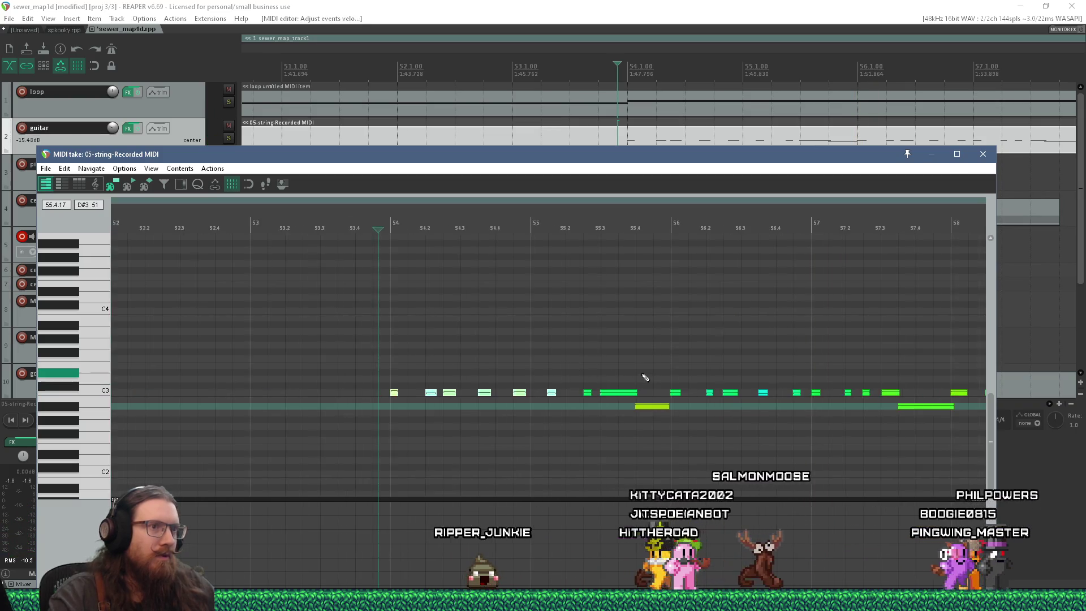
{"action": "scroll", "coordinate": [519, 371], "scroll_direction": "down", "scroll_amount": 3}
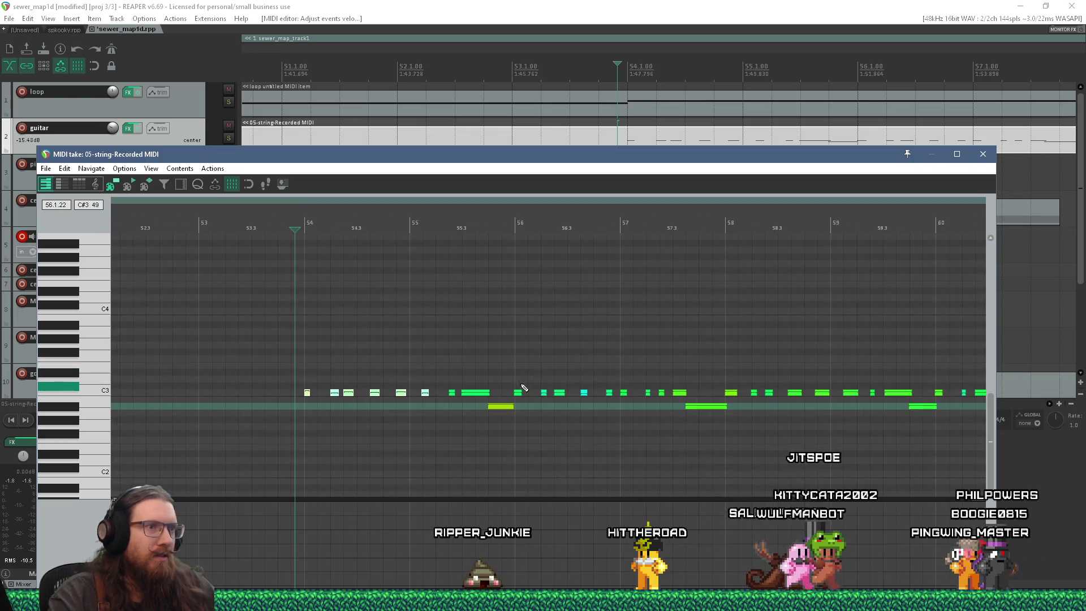
{"action": "scroll", "coordinate": [373, 364], "scroll_direction": "down", "scroll_amount": 2}
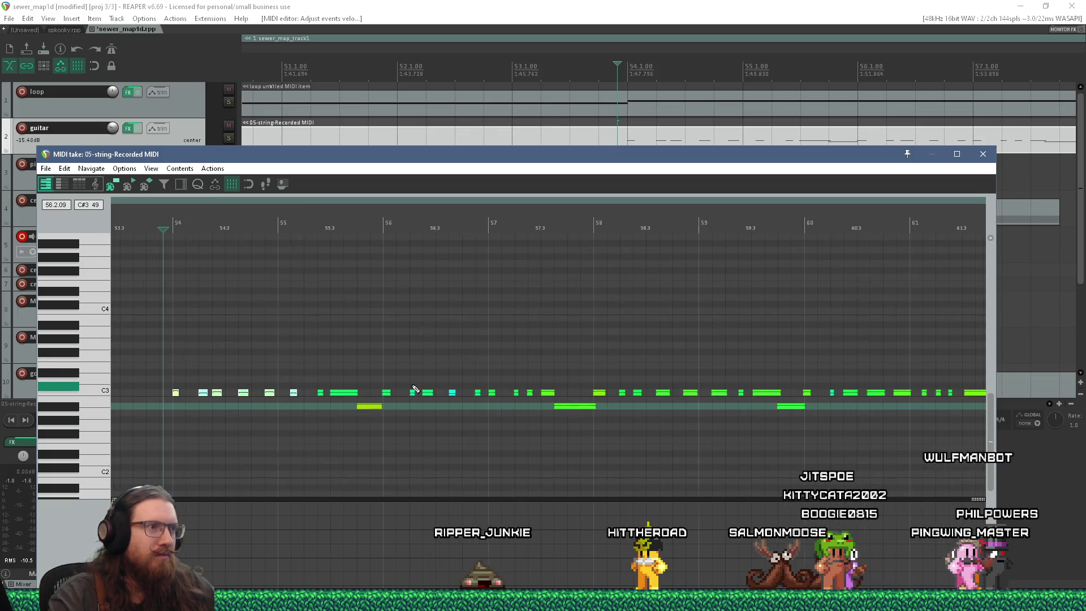
{"action": "scroll", "coordinate": [410, 387], "scroll_direction": "down", "scroll_amount": 3}
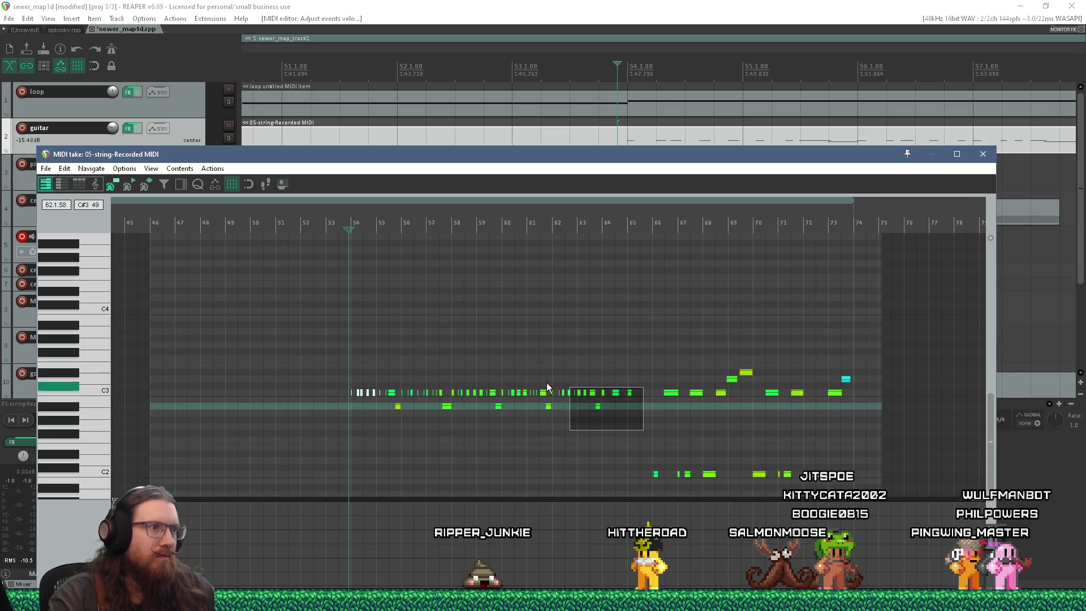
{"action": "left_click_drag", "start_coordinate": [450, 372], "coordinate": [450, 373]}
{"action": "scroll", "coordinate": [451, 376], "scroll_direction": "up", "scroll_amount": 8}
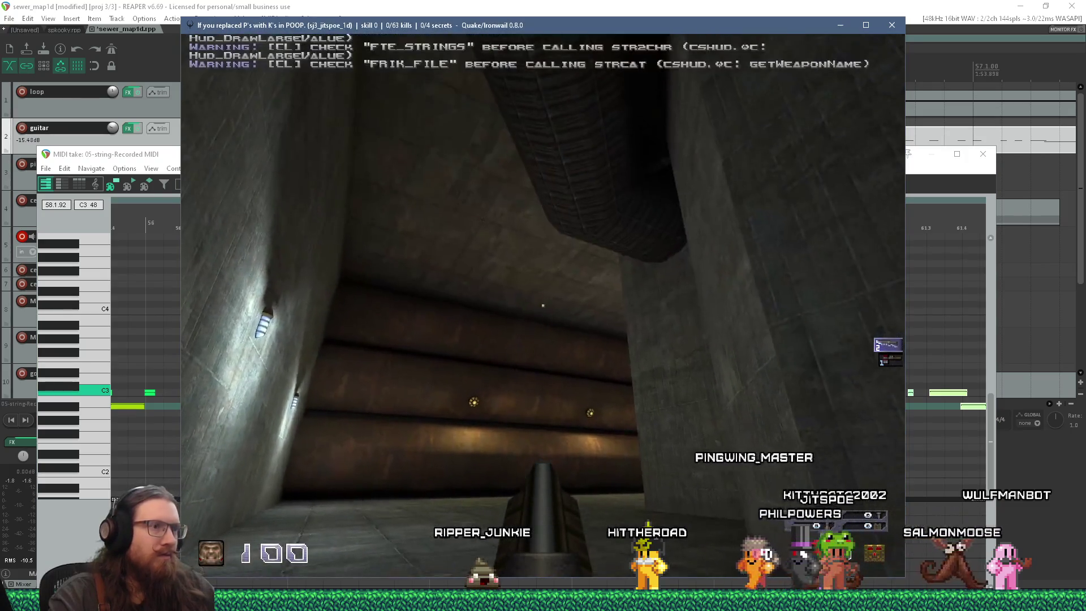
Advance through the sewer corridors, fighting the first enemies up to the ledge enemies
{"action": "key", "text": "w"}
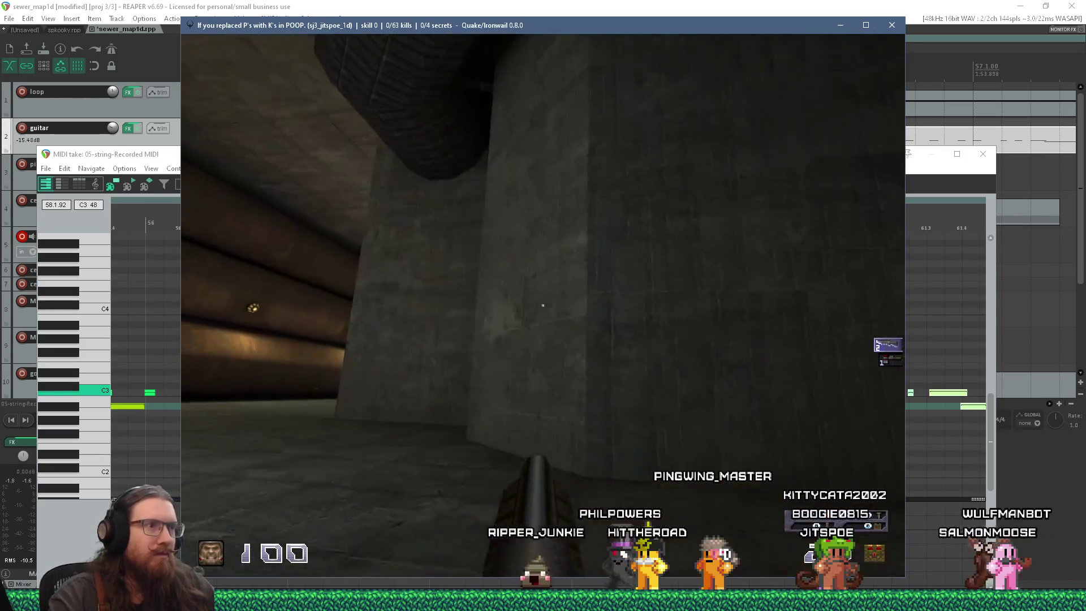
{"action": "key", "text": "w"}
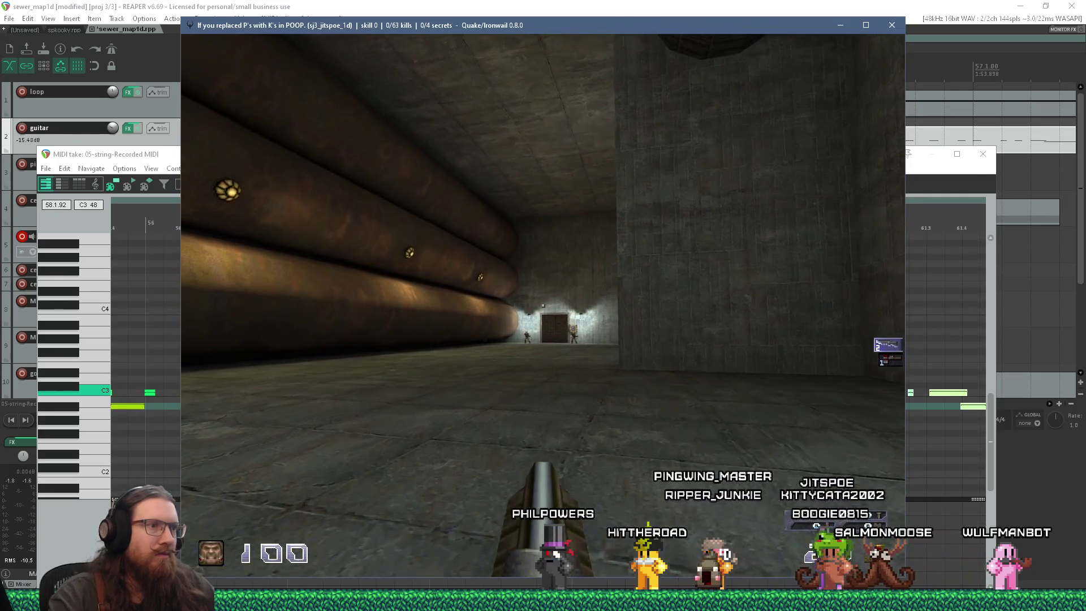
{"action": "key", "text": "w"}
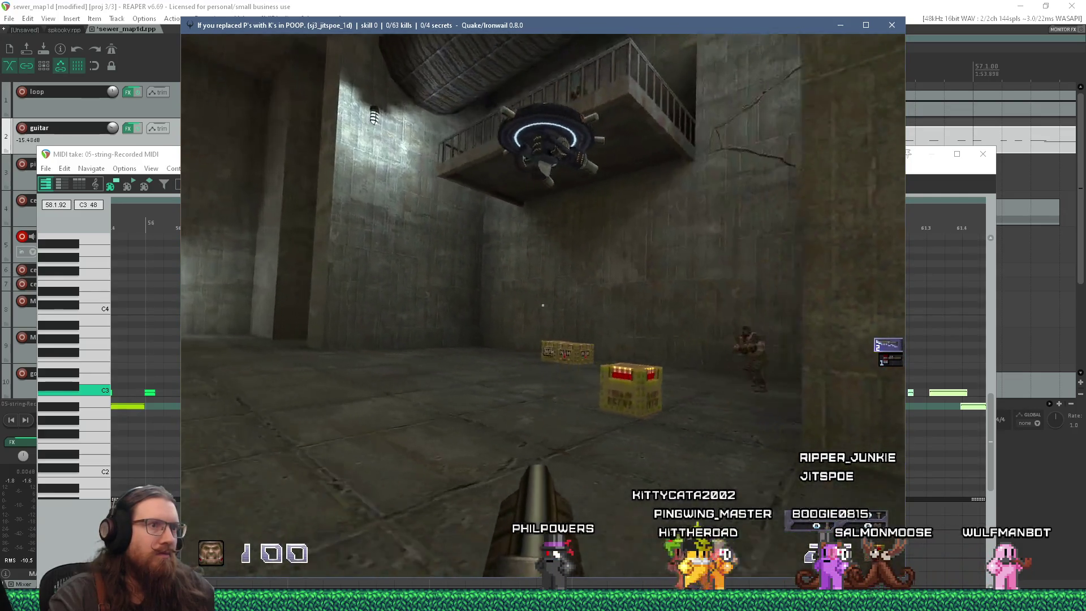
{"action": "key", "text": "w"}
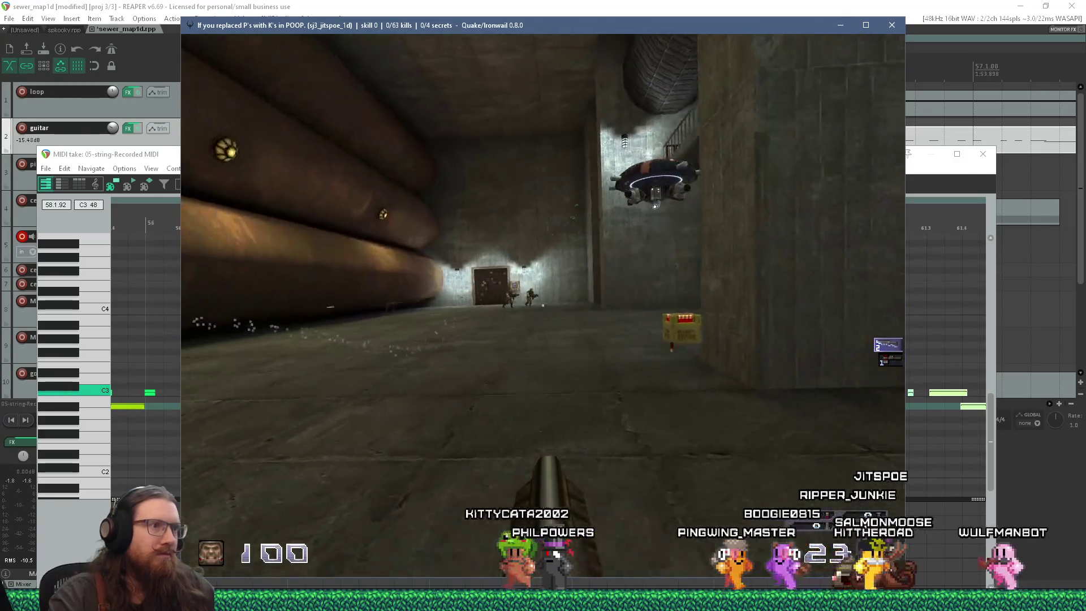
{"action": "key", "text": "w"}
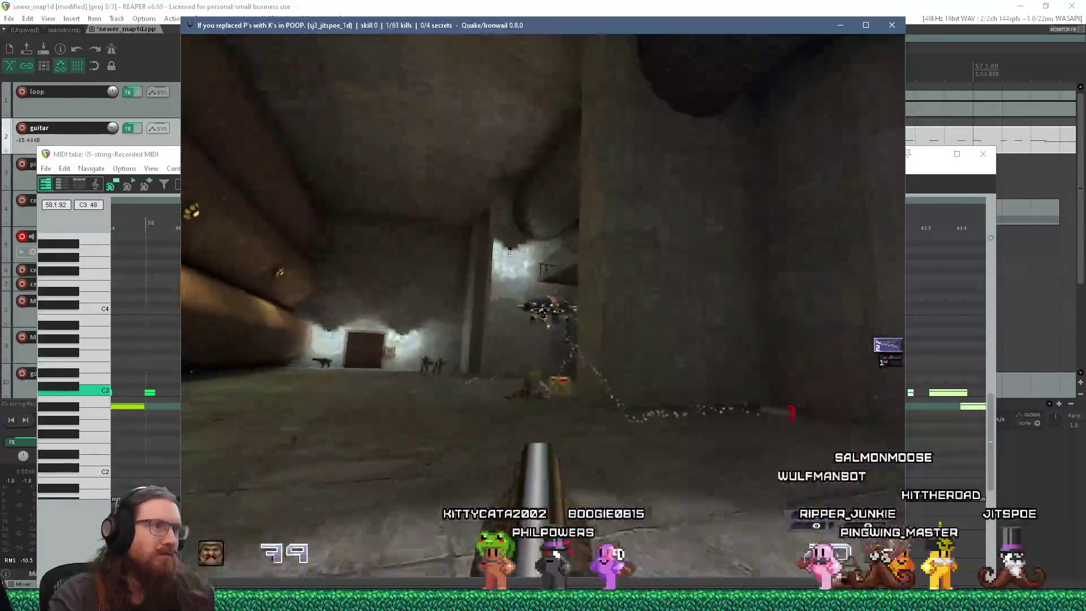
{"action": "key", "text": "w"}
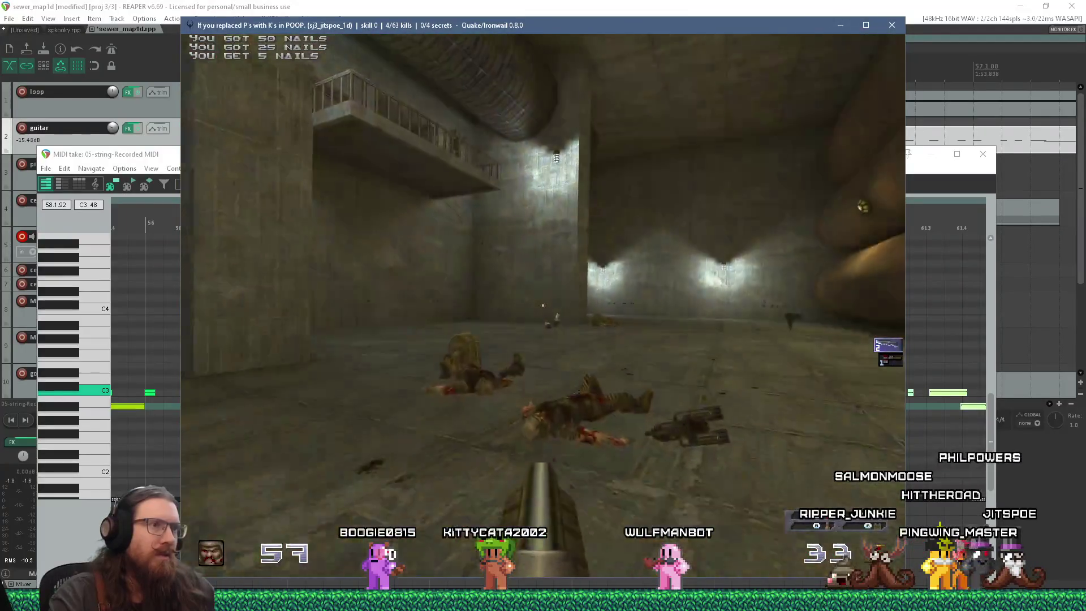
{"action": "key", "text": "w"}
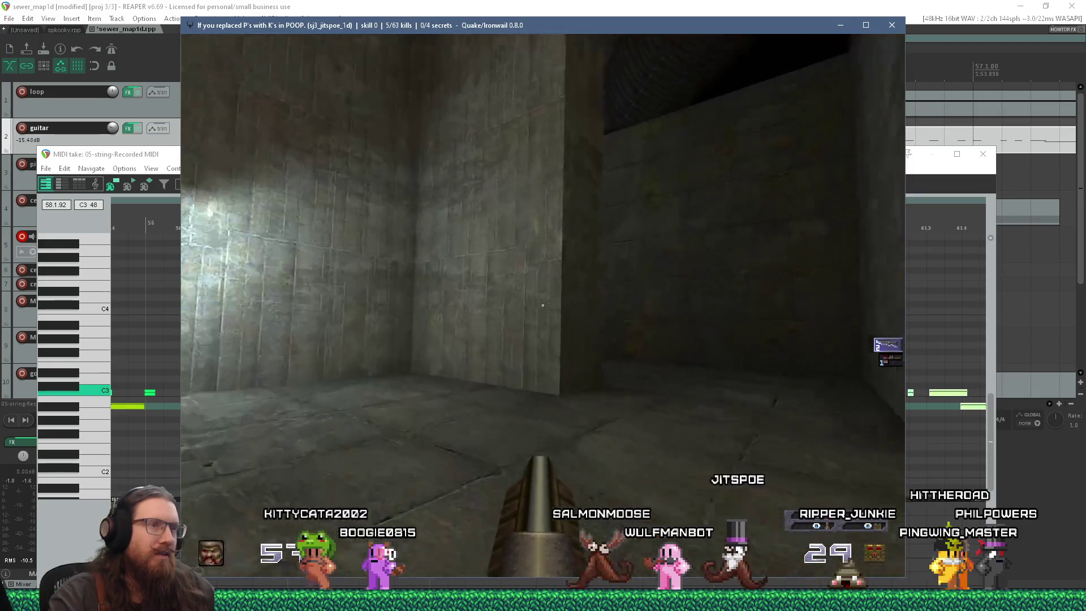
{"action": "key", "text": "w"}
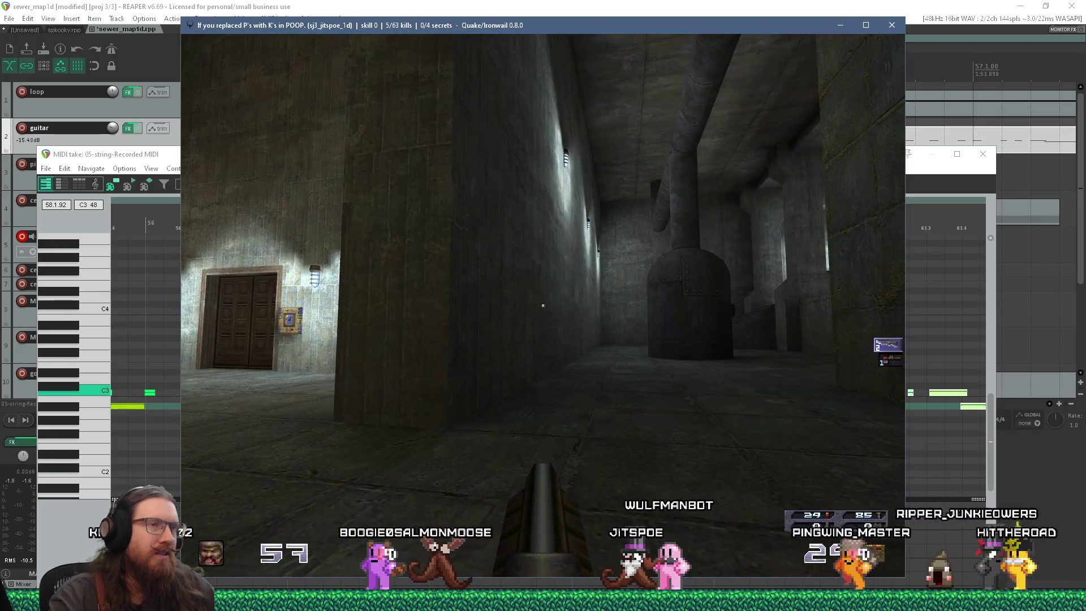
{"action": "key", "text": "w"}
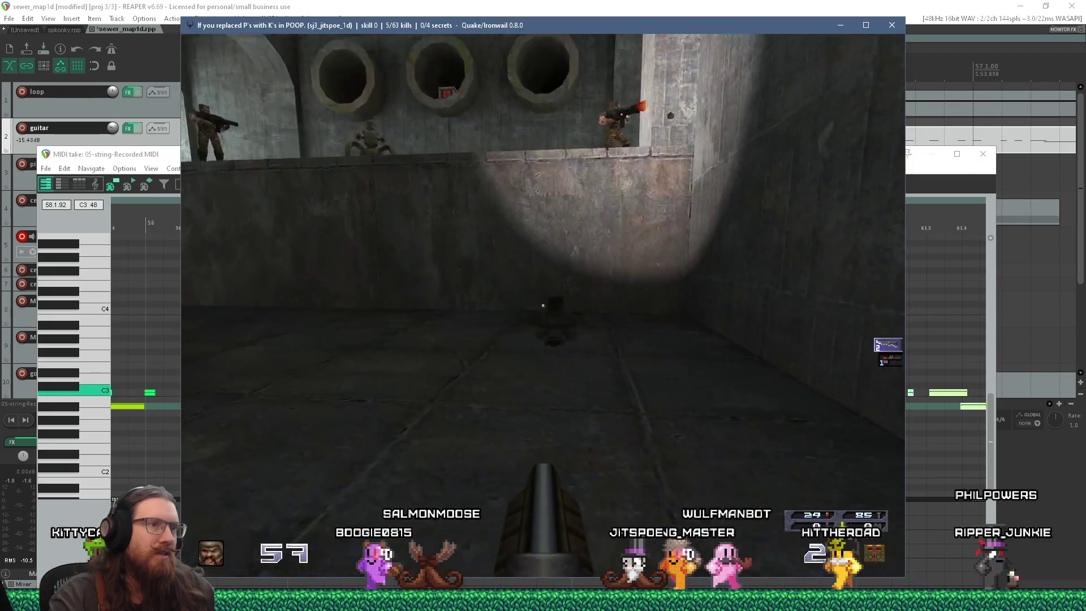
{"action": "key", "text": "w"}
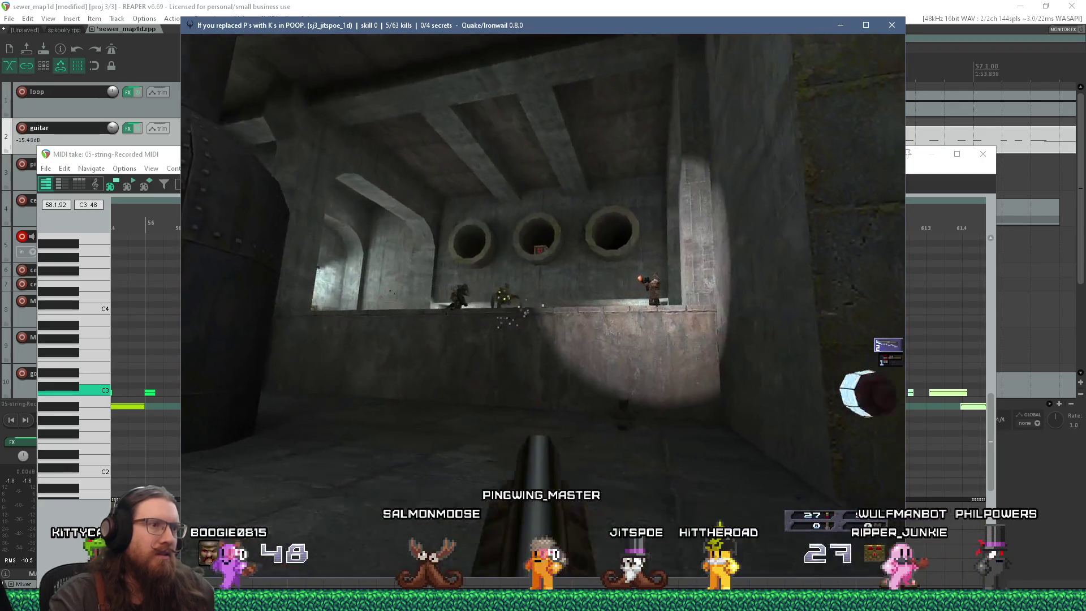
{"action": "key", "text": "w"}
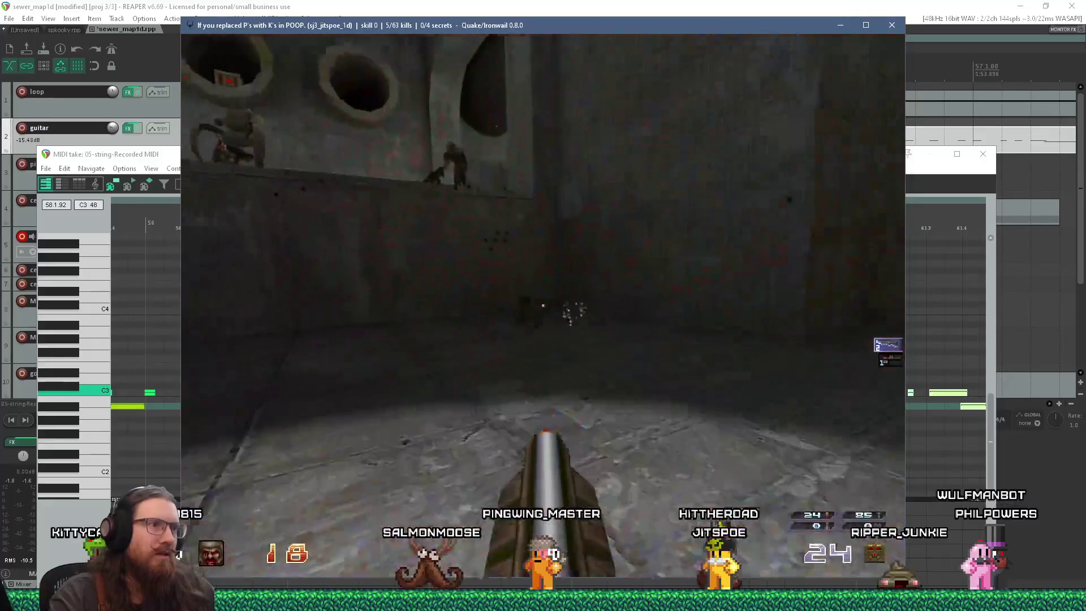
Restart after dying and collect the nailgun and nail ammo boxes
{"action": "key", "text": "space"}
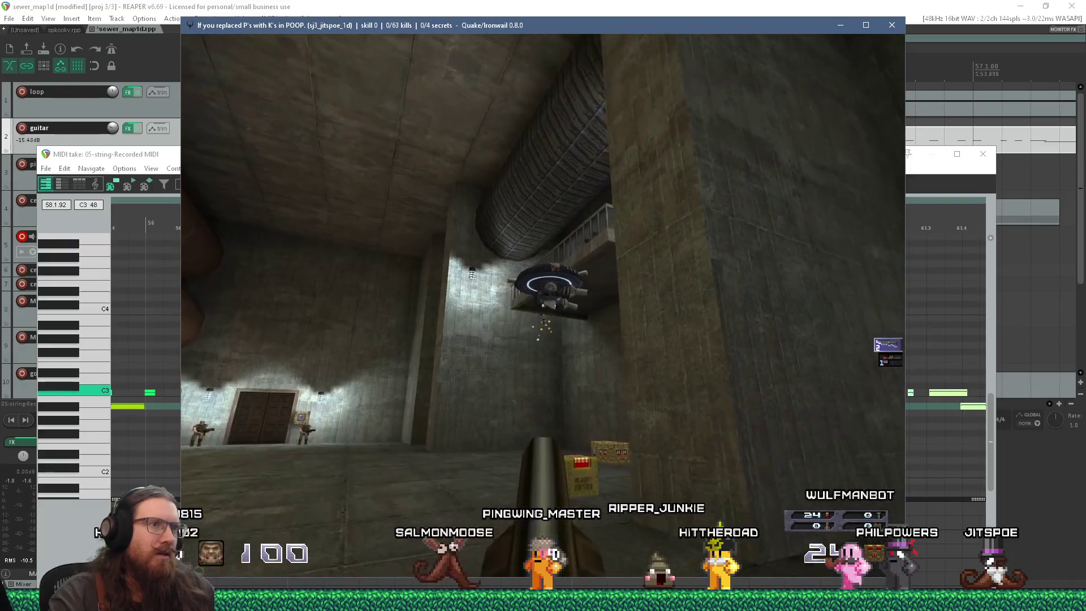
{"action": "key", "text": "ctrl"}
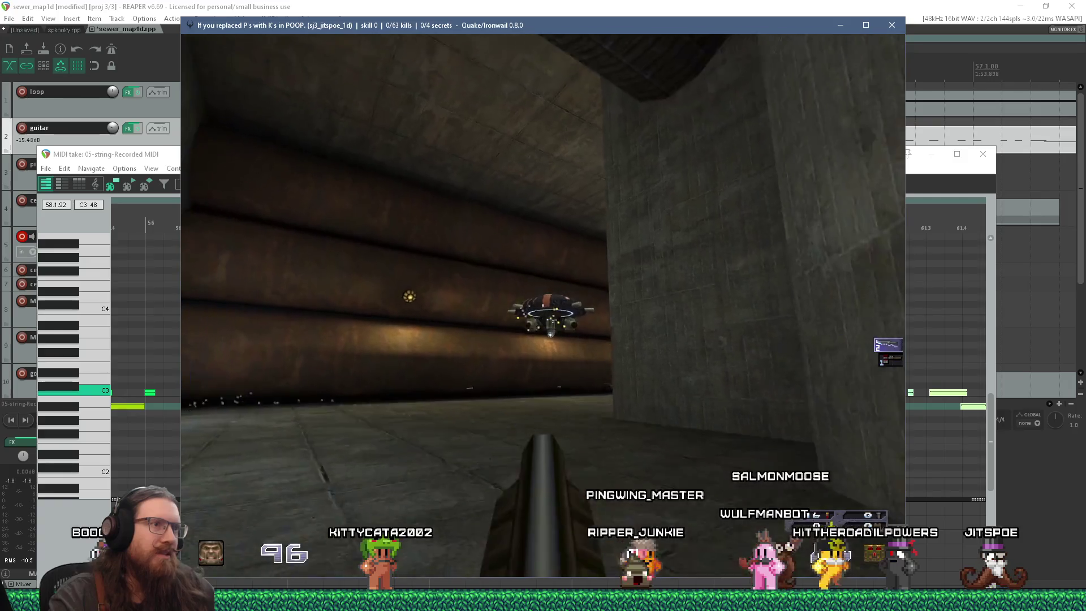
{"action": "key", "text": "w"}
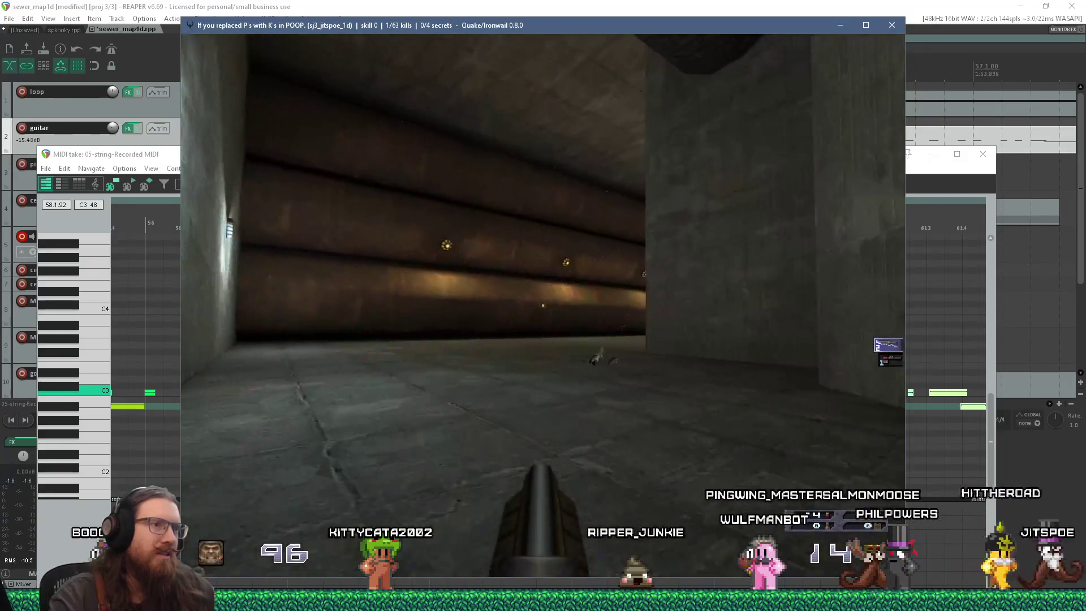
{"action": "key", "text": "w"}
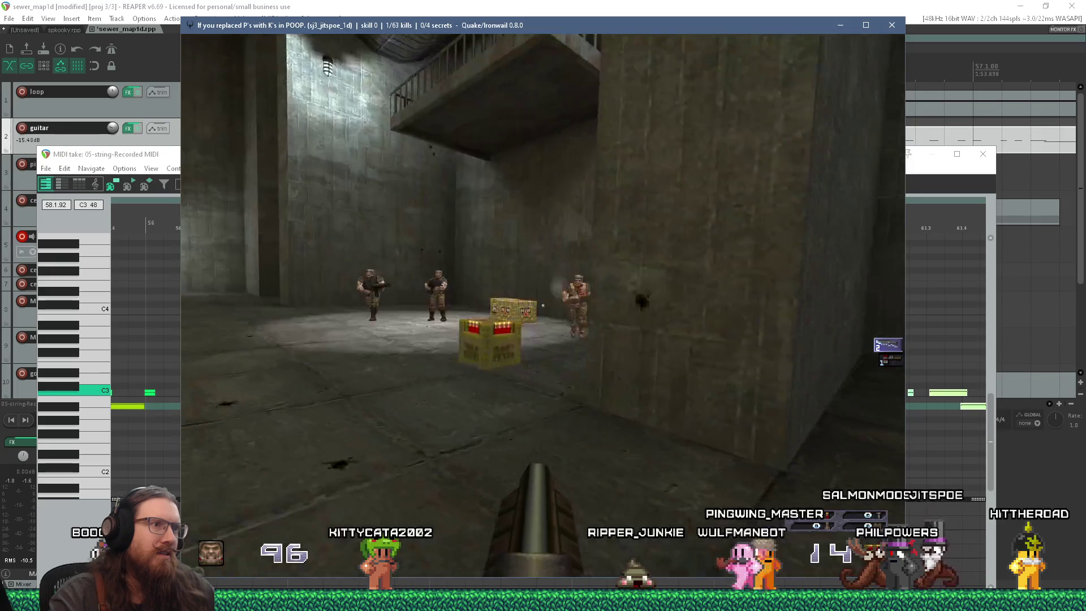
{"action": "key", "text": "w"}
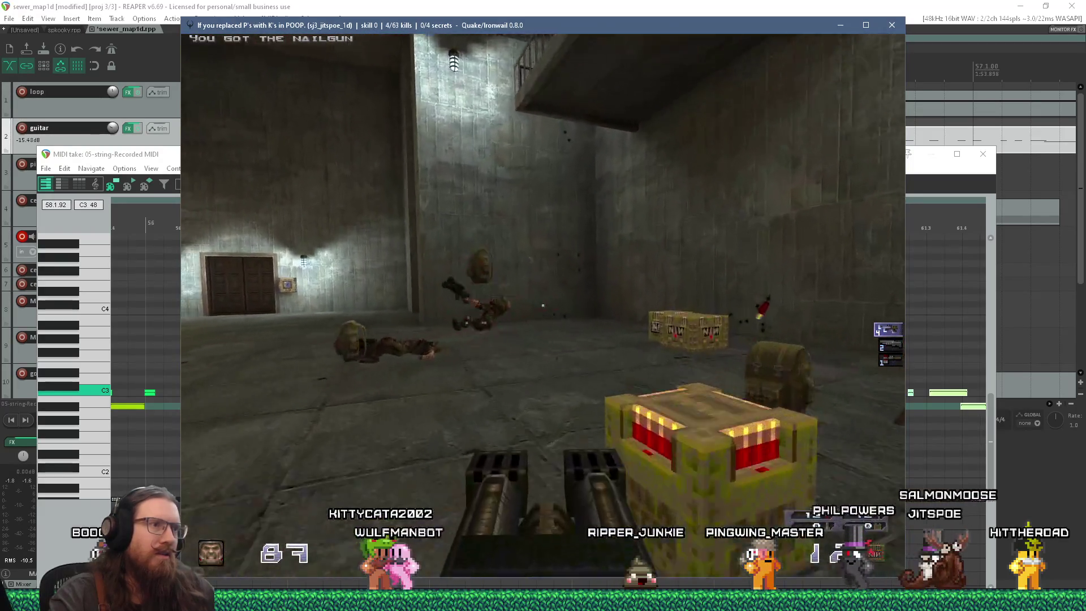
{"action": "key", "text": "w"}
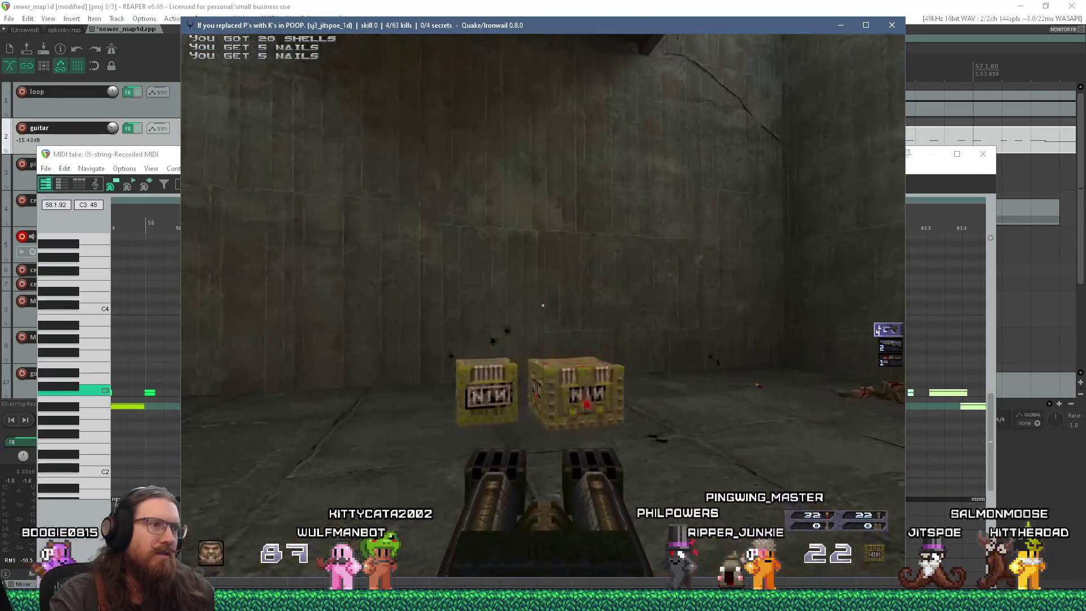
{"action": "key", "text": "w"}
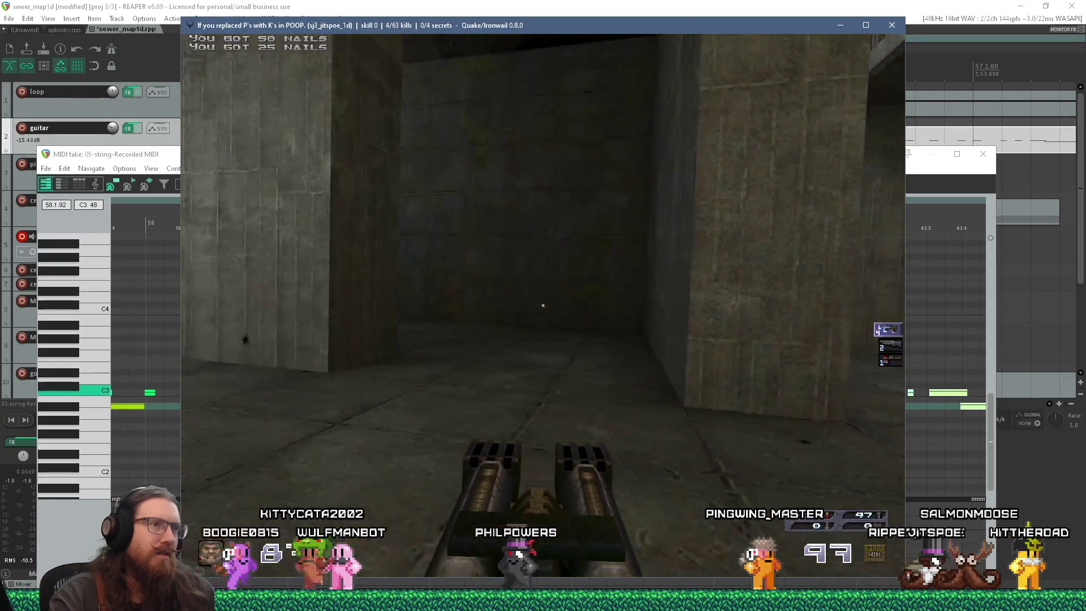
Fire the nailgun at the ledge enemies until they are killed
{"action": "key", "text": "ctrl"}
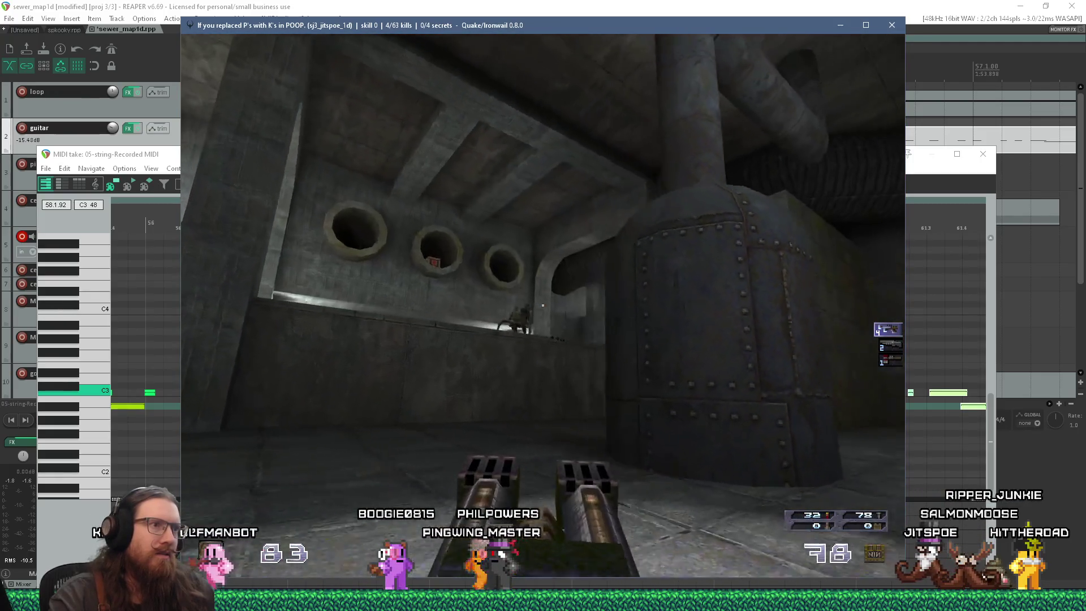
{"action": "key", "text": "ctrl"}
{"action": "key", "text": "ctrl"}
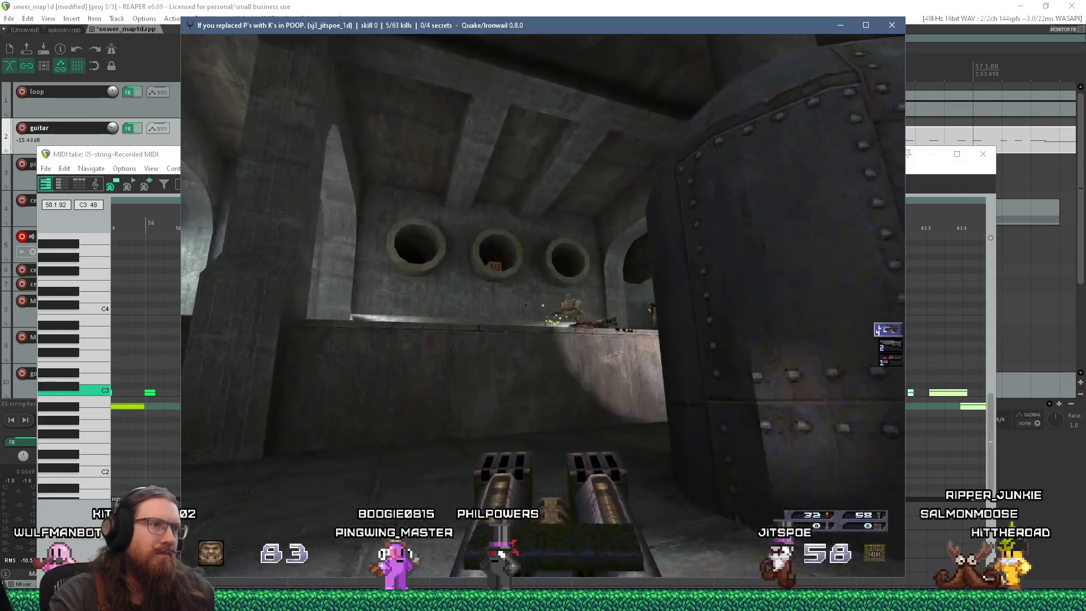
{"action": "key", "text": "ctrl"}
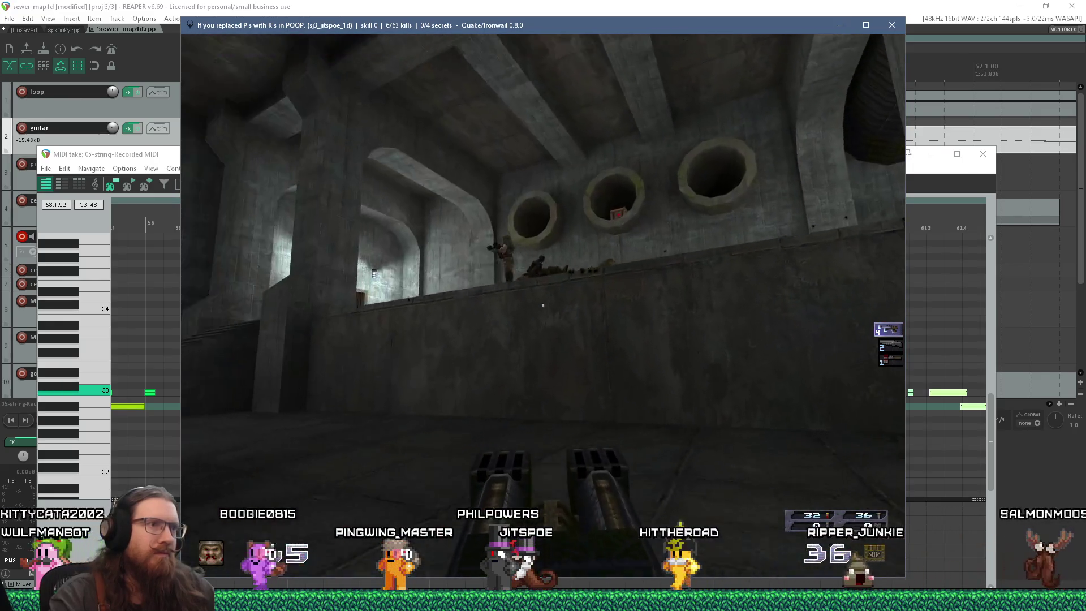
{"action": "key", "text": "ctrl"}
{"action": "key", "text": "ctrl"}
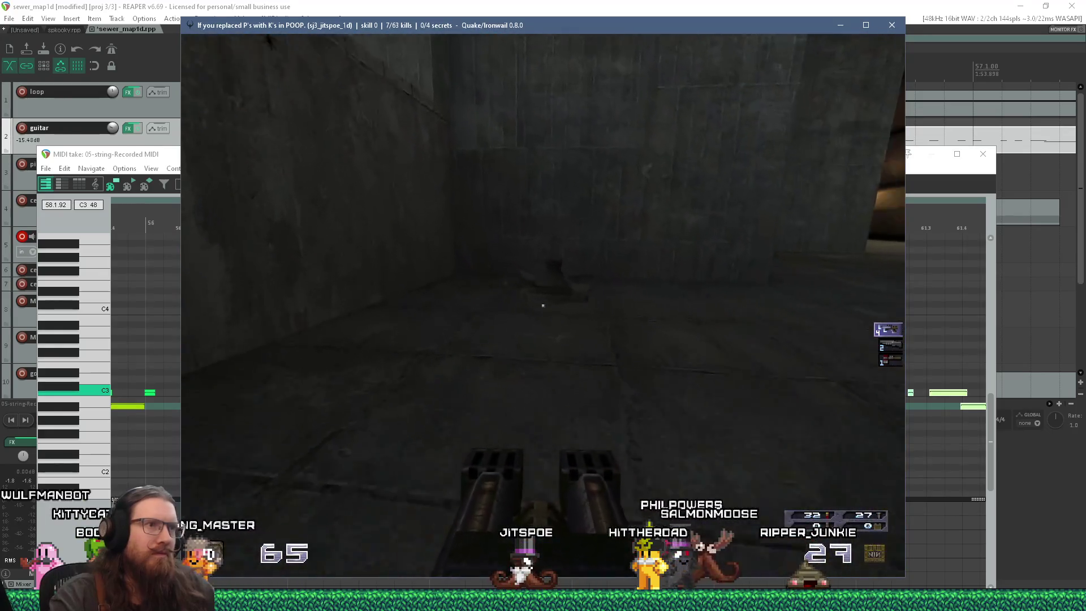
{"action": "key", "text": "ctrl"}
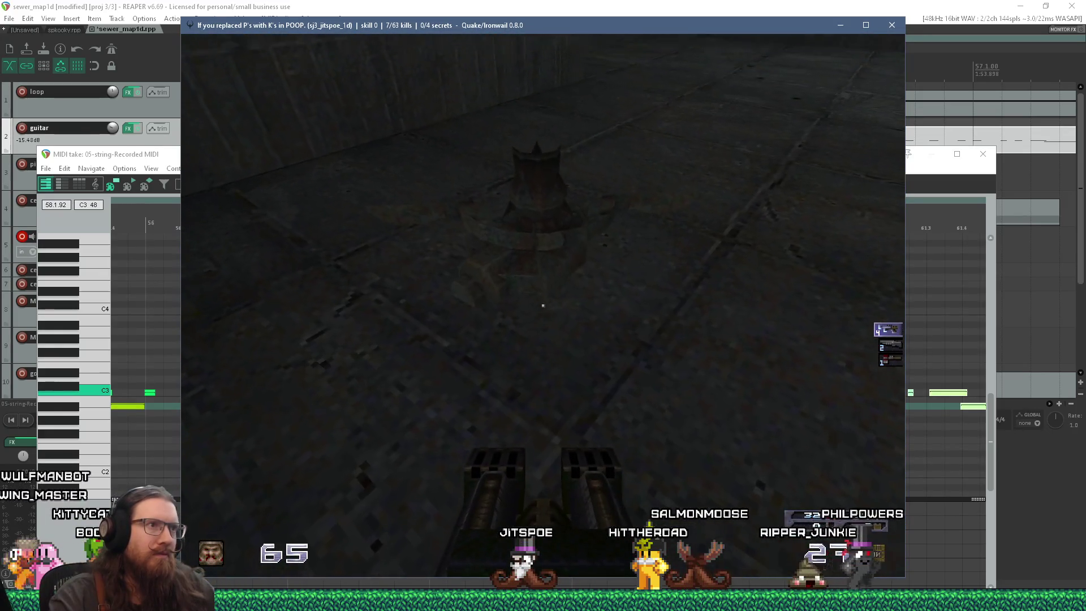
Explore past the pipes, door and sewer channel, then switch back to TrenchBroom
{"action": "key", "text": "w"}
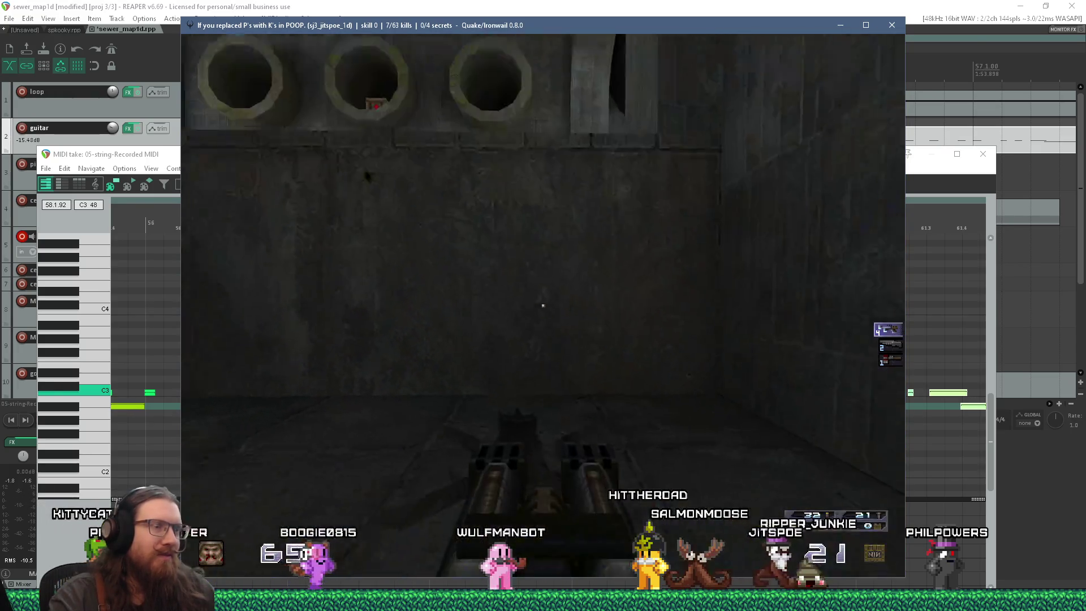
{"action": "key", "text": "w"}
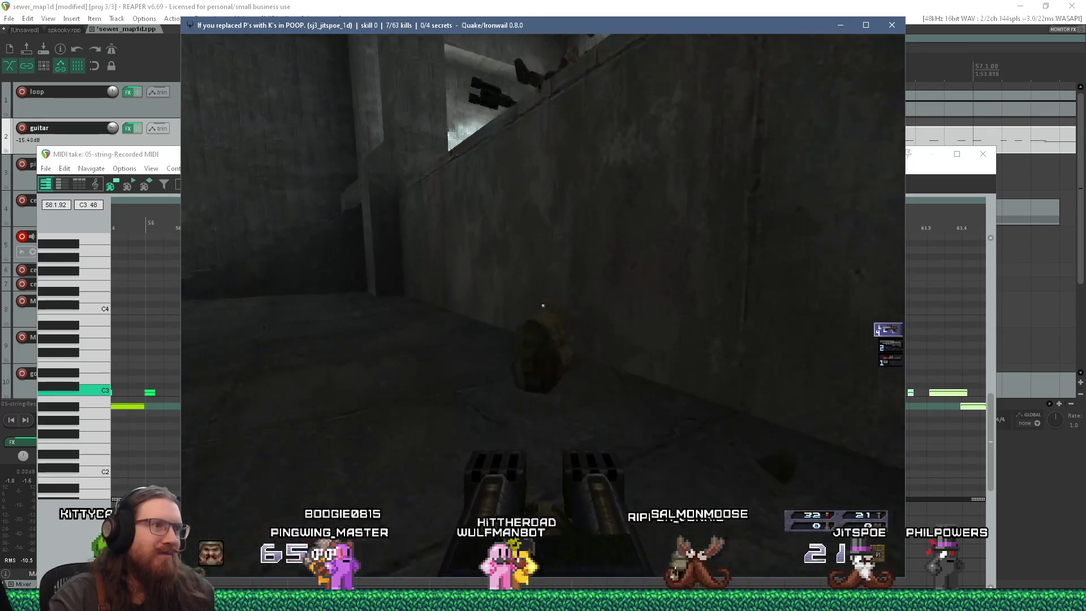
{"action": "key", "text": "w"}
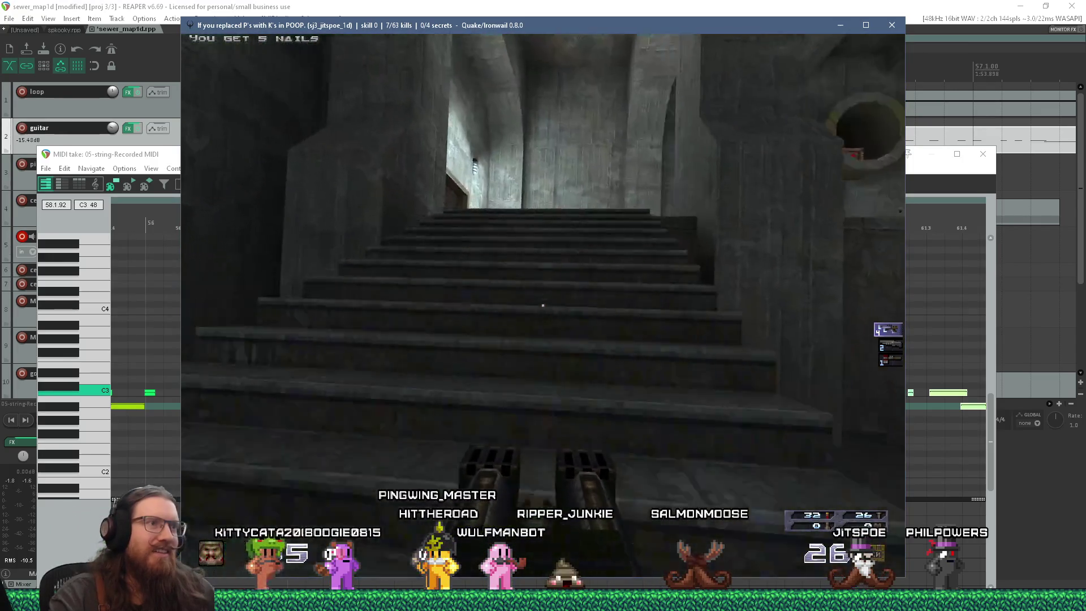
{"action": "key", "text": "w"}
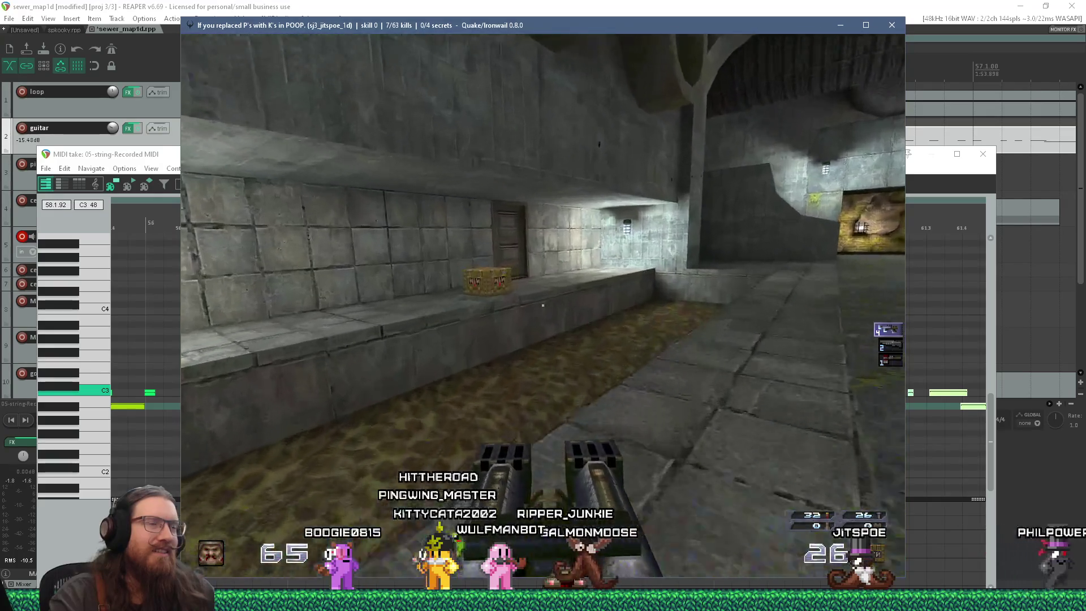
{"action": "key", "text": "w"}
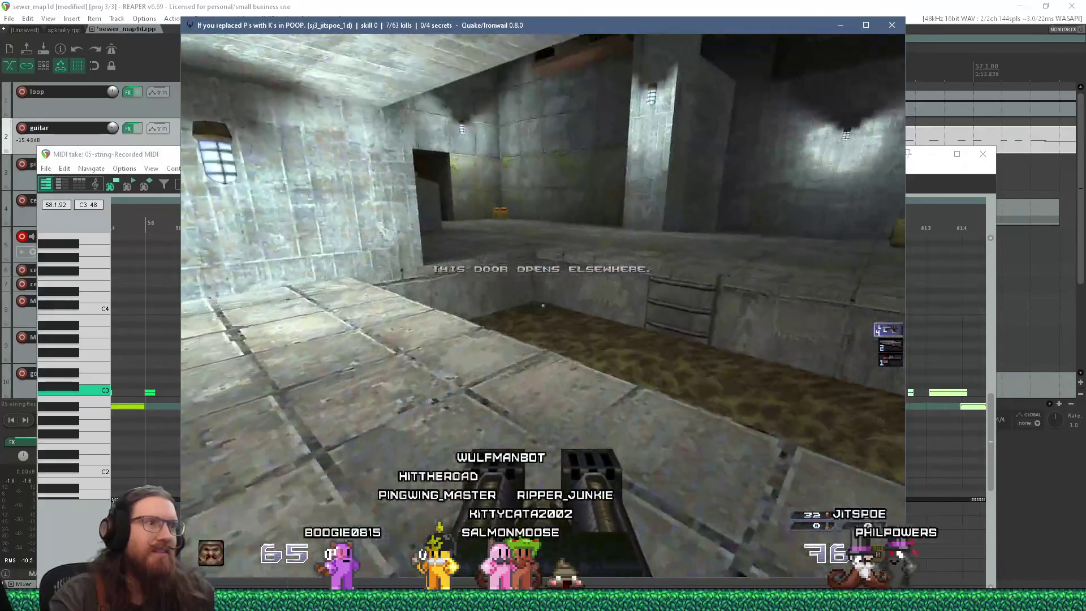
{"action": "key", "text": "w"}
{"action": "key", "text": "w"}
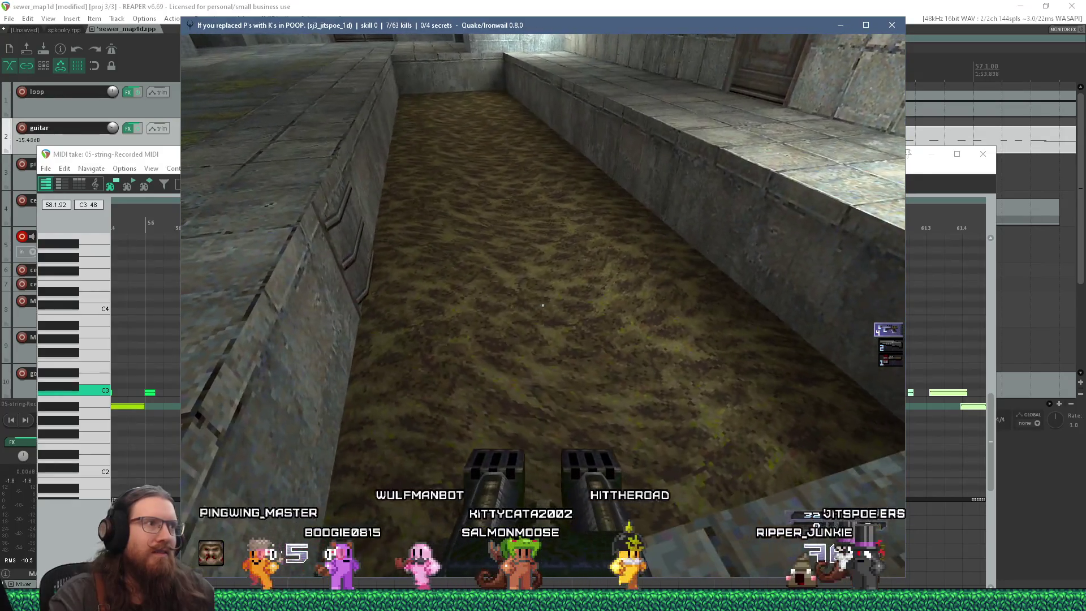
{"action": "key", "text": "w"}
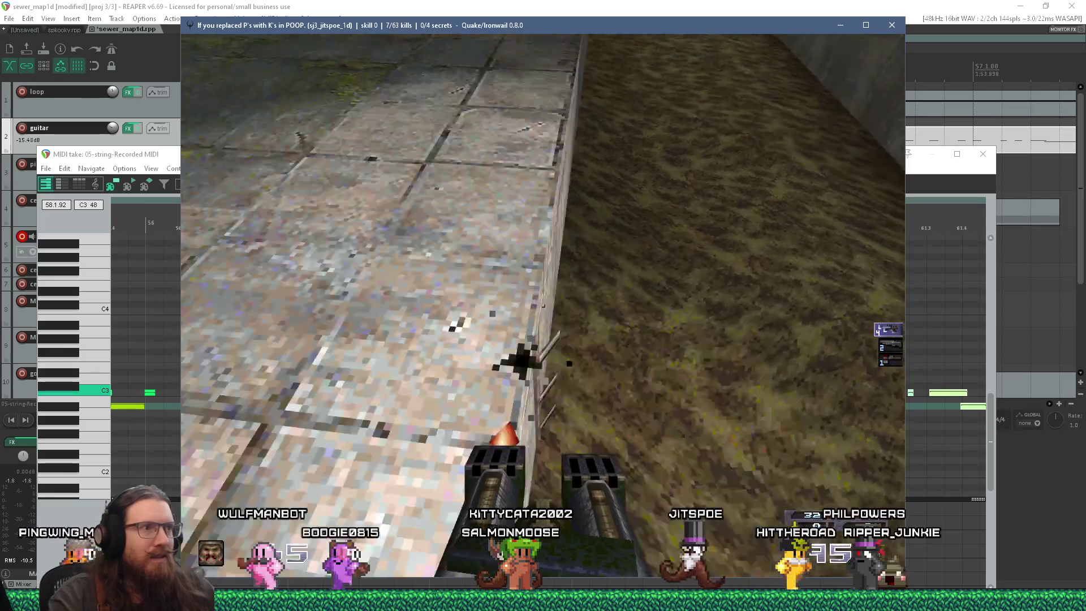
{"action": "key", "text": "alt+Tab"}
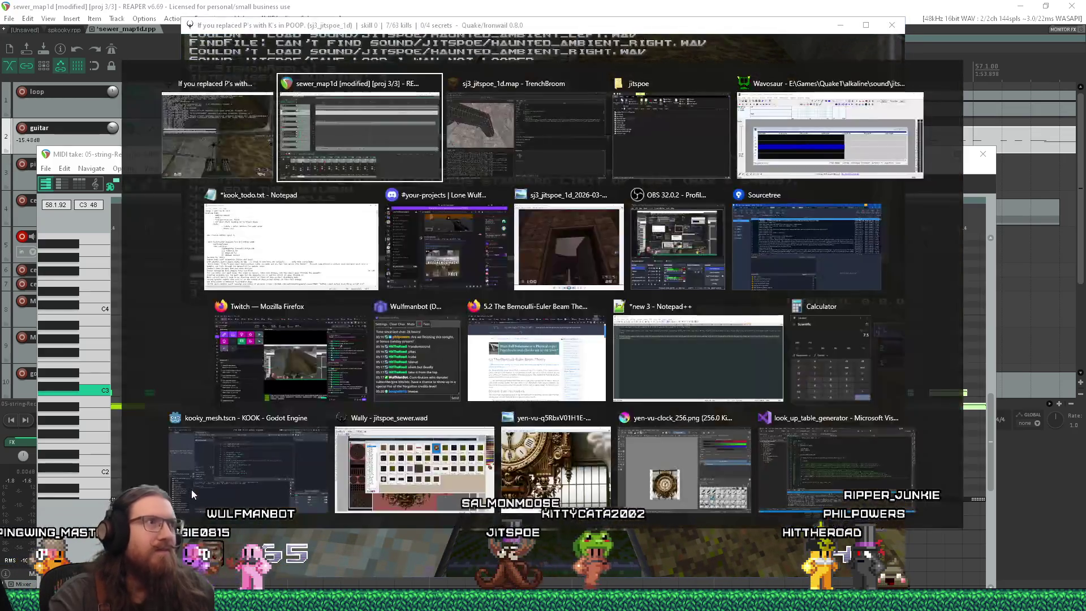
{"action": "key", "text": "alt+Tab"}
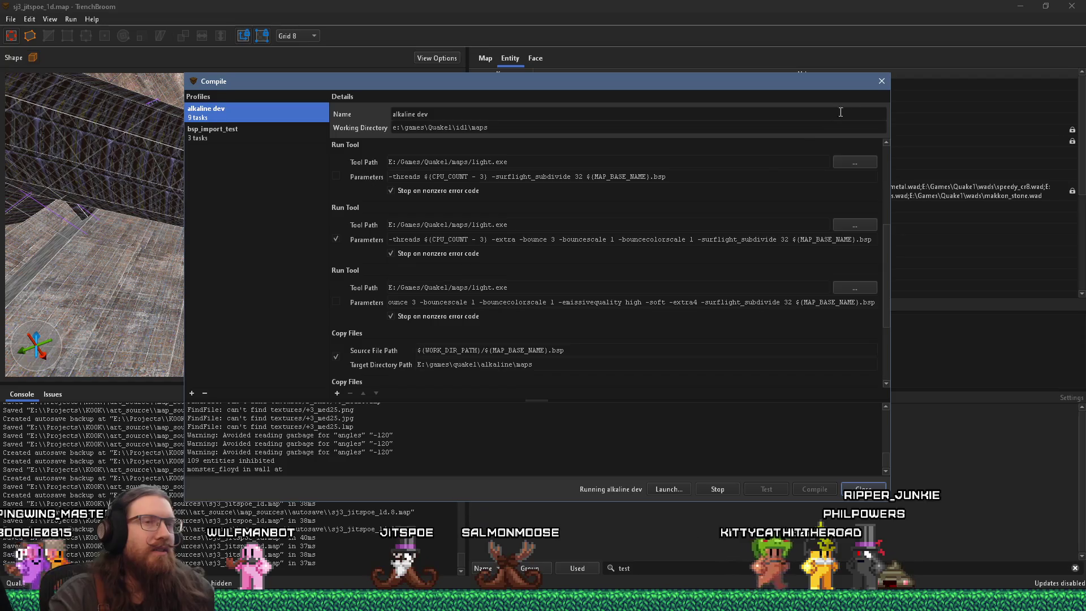
Keep the compilation running and move the Compile dialog out of the way
{"action": "left_click", "coordinate": [879, 87]}
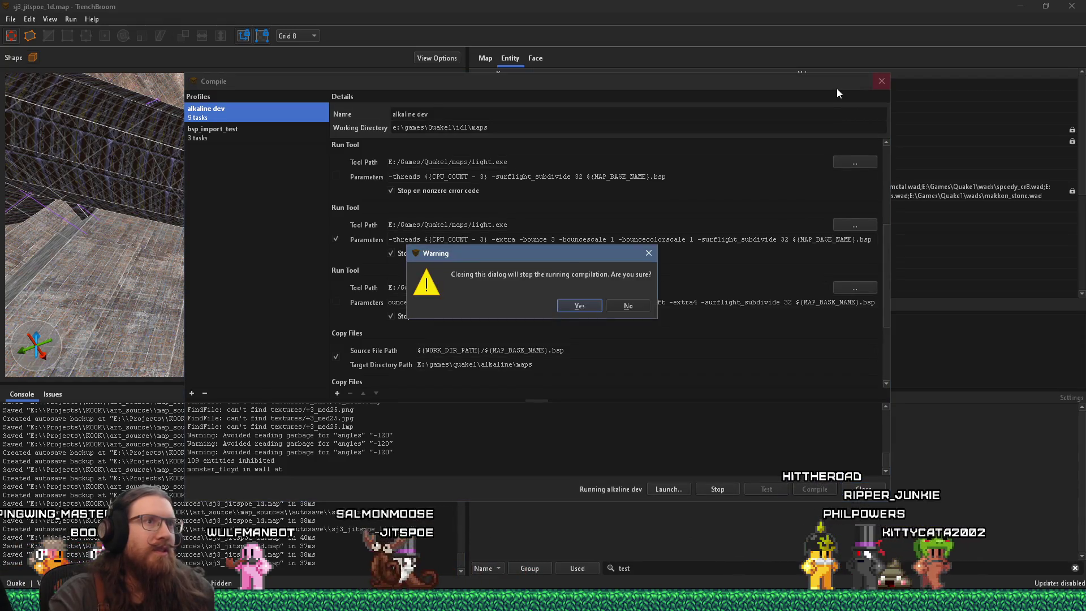
{"action": "left_click", "coordinate": [642, 303]}
{"action": "left_click_drag", "start_coordinate": [462, 74], "coordinate": [1009, 123]}
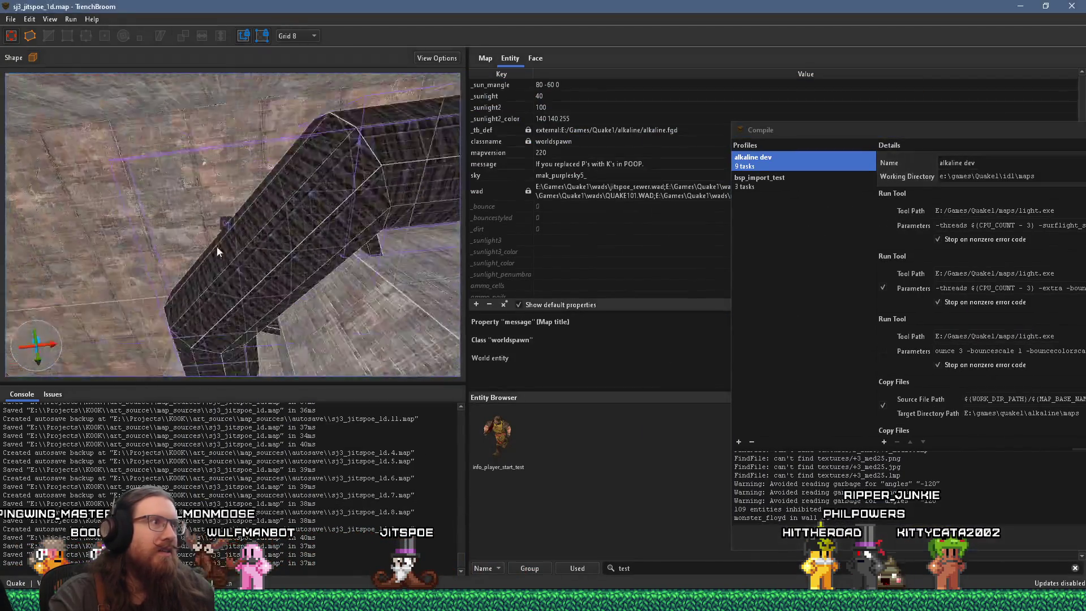
Give the func_detail_fence brush in the pit the property _mirrorinside = 1
{"action": "mouse_move", "coordinate": [191, 274]}
{"action": "left_mouse_down"}
{"action": "mouse_move", "coordinate": [69, 326]}
{"action": "mouse_move", "coordinate": [226, 238]}
{"action": "mouse_move", "coordinate": [12, 263]}
{"action": "mouse_move", "coordinate": [245, 279]}
{"action": "mouse_move", "coordinate": [230, 293]}
{"action": "left_mouse_up"}
{"action": "left_click_drag", "start_coordinate": [296, 287], "coordinate": [170, 277]}
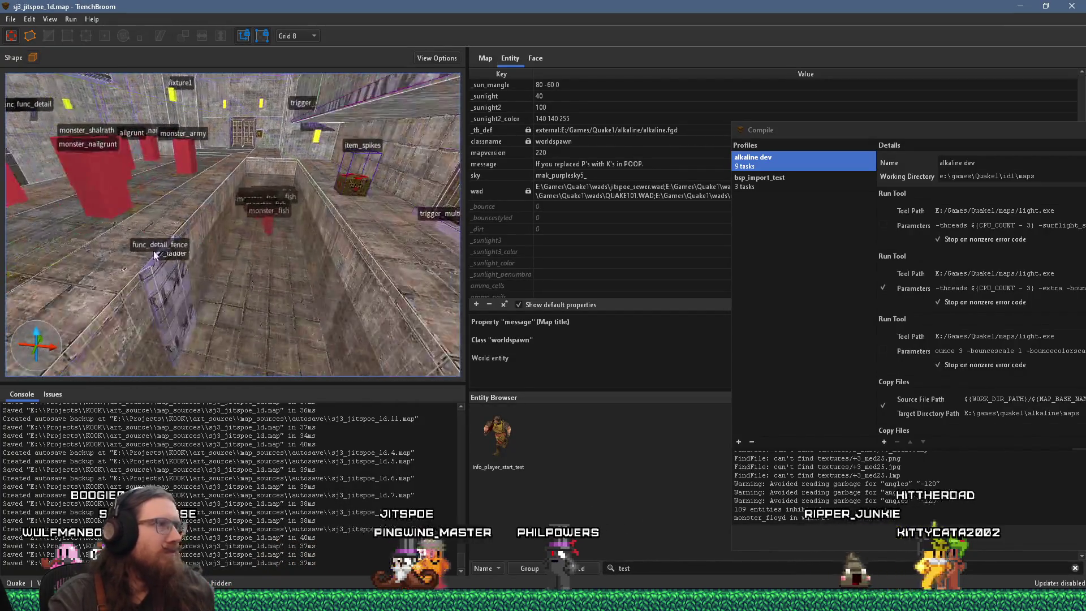
{"action": "left_click", "coordinate": [157, 271]}
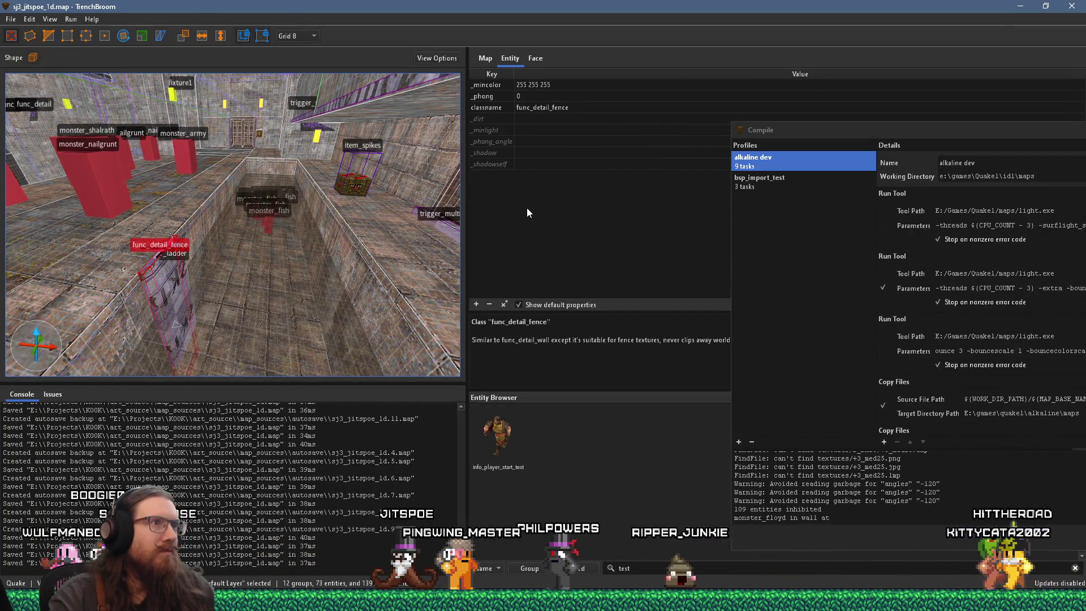
{"action": "left_click", "coordinate": [477, 304]}
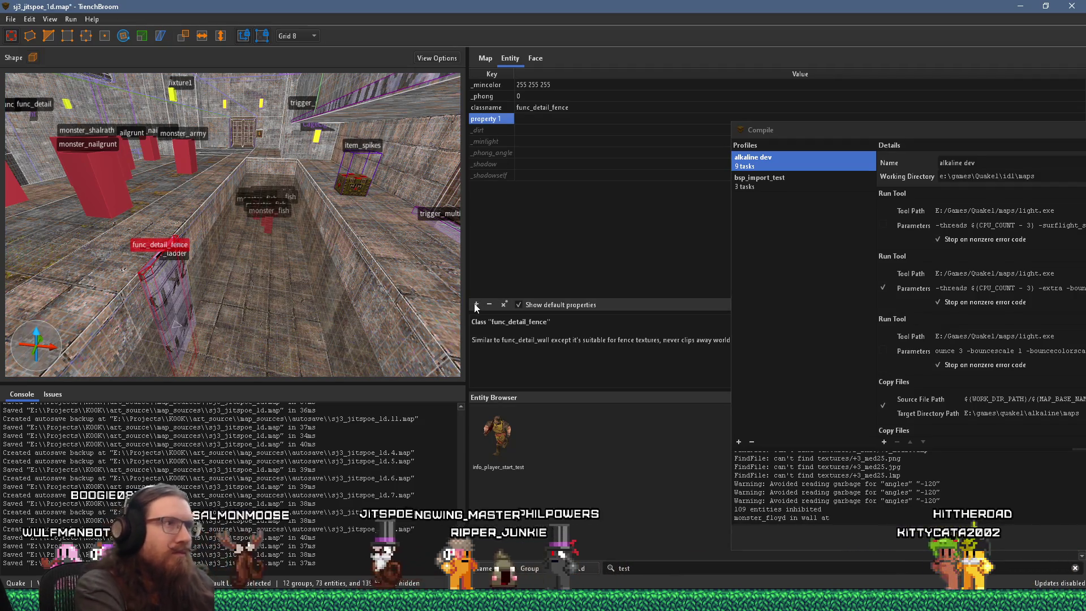
{"action": "type", "text": "_mir"}
{"action": "key", "text": "Return"}
{"action": "left_click", "coordinate": [476, 304]}
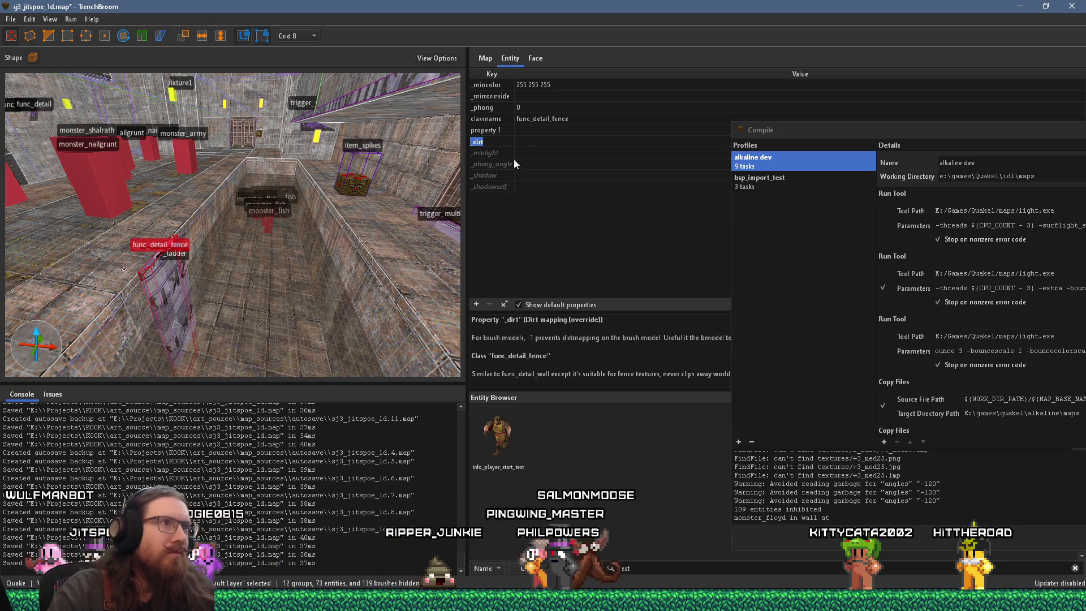
{"action": "left_click", "coordinate": [527, 96]}
{"action": "type", "text": "1"}
{"action": "key", "text": "Return"}
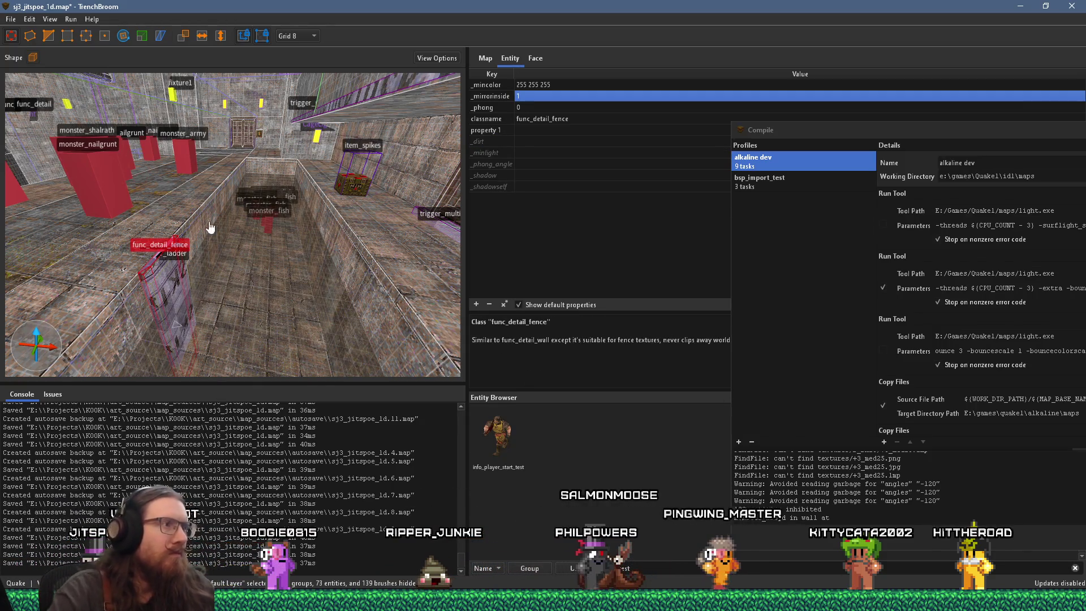
Set _mirrorinside = 1 on the ladder's func_detail_fence brush, then switch to Ironwail
{"action": "scroll", "coordinate": [327, 218], "scroll_direction": "up", "scroll_amount": 5}
{"action": "scroll", "coordinate": [222, 262], "scroll_direction": "down", "scroll_amount": 5}
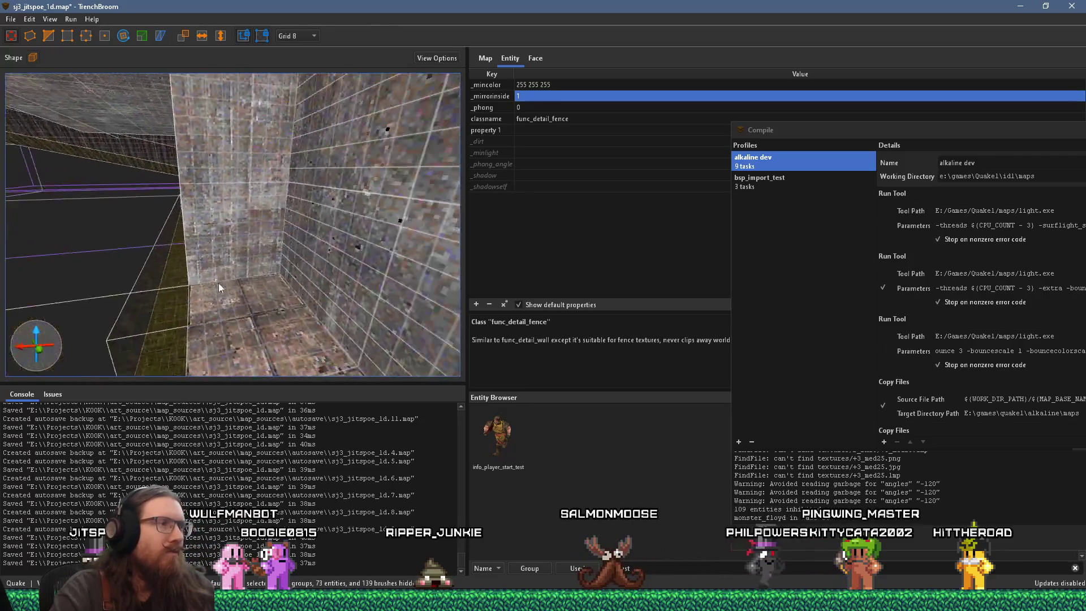
{"action": "scroll", "coordinate": [240, 273], "scroll_direction": "down", "scroll_amount": 10}
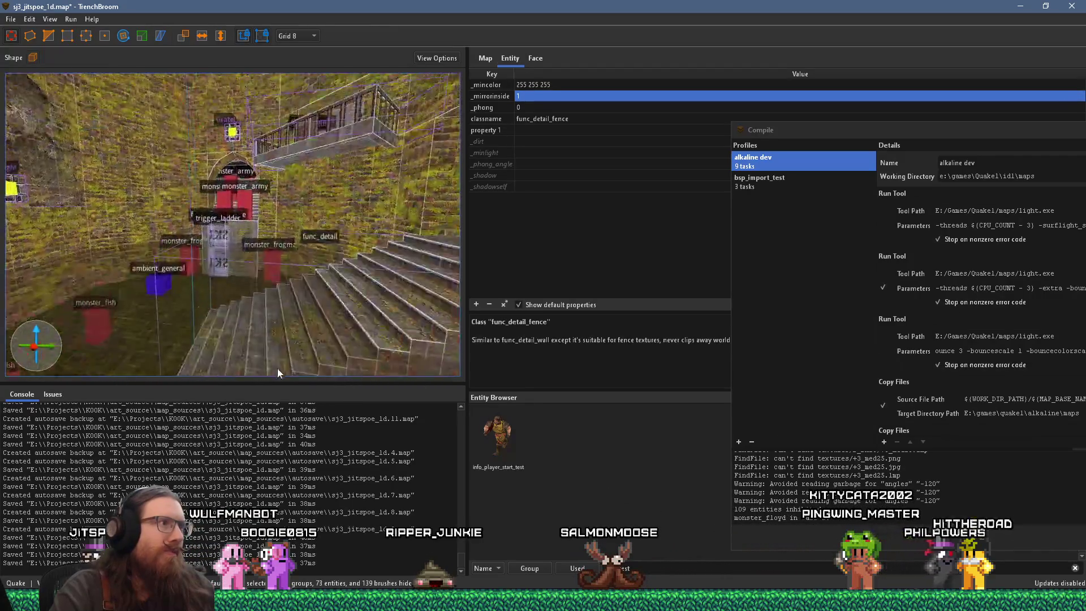
{"action": "left_click", "coordinate": [243, 281]}
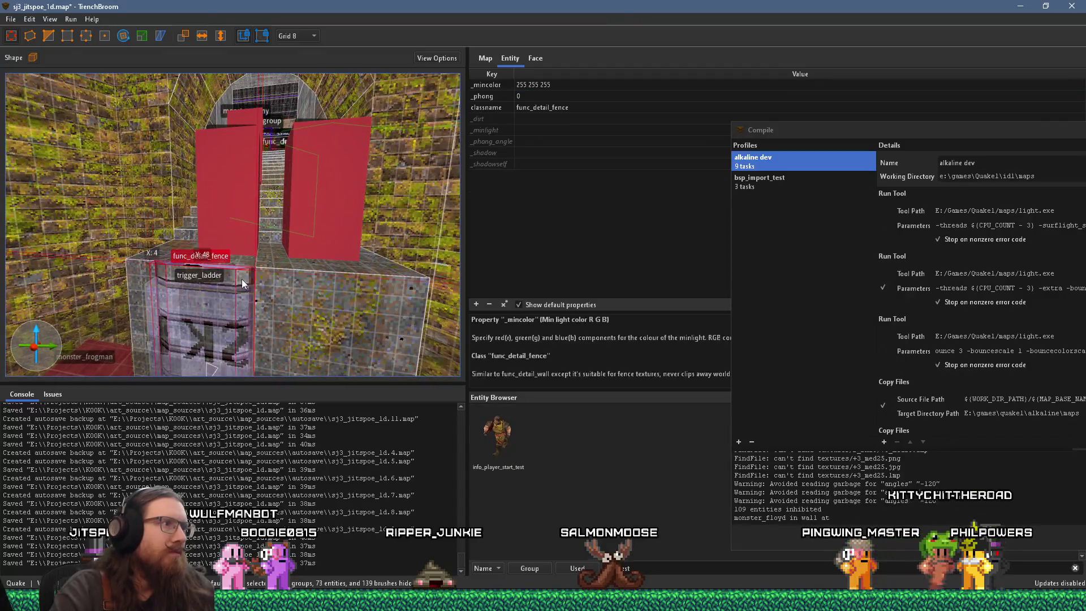
{"action": "left_click", "coordinate": [476, 305]}
{"action": "type", "text": "_mi"}
{"action": "left_click", "coordinate": [498, 146]}
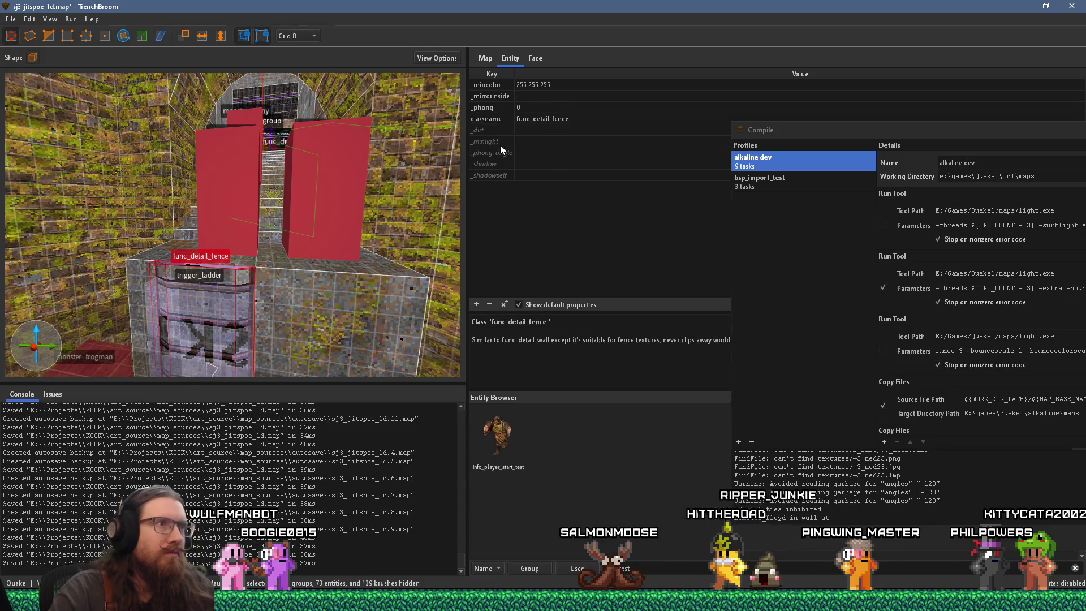
{"action": "type", "text": "1"}
{"action": "key", "text": "Return"}
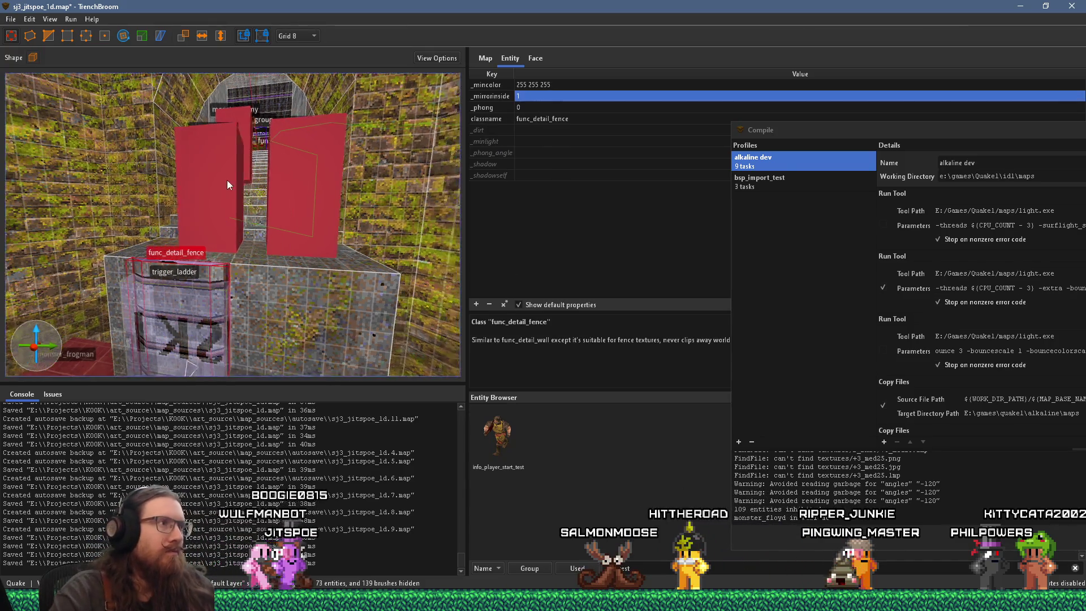
{"action": "key", "text": "alt+Tab"}
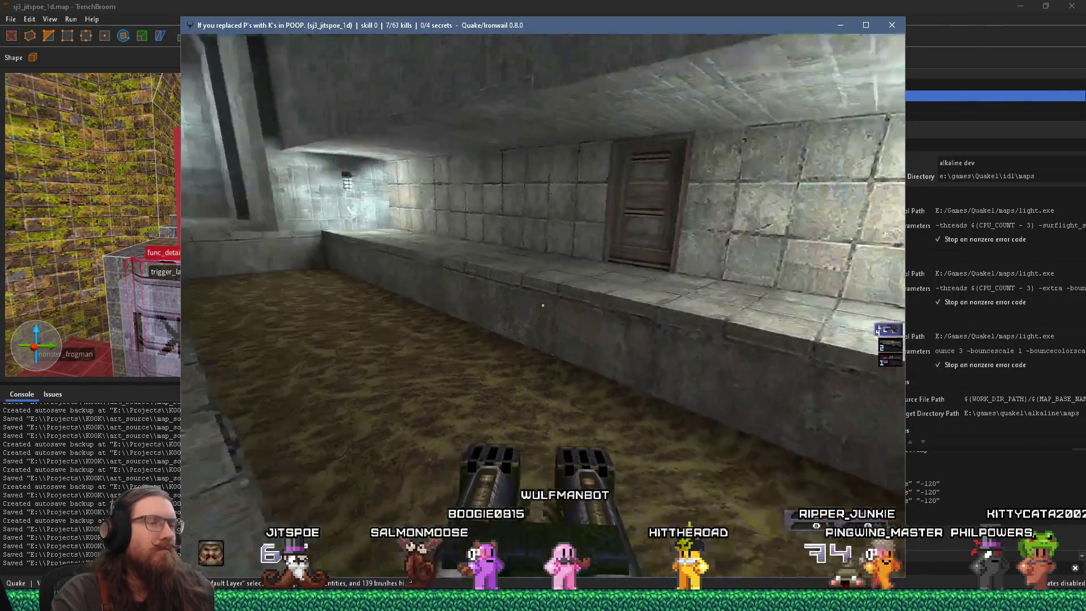
Climb the staircase, grab the nails and kill the ogre on the stairs
{"action": "key", "text": "w"}
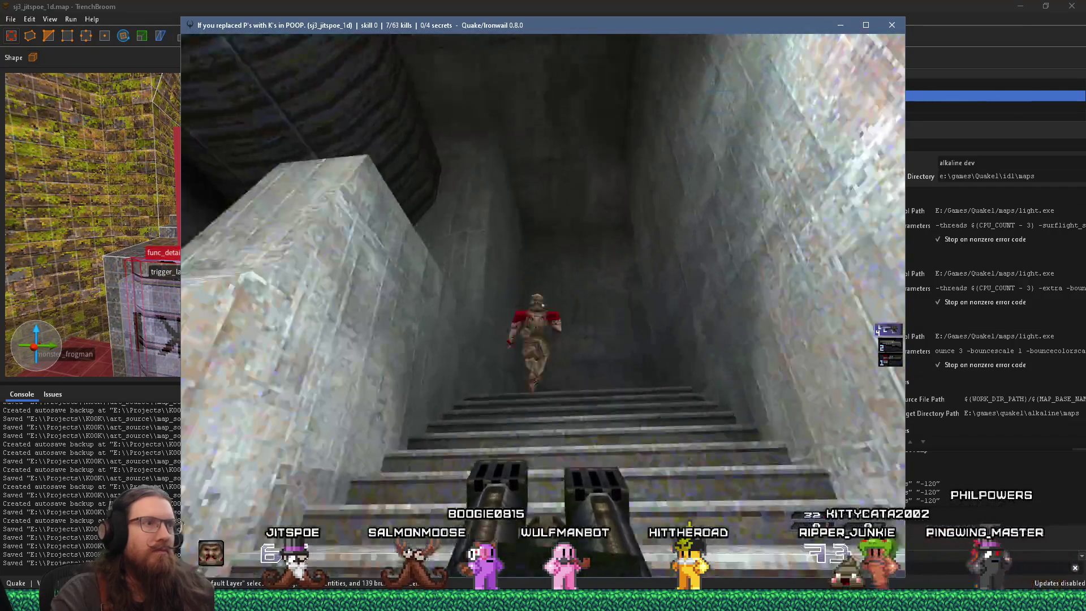
{"action": "left_click", "coordinate": [542, 305]}
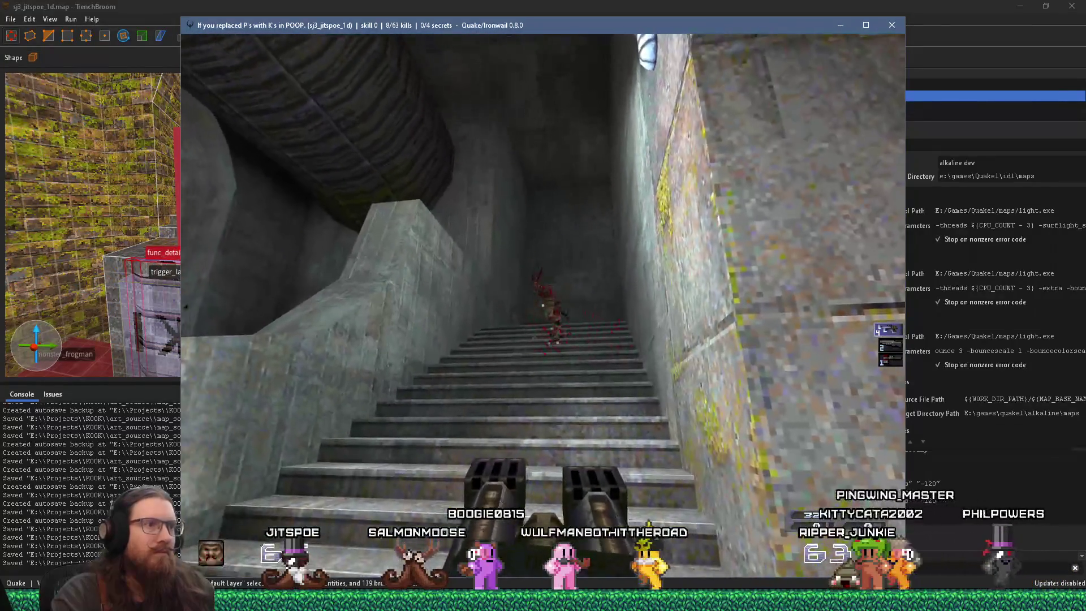
{"action": "key", "text": "w"}
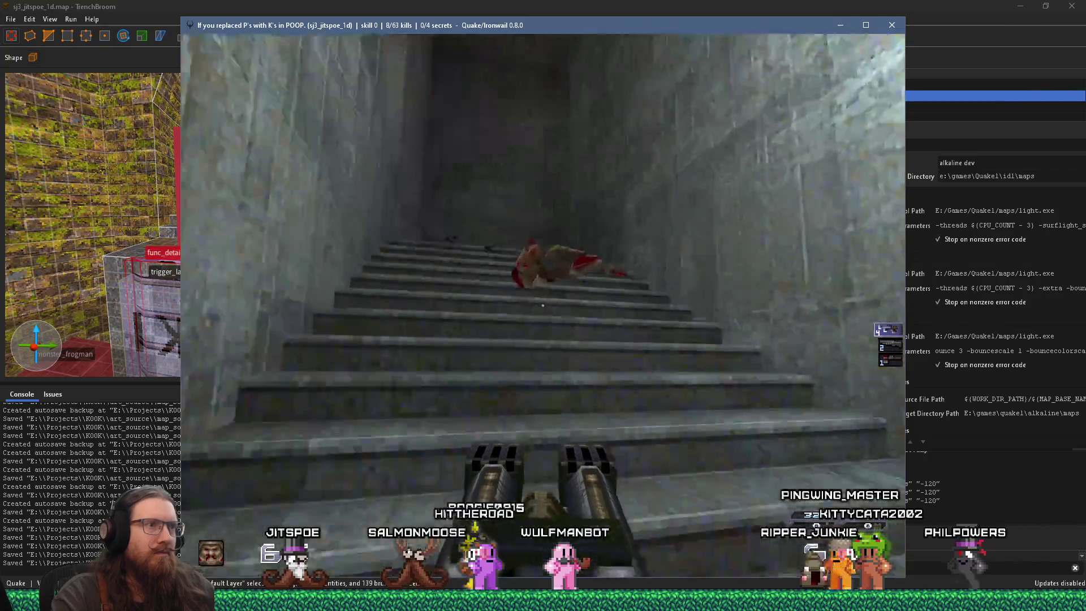
{"action": "key", "text": "w"}
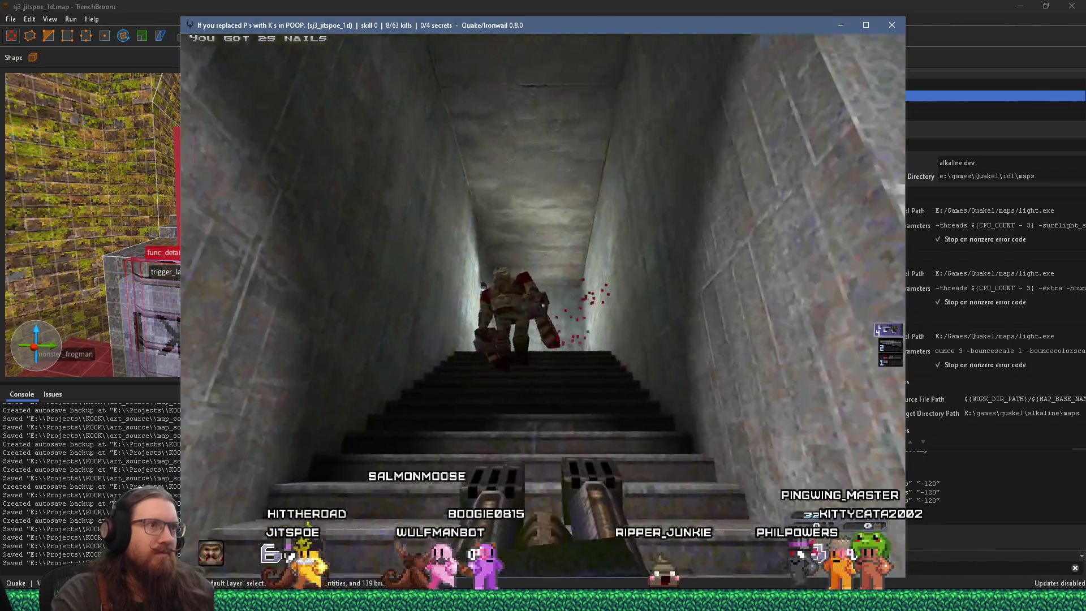
{"action": "key", "text": "s"}
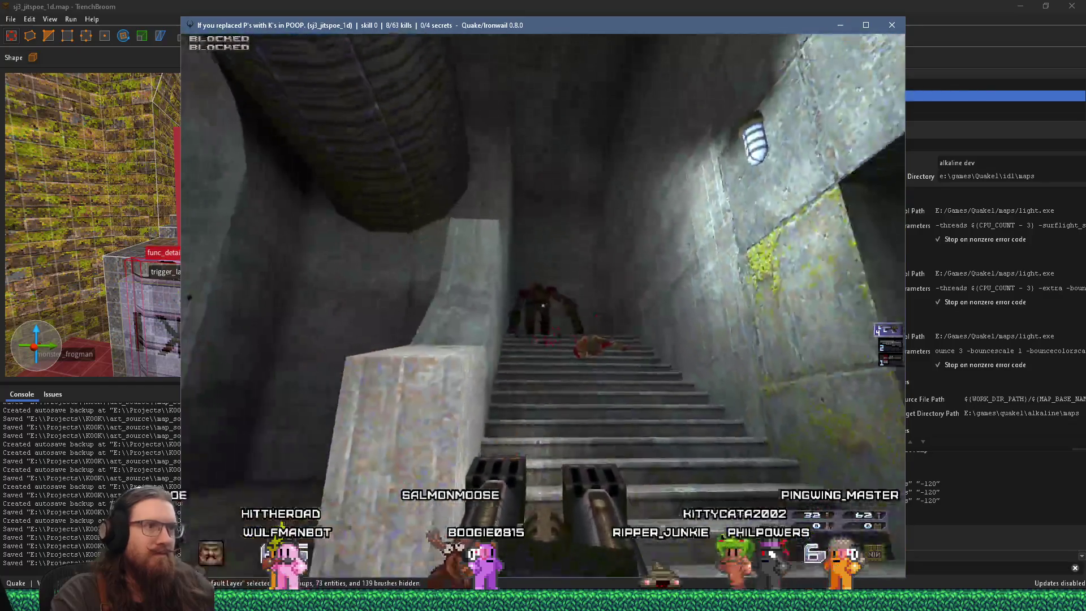
{"action": "key", "text": "s"}
{"action": "left_click", "coordinate": [543, 306]}
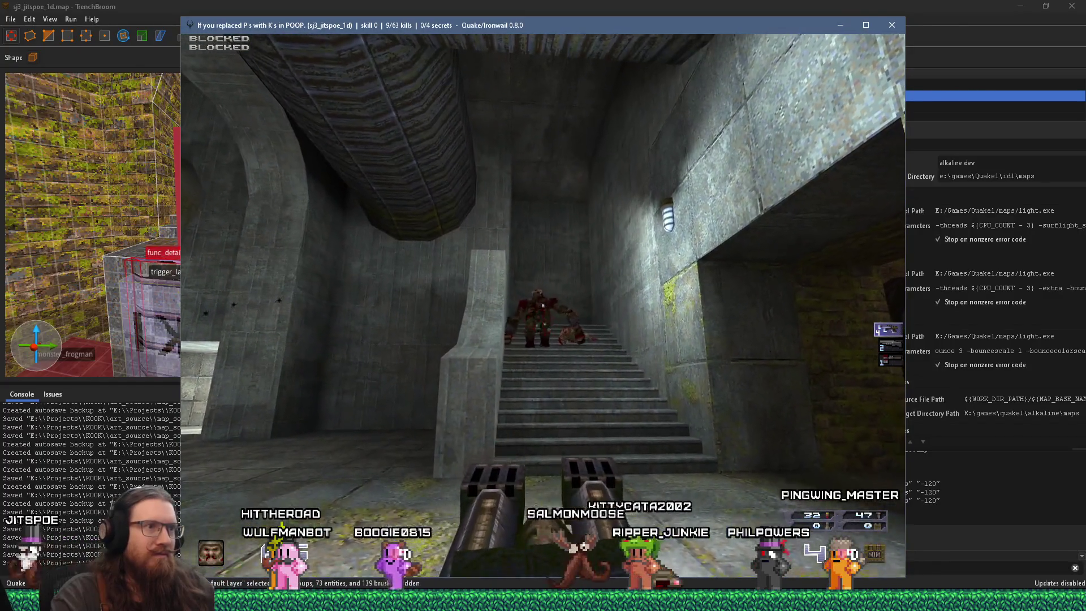
{"action": "key", "text": "w"}
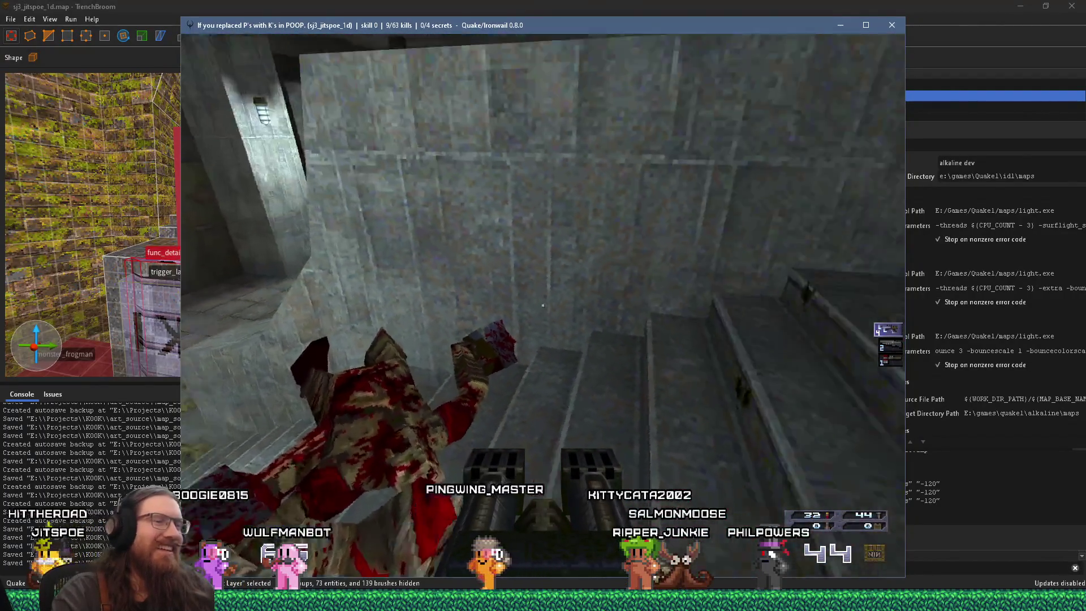
Explore onward, drop through the dark pit into the first secret, and check the 11/63 kills
{"action": "key", "text": "w"}
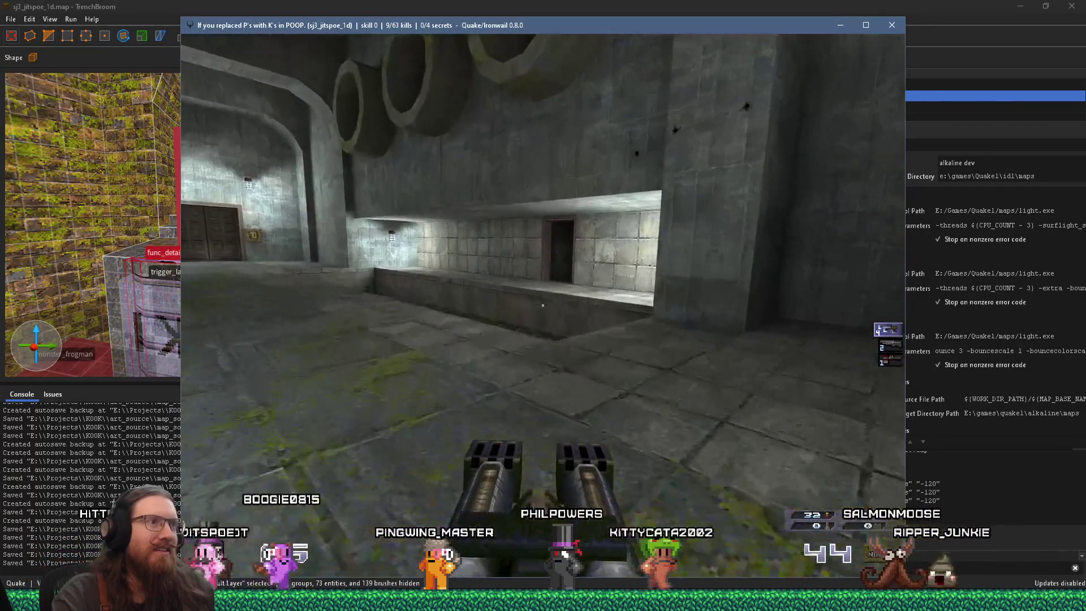
{"action": "key", "text": "w"}
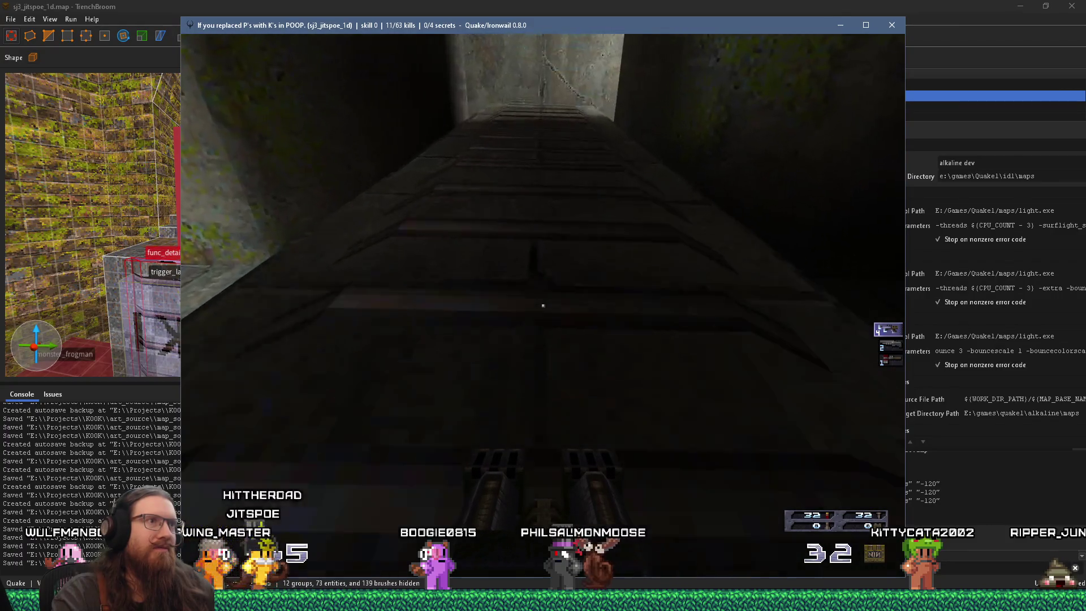
{"action": "key", "text": "w"}
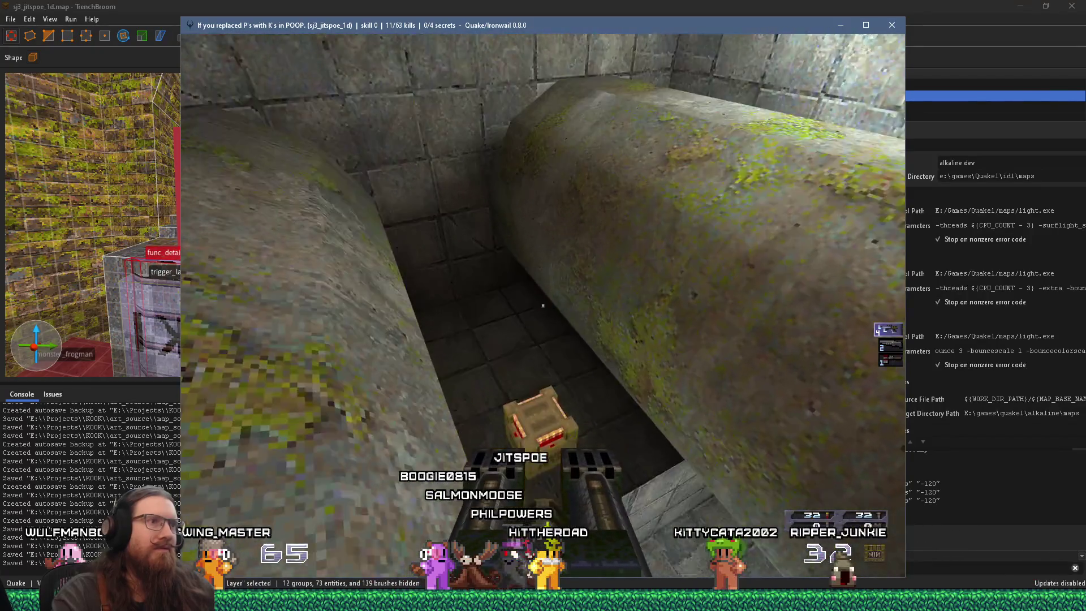
{"action": "key", "text": "w"}
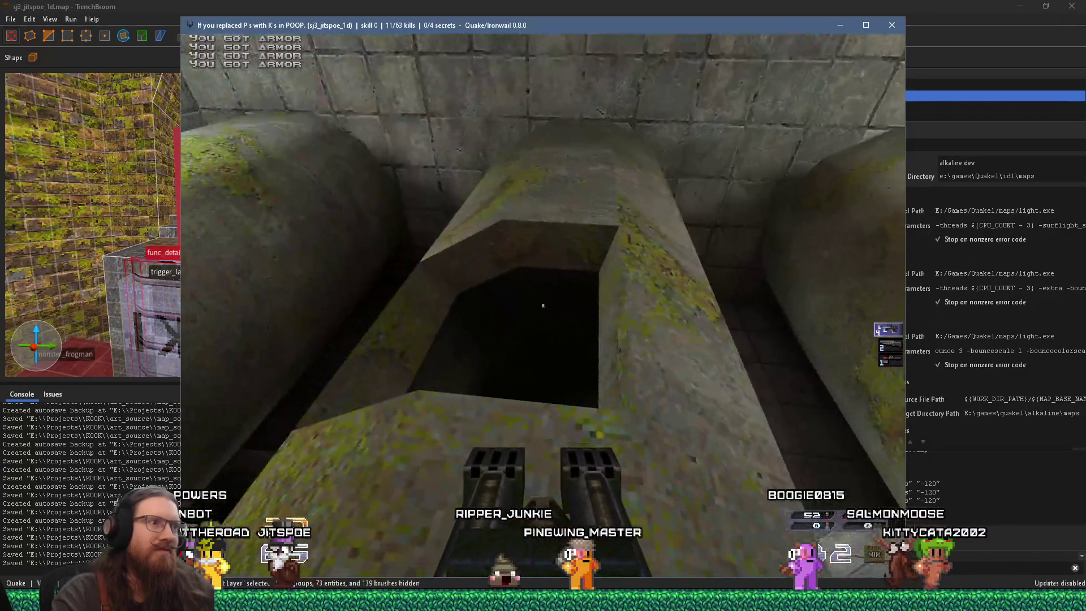
{"action": "key", "text": "w"}
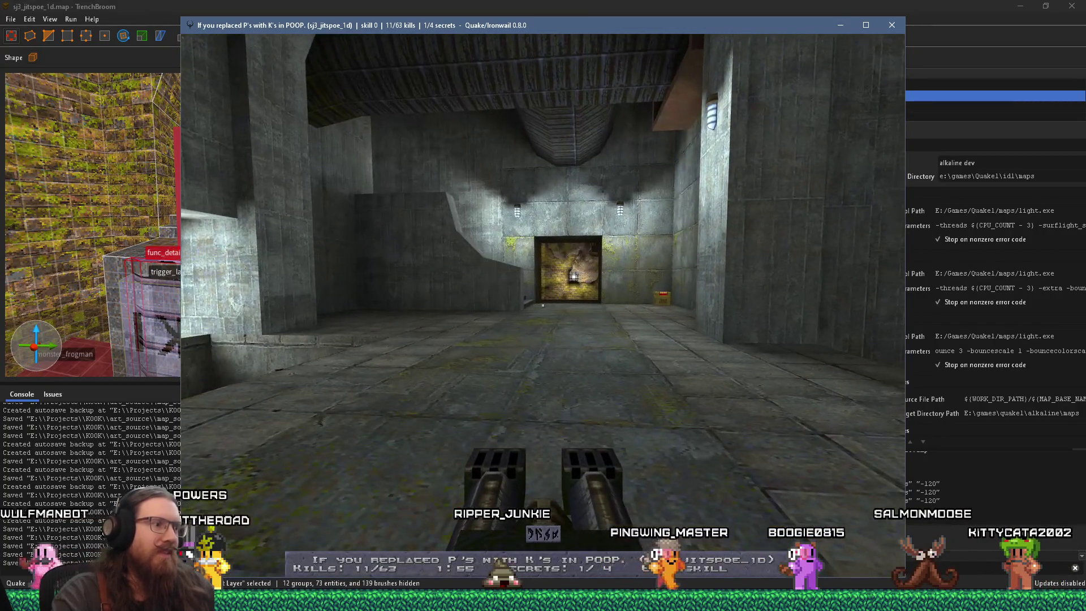
{"action": "mouse_move", "coordinate": [542, 226]}
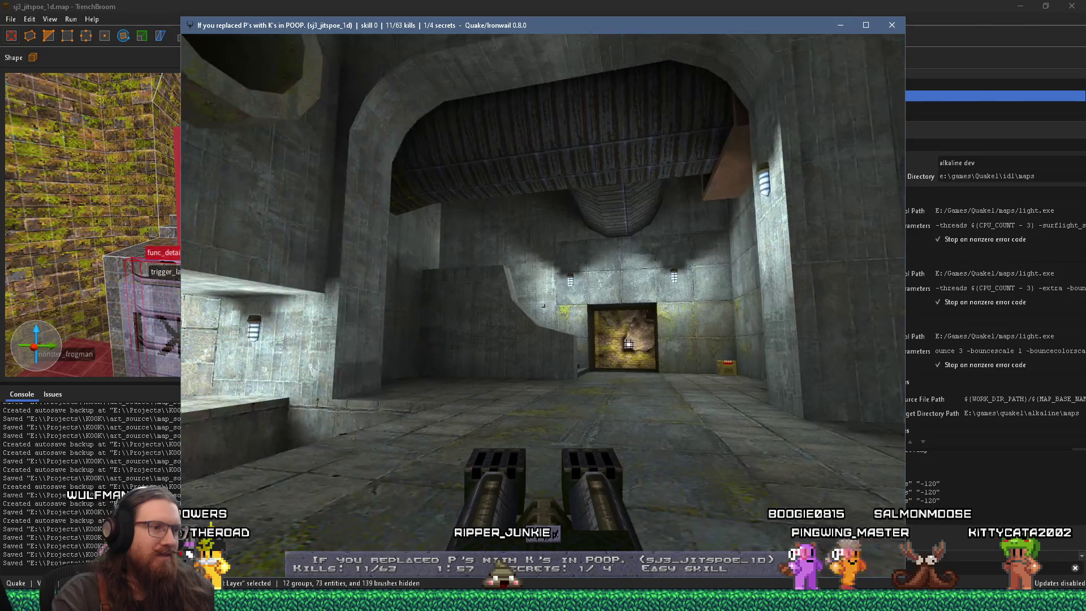
{"action": "key", "text": "Tab"}
Pick up the box of shells and shoot the enemies on the ledge and stairs
{"action": "key", "text": "w"}
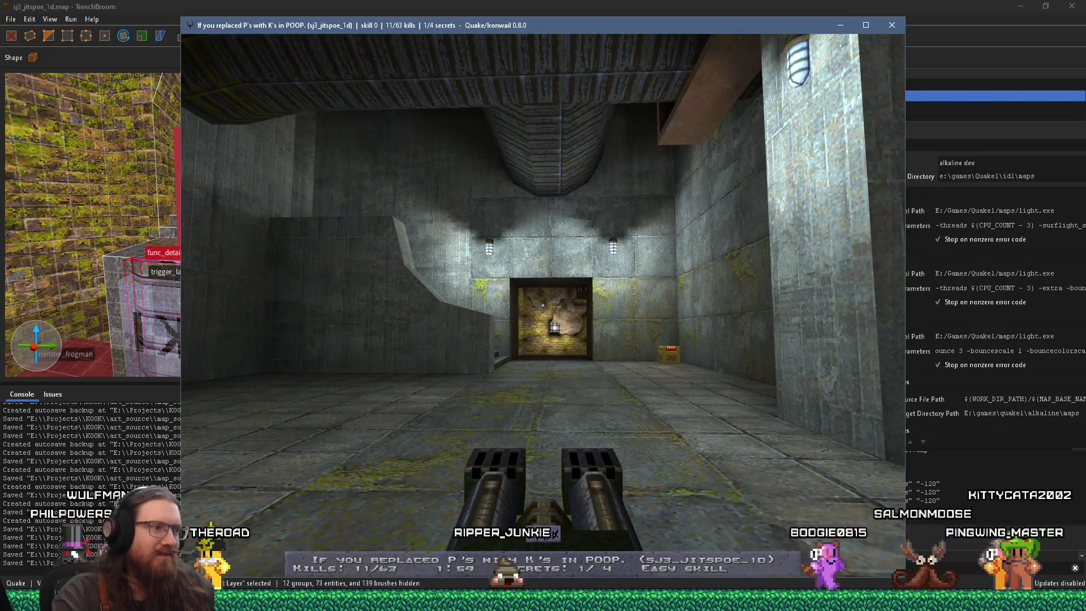
{"action": "key", "text": "w"}
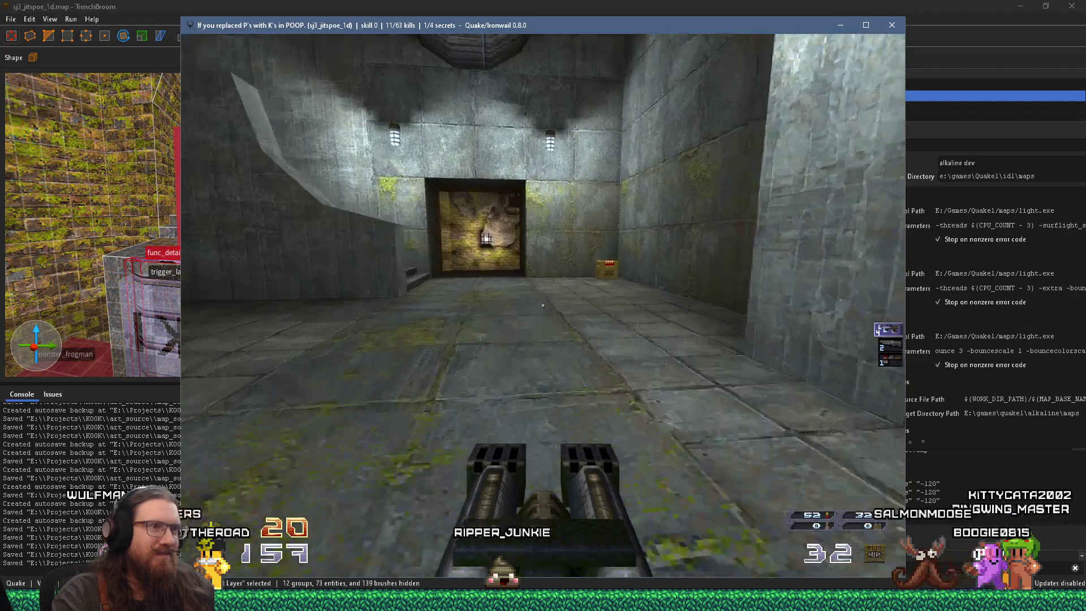
{"action": "mouse_move", "coordinate": [622, 305]}
{"action": "key", "text": "w"}
{"action": "mouse_move", "coordinate": [542, 306]}
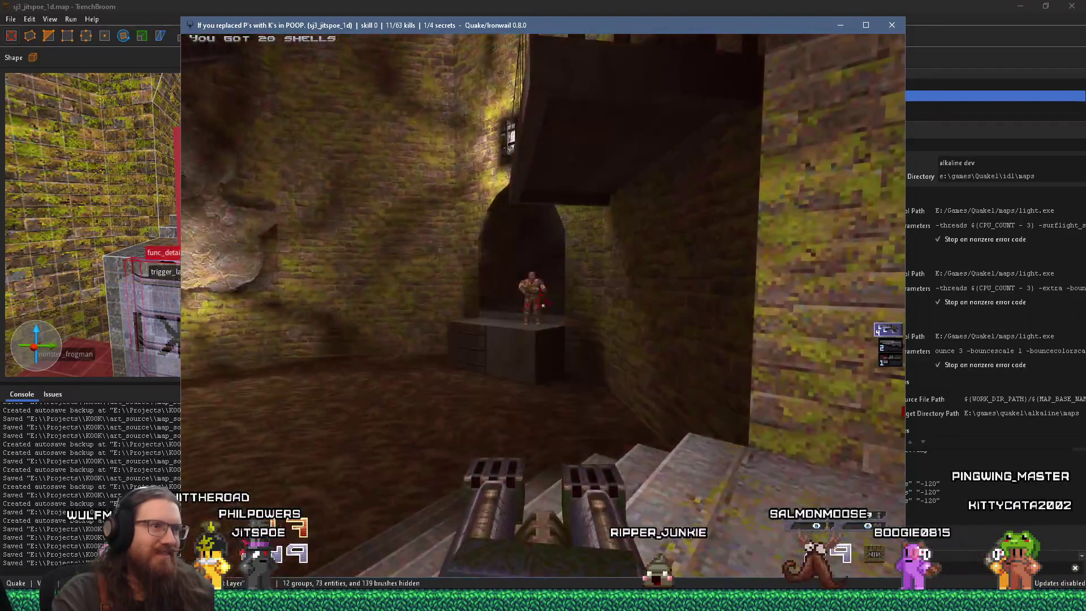
{"action": "left_click", "coordinate": [542, 305]}
{"action": "key", "text": "w"}
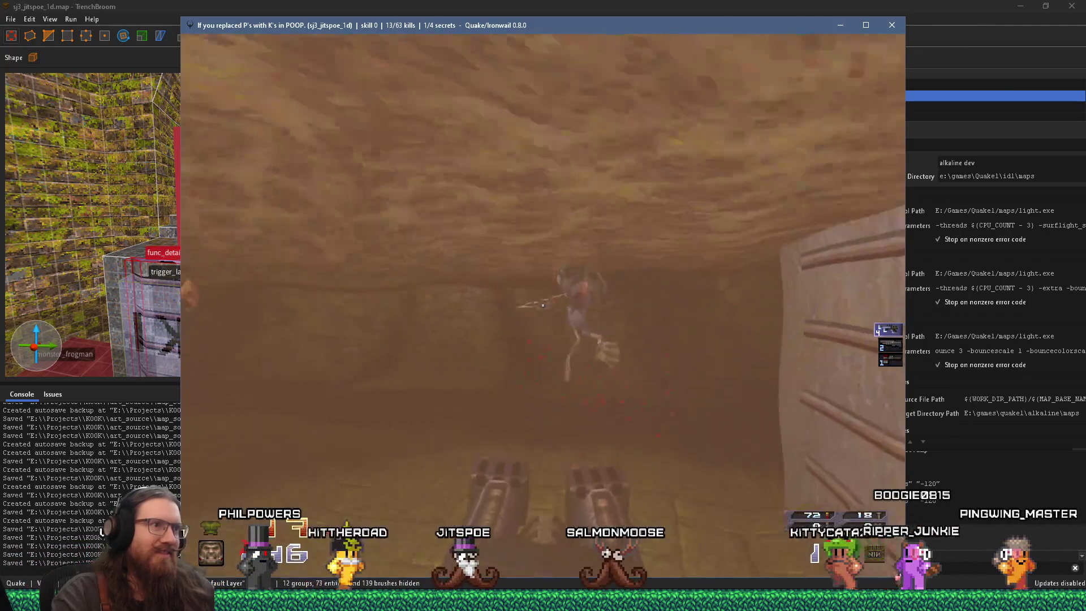
{"action": "left_click", "coordinate": [543, 305]}
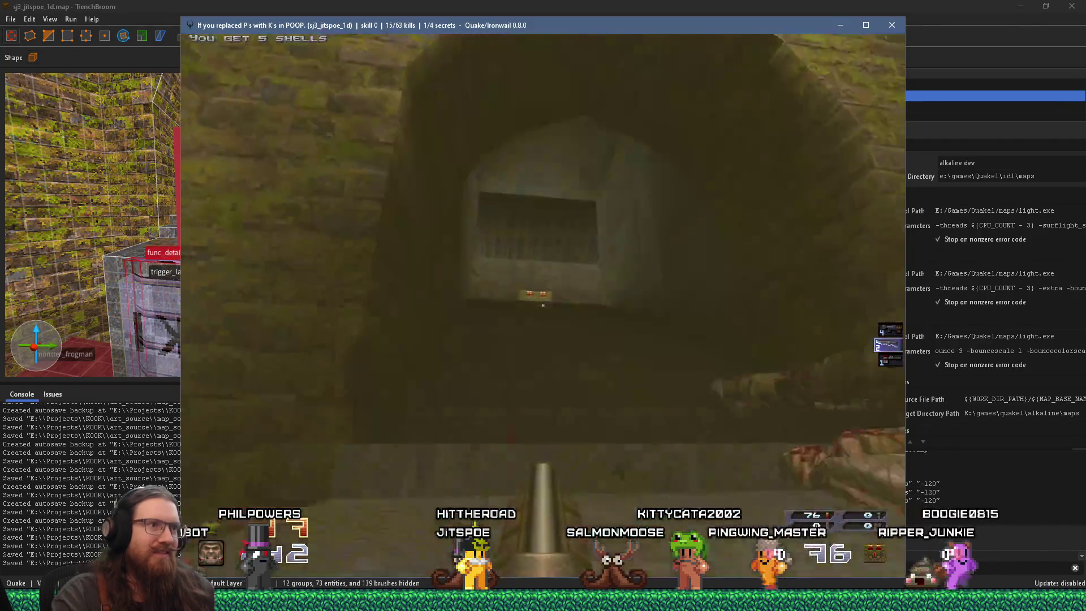
{"action": "key", "text": "w"}
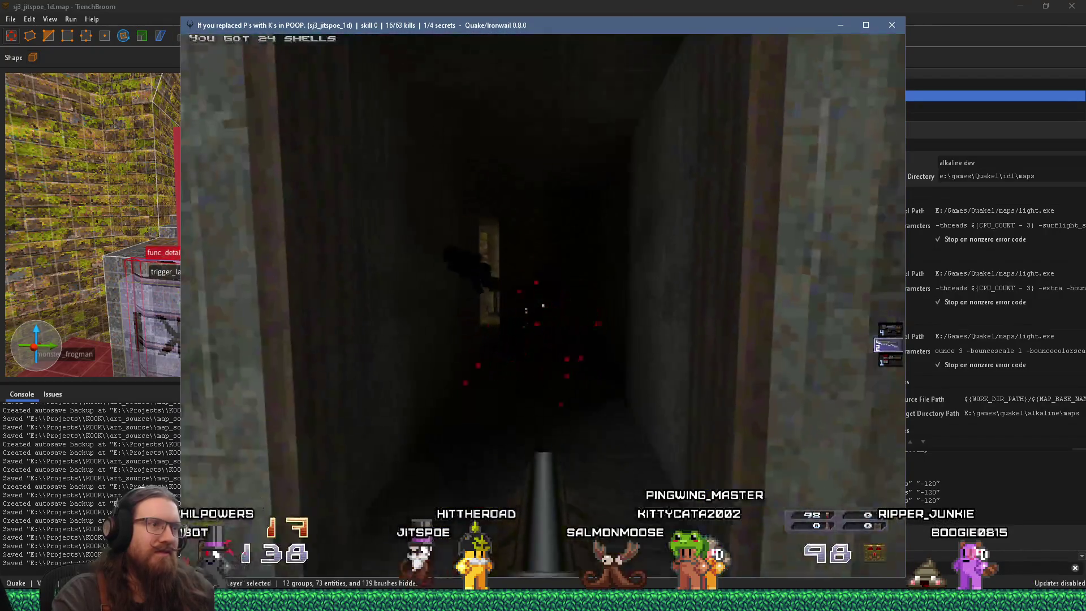
Walk through the dark tunnel and rocket the ogre in the stone corridor
{"action": "key", "text": "w"}
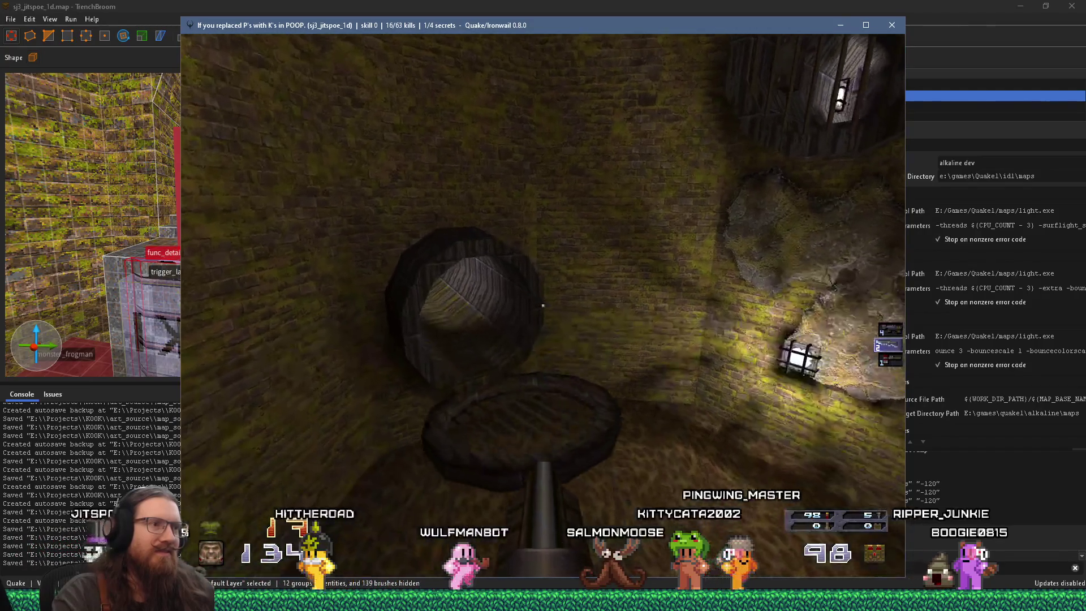
{"action": "key", "text": "w"}
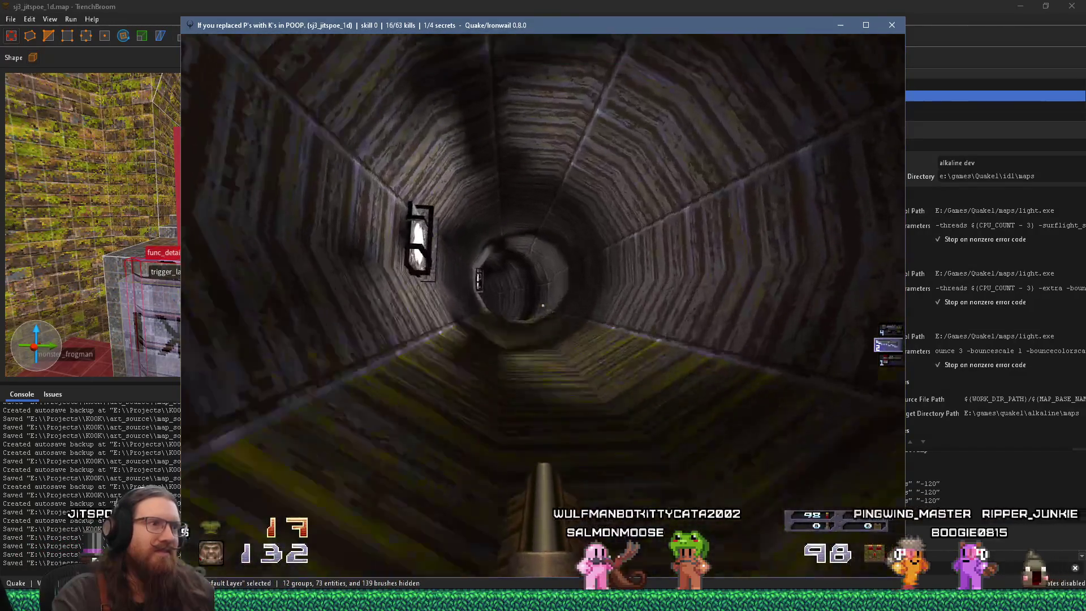
{"action": "key", "text": "w"}
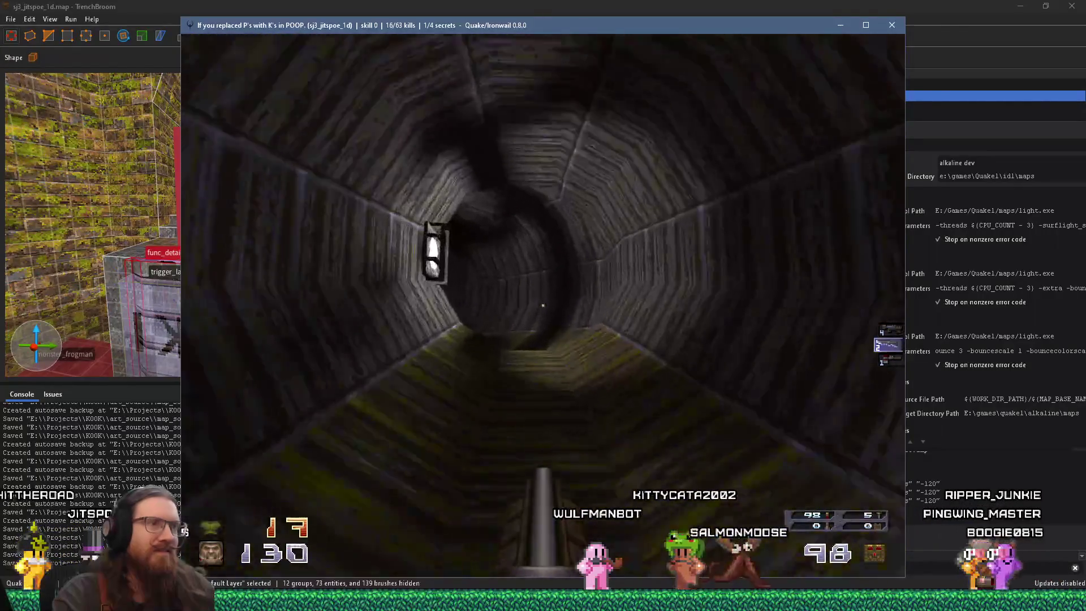
{"action": "key", "text": "w"}
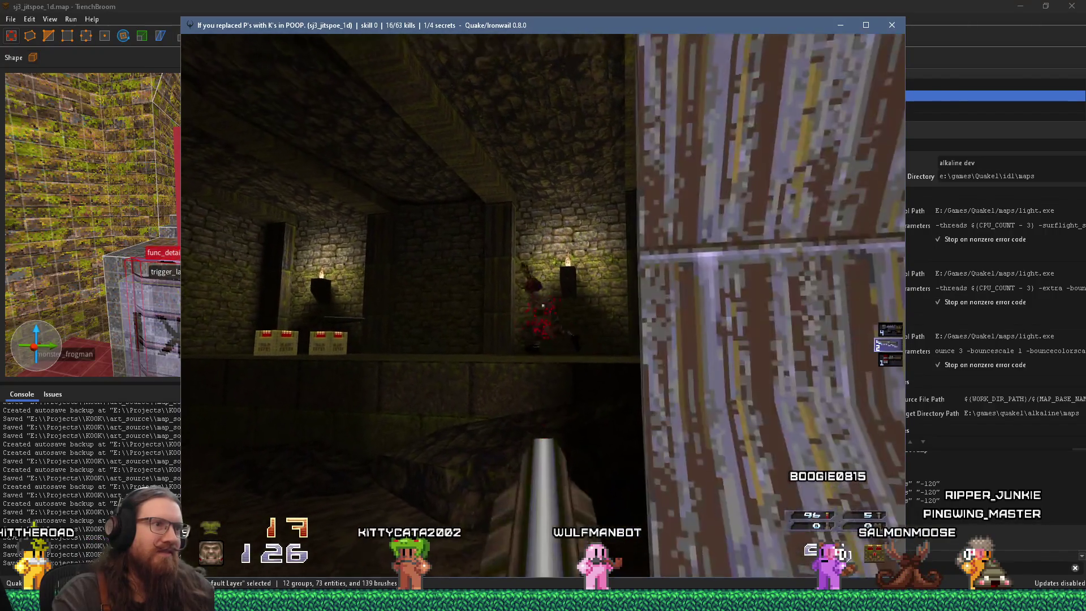
{"action": "key", "text": "w"}
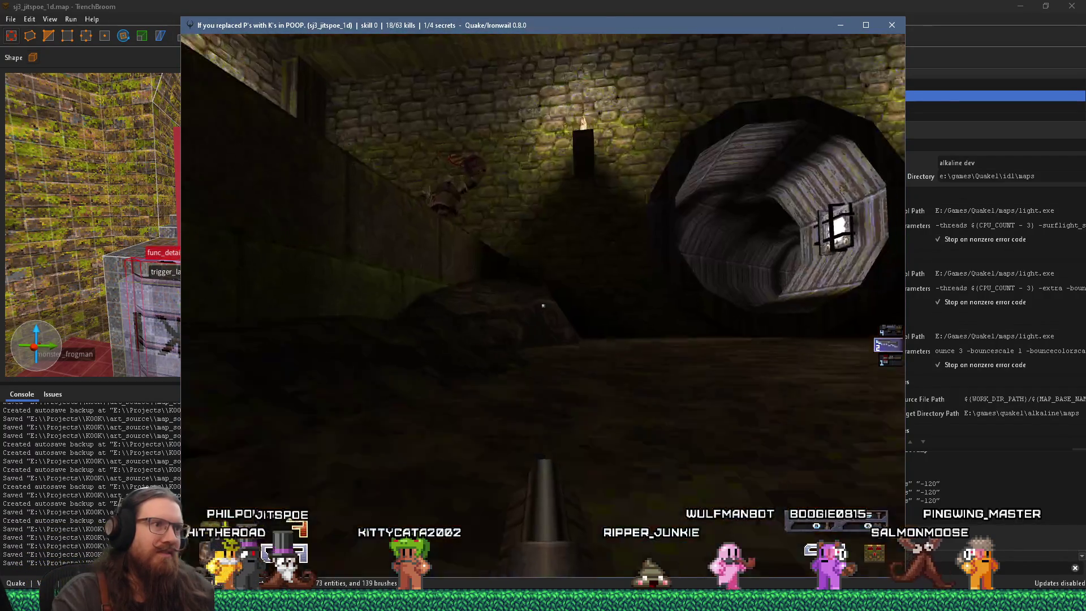
{"action": "left_click", "coordinate": [543, 305]}
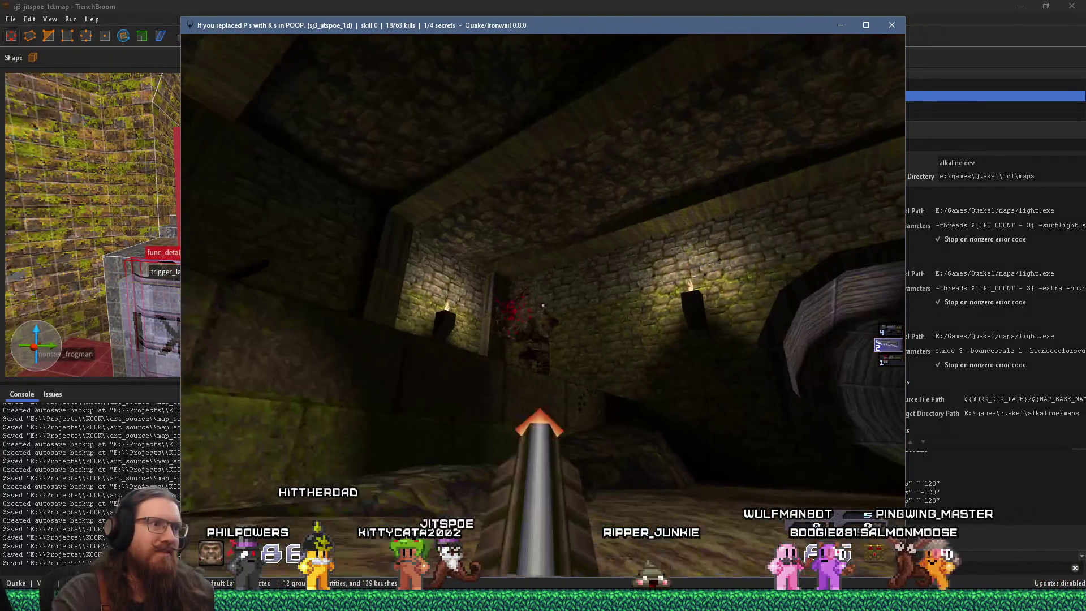
{"action": "left_click", "coordinate": [543, 305]}
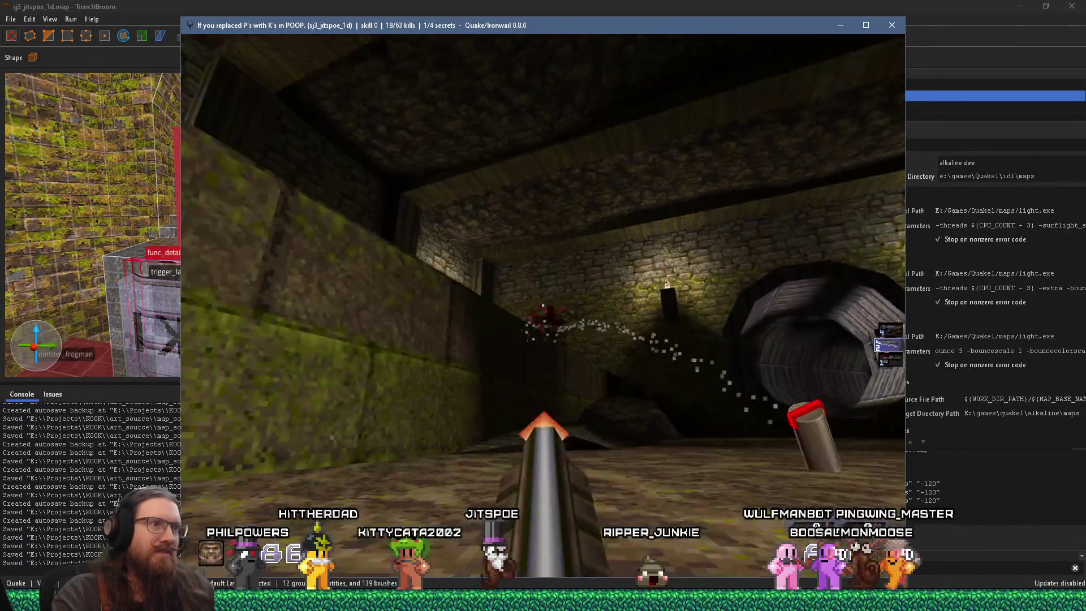
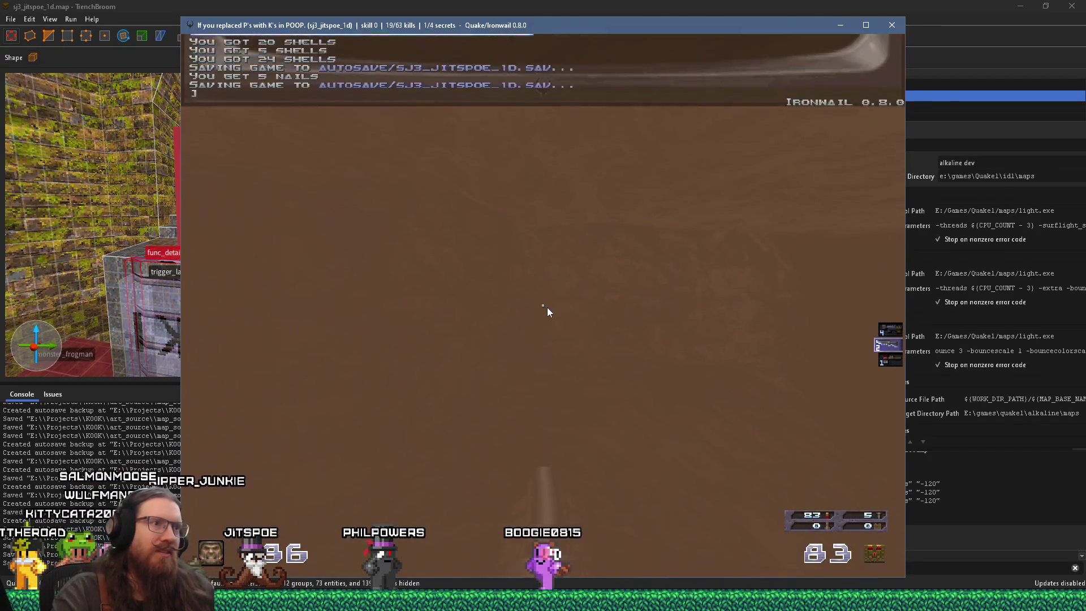
Switch from the Ironwail playtest of sj3_jitspoe_1d back to the TrenchBroom editor
{"action": "key", "text": "alt+Tab"}
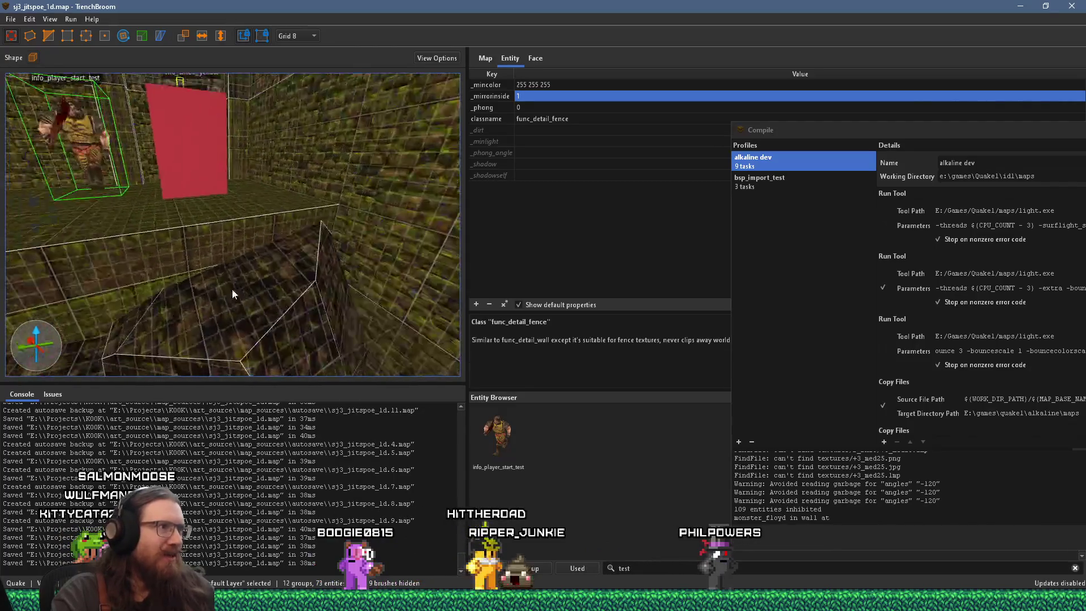
Clear the selection and delete the small black-and-white patterned brush near the wall
{"action": "key", "text": "Escape"}
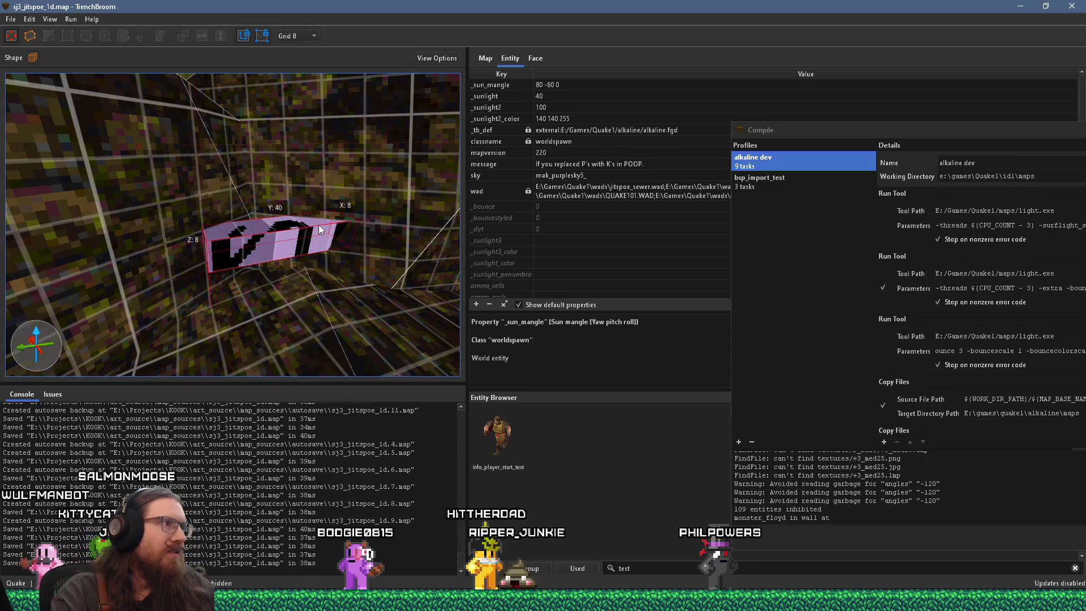
{"action": "key", "text": "Escape"}
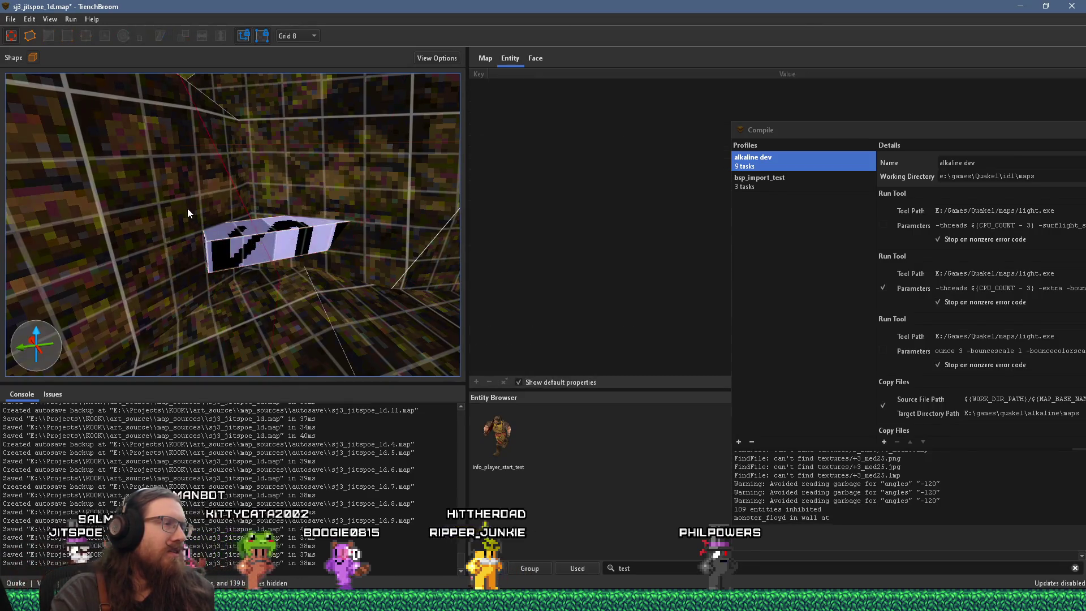
{"action": "left_click", "coordinate": [221, 244]}
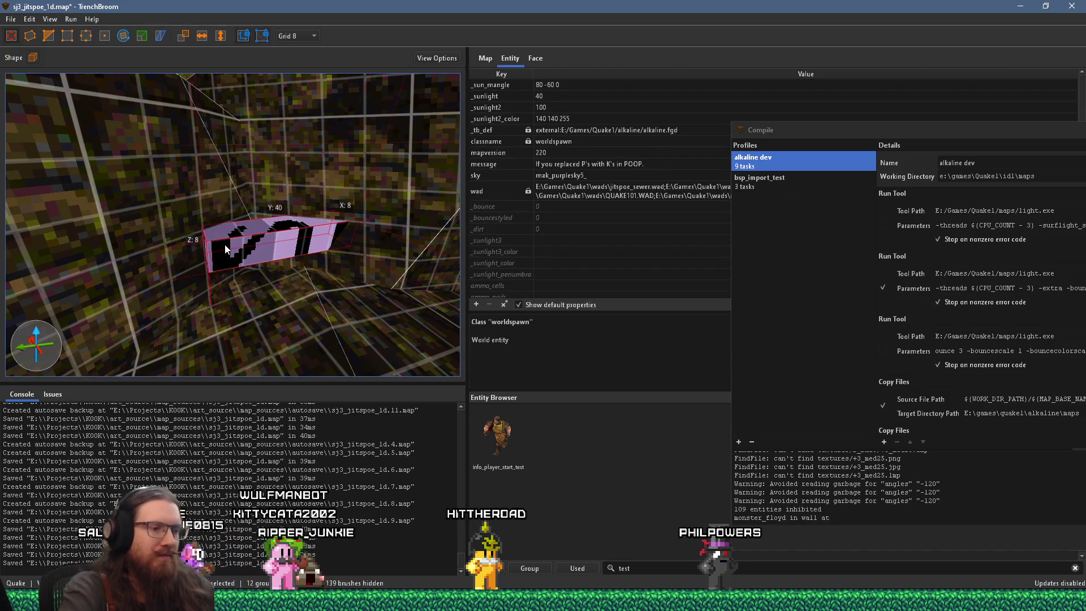
{"action": "key", "text": "Delete"}
Select the low flat floor brush and try dragging a face to resize it, which fails
{"action": "left_click", "coordinate": [320, 265]}
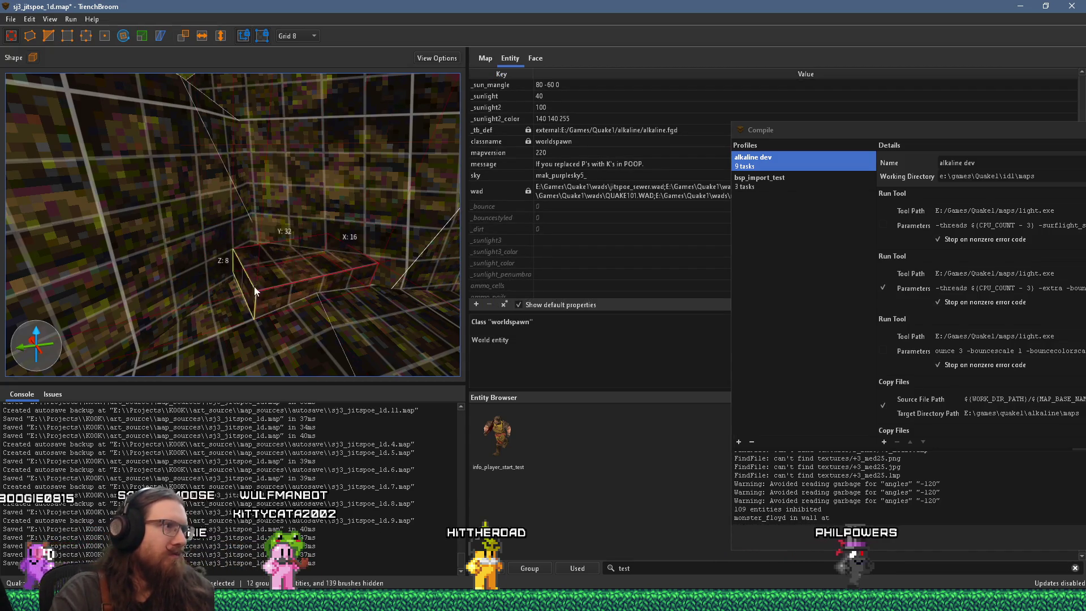
{"action": "scroll", "coordinate": [199, 284], "scroll_direction": "up", "scroll_amount": 5}
{"action": "scroll", "coordinate": [209, 170], "scroll_direction": "down", "scroll_amount": 3}
{"action": "scroll", "coordinate": [238, 244], "scroll_direction": "down", "scroll_amount": 3}
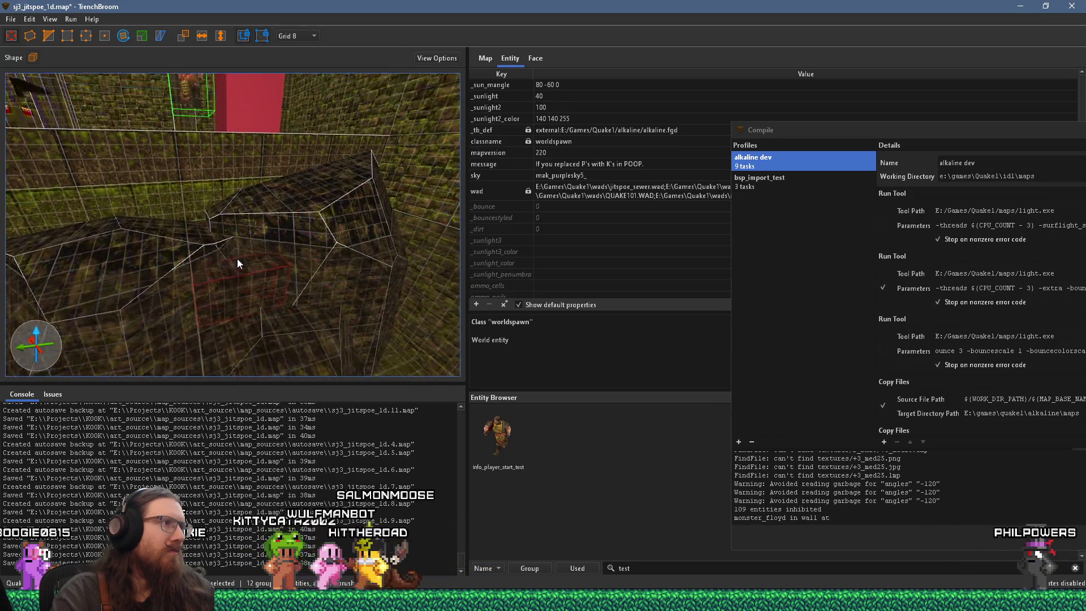
{"action": "scroll", "coordinate": [231, 255], "scroll_direction": "up", "scroll_amount": 5}
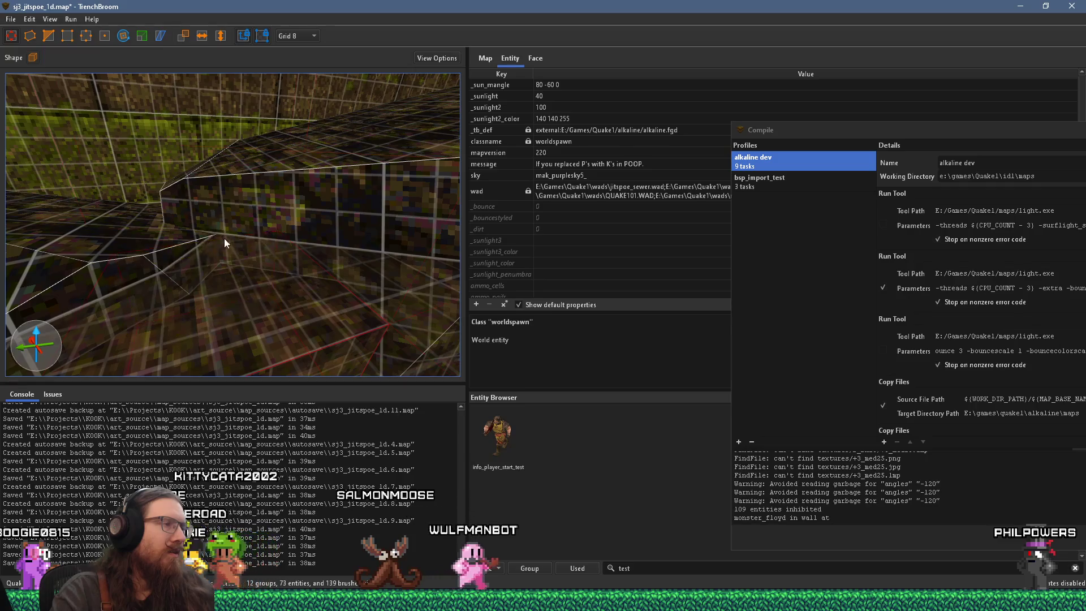
{"action": "scroll", "coordinate": [223, 237], "scroll_direction": "down", "scroll_amount": 5}
{"action": "scroll", "coordinate": [212, 226], "scroll_direction": "up", "scroll_amount": 5}
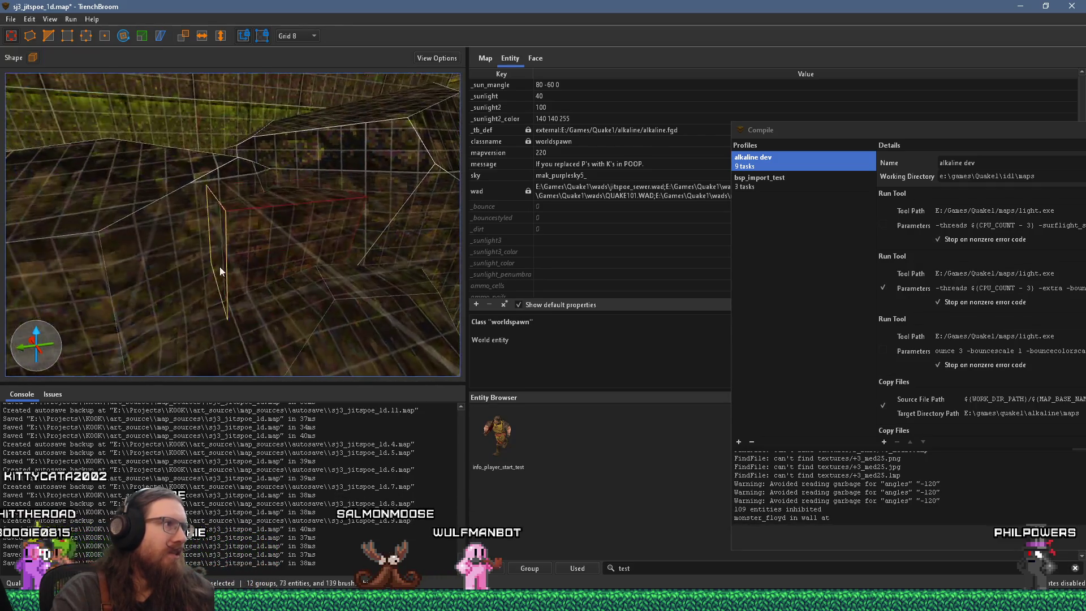
{"action": "mouse_move", "coordinate": [167, 266]}
{"action": "left_mouse_down"}
{"action": "mouse_move", "coordinate": [218, 249]}
{"action": "mouse_move", "coordinate": [195, 229]}
{"action": "left_mouse_up"}
{"action": "scroll", "coordinate": [144, 257], "scroll_direction": "up", "scroll_amount": 5}
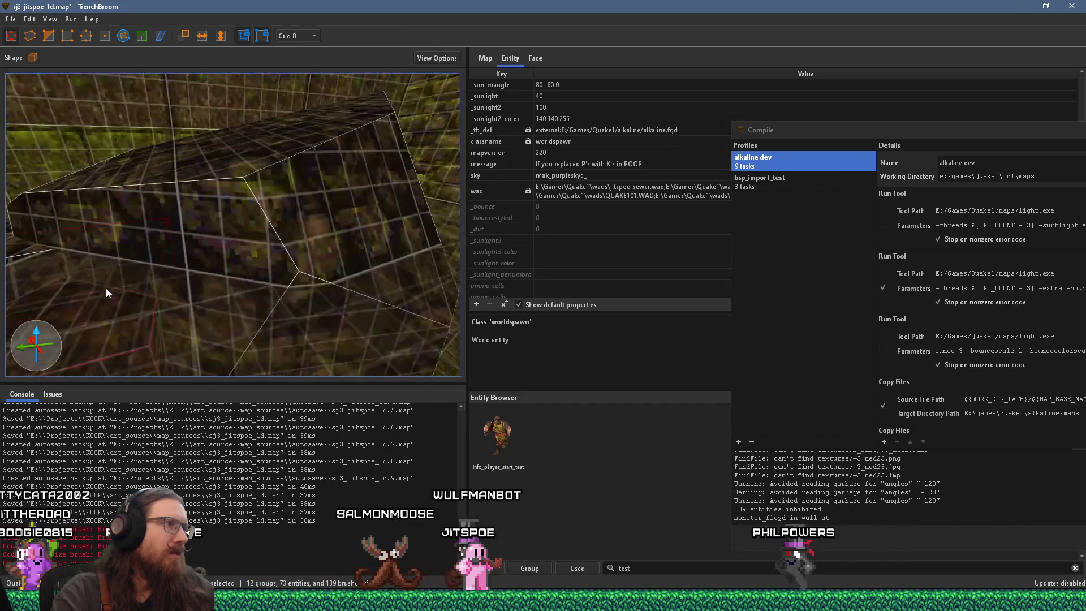
{"action": "scroll", "coordinate": [310, 294], "scroll_direction": "up", "scroll_amount": 3}
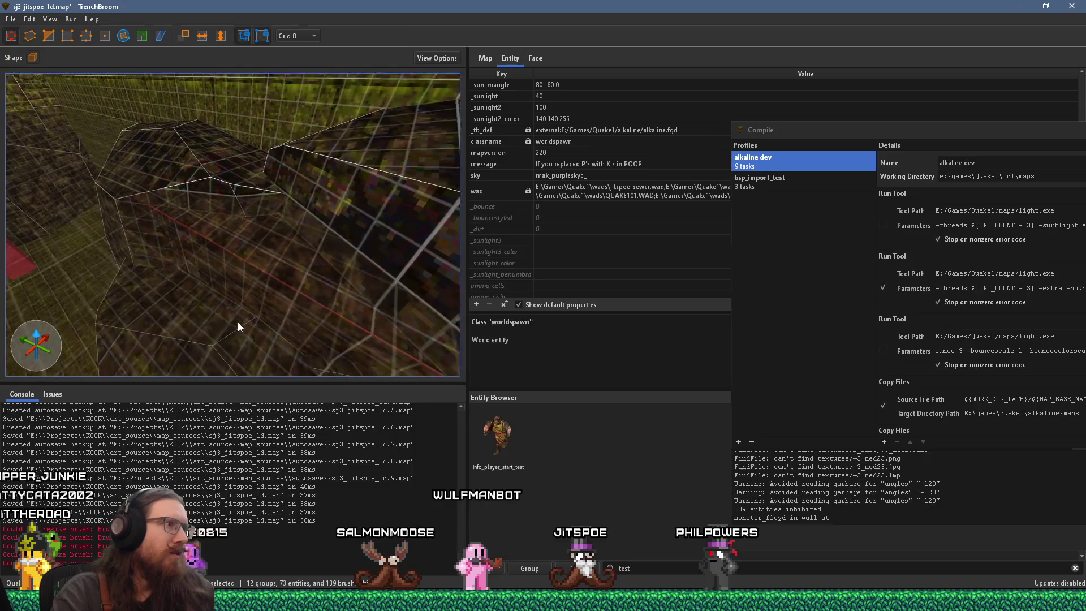
{"action": "scroll", "coordinate": [238, 321], "scroll_direction": "up", "scroll_amount": 3}
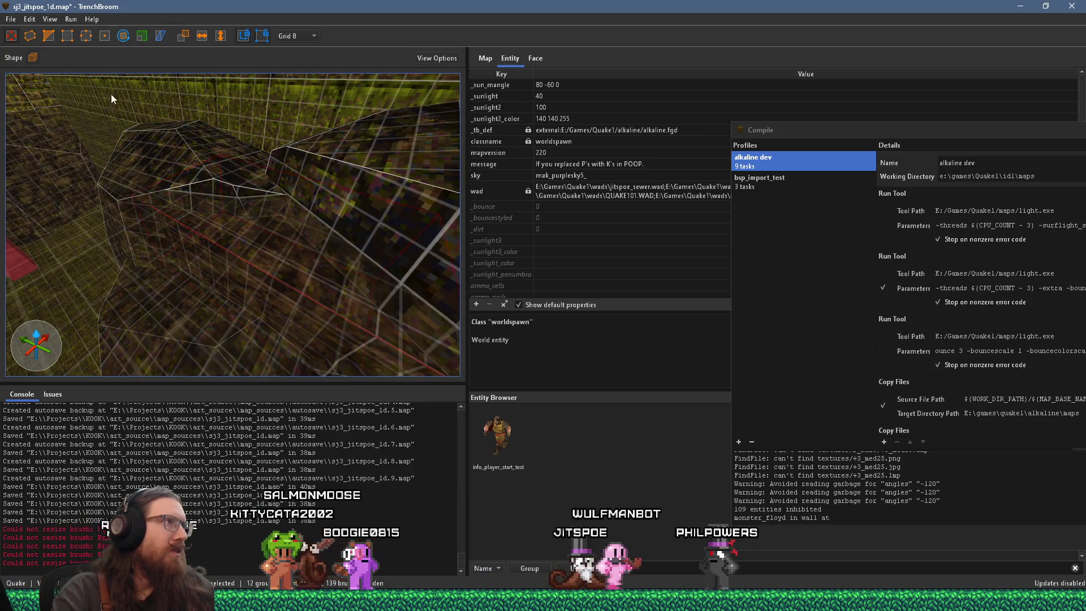
{"action": "left_click", "coordinate": [85, 36]}
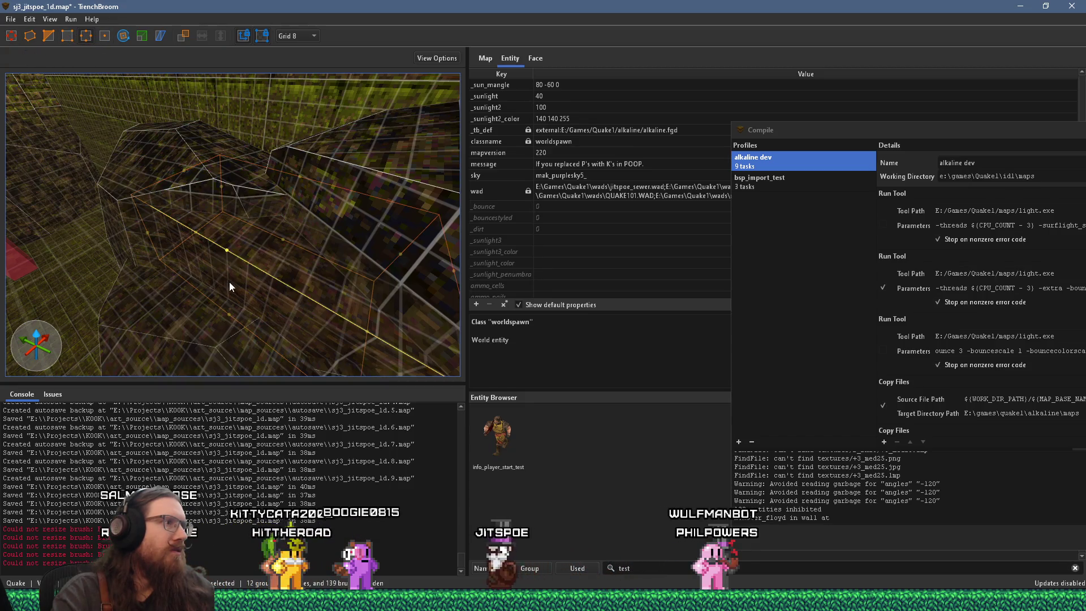
Orbit to the rocky ledge and move one of its vertices -8 units along X
{"action": "scroll", "coordinate": [231, 278], "scroll_direction": "up", "scroll_amount": 3}
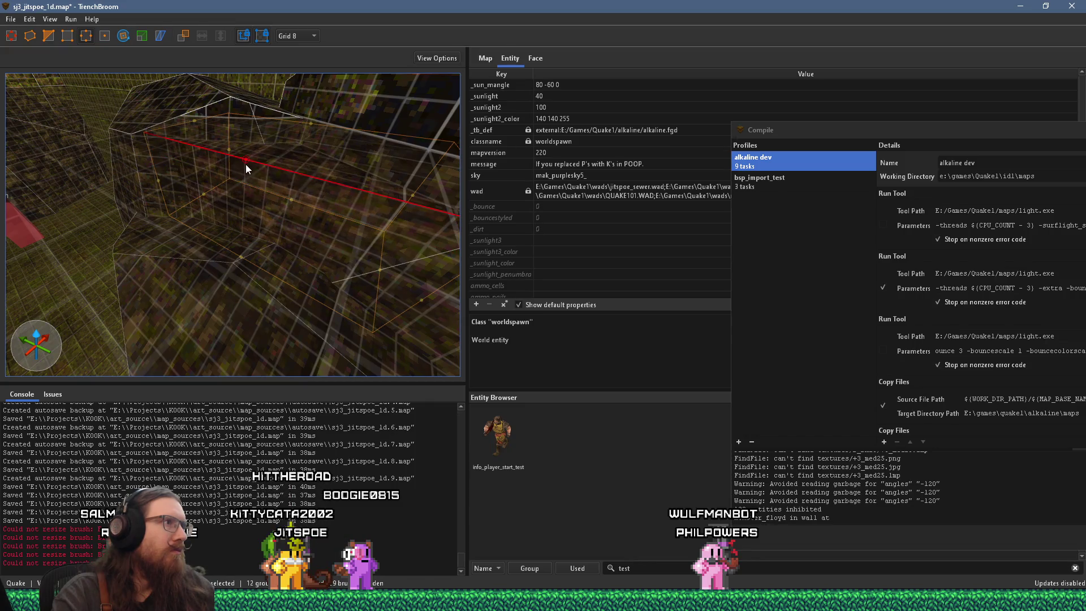
{"action": "left_click_drag", "start_coordinate": [239, 176], "coordinate": [219, 219]}
{"action": "mouse_move", "coordinate": [175, 250]}
{"action": "left_mouse_down"}
{"action": "mouse_move", "coordinate": [210, 226]}
{"action": "mouse_move", "coordinate": [216, 233]}
{"action": "left_mouse_up"}
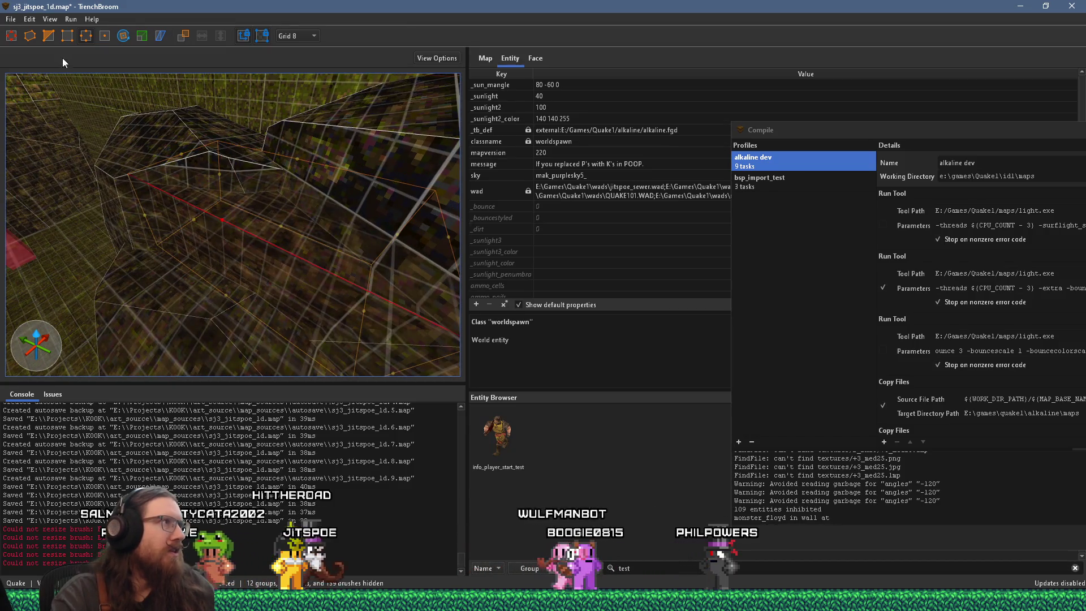
{"action": "left_click", "coordinate": [88, 38]}
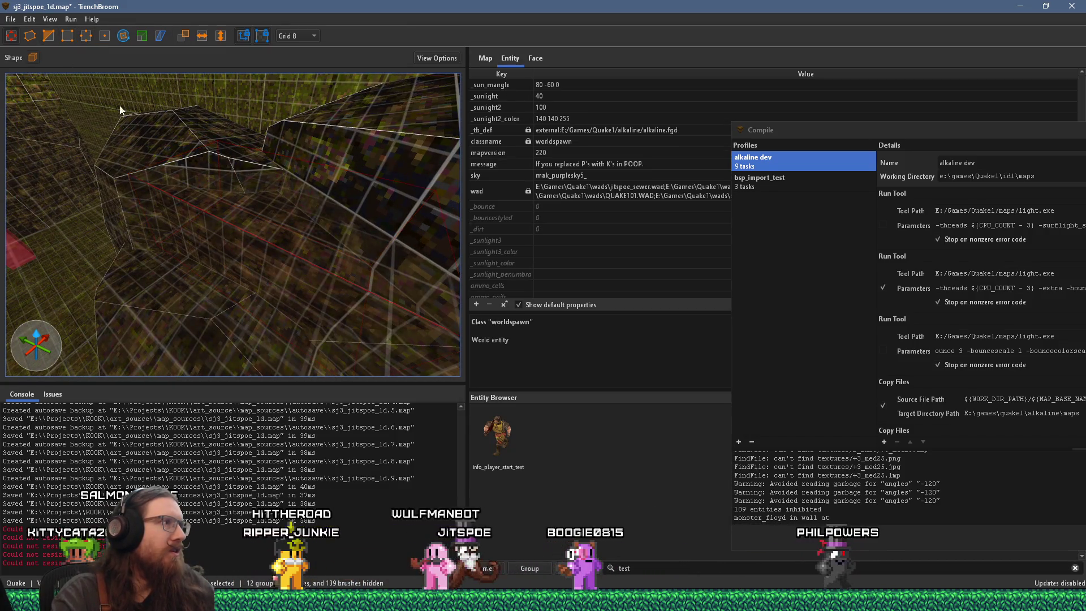
{"action": "left_click_drag", "start_coordinate": [186, 210], "coordinate": [269, 281]}
{"action": "mouse_move", "coordinate": [334, 273]}
{"action": "left_mouse_down"}
{"action": "mouse_move", "coordinate": [277, 256]}
{"action": "mouse_move", "coordinate": [272, 240]}
{"action": "left_mouse_up"}
{"action": "mouse_move", "coordinate": [238, 168]}
{"action": "left_mouse_down"}
{"action": "mouse_move", "coordinate": [318, 289]}
{"action": "mouse_move", "coordinate": [423, 249]}
{"action": "mouse_move", "coordinate": [382, 232]}
{"action": "mouse_move", "coordinate": [346, 253]}
{"action": "left_mouse_up"}
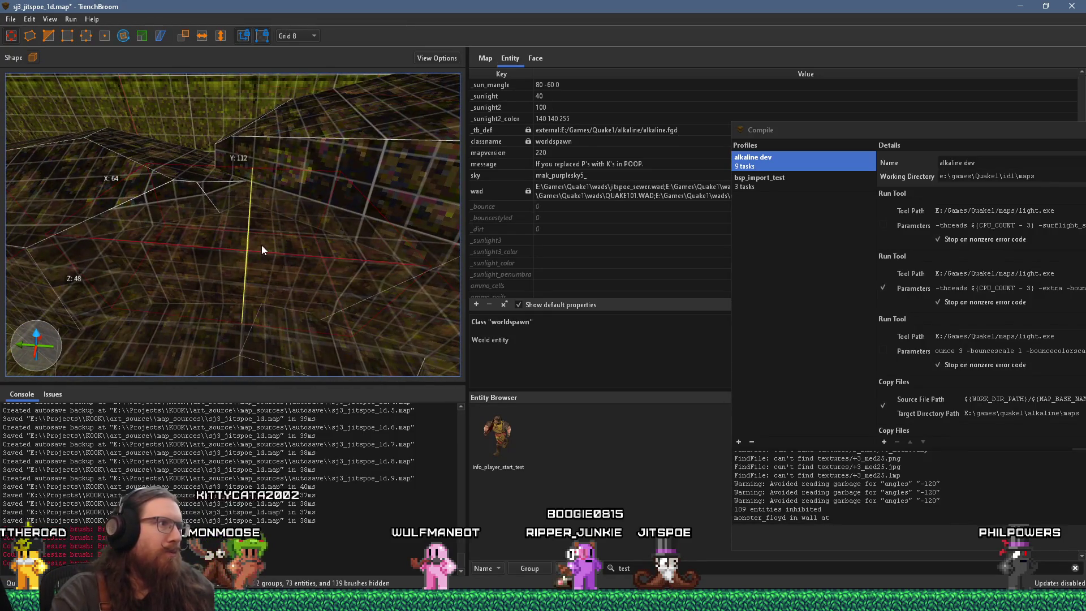
{"action": "left_click", "coordinate": [86, 36]}
{"action": "left_click_drag", "start_coordinate": [199, 283], "coordinate": [195, 318]}
Select the nearby wall brush, then switch the selection to another rocky brush
{"action": "mouse_move", "coordinate": [215, 281]}
{"action": "left_mouse_down"}
{"action": "mouse_move", "coordinate": [259, 216]}
{"action": "mouse_move", "coordinate": [256, 229]}
{"action": "mouse_move", "coordinate": [245, 226]}
{"action": "mouse_move", "coordinate": [252, 198]}
{"action": "mouse_move", "coordinate": [276, 283]}
{"action": "mouse_move", "coordinate": [287, 272]}
{"action": "mouse_move", "coordinate": [261, 324]}
{"action": "mouse_move", "coordinate": [246, 323]}
{"action": "mouse_move", "coordinate": [303, 306]}
{"action": "mouse_move", "coordinate": [246, 257]}
{"action": "mouse_move", "coordinate": [270, 239]}
{"action": "mouse_move", "coordinate": [249, 214]}
{"action": "mouse_move", "coordinate": [251, 234]}
{"action": "mouse_move", "coordinate": [285, 175]}
{"action": "mouse_move", "coordinate": [248, 242]}
{"action": "mouse_move", "coordinate": [293, 240]}
{"action": "mouse_move", "coordinate": [284, 262]}
{"action": "mouse_move", "coordinate": [307, 262]}
{"action": "mouse_move", "coordinate": [283, 280]}
{"action": "mouse_move", "coordinate": [255, 251]}
{"action": "mouse_move", "coordinate": [242, 253]}
{"action": "mouse_move", "coordinate": [322, 255]}
{"action": "mouse_move", "coordinate": [229, 259]}
{"action": "left_mouse_up"}
{"action": "left_click", "coordinate": [283, 188]}
{"action": "key", "text": "Escape"}
{"action": "left_click", "coordinate": [252, 231]}
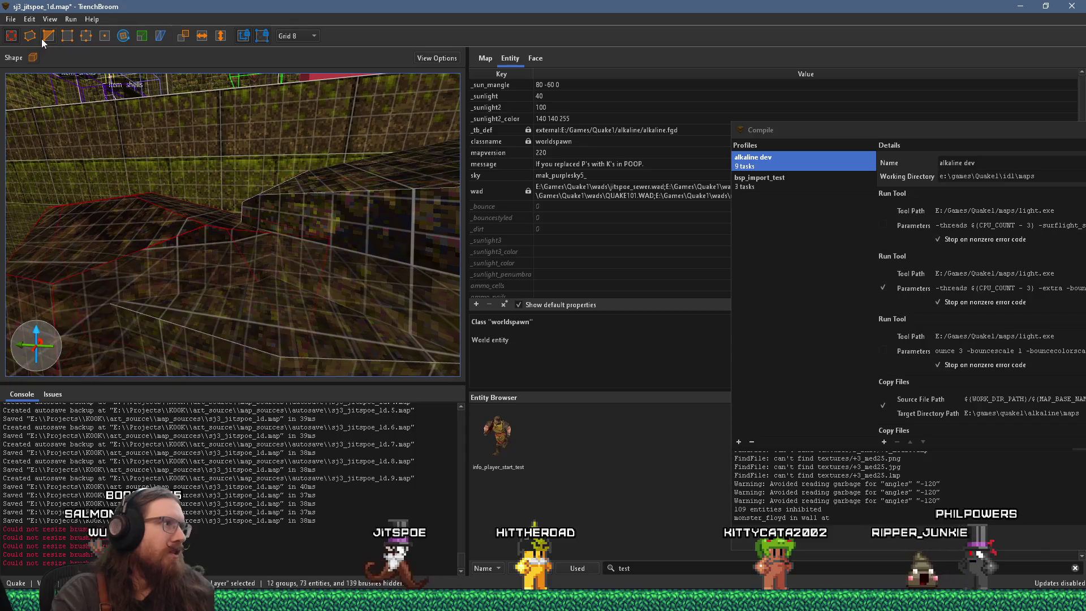
Select the ledge brush and its faces, orbiting closer to the ledge walls
{"action": "left_click", "coordinate": [250, 236]}
{"action": "key", "text": "Escape"}
{"action": "mouse_move", "coordinate": [235, 231]}
{"action": "left_mouse_down"}
{"action": "mouse_move", "coordinate": [218, 263]}
{"action": "mouse_move", "coordinate": [275, 305]}
{"action": "mouse_move", "coordinate": [242, 238]}
{"action": "mouse_move", "coordinate": [295, 311]}
{"action": "left_mouse_up"}
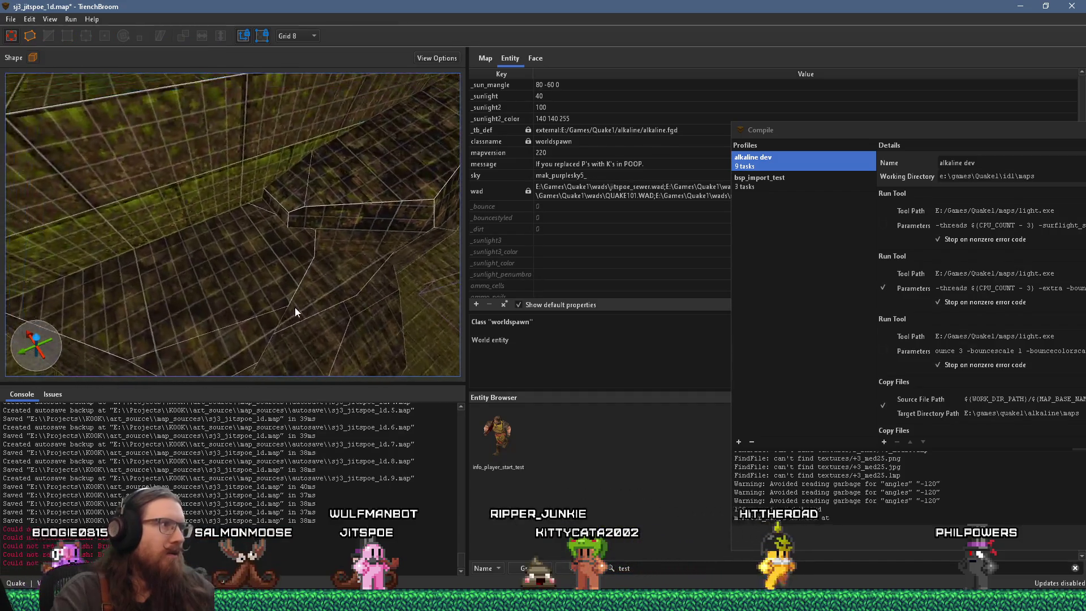
{"action": "left_click", "coordinate": [261, 206]}
{"action": "mouse_move", "coordinate": [260, 203]}
{"action": "left_mouse_down"}
{"action": "mouse_move", "coordinate": [235, 229]}
{"action": "mouse_move", "coordinate": [183, 166]}
{"action": "mouse_move", "coordinate": [192, 167]}
{"action": "mouse_move", "coordinate": [184, 185]}
{"action": "mouse_move", "coordinate": [199, 255]}
{"action": "mouse_move", "coordinate": [208, 232]}
{"action": "mouse_move", "coordinate": [207, 252]}
{"action": "mouse_move", "coordinate": [169, 165]}
{"action": "mouse_move", "coordinate": [171, 227]}
{"action": "mouse_move", "coordinate": [222, 243]}
{"action": "mouse_move", "coordinate": [236, 256]}
{"action": "mouse_move", "coordinate": [229, 269]}
{"action": "mouse_move", "coordinate": [279, 209]}
{"action": "mouse_move", "coordinate": [331, 222]}
{"action": "mouse_move", "coordinate": [331, 233]}
{"action": "mouse_move", "coordinate": [146, 236]}
{"action": "mouse_move", "coordinate": [234, 261]}
{"action": "mouse_move", "coordinate": [246, 239]}
{"action": "mouse_move", "coordinate": [242, 211]}
{"action": "left_mouse_up"}
{"action": "left_click", "coordinate": [237, 215]}
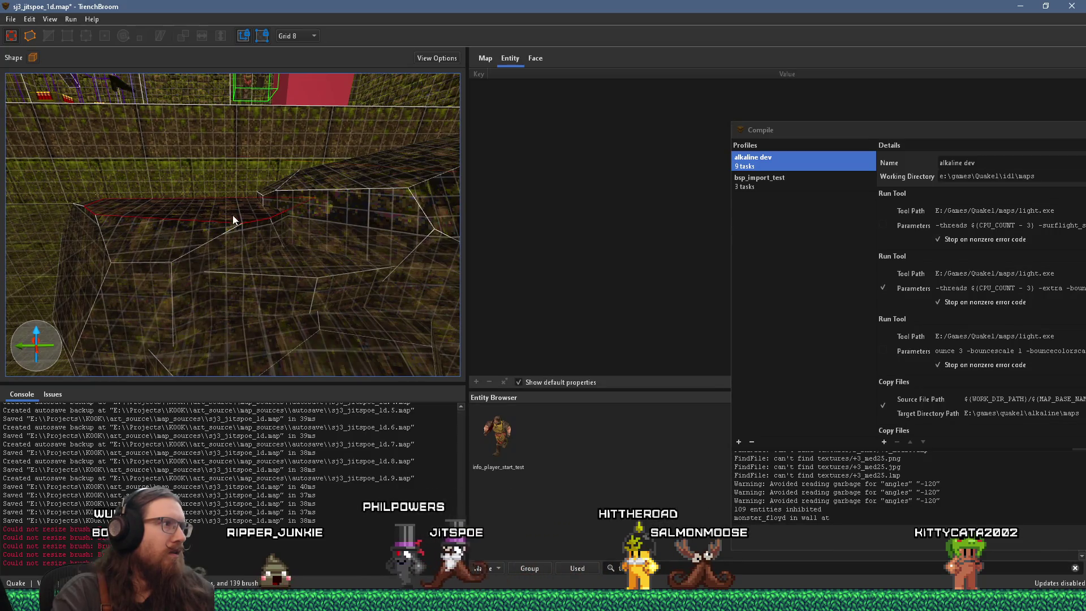
{"action": "left_click", "coordinate": [209, 229]}
{"action": "key", "text": "Escape"}
Select the sloping ramp brush, then swing the view over the rock cluster toward the entities
{"action": "mouse_move", "coordinate": [209, 209]}
{"action": "left_mouse_down"}
{"action": "mouse_move", "coordinate": [276, 225]}
{"action": "mouse_move", "coordinate": [247, 233]}
{"action": "left_mouse_up"}
{"action": "left_click", "coordinate": [210, 215]}
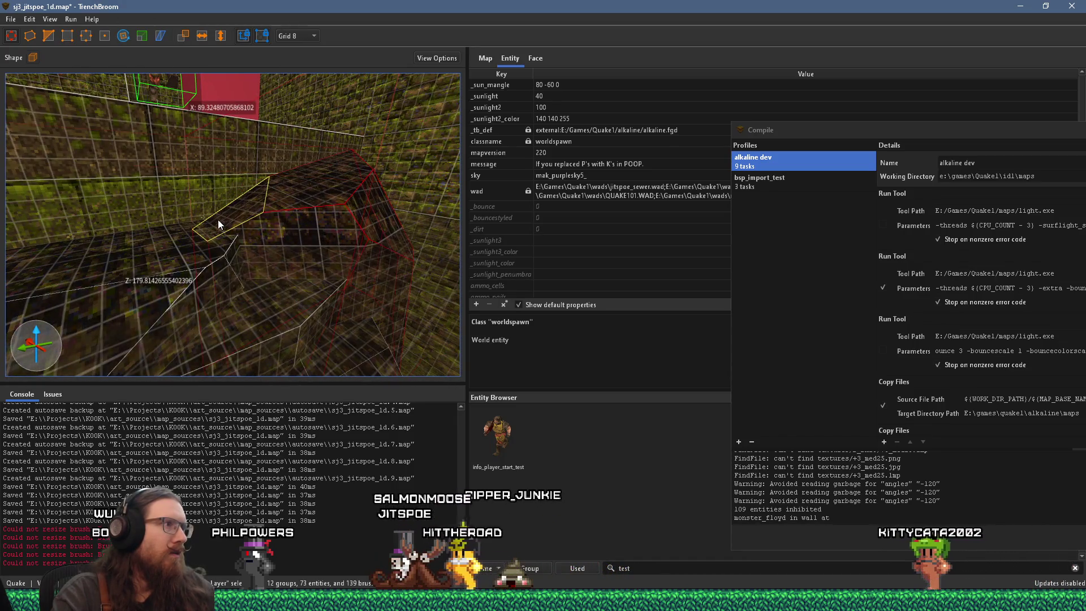
{"action": "scroll", "coordinate": [201, 239], "scroll_direction": "up", "scroll_amount": 3}
{"action": "key", "text": "Escape"}
{"action": "mouse_move", "coordinate": [201, 240]}
{"action": "left_mouse_down"}
{"action": "mouse_move", "coordinate": [157, 232]}
{"action": "mouse_move", "coordinate": [189, 258]}
{"action": "mouse_move", "coordinate": [277, 155]}
{"action": "mouse_move", "coordinate": [272, 178]}
{"action": "mouse_move", "coordinate": [355, 236]}
{"action": "mouse_move", "coordinate": [299, 304]}
{"action": "mouse_move", "coordinate": [334, 278]}
{"action": "mouse_move", "coordinate": [364, 215]}
{"action": "mouse_move", "coordinate": [268, 250]}
{"action": "mouse_move", "coordinate": [304, 247]}
{"action": "left_mouse_up"}
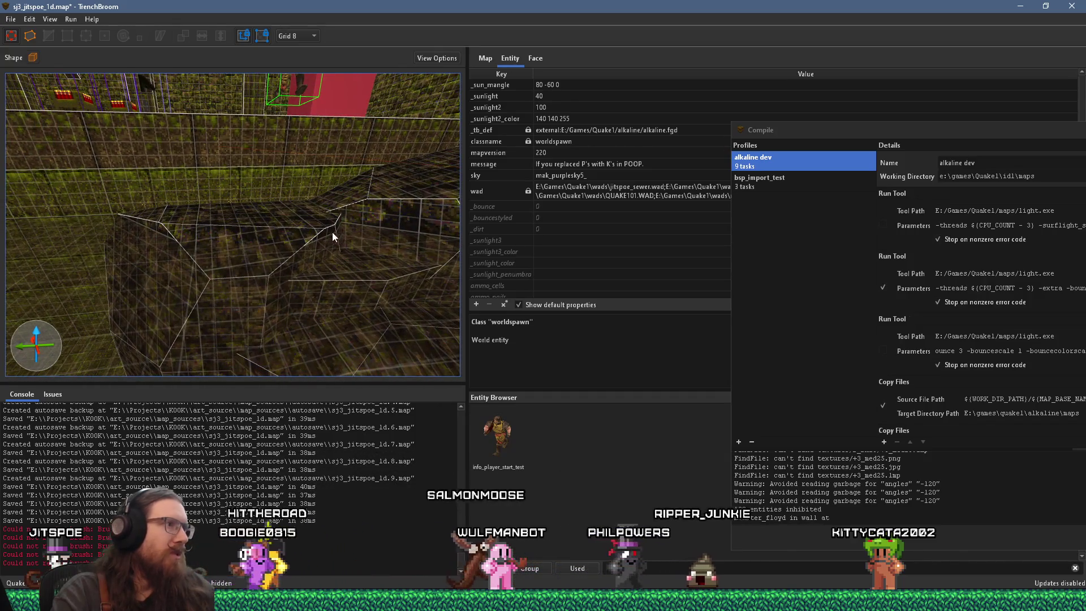
{"action": "mouse_move", "coordinate": [178, 208]}
{"action": "left_mouse_down"}
{"action": "mouse_move", "coordinate": [311, 262]}
{"action": "mouse_move", "coordinate": [337, 260]}
{"action": "mouse_move", "coordinate": [286, 186]}
{"action": "mouse_move", "coordinate": [300, 161]}
{"action": "mouse_move", "coordinate": [334, 225]}
{"action": "left_mouse_up"}
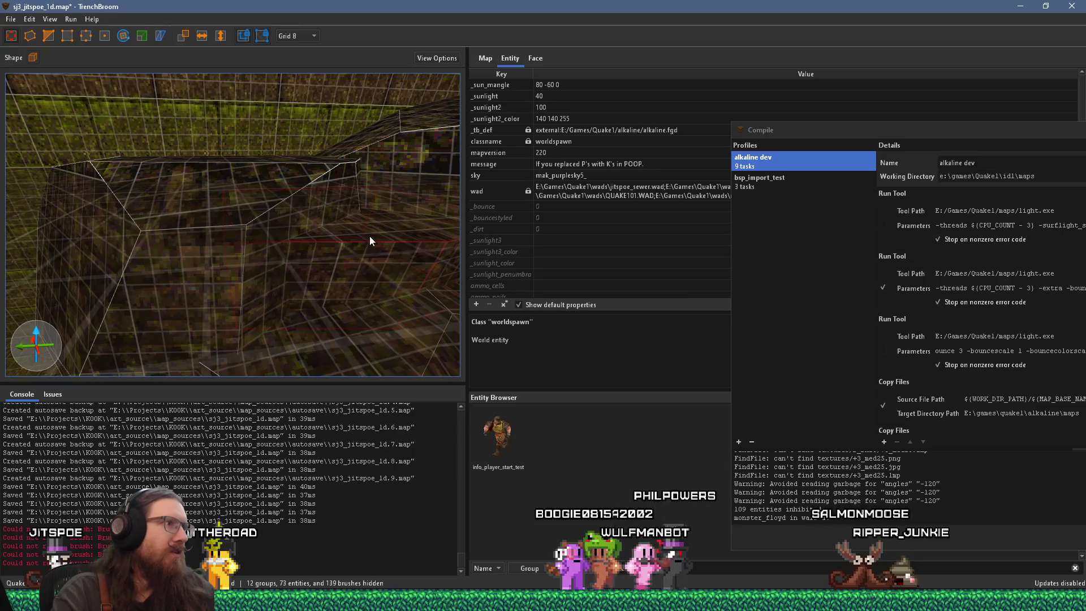
{"action": "scroll", "coordinate": [368, 238], "scroll_direction": "down", "scroll_amount": 5}
{"action": "mouse_move", "coordinate": [134, 269]}
{"action": "left_mouse_down"}
{"action": "mouse_move", "coordinate": [174, 262]}
{"action": "mouse_move", "coordinate": [93, 73]}
{"action": "left_mouse_up"}
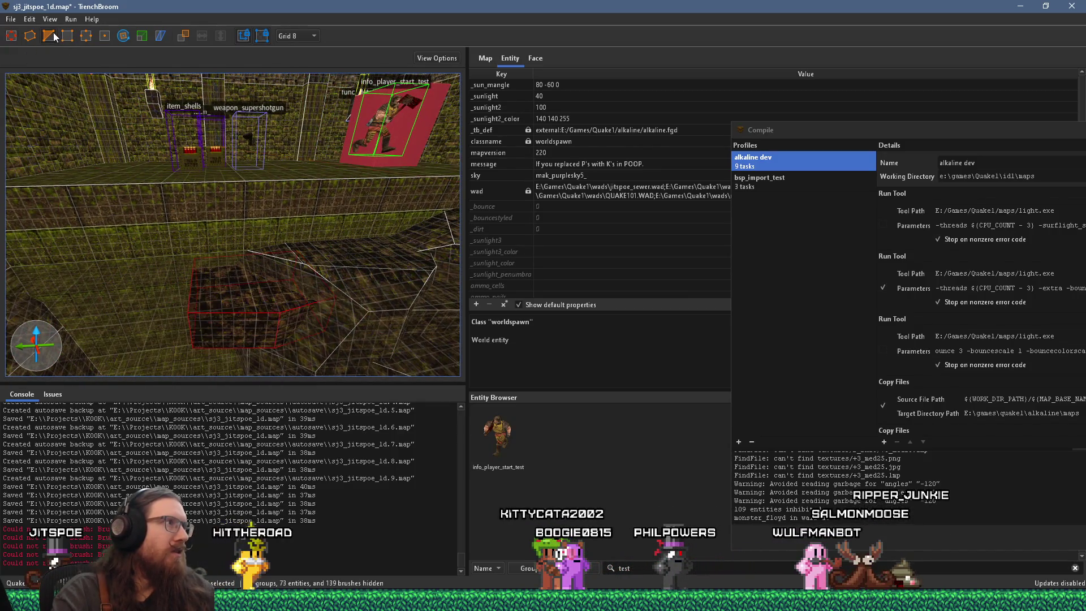
{"action": "left_click", "coordinate": [124, 39]}
{"action": "left_click_drag", "start_coordinate": [236, 340], "coordinate": [195, 327]}
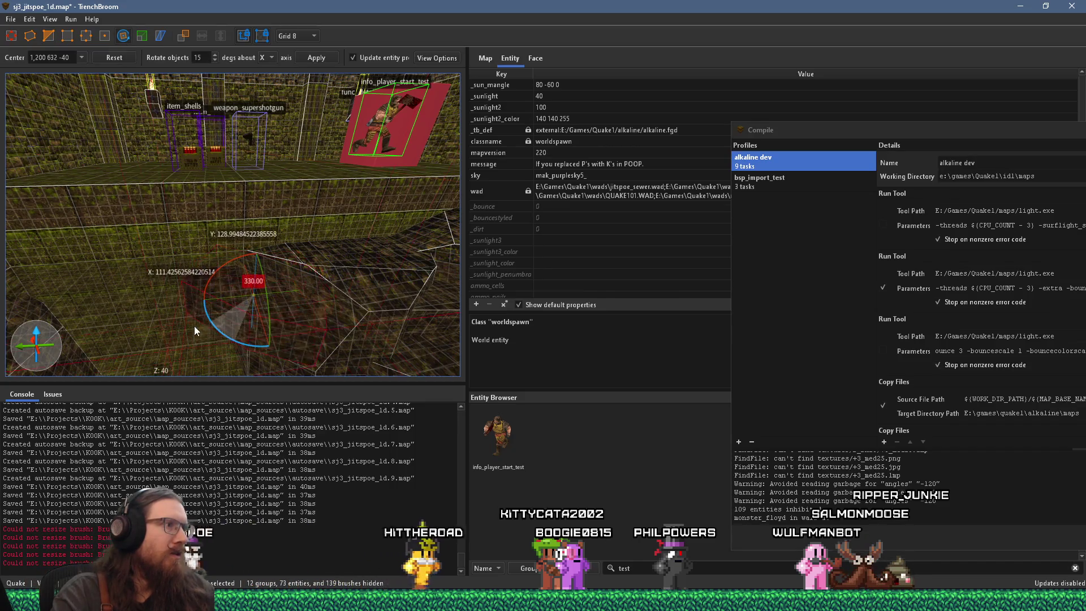
{"action": "key", "text": "Escape"}
{"action": "scroll", "coordinate": [144, 223], "scroll_direction": "up", "scroll_amount": 2}
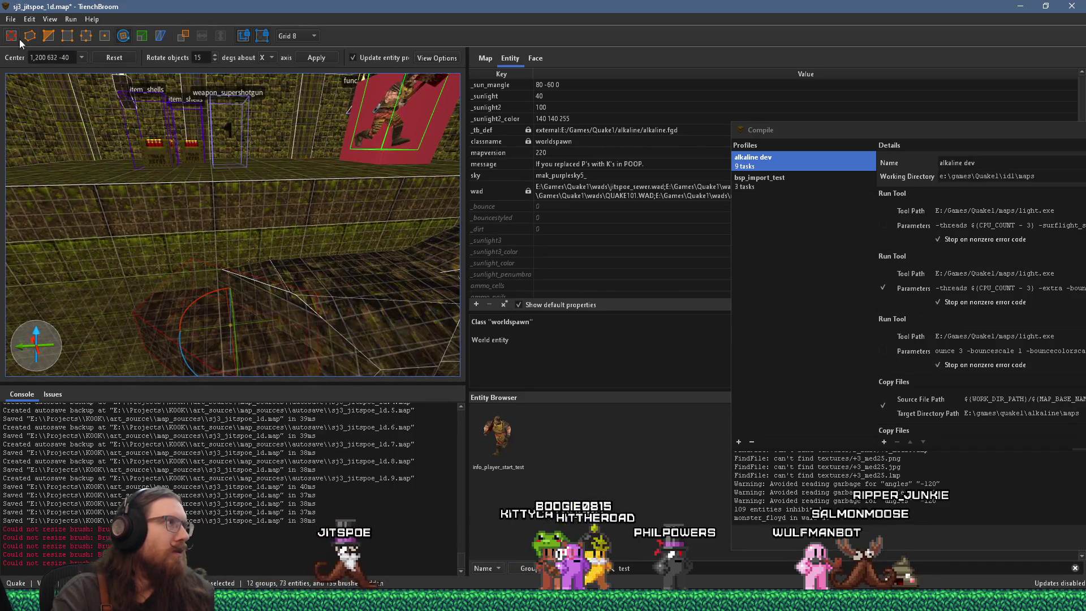
{"action": "scroll", "coordinate": [103, 162], "scroll_direction": "up", "scroll_amount": 2}
{"action": "left_click_drag", "start_coordinate": [103, 161], "coordinate": [147, 261]}
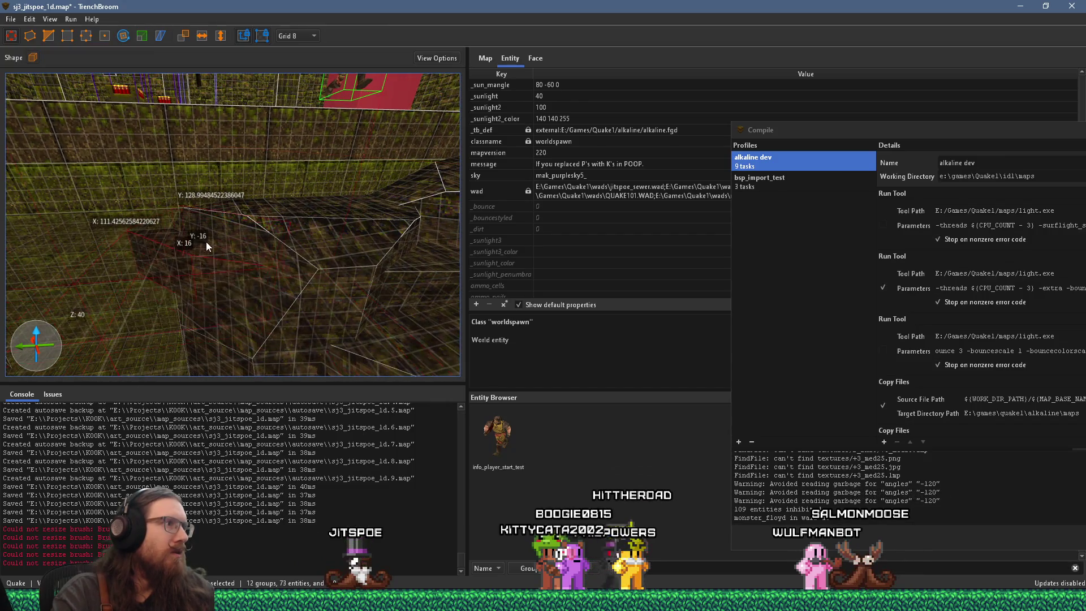
{"action": "scroll", "coordinate": [191, 238], "scroll_direction": "up", "scroll_amount": 3}
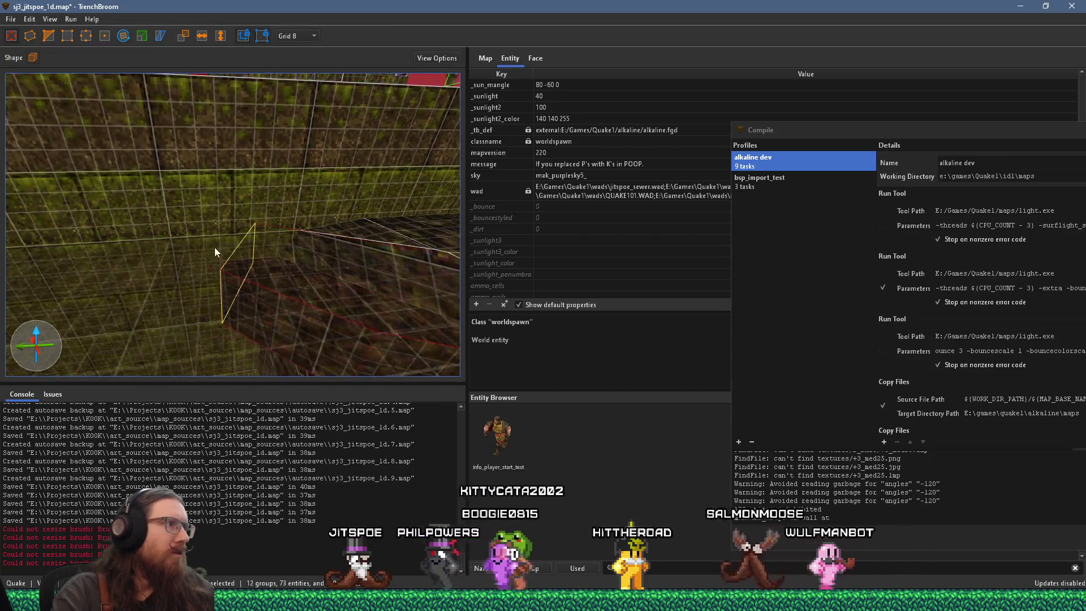
{"action": "scroll", "coordinate": [164, 179], "scroll_direction": "down", "scroll_amount": 4}
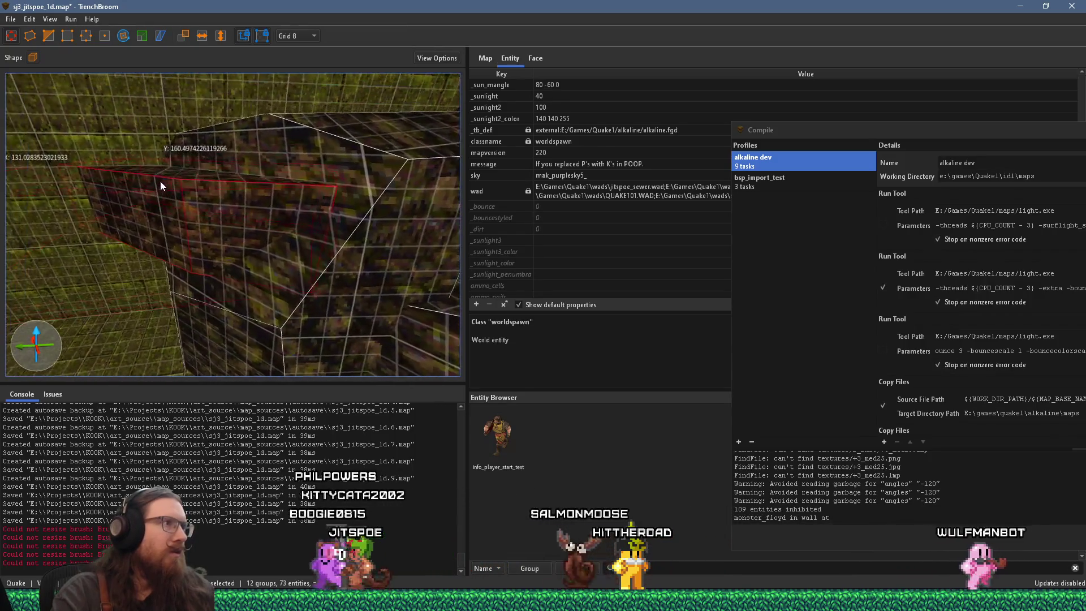
{"action": "left_click_drag", "start_coordinate": [161, 180], "coordinate": [248, 229]}
{"action": "key", "text": "ctrl+z"}
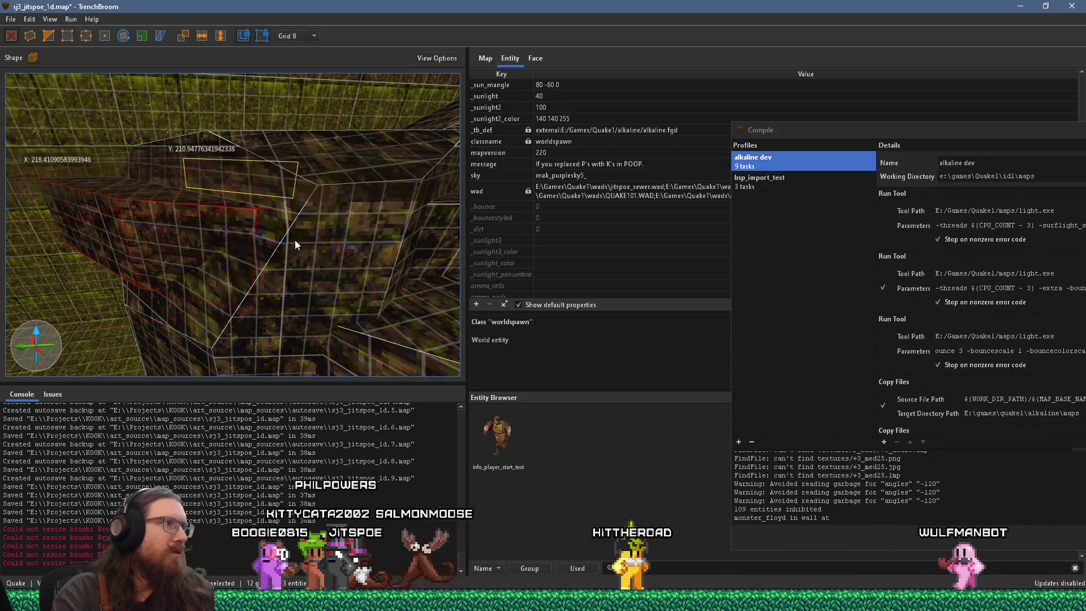
{"action": "key", "text": "ctrl+z"}
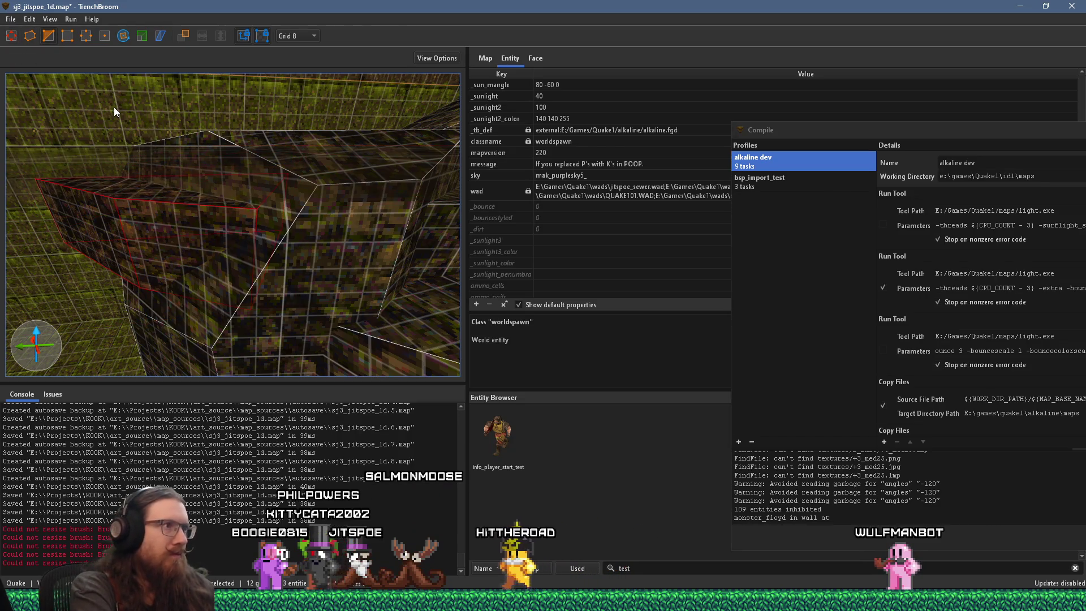
{"action": "mouse_move", "coordinate": [114, 107]}
{"action": "left_mouse_down"}
{"action": "mouse_move", "coordinate": [183, 150]}
{"action": "mouse_move", "coordinate": [231, 228]}
{"action": "mouse_move", "coordinate": [212, 206]}
{"action": "left_mouse_up"}
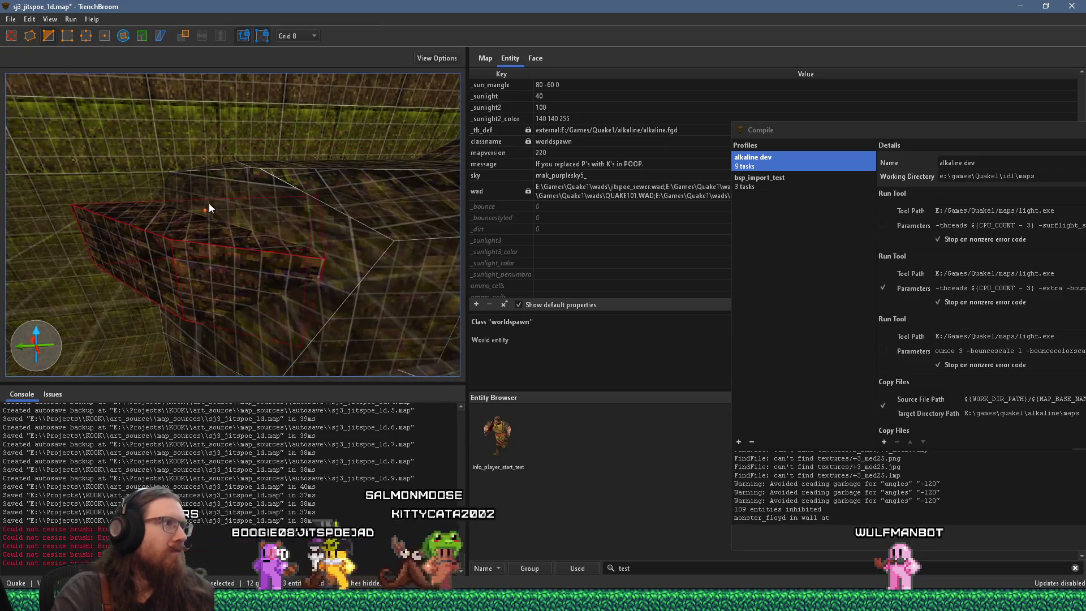
{"action": "left_click_drag", "start_coordinate": [171, 167], "coordinate": [216, 169]}
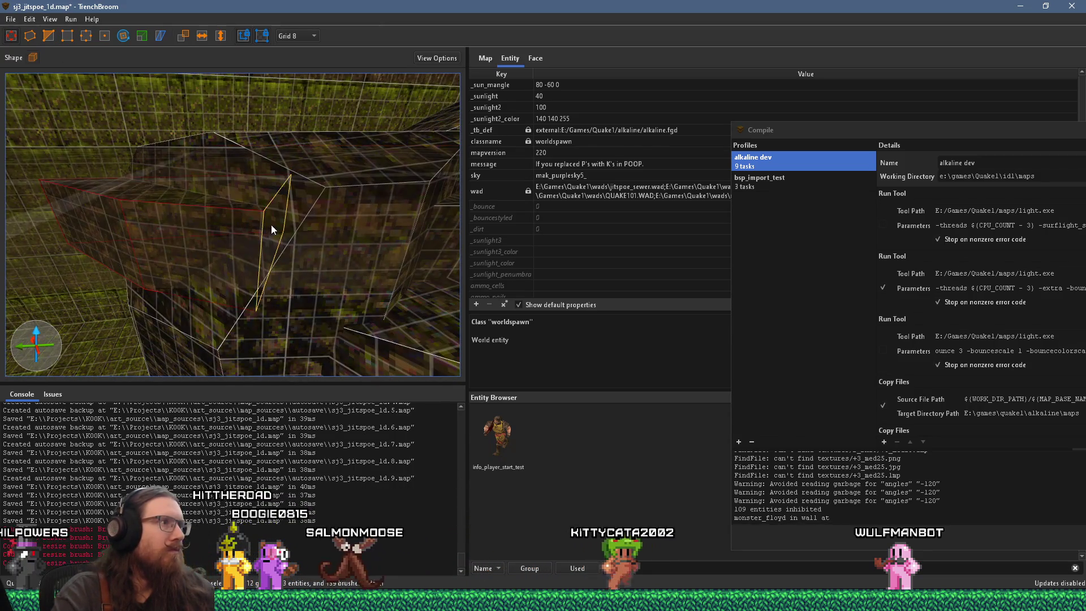
{"action": "left_click_drag", "start_coordinate": [293, 226], "coordinate": [324, 188]}
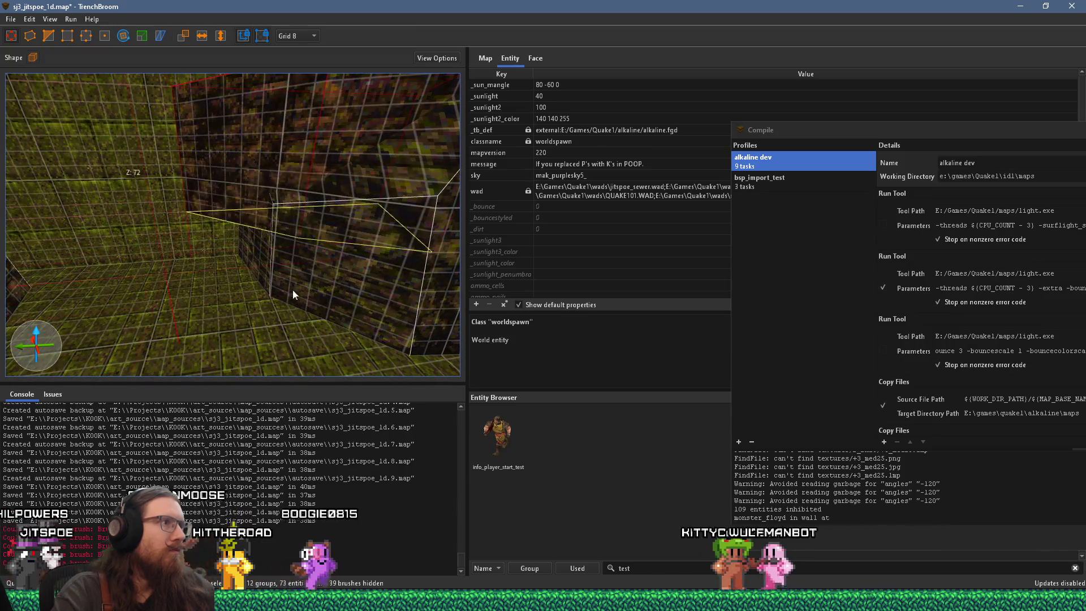
{"action": "mouse_move", "coordinate": [290, 335]}
{"action": "left_mouse_down"}
{"action": "mouse_move", "coordinate": [283, 294]}
{"action": "mouse_move", "coordinate": [232, 284]}
{"action": "mouse_move", "coordinate": [196, 322]}
{"action": "mouse_move", "coordinate": [11, 291]}
{"action": "mouse_move", "coordinate": [130, 304]}
{"action": "left_mouse_up"}
{"action": "left_click", "coordinate": [10, 19]}
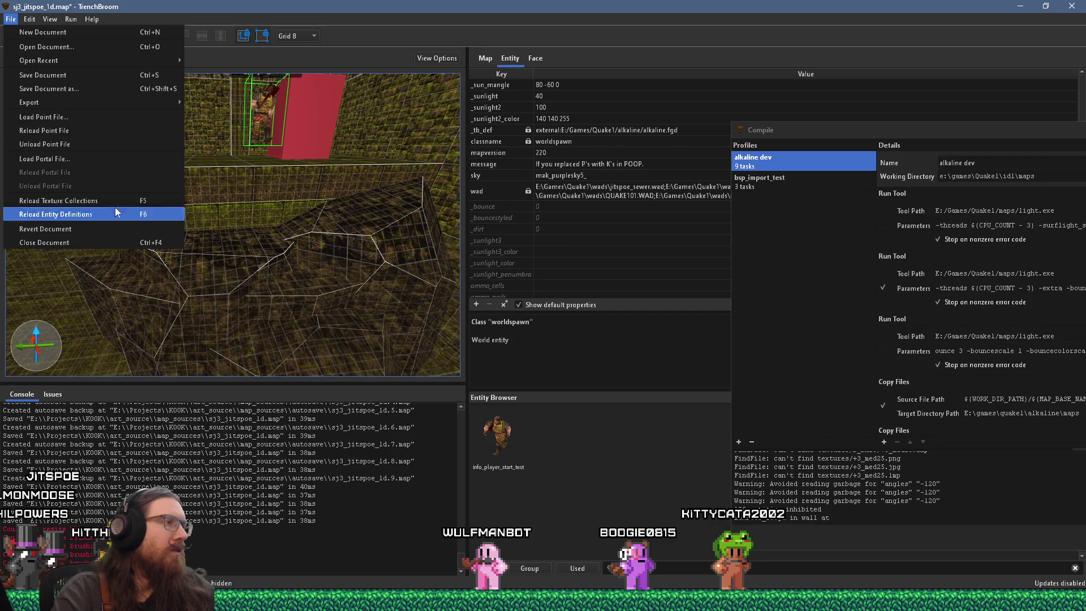
Reset the texture offset and angle on the selected rock faces in the Face tab
{"action": "key", "text": "Escape"}
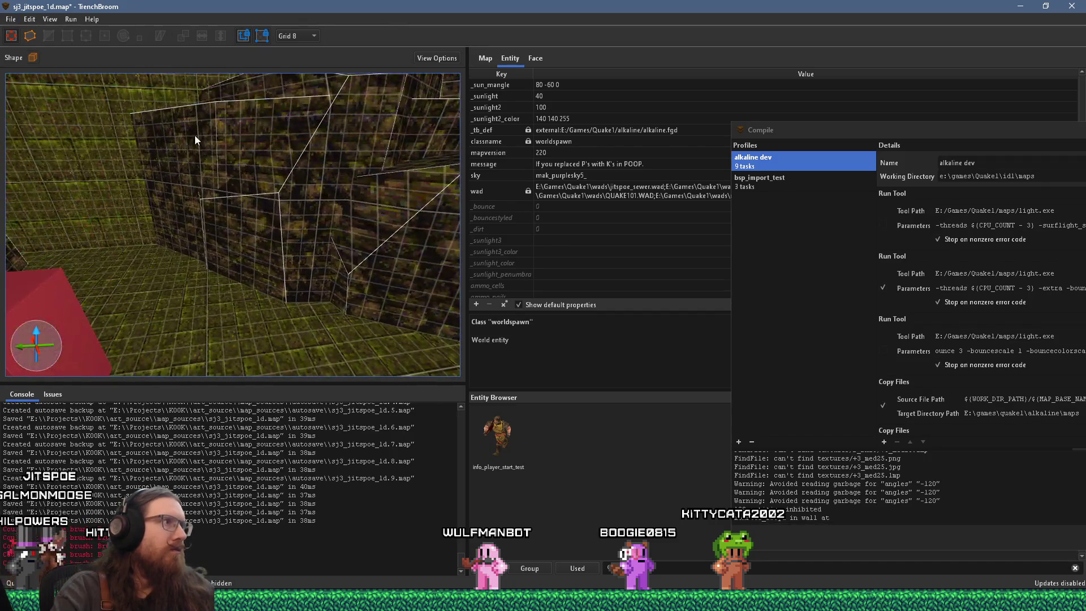
{"action": "left_click", "coordinate": [535, 58]}
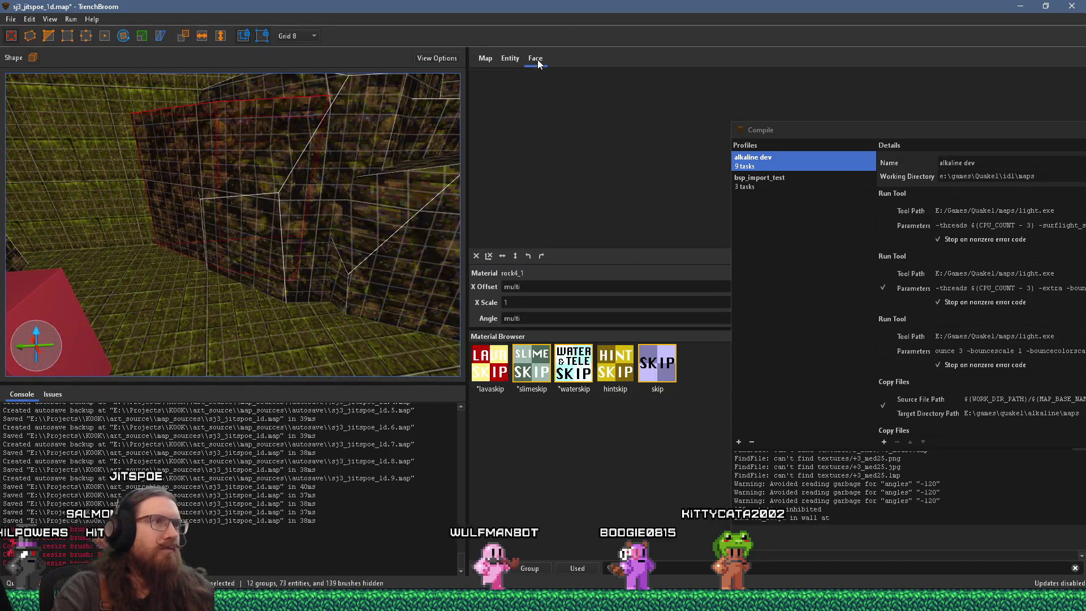
{"action": "left_click", "coordinate": [491, 255]}
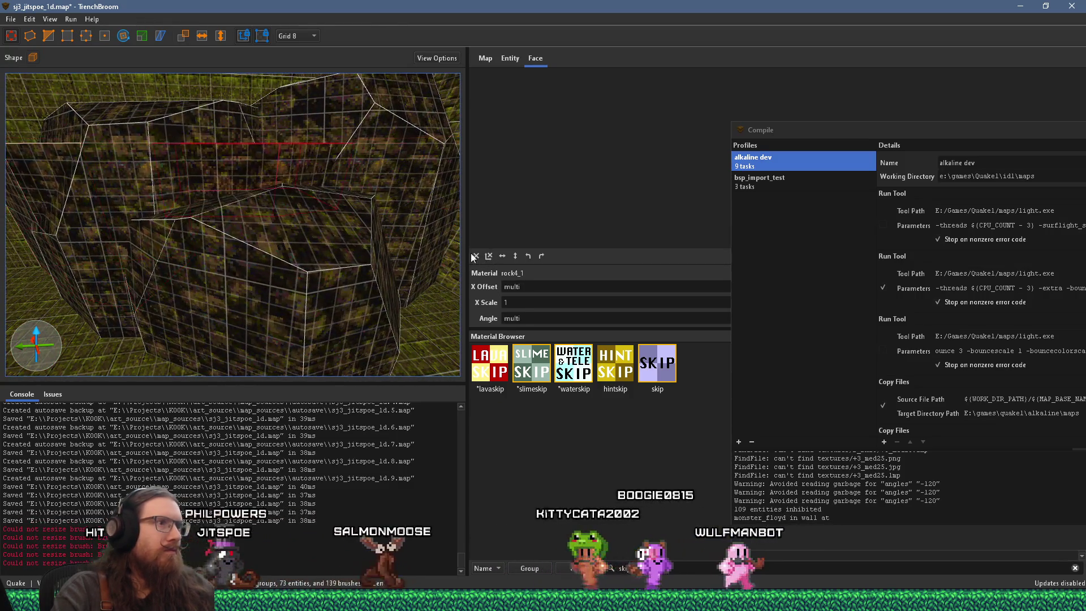
{"action": "key", "text": "Escape"}
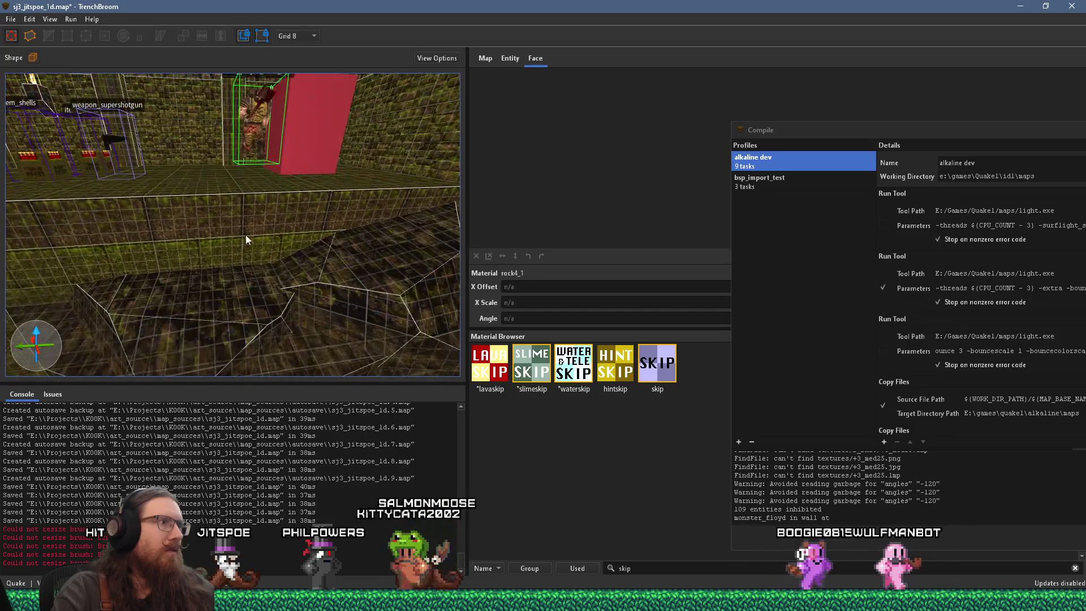
Save sj3_jitspoe_1d.map and switch back to the Ironwail game
{"action": "left_click", "coordinate": [11, 19]}
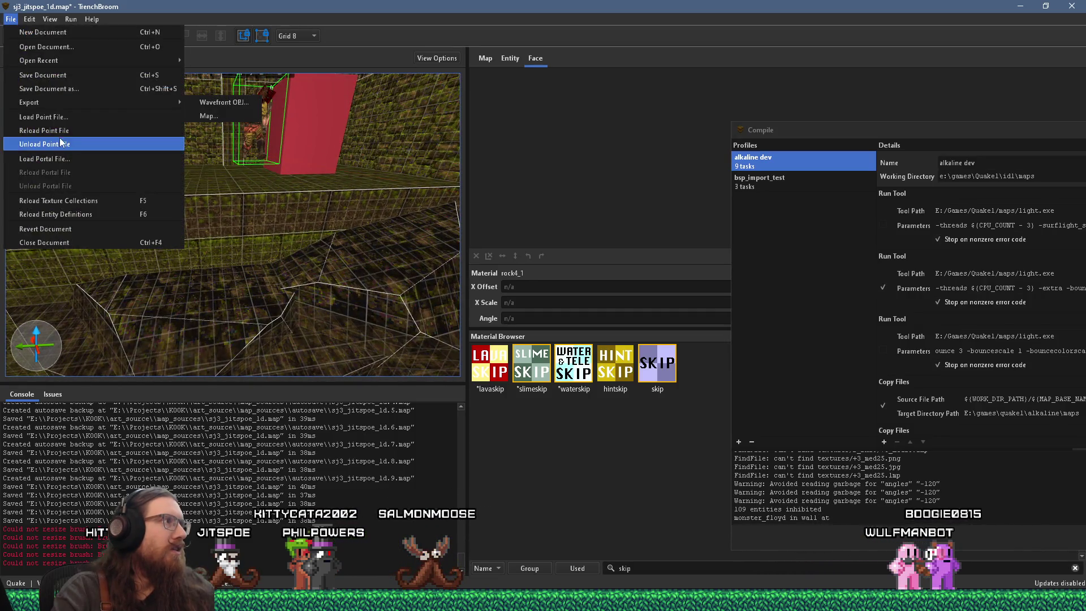
{"action": "left_click", "coordinate": [51, 76]}
{"action": "key", "text": "alt+Tab"}
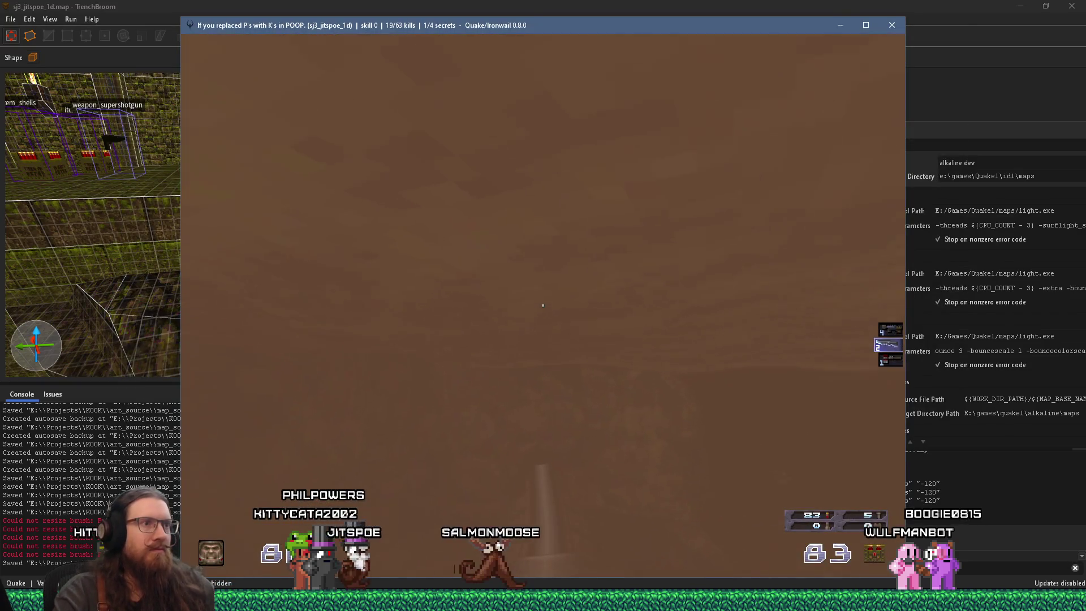
Walk through the room collecting the shells and rockets, then enter the round tunnel
{"action": "key", "text": "w"}
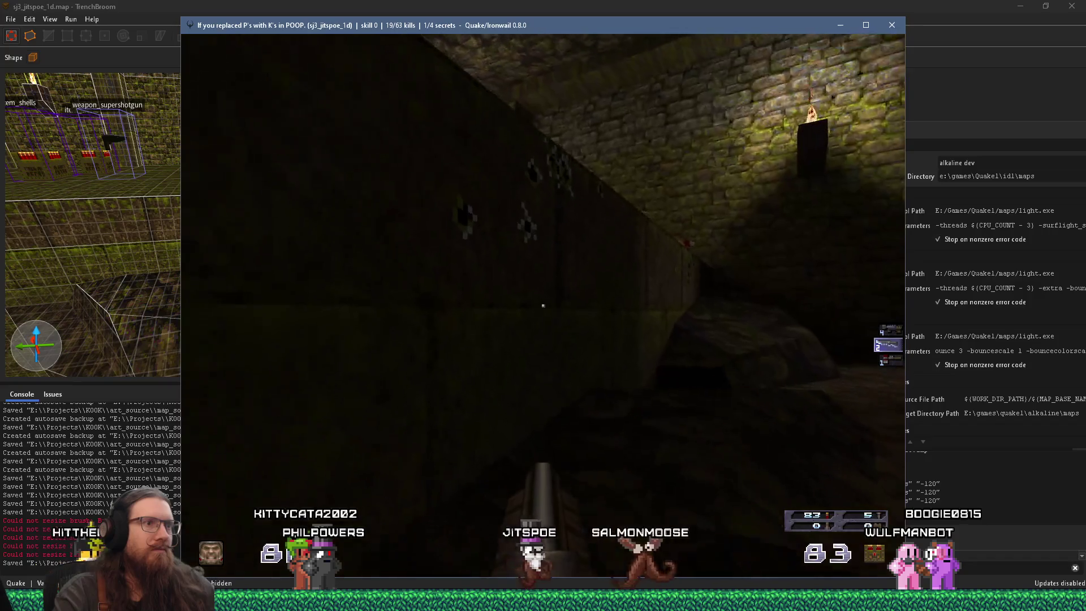
{"action": "key", "text": "w"}
{"action": "key", "text": "w"}
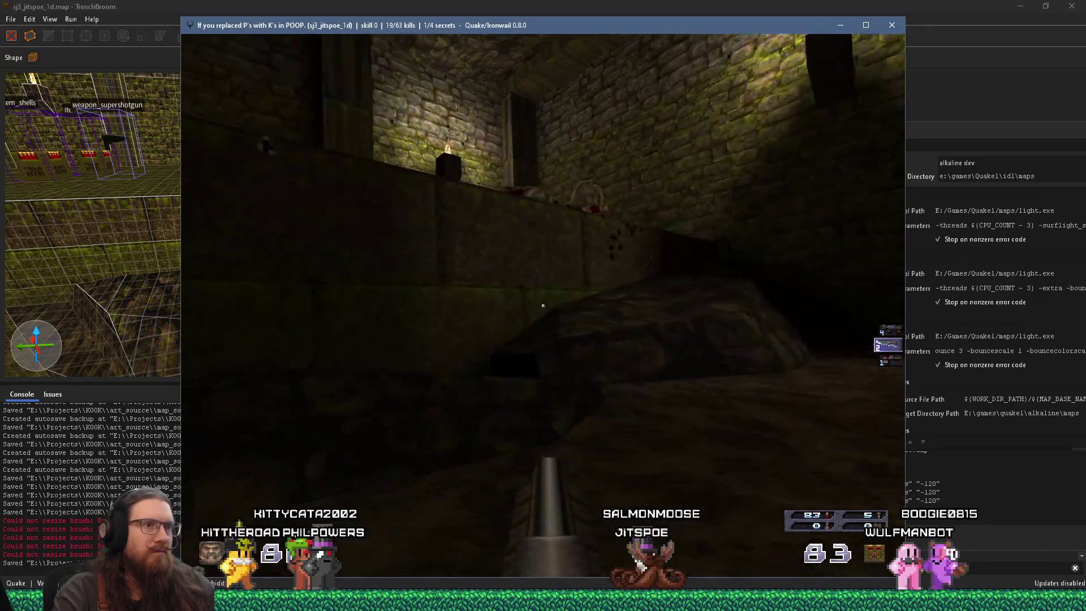
{"action": "key", "text": "w"}
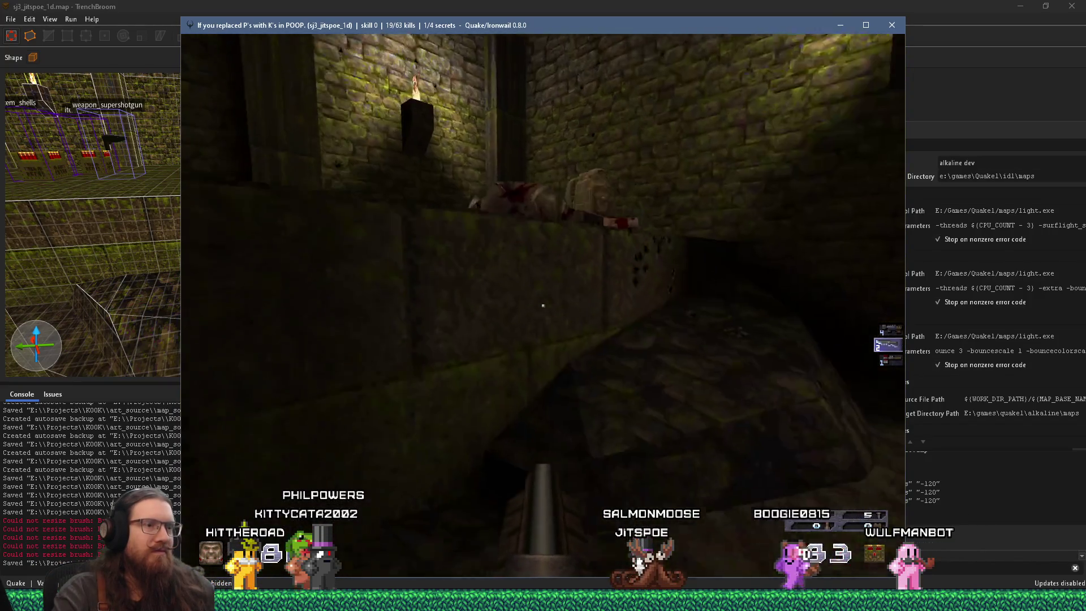
{"action": "key", "text": "w"}
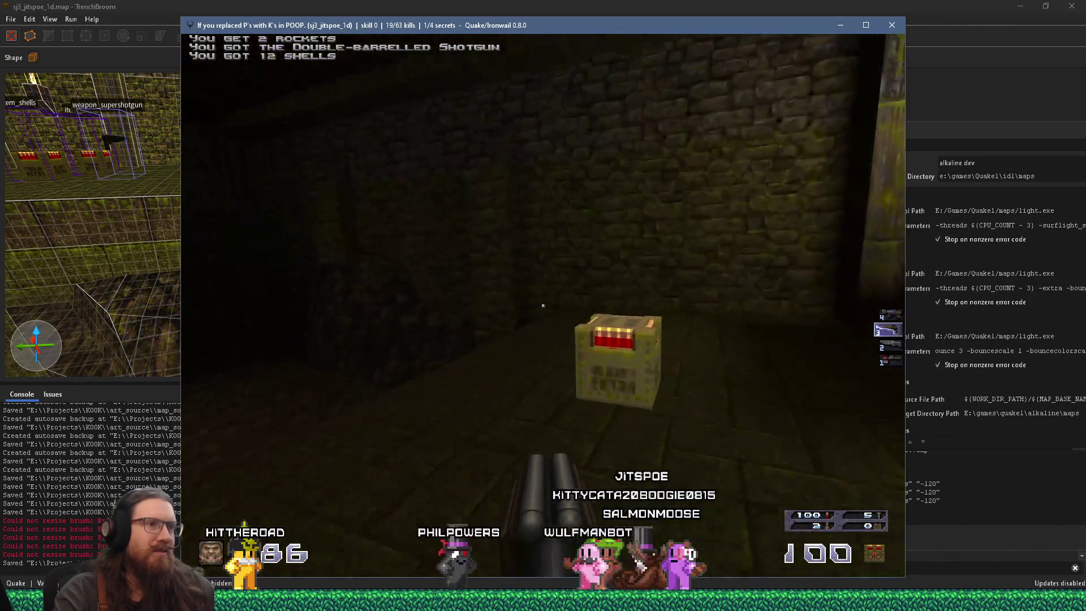
{"action": "key", "text": "w"}
{"action": "key", "text": "w"}
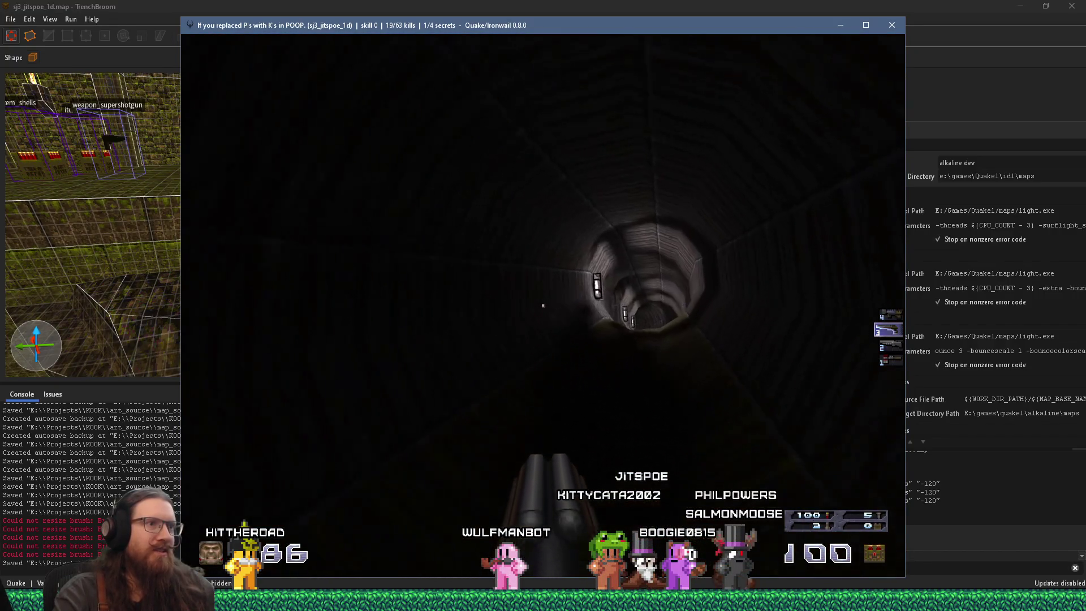
{"action": "key", "text": "w"}
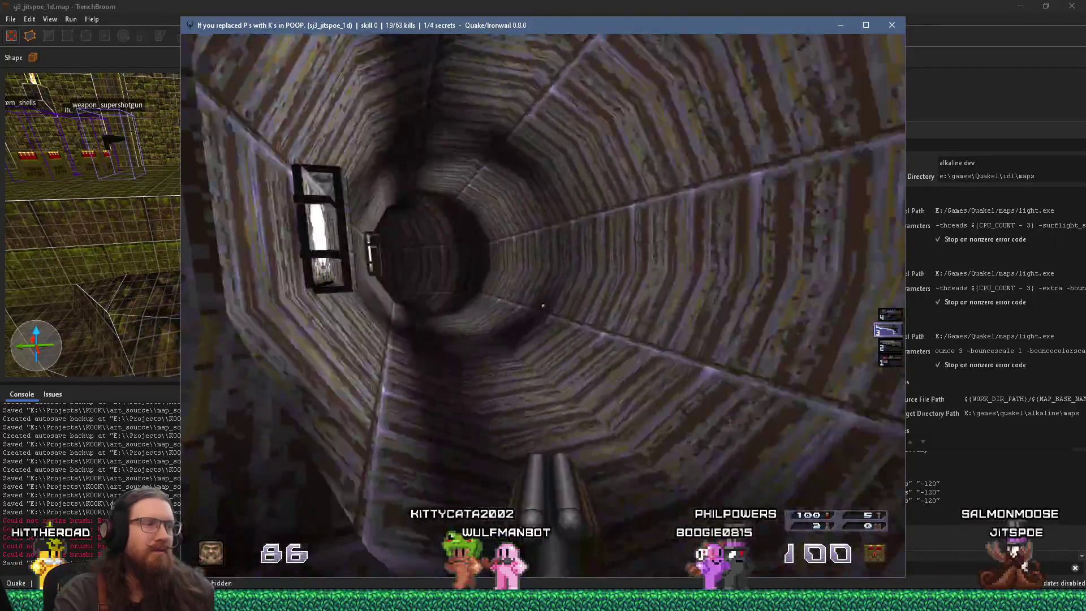
Fight down the tunnel killing the enemies and grab the health pack by the barred grate
{"action": "key", "text": "w"}
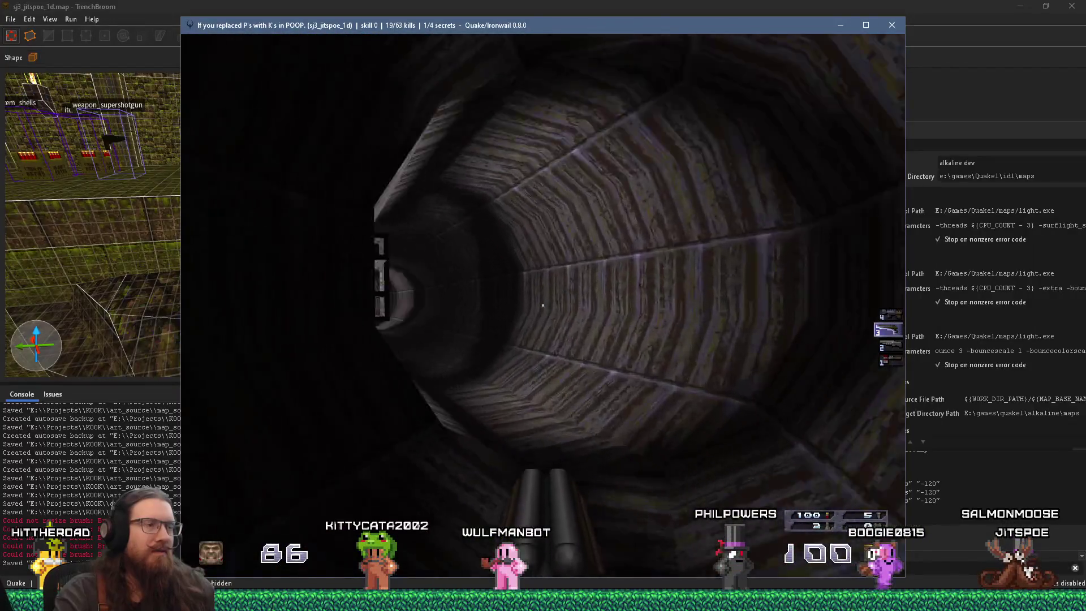
{"action": "key", "text": "w"}
{"action": "key", "text": "w"}
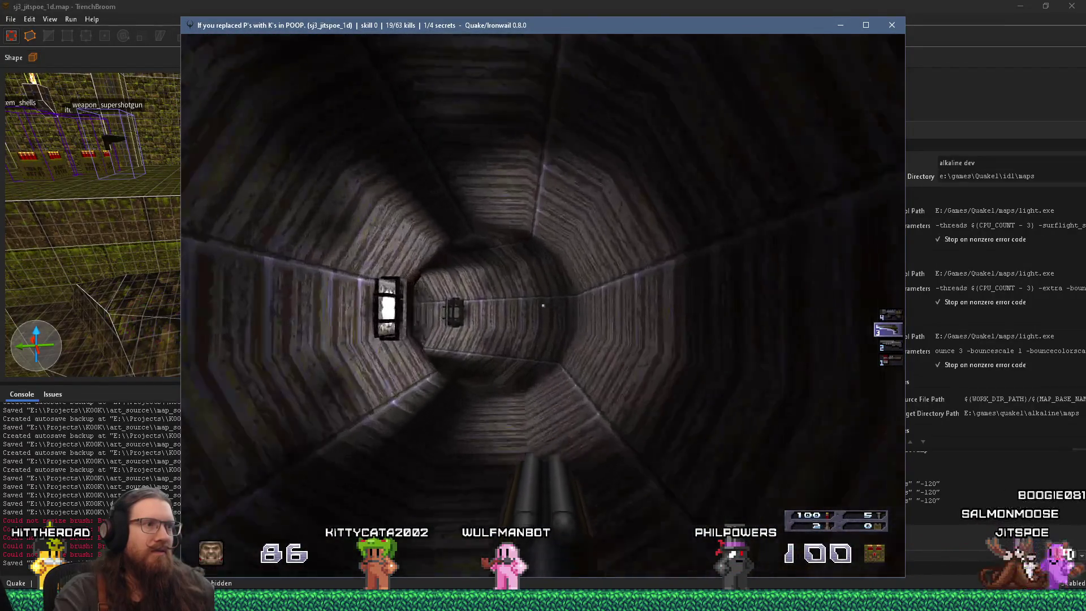
{"action": "key", "text": "w"}
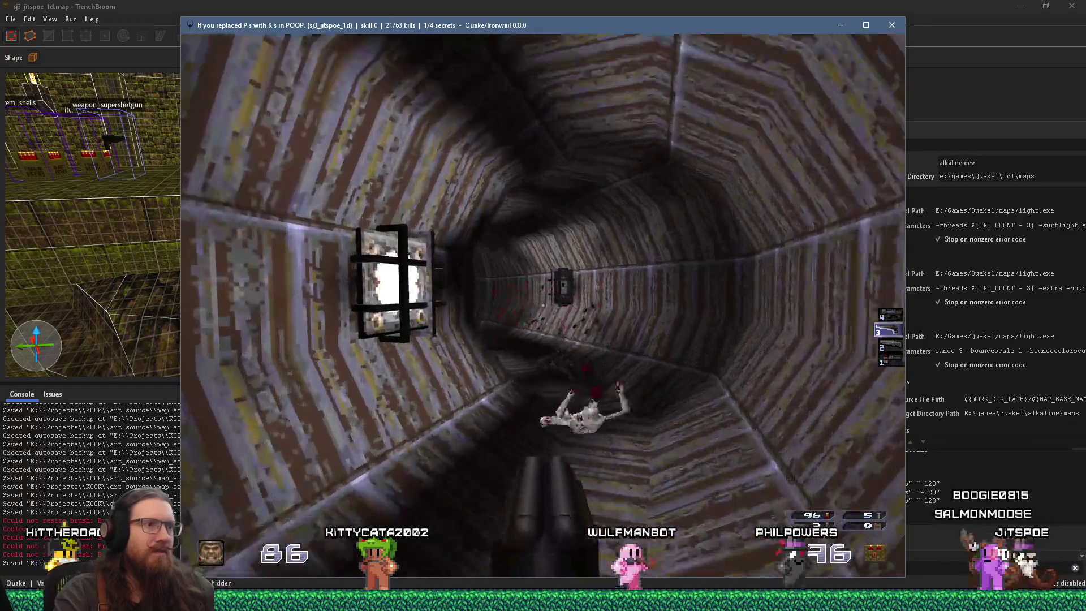
{"action": "key", "text": "w"}
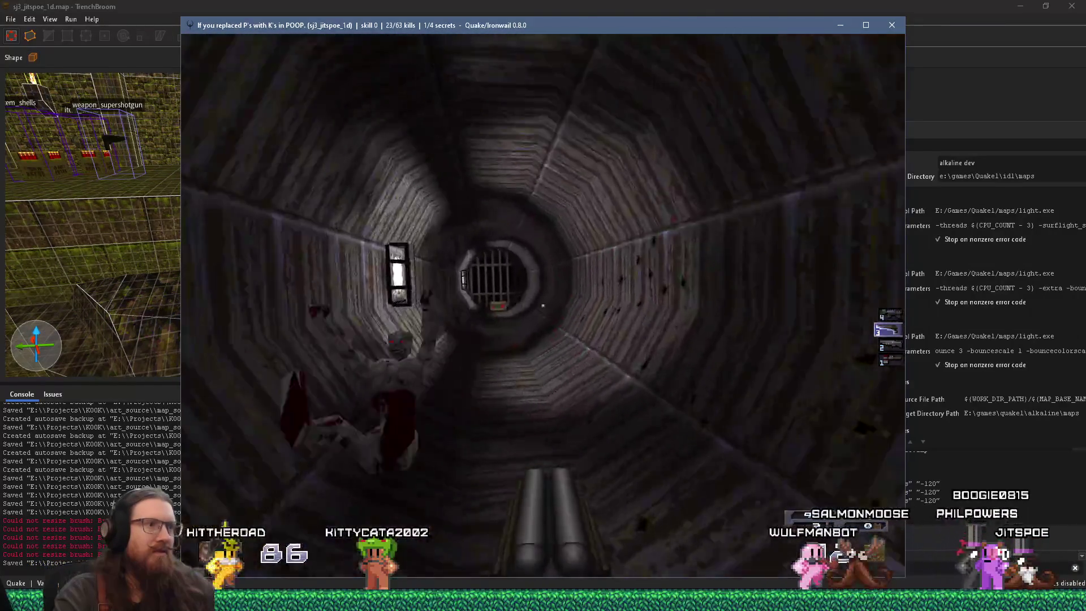
{"action": "key", "text": "w"}
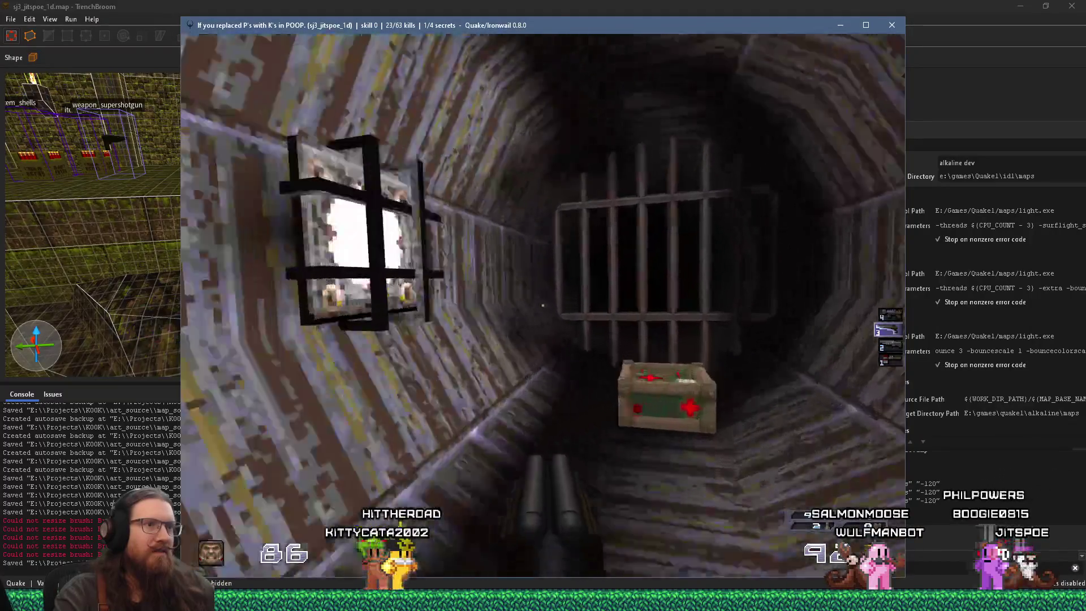
{"action": "key", "text": "w"}
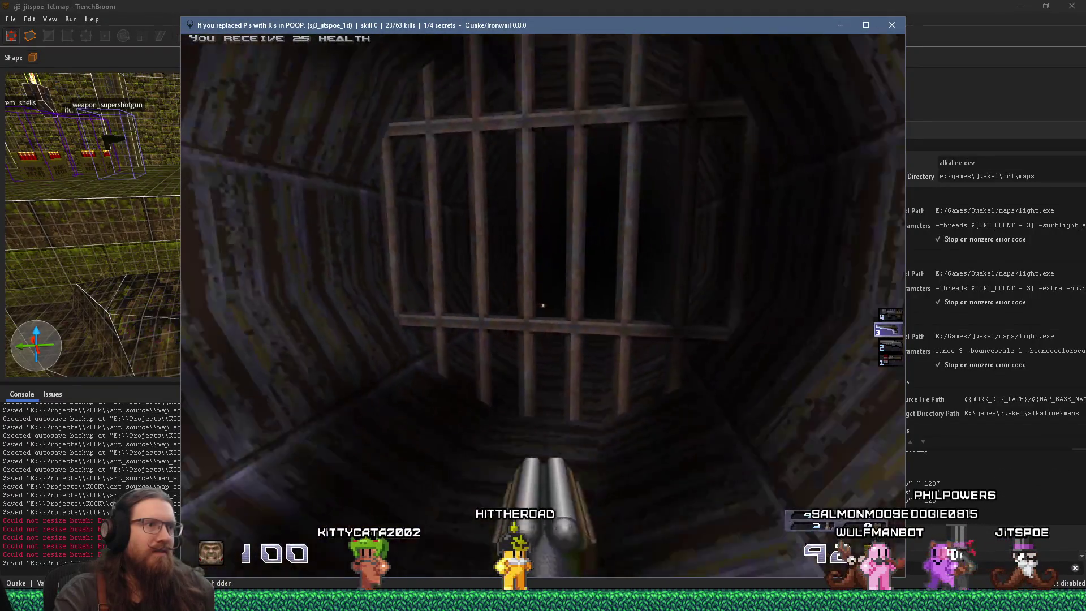
{"action": "key", "text": "s"}
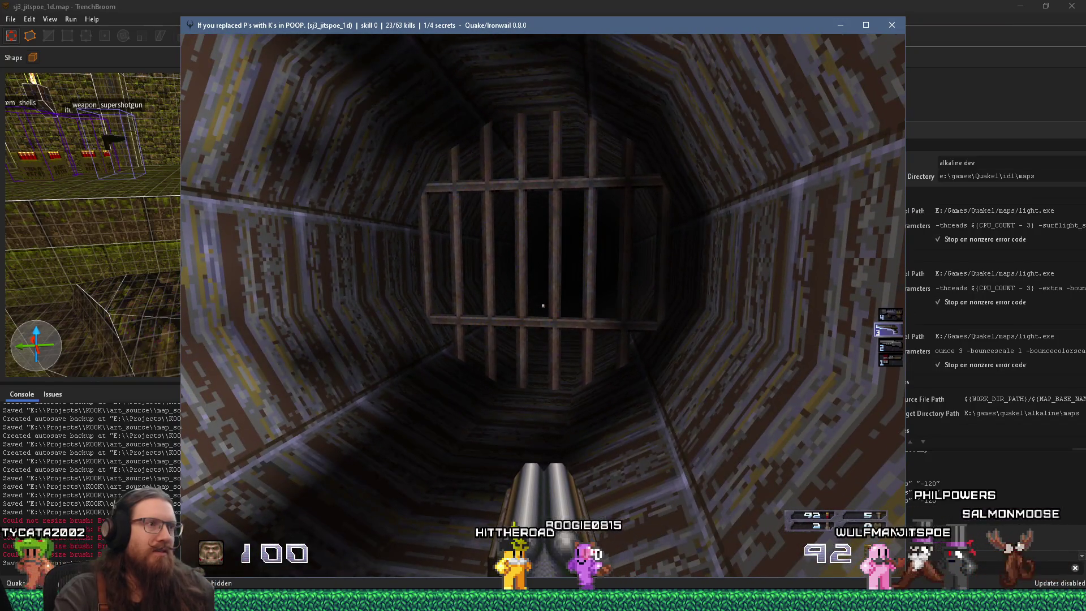
{"action": "key", "text": "alt+Tab"}
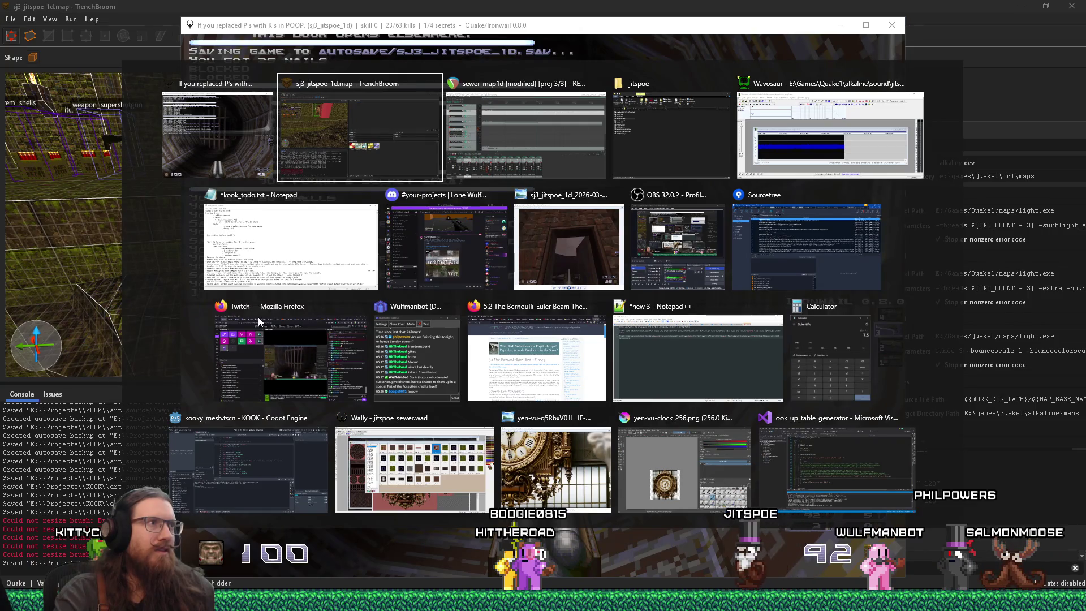
Fly to the shaft's barred grate and change its classname from func_wall to func_detail_fence
{"action": "key", "text": "w"}
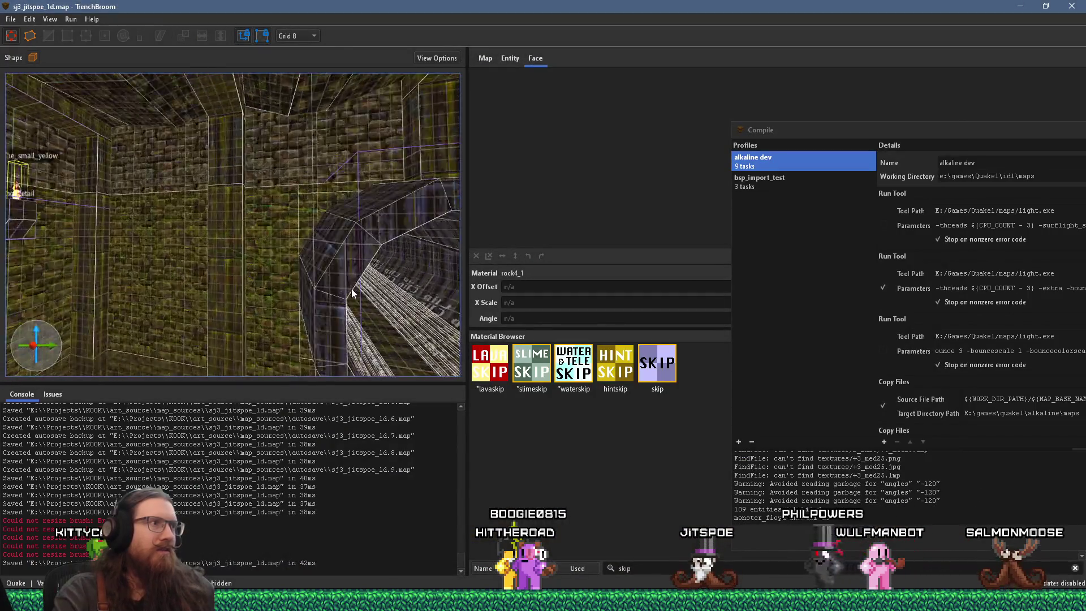
{"action": "key", "text": "w"}
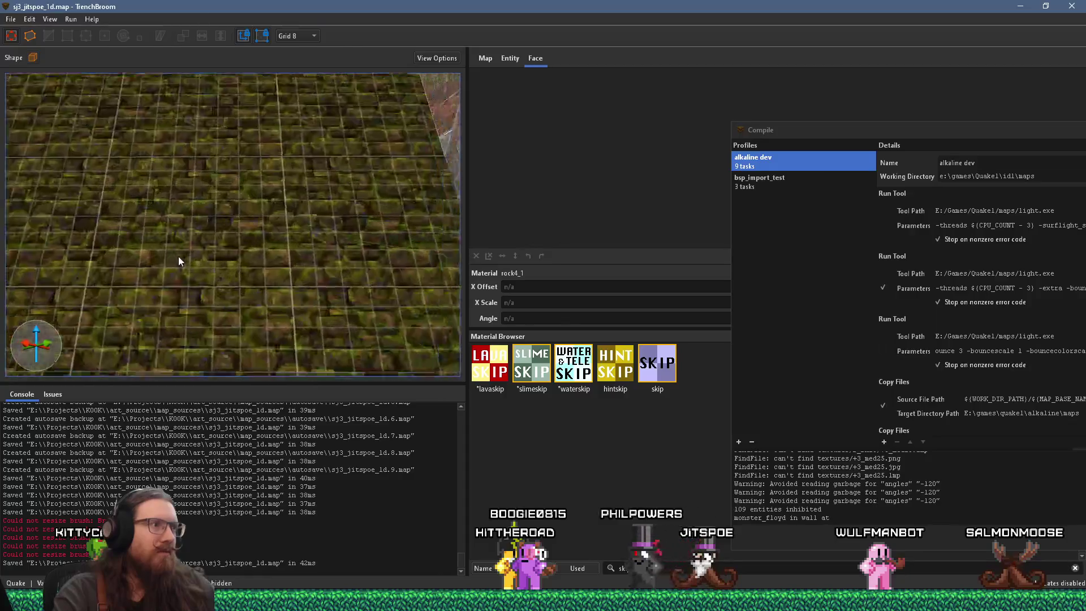
{"action": "key", "text": "w"}
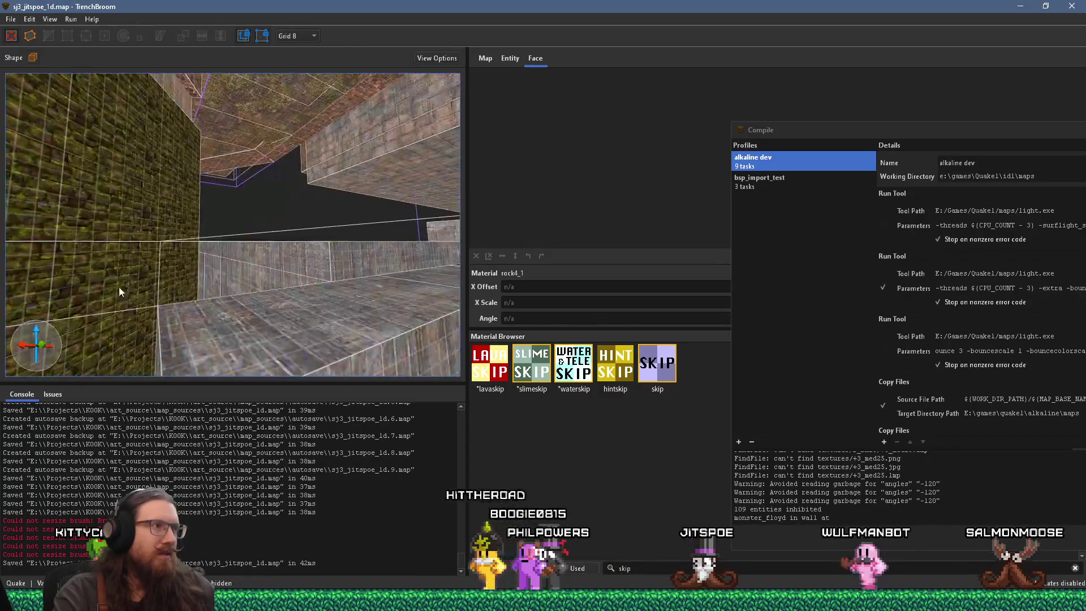
{"action": "key", "text": "w"}
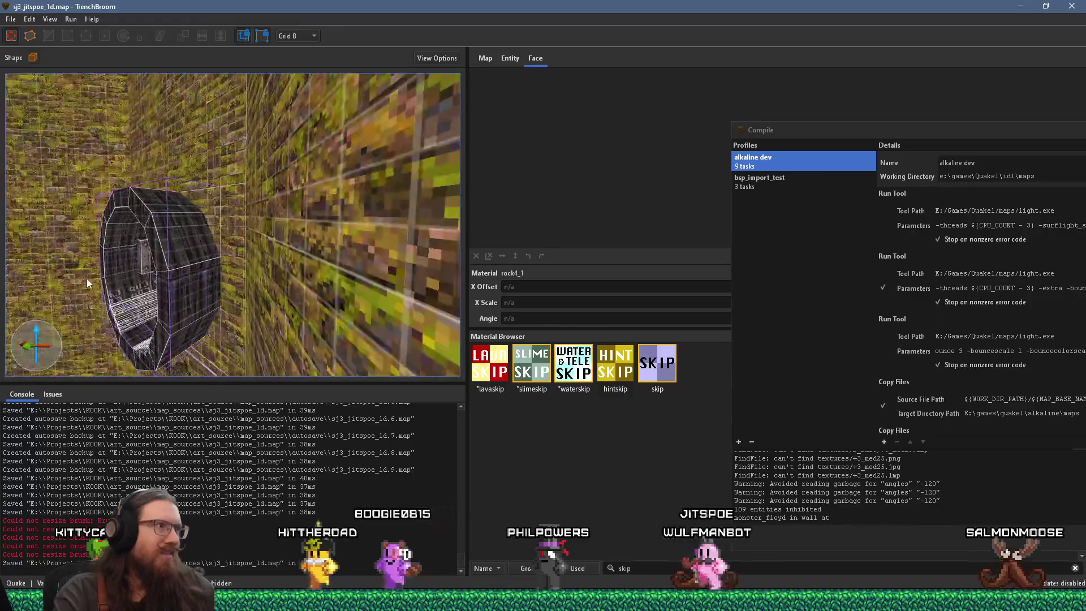
{"action": "key", "text": "w"}
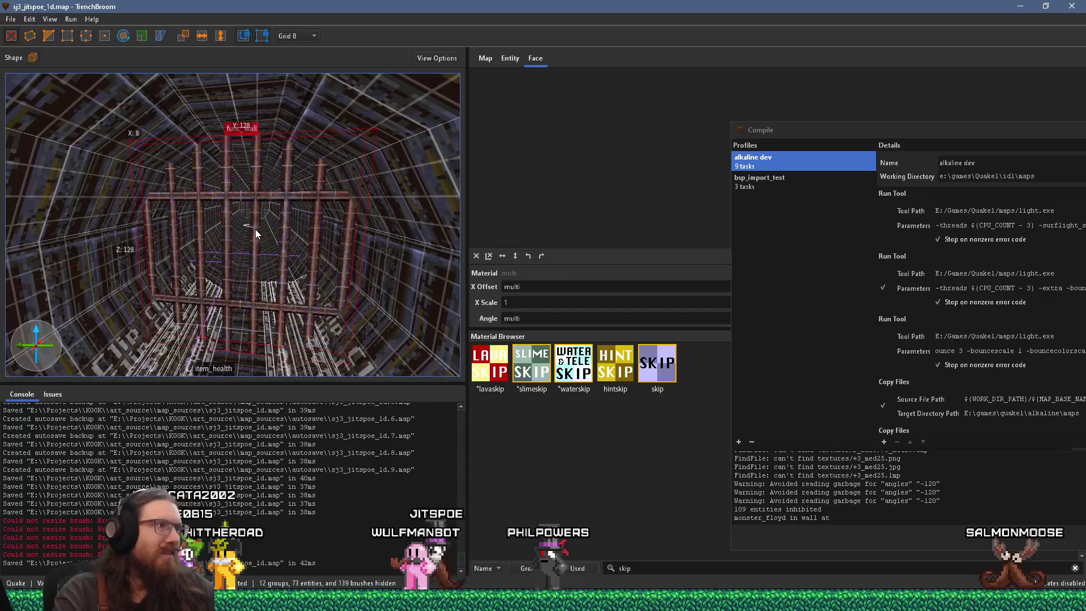
{"action": "left_click", "coordinate": [514, 59]}
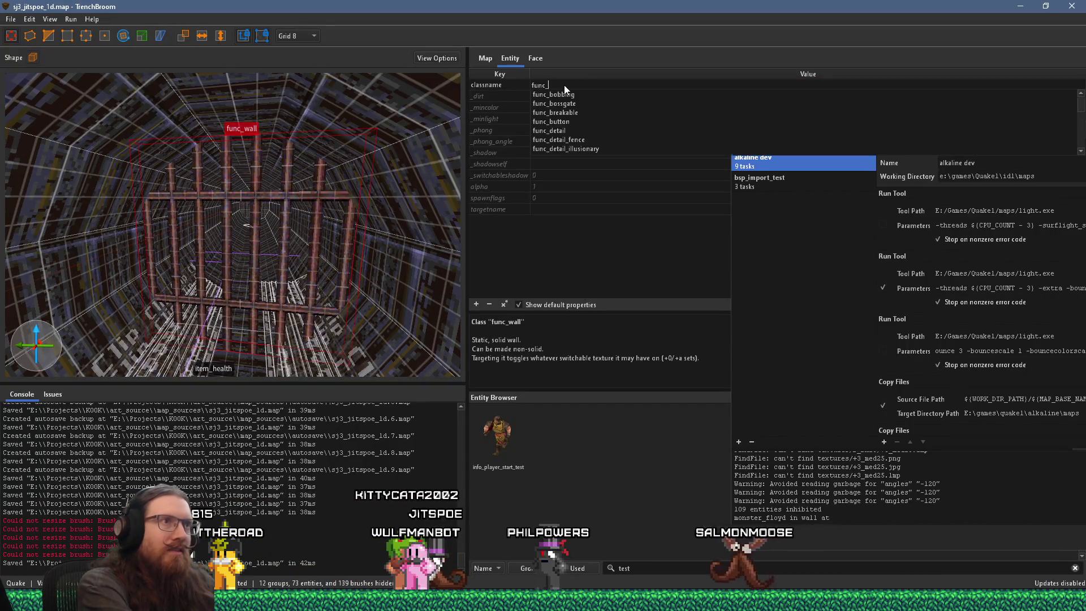
{"action": "type", "text": "detail_fence"}
{"action": "key", "text": "Tab"}
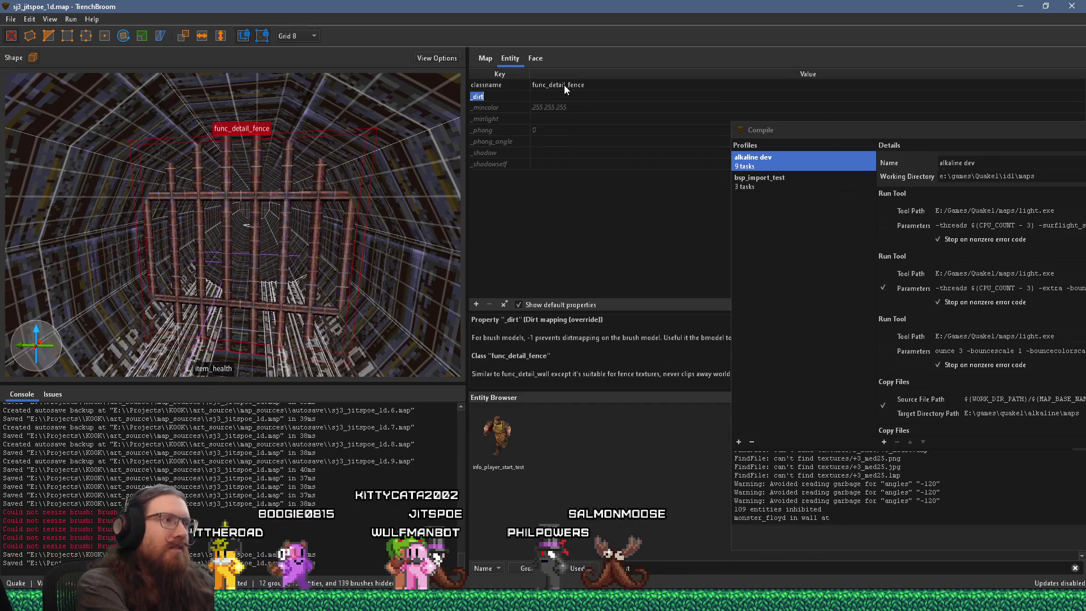
{"action": "key", "text": "alt+Tab"}
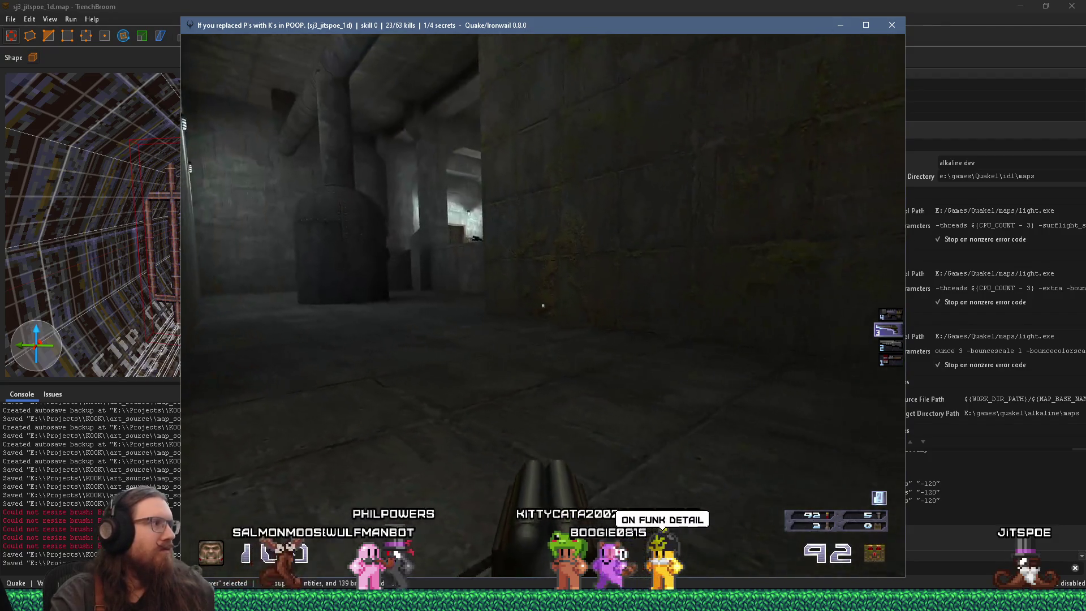
Leave Ironwail and return to TrenchBroom with its Compile window showing the build log
{"action": "key", "text": "alt+Tab"}
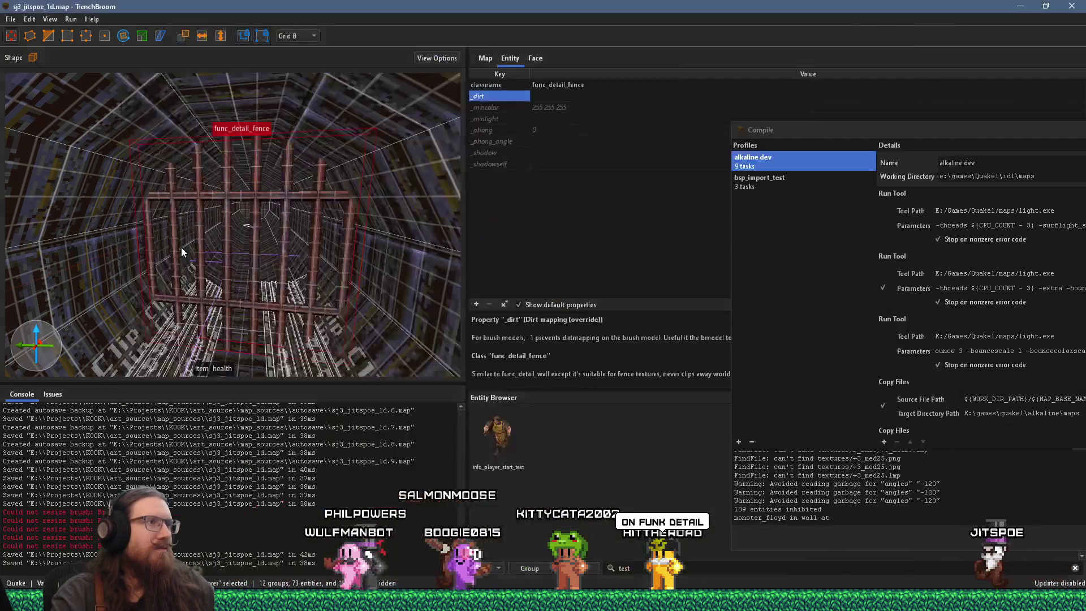
Select the three monster_turret entities and drag them up near the ceiling above the nailgrunts
{"action": "scroll", "coordinate": [105, 217], "scroll_direction": "up", "scroll_amount": 10}
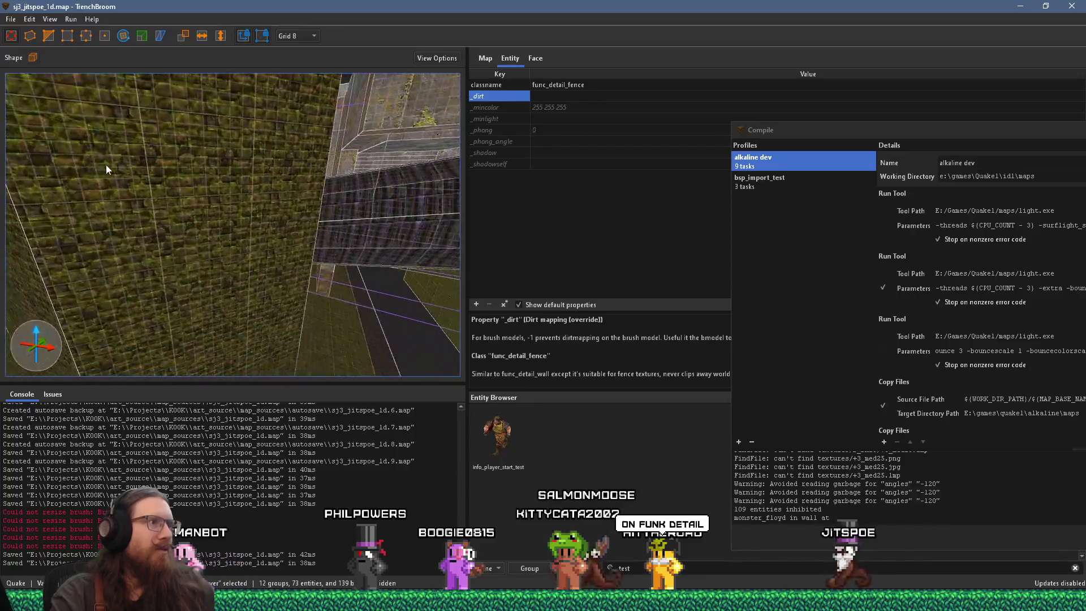
{"action": "scroll", "coordinate": [192, 218], "scroll_direction": "up", "scroll_amount": 4}
{"action": "scroll", "coordinate": [360, 203], "scroll_direction": "up", "scroll_amount": 10}
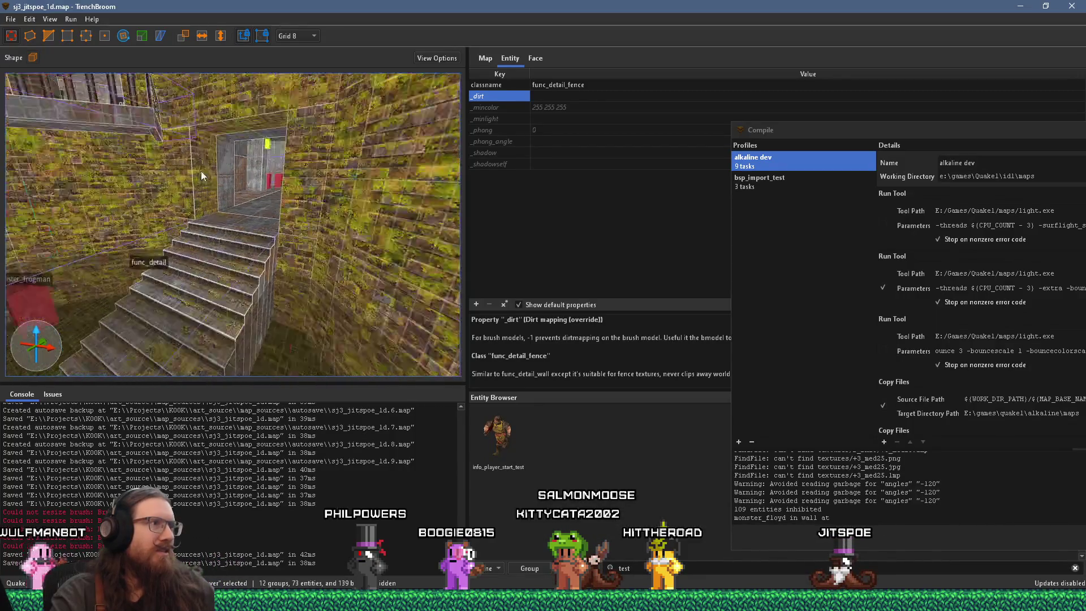
{"action": "scroll", "coordinate": [214, 253], "scroll_direction": "up", "scroll_amount": 10}
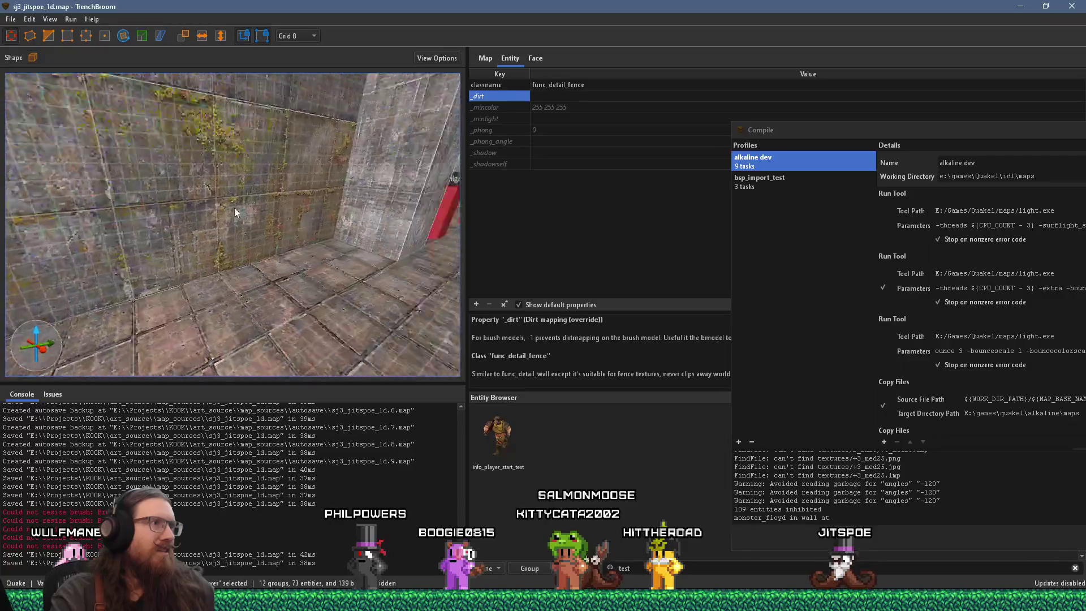
{"action": "scroll", "coordinate": [53, 266], "scroll_direction": "down", "scroll_amount": 15}
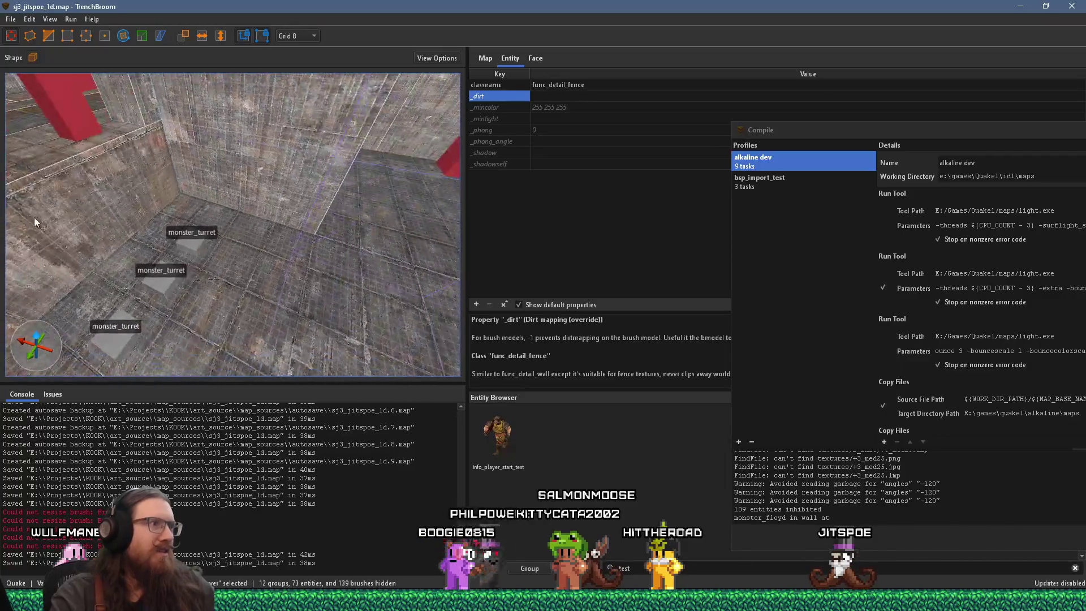
{"action": "mouse_move", "coordinate": [109, 95]}
{"action": "left_mouse_down"}
{"action": "mouse_move", "coordinate": [90, 139]}
{"action": "mouse_move", "coordinate": [168, 256]}
{"action": "left_mouse_up"}
{"action": "left_click", "coordinate": [217, 298]}
{"action": "left_click", "coordinate": [296, 296], "text": "ctrl"}
{"action": "mouse_move", "coordinate": [296, 297]}
{"action": "left_mouse_down"}
{"action": "mouse_move", "coordinate": [280, 187]}
{"action": "mouse_move", "coordinate": [276, 251]}
{"action": "mouse_move", "coordinate": [291, 321]}
{"action": "left_mouse_up"}
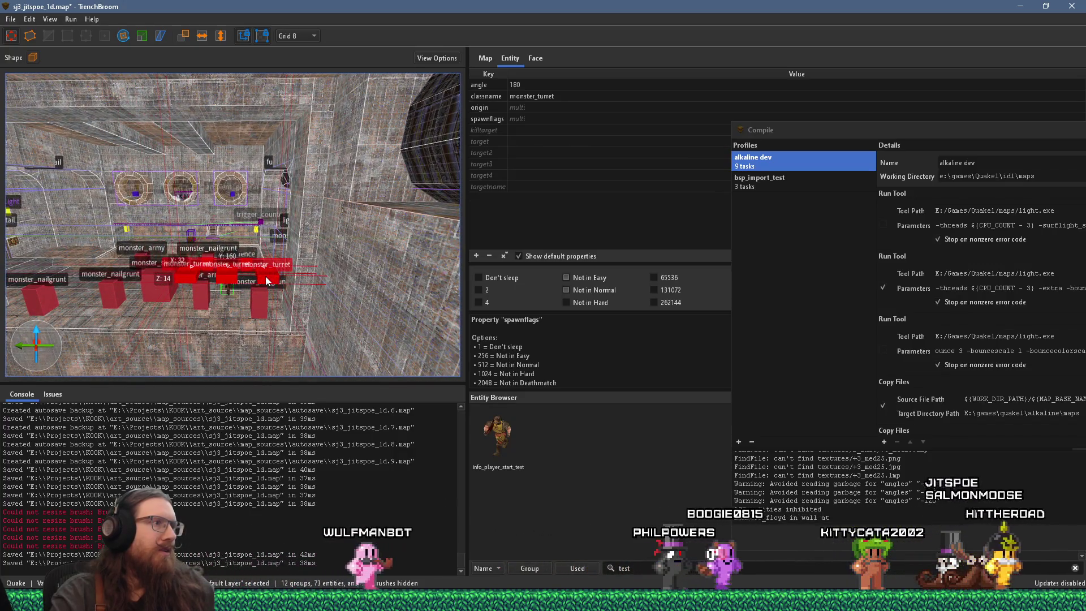
{"action": "mouse_move", "coordinate": [260, 132]}
{"action": "left_mouse_down"}
{"action": "mouse_move", "coordinate": [259, 121]}
{"action": "mouse_move", "coordinate": [251, 221]}
{"action": "mouse_move", "coordinate": [275, 264]}
{"action": "left_mouse_up"}
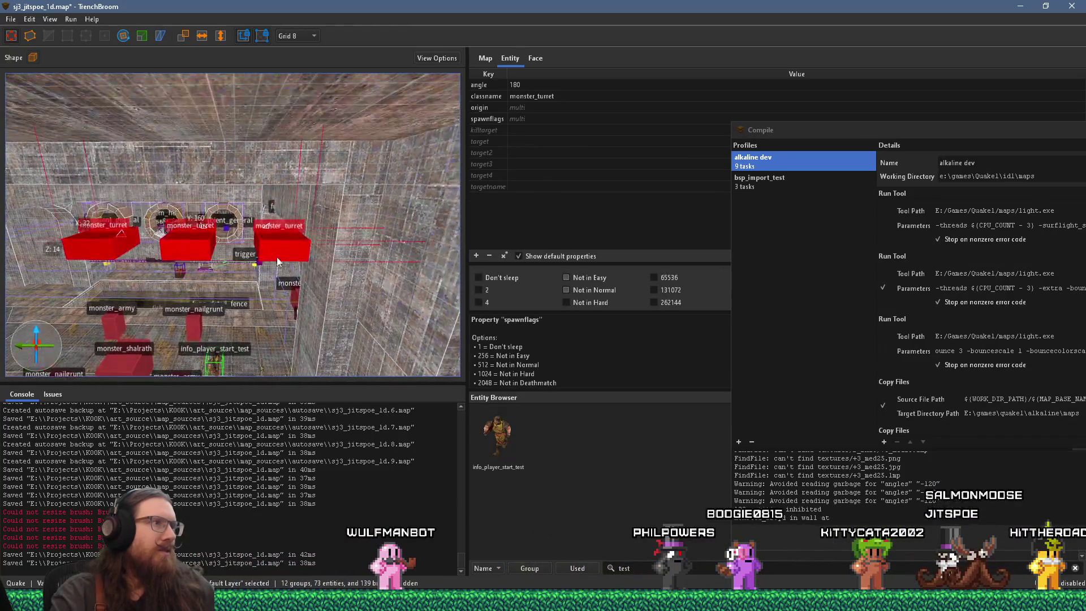
{"action": "scroll", "coordinate": [277, 243], "scroll_direction": "up", "scroll_amount": 3}
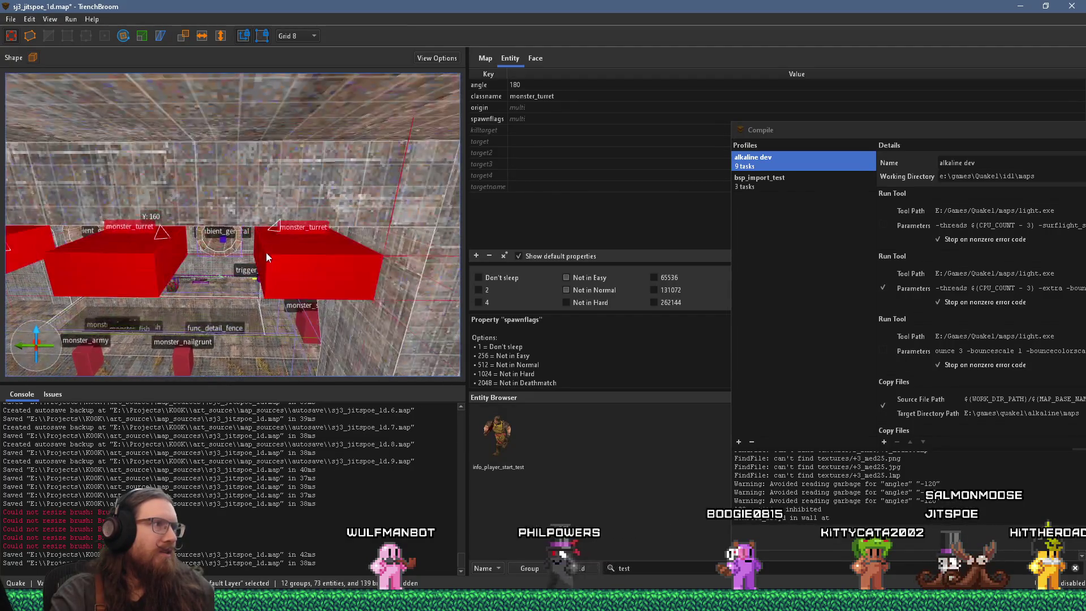
{"action": "mouse_move", "coordinate": [250, 239]}
{"action": "left_mouse_down"}
{"action": "mouse_move", "coordinate": [286, 150]}
{"action": "mouse_move", "coordinate": [233, 104]}
{"action": "mouse_move", "coordinate": [264, 62]}
{"action": "mouse_move", "coordinate": [226, 128]}
{"action": "mouse_move", "coordinate": [304, 141]}
{"action": "mouse_move", "coordinate": [371, 116]}
{"action": "mouse_move", "coordinate": [330, 95]}
{"action": "mouse_move", "coordinate": [259, 89]}
{"action": "mouse_move", "coordinate": [315, 94]}
{"action": "mouse_move", "coordinate": [298, 145]}
{"action": "mouse_move", "coordinate": [215, 258]}
{"action": "mouse_move", "coordinate": [264, 200]}
{"action": "left_mouse_up"}
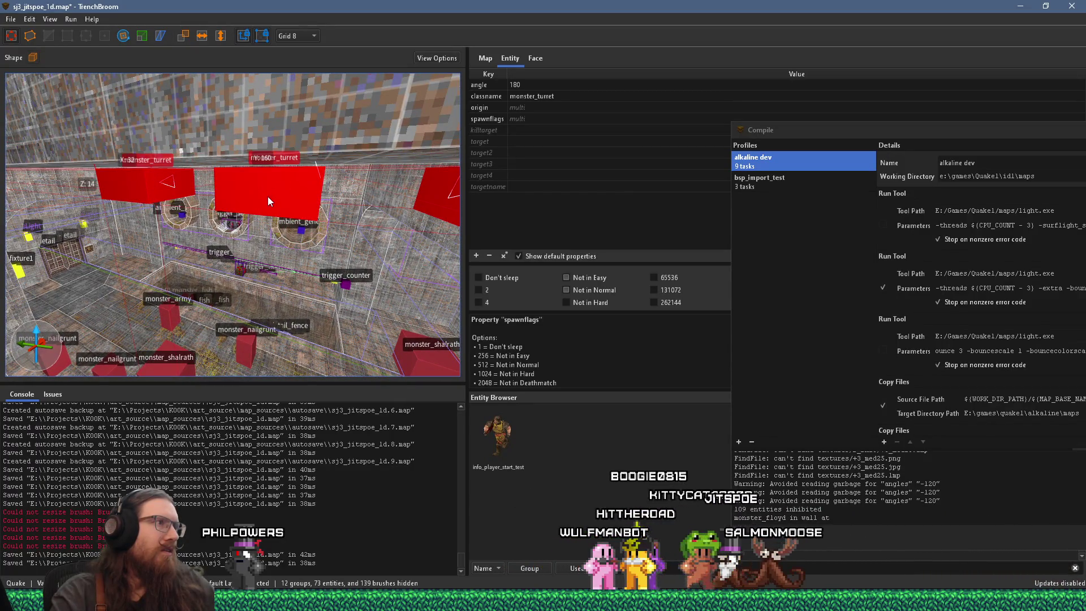
Select the middle turret alone, pull back to view the whole monster room, and deselect
{"action": "mouse_move", "coordinate": [266, 198]}
{"action": "left_mouse_down"}
{"action": "mouse_move", "coordinate": [209, 208]}
{"action": "mouse_move", "coordinate": [289, 202]}
{"action": "mouse_move", "coordinate": [274, 220]}
{"action": "mouse_move", "coordinate": [255, 118]}
{"action": "mouse_move", "coordinate": [159, 137]}
{"action": "left_mouse_up"}
{"action": "left_click", "coordinate": [236, 212]}
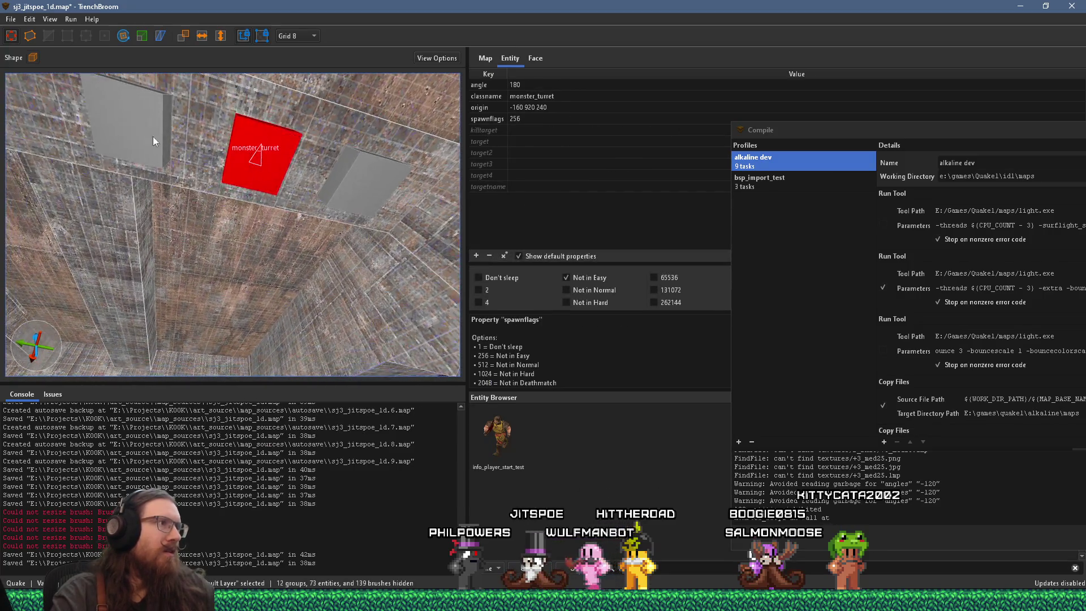
{"action": "mouse_move", "coordinate": [358, 187]}
{"action": "left_mouse_down"}
{"action": "mouse_move", "coordinate": [260, 277]}
{"action": "mouse_move", "coordinate": [240, 278]}
{"action": "mouse_move", "coordinate": [238, 291]}
{"action": "left_mouse_up"}
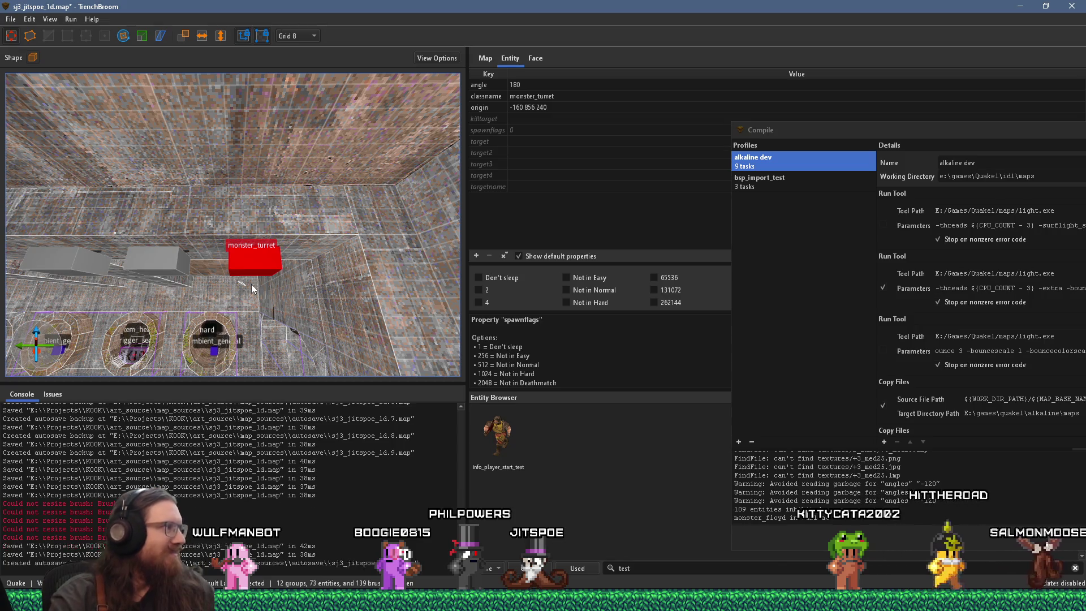
{"action": "mouse_move", "coordinate": [243, 277]}
{"action": "left_mouse_down"}
{"action": "mouse_move", "coordinate": [158, 311]}
{"action": "mouse_move", "coordinate": [249, 264]}
{"action": "mouse_move", "coordinate": [193, 311]}
{"action": "mouse_move", "coordinate": [218, 233]}
{"action": "mouse_move", "coordinate": [316, 236]}
{"action": "mouse_move", "coordinate": [242, 206]}
{"action": "mouse_move", "coordinate": [375, 182]}
{"action": "mouse_move", "coordinate": [300, 208]}
{"action": "mouse_move", "coordinate": [311, 154]}
{"action": "mouse_move", "coordinate": [368, 171]}
{"action": "mouse_move", "coordinate": [369, 152]}
{"action": "mouse_move", "coordinate": [222, 205]}
{"action": "mouse_move", "coordinate": [134, 200]}
{"action": "mouse_move", "coordinate": [272, 226]}
{"action": "mouse_move", "coordinate": [260, 231]}
{"action": "mouse_move", "coordinate": [397, 219]}
{"action": "mouse_move", "coordinate": [249, 297]}
{"action": "mouse_move", "coordinate": [256, 257]}
{"action": "mouse_move", "coordinate": [186, 270]}
{"action": "mouse_move", "coordinate": [103, 262]}
{"action": "mouse_move", "coordinate": [357, 284]}
{"action": "mouse_move", "coordinate": [272, 270]}
{"action": "mouse_move", "coordinate": [323, 277]}
{"action": "mouse_move", "coordinate": [279, 250]}
{"action": "left_mouse_up"}
{"action": "key", "text": "Escape"}
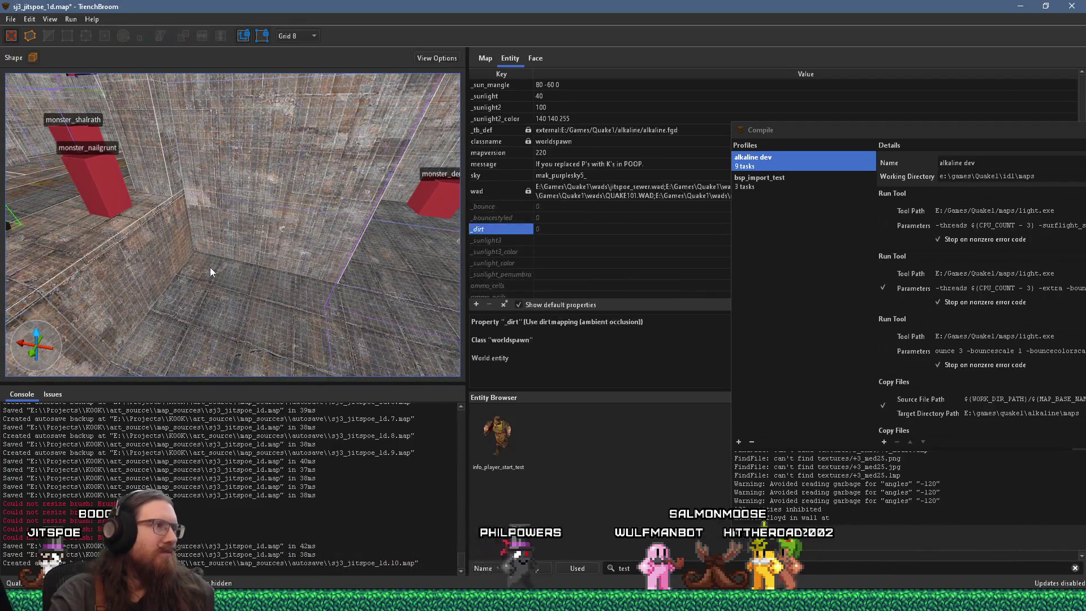
Place an item_armor1 green armor on the floor near the monsters, nudging it slightly along Y
{"action": "right_click", "coordinate": [209, 267]}
{"action": "mouse_move", "coordinate": [304, 468]}
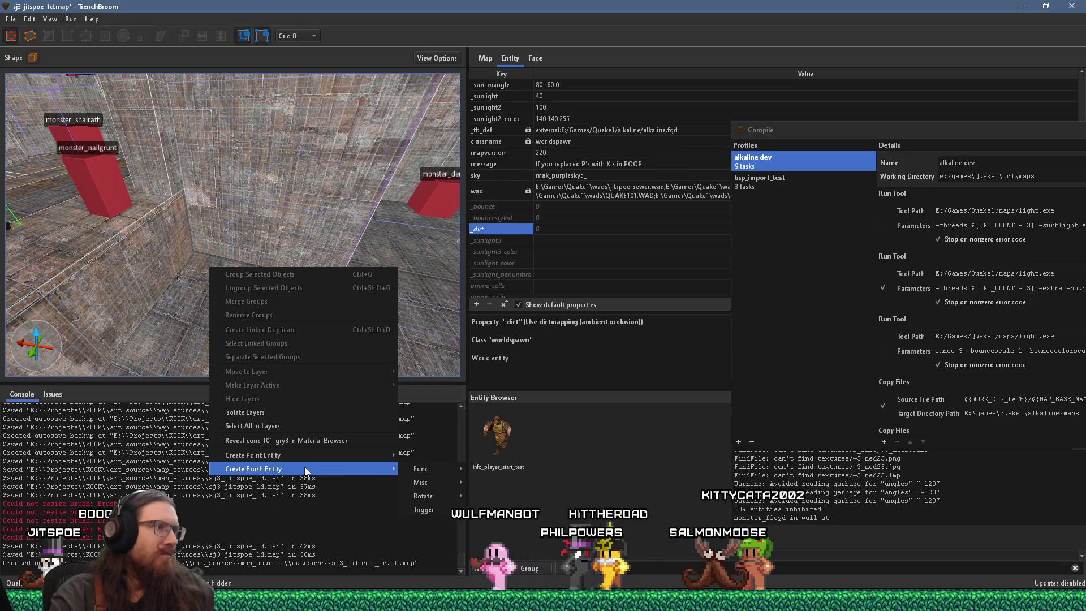
{"action": "mouse_move", "coordinate": [337, 459]}
{"action": "mouse_move", "coordinate": [446, 470]}
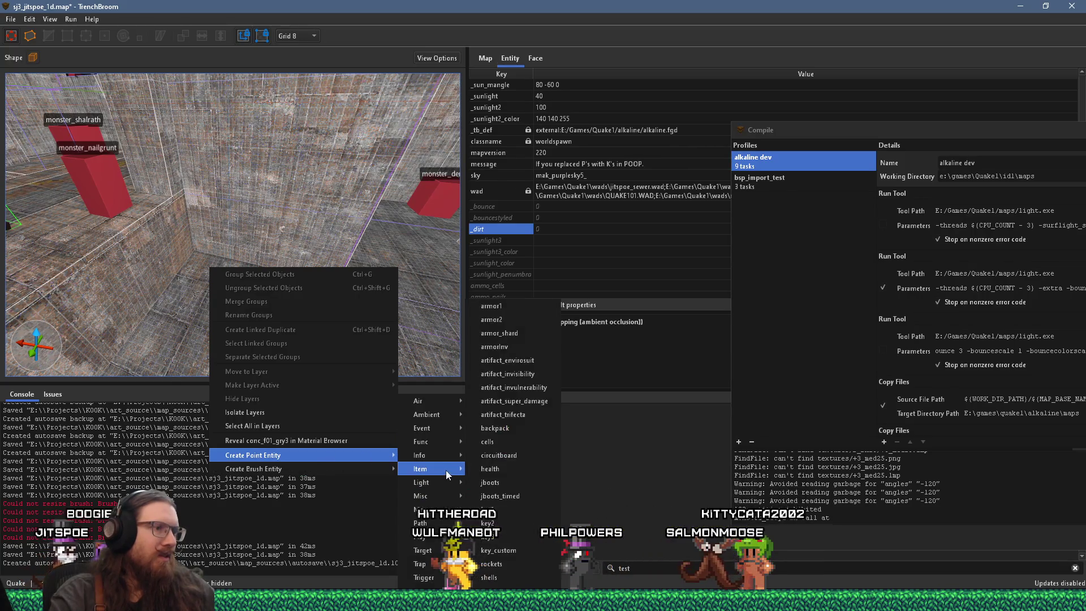
{"action": "left_click", "coordinate": [507, 307]}
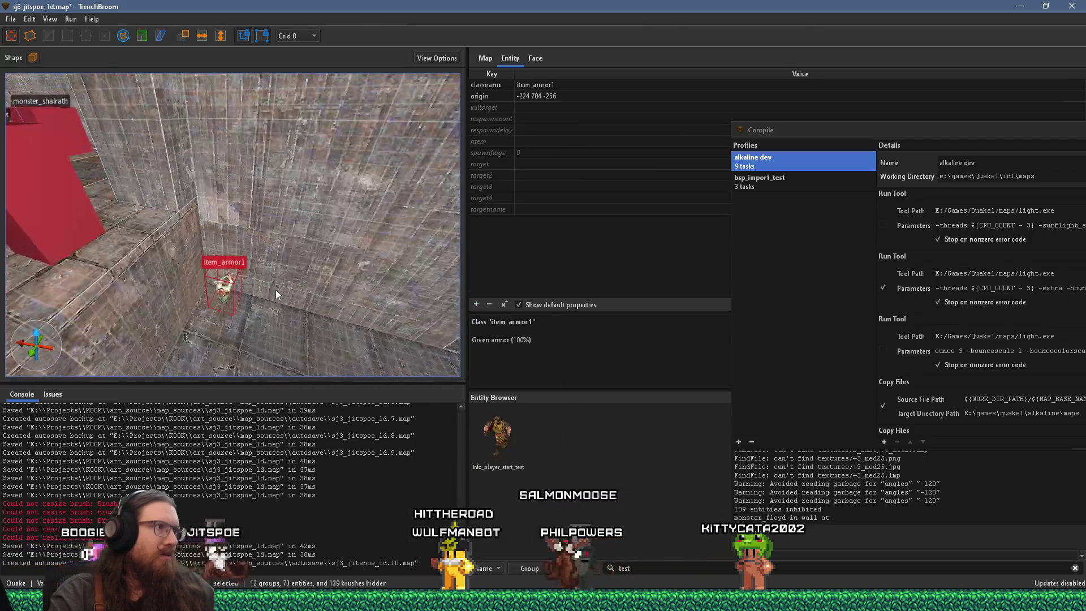
{"action": "left_click_drag", "start_coordinate": [246, 260], "coordinate": [245, 261]}
{"action": "mouse_move", "coordinate": [186, 236]}
{"action": "left_mouse_down"}
{"action": "mouse_move", "coordinate": [395, 290]}
{"action": "mouse_move", "coordinate": [305, 293]}
{"action": "mouse_move", "coordinate": [125, 334]}
{"action": "mouse_move", "coordinate": [200, 287]}
{"action": "mouse_move", "coordinate": [276, 265]}
{"action": "mouse_move", "coordinate": [202, 259]}
{"action": "mouse_move", "coordinate": [151, 237]}
{"action": "mouse_move", "coordinate": [162, 240]}
{"action": "mouse_move", "coordinate": [151, 307]}
{"action": "mouse_move", "coordinate": [253, 285]}
{"action": "left_mouse_up"}
{"action": "mouse_move", "coordinate": [300, 286]}
{"action": "left_mouse_down"}
{"action": "mouse_move", "coordinate": [188, 263]}
{"action": "mouse_move", "coordinate": [195, 256]}
{"action": "mouse_move", "coordinate": [142, 301]}
{"action": "mouse_move", "coordinate": [179, 264]}
{"action": "mouse_move", "coordinate": [219, 297]}
{"action": "mouse_move", "coordinate": [138, 266]}
{"action": "mouse_move", "coordinate": [190, 256]}
{"action": "mouse_move", "coordinate": [199, 188]}
{"action": "mouse_move", "coordinate": [216, 329]}
{"action": "mouse_move", "coordinate": [207, 266]}
{"action": "left_mouse_up"}
{"action": "key", "text": "Escape"}
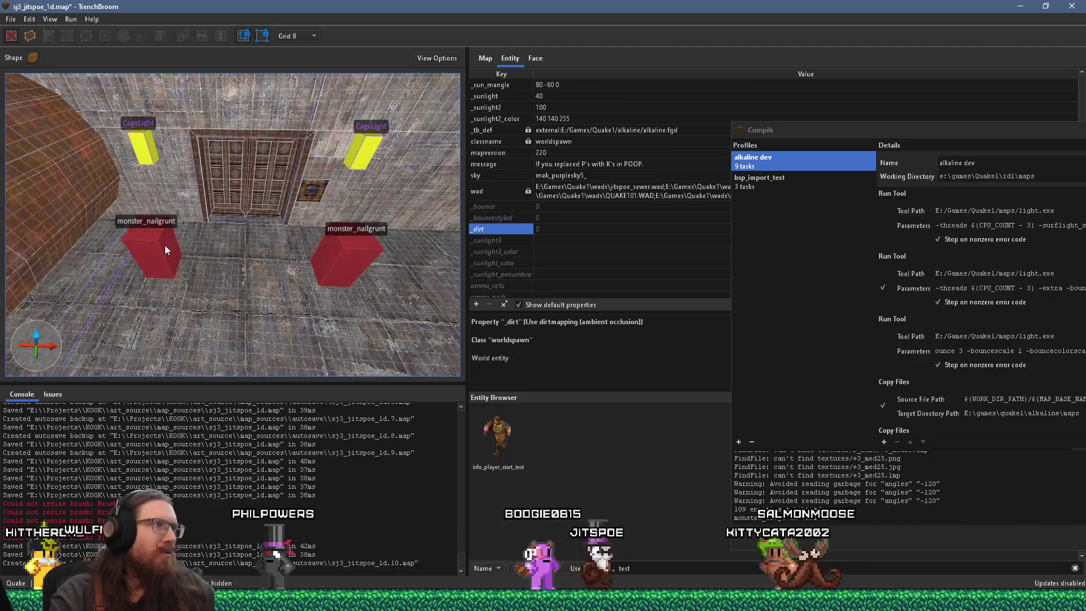
Select the centre nailgrunt and move it slightly to the right
{"action": "left_click", "coordinate": [165, 246]}
{"action": "left_click", "coordinate": [332, 252], "text": "ctrl"}
{"action": "mouse_move", "coordinate": [297, 260]}
{"action": "left_mouse_down"}
{"action": "mouse_move", "coordinate": [327, 264]}
{"action": "mouse_move", "coordinate": [253, 293]}
{"action": "mouse_move", "coordinate": [314, 260]}
{"action": "mouse_move", "coordinate": [219, 270]}
{"action": "left_mouse_up"}
{"action": "left_click", "coordinate": [219, 271]}
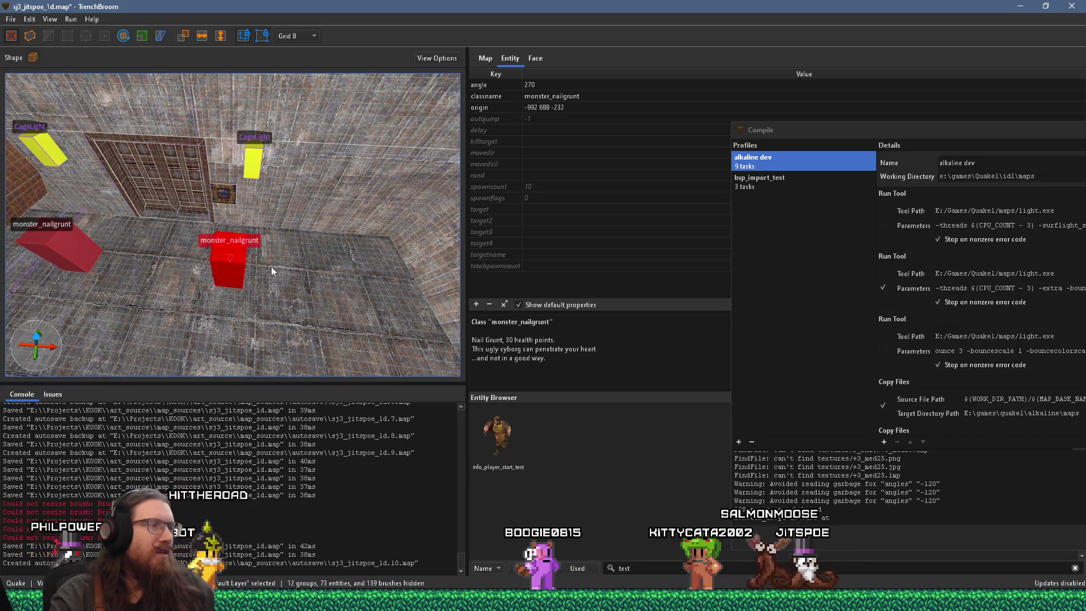
{"action": "left_click_drag", "start_coordinate": [304, 269], "coordinate": [306, 264]}
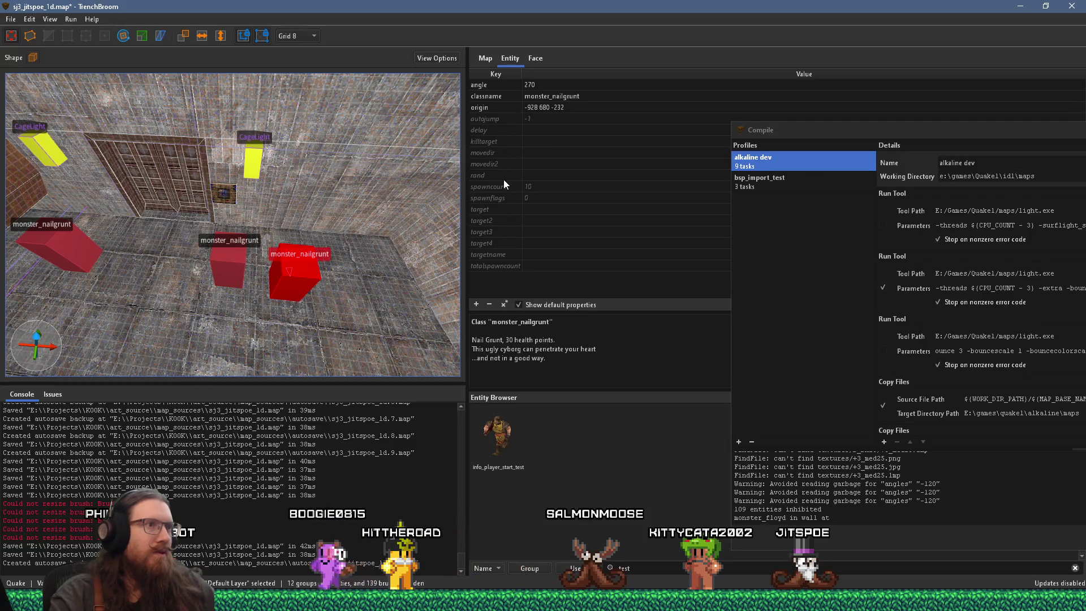
Duplicate the nailgrunt 64 units along X and exclude the copy from Normal difficulty
{"action": "left_click", "coordinate": [503, 198]}
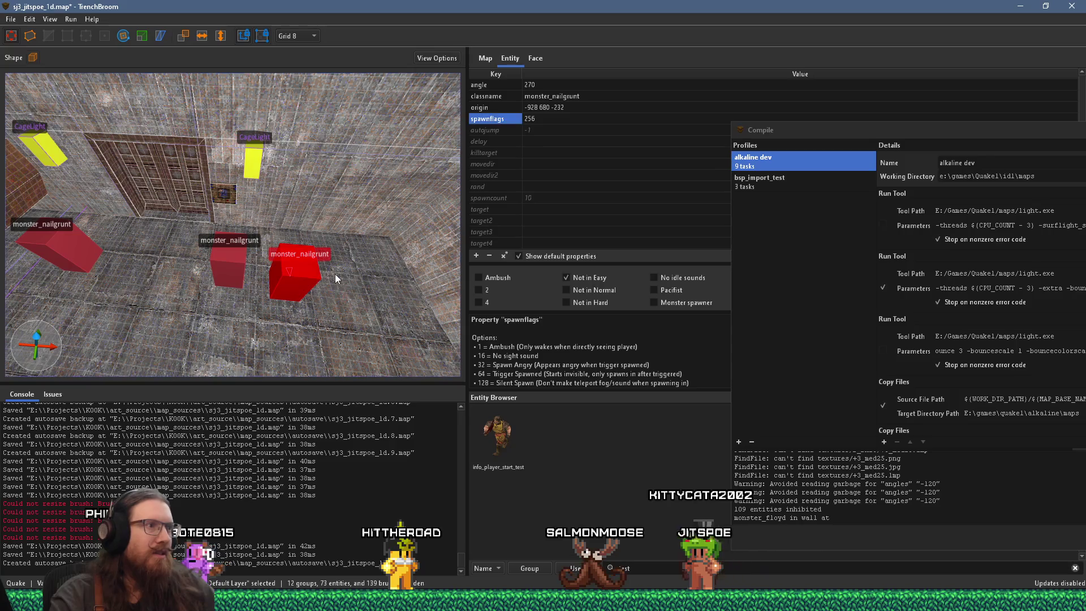
{"action": "left_click_drag", "start_coordinate": [260, 266], "coordinate": [335, 281]}
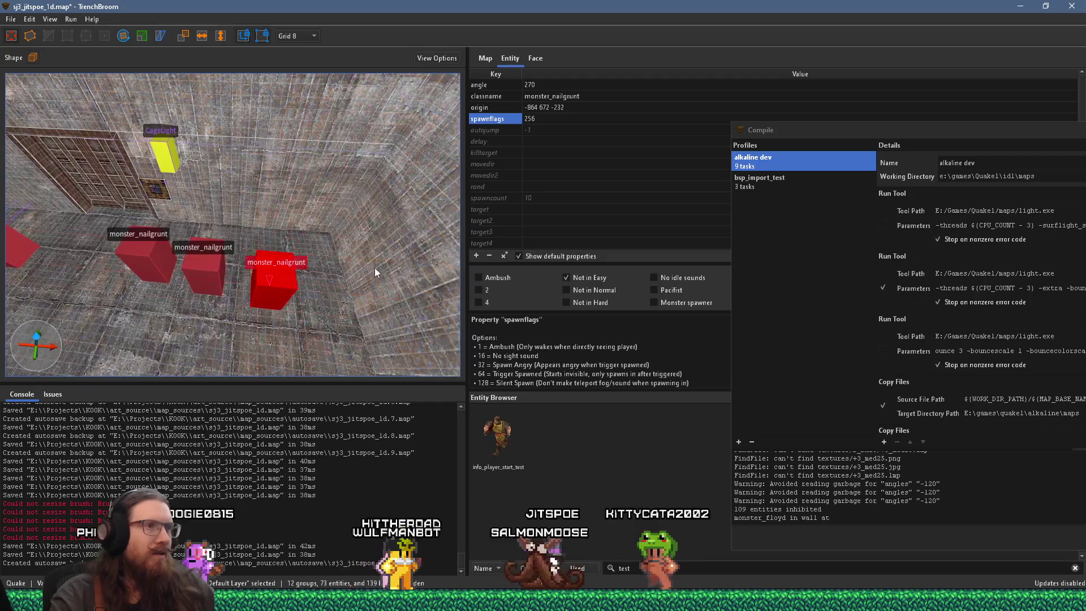
{"action": "left_click", "coordinate": [586, 287]}
Fly over to the monster_army by the item_spikes and shift it 8 units along Y
{"action": "key", "text": "w"}
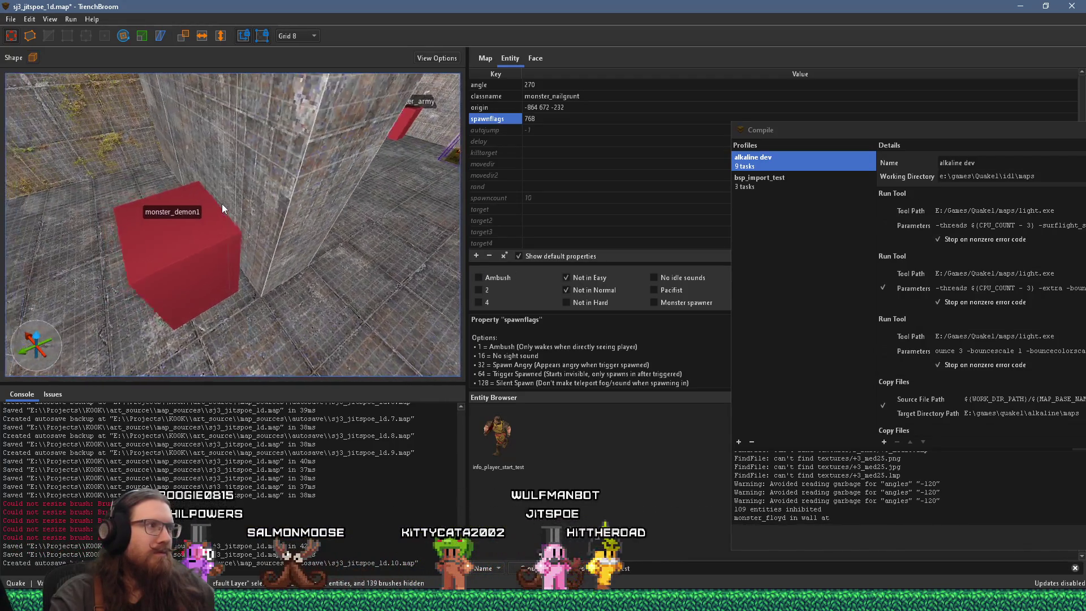
{"action": "key", "text": "w"}
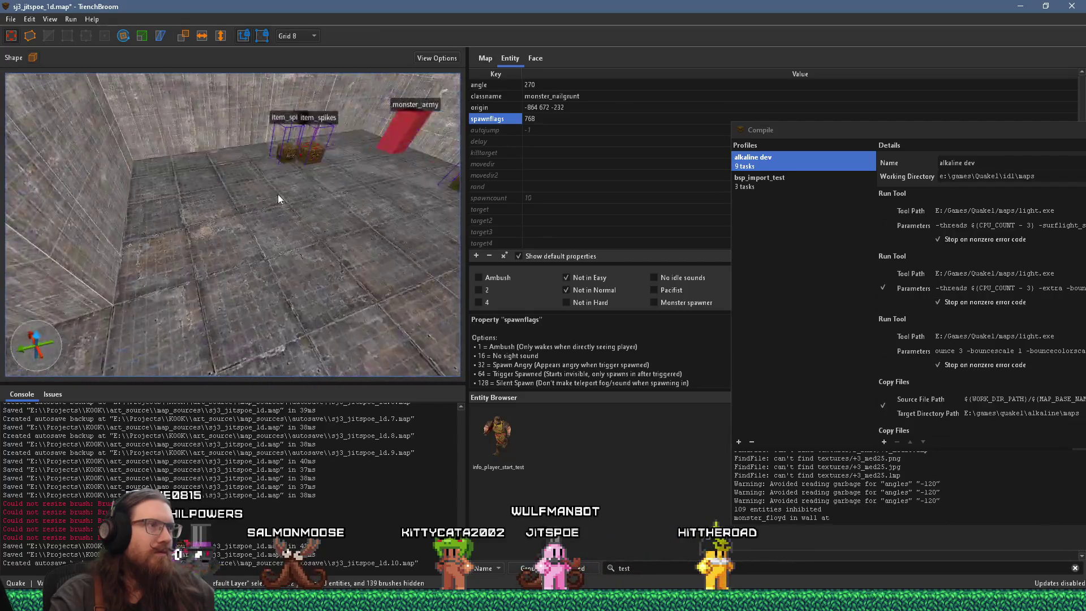
{"action": "key", "text": "w"}
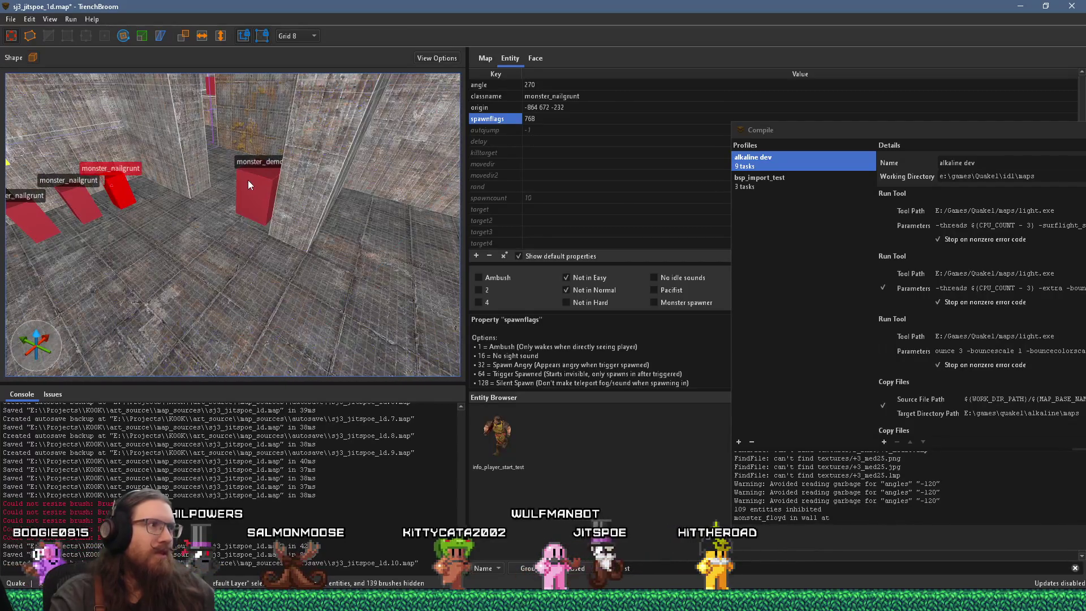
{"action": "key", "text": "w"}
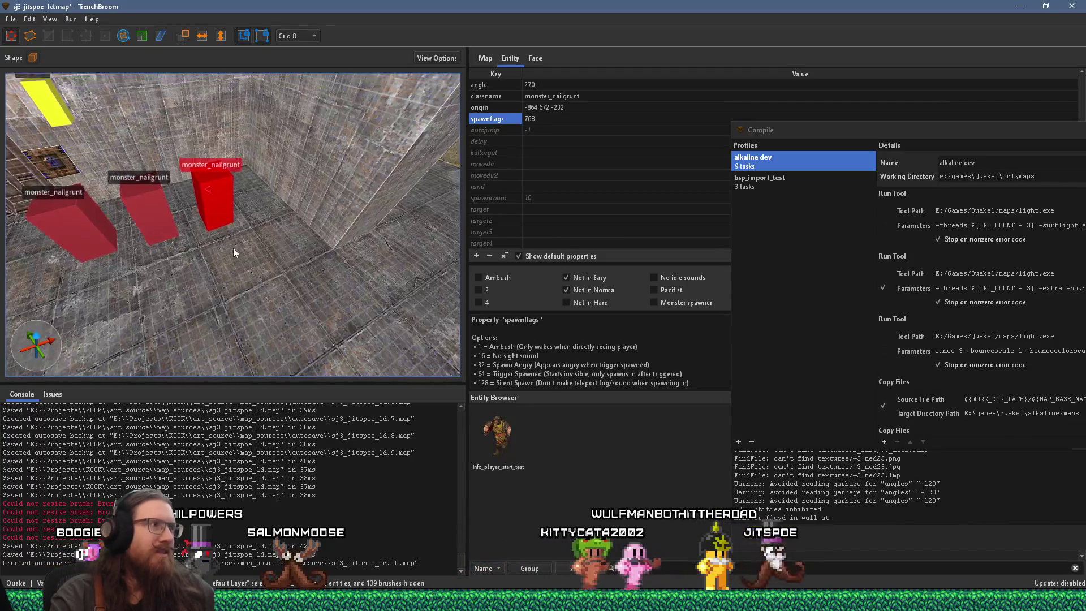
{"action": "key", "text": "w"}
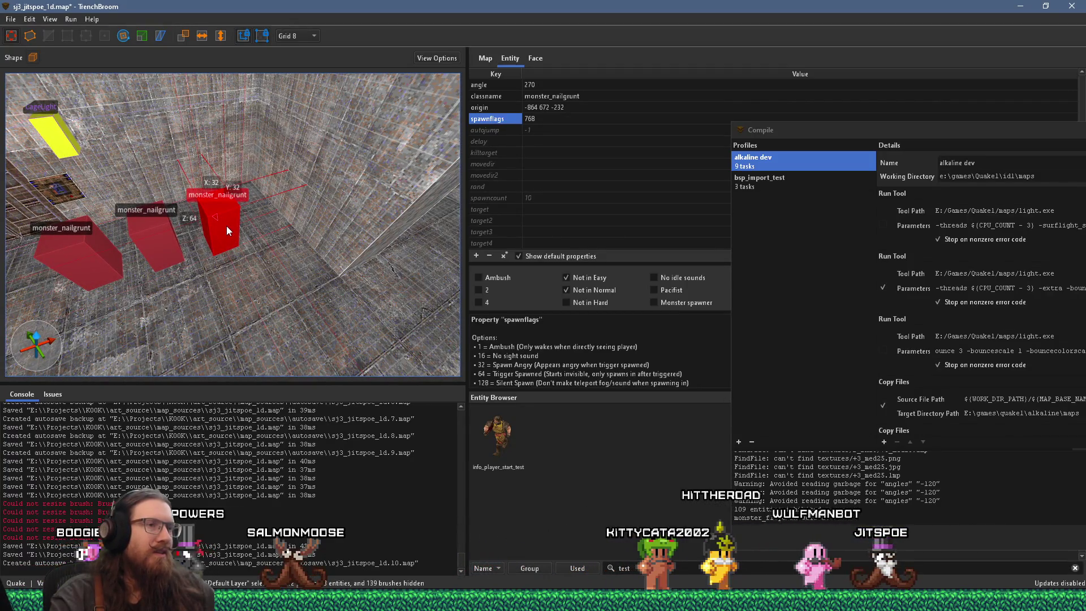
{"action": "key", "text": "w"}
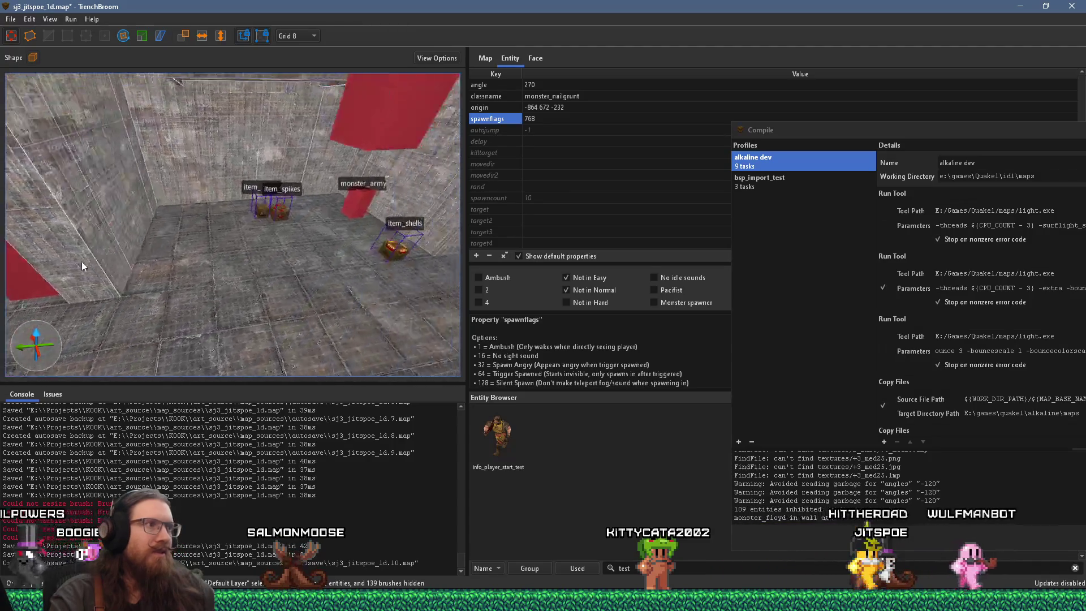
{"action": "left_click", "coordinate": [325, 206]}
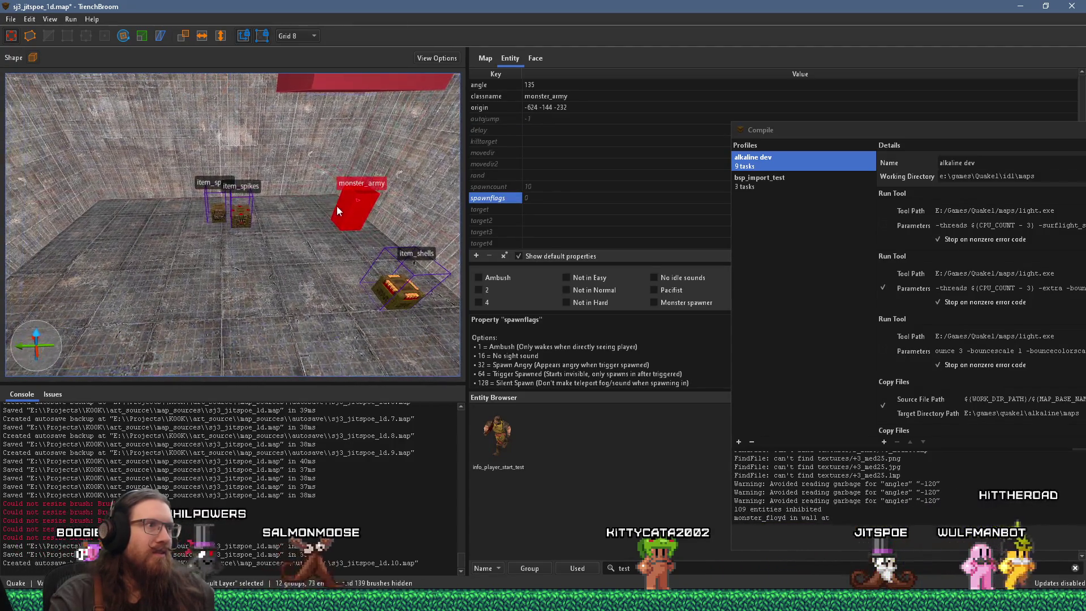
{"action": "mouse_move", "coordinate": [209, 228]}
{"action": "left_mouse_down"}
{"action": "mouse_move", "coordinate": [188, 220]}
{"action": "mouse_move", "coordinate": [322, 228]}
{"action": "left_mouse_up"}
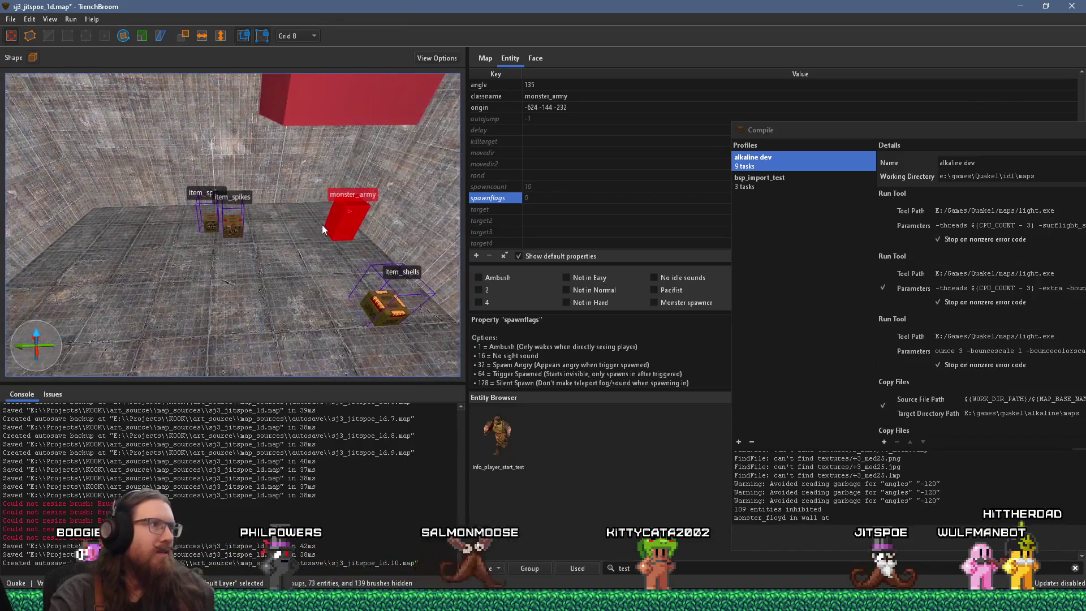
{"action": "key", "text": "Left"}
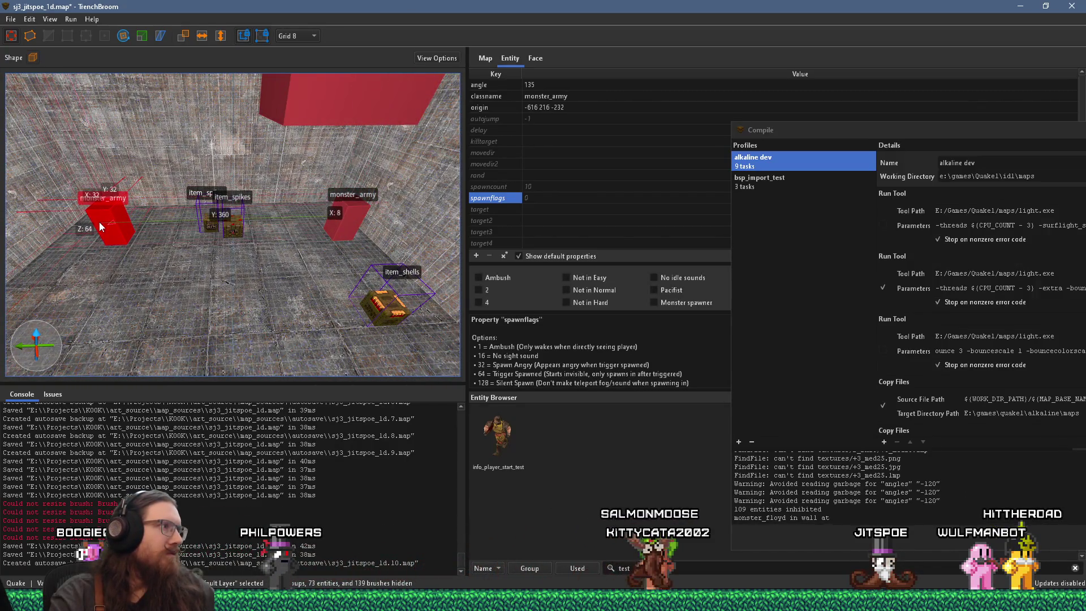
{"action": "key", "text": "a"}
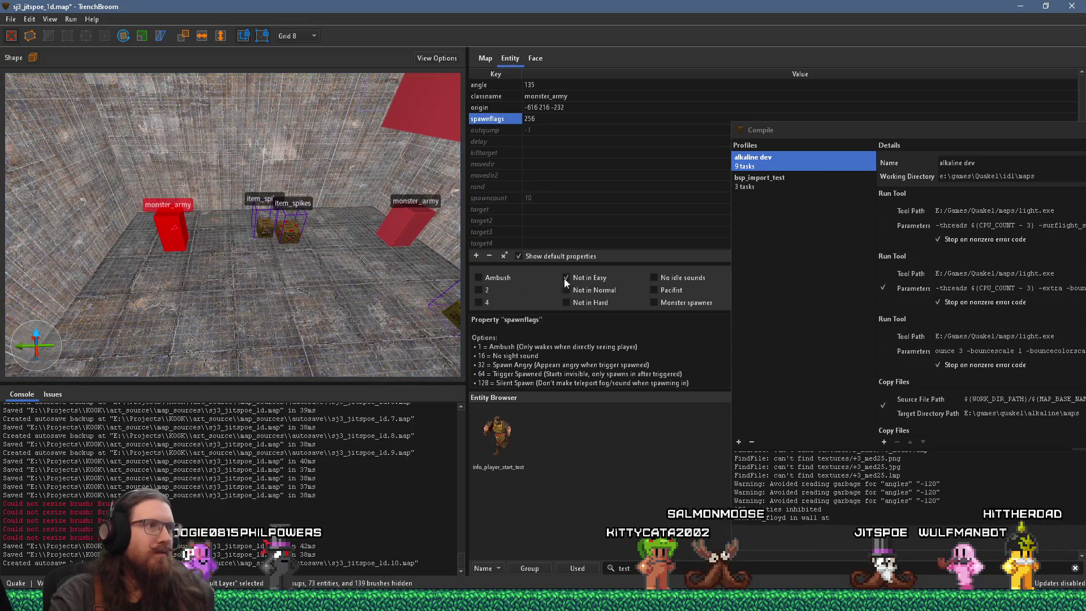
{"action": "key", "text": "a"}
{"action": "left_click_drag", "start_coordinate": [236, 233], "coordinate": [219, 227]}
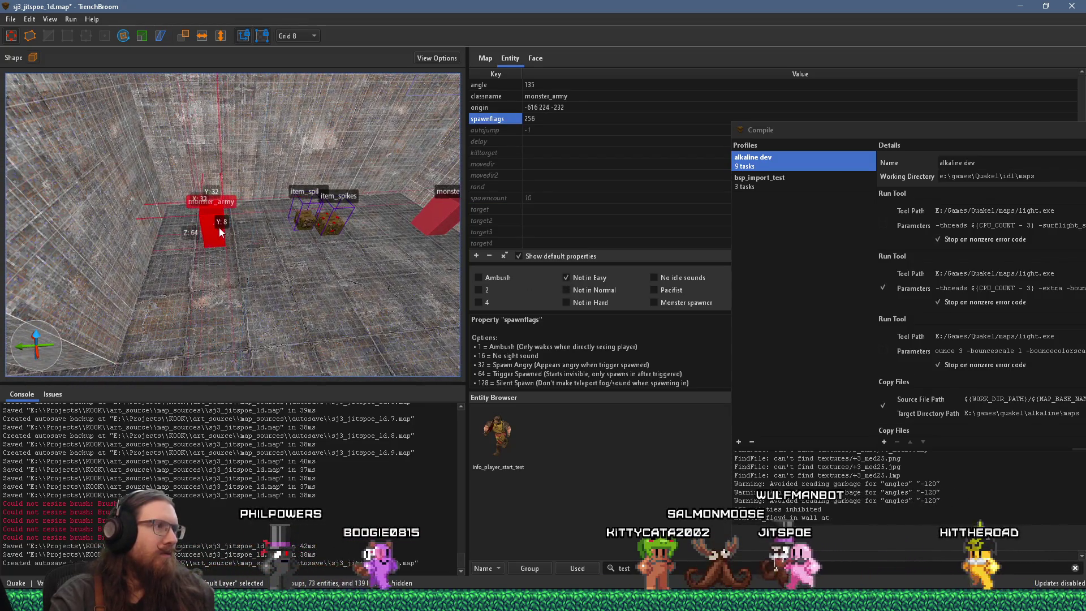
{"action": "key", "text": "d"}
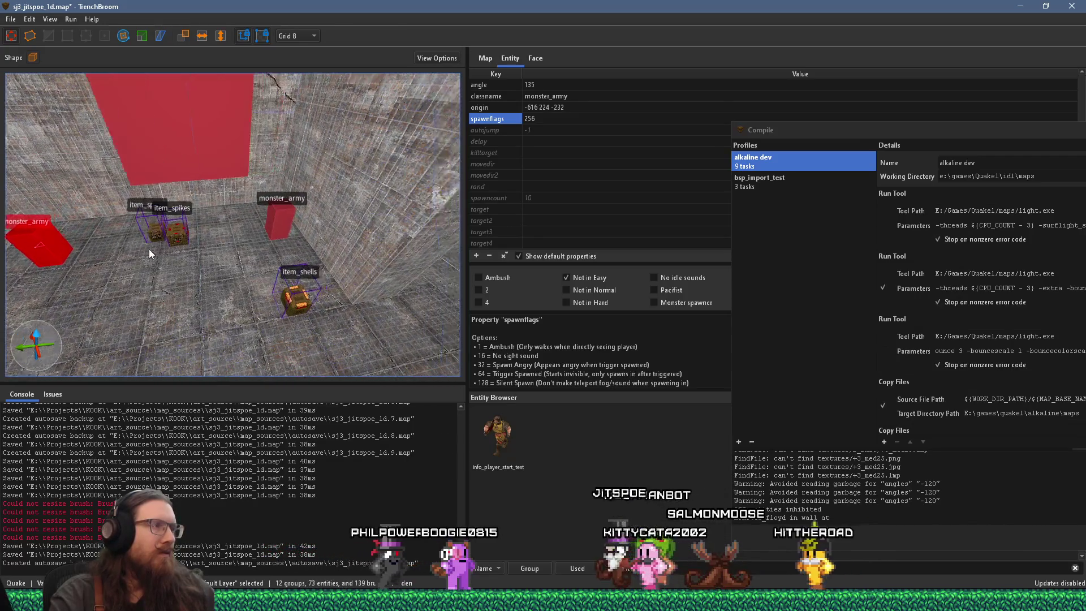
Fly into the next room, check both monster_army entities, and leave nothing selected
{"action": "key", "text": "Escape"}
{"action": "key", "text": "w"}
{"action": "key", "text": "w"}
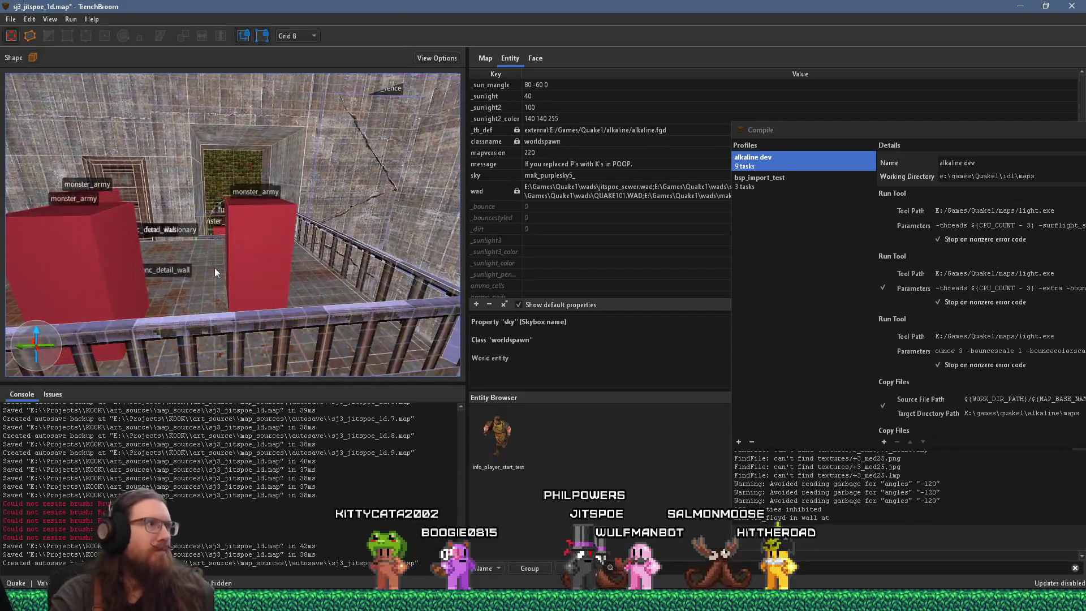
{"action": "left_click", "coordinate": [252, 250]}
{"action": "left_click", "coordinate": [103, 262]}
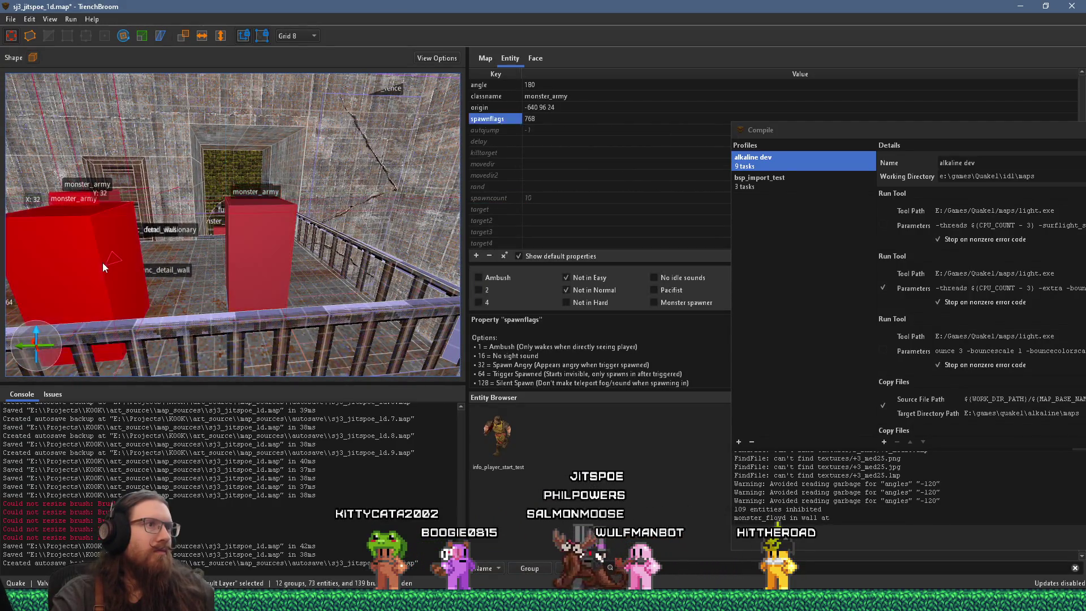
{"action": "key", "text": "Escape"}
Fly to the riveted pillar and create a monster_kamikaze on the floor there
{"action": "key", "text": "w"}
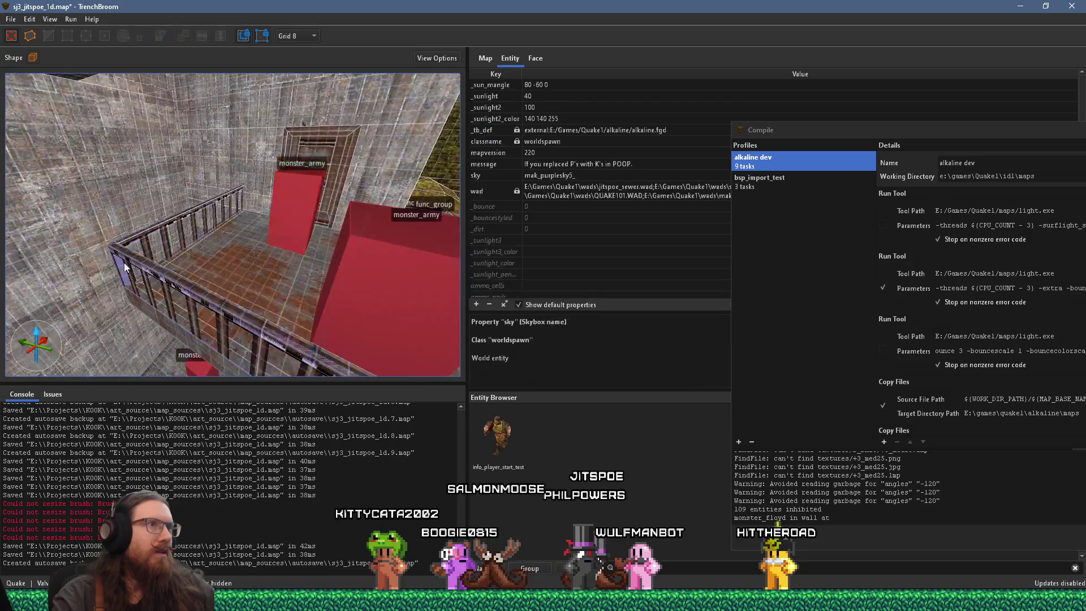
{"action": "key", "text": "w"}
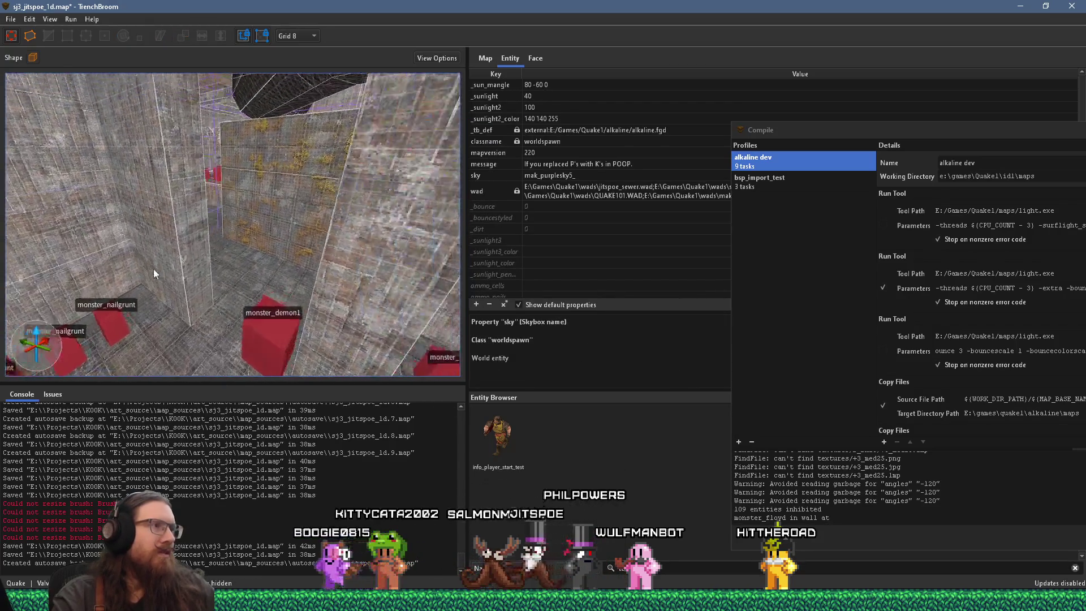
{"action": "key", "text": "w"}
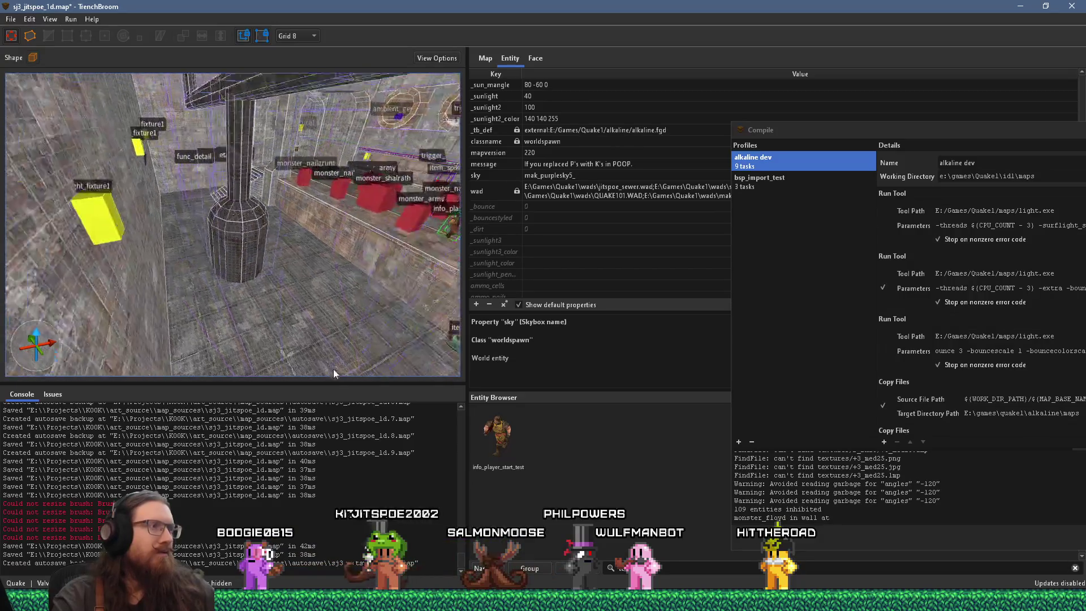
{"action": "key", "text": "w"}
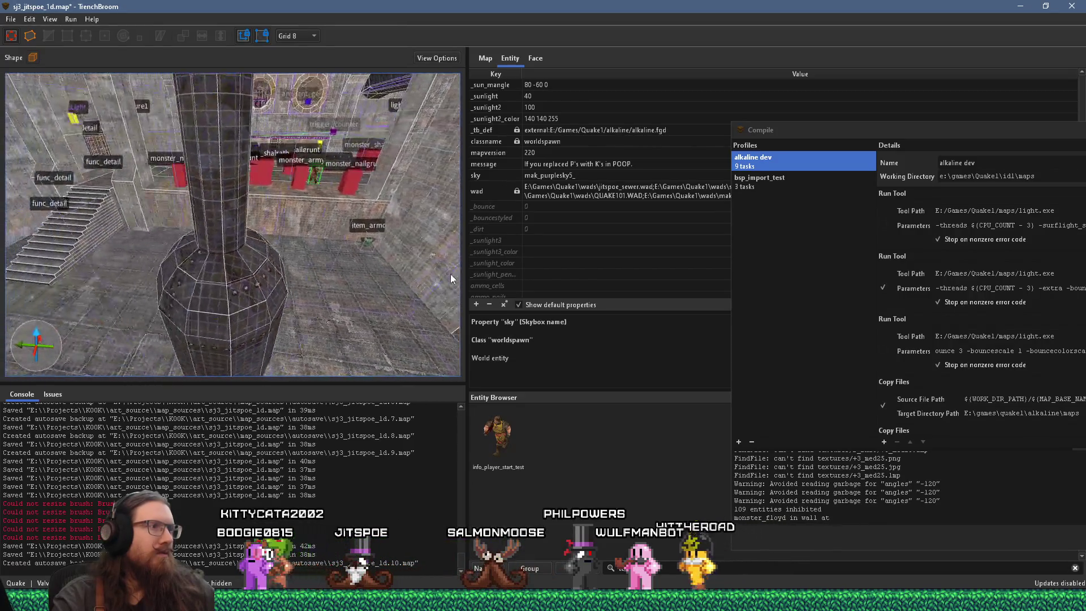
{"action": "key", "text": "w"}
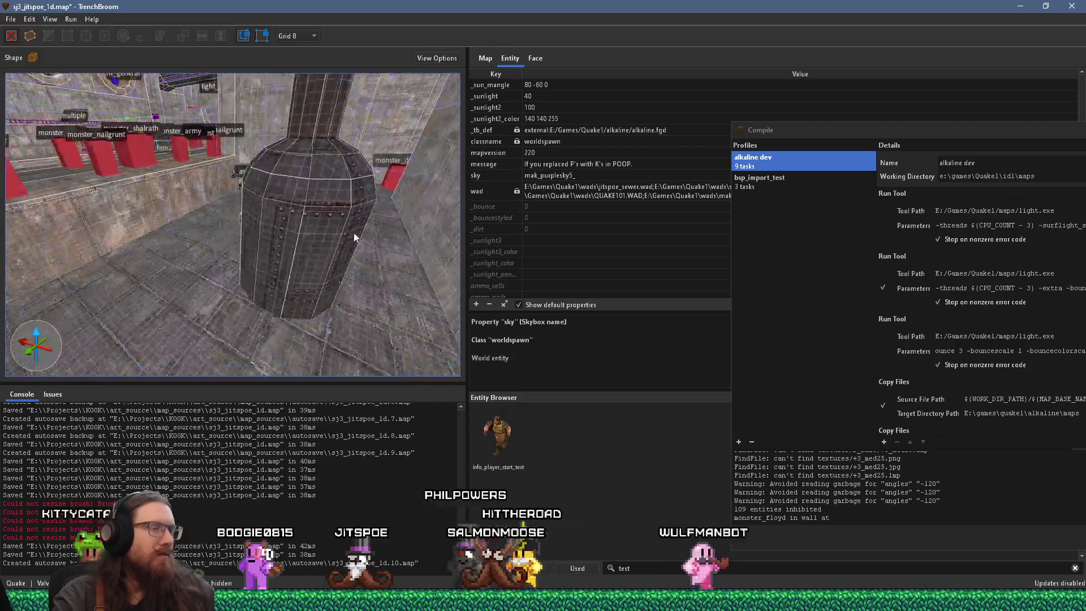
{"action": "key", "text": "s"}
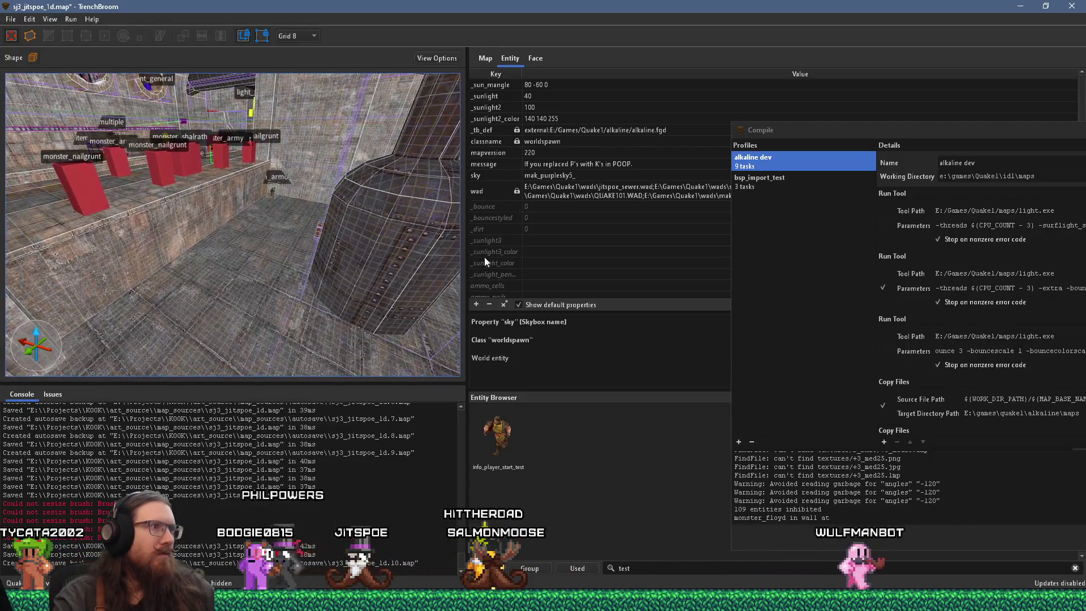
{"action": "key", "text": "w"}
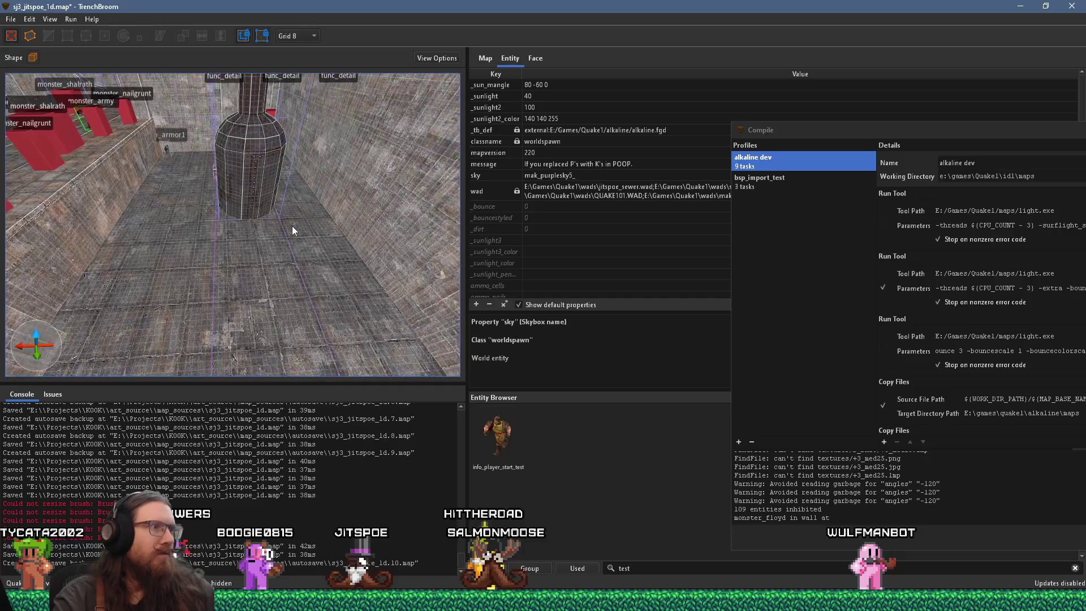
{"action": "right_click", "coordinate": [257, 286]}
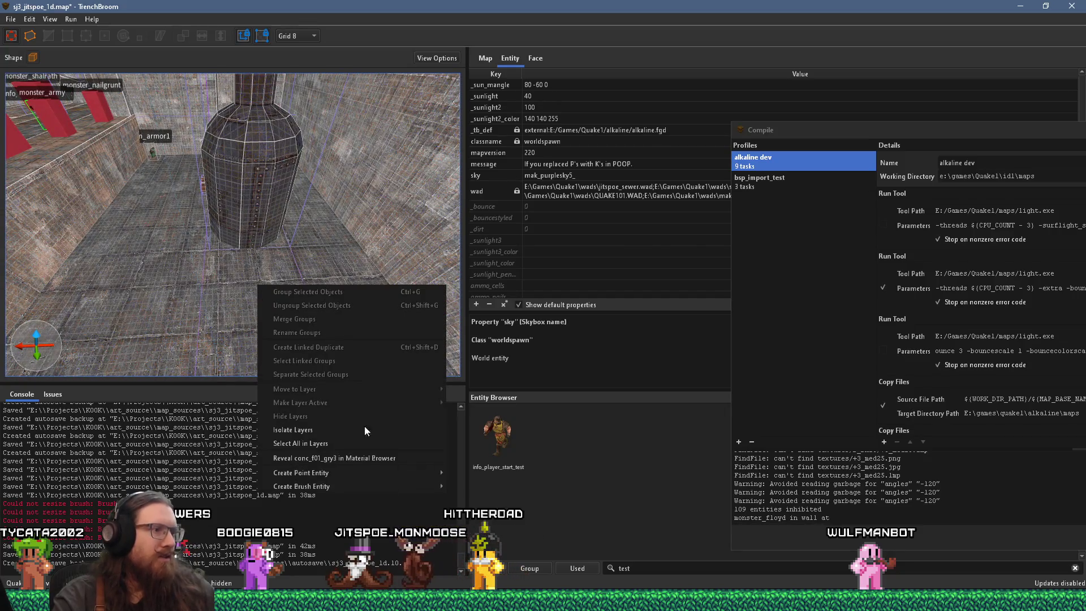
{"action": "mouse_move", "coordinate": [380, 484]}
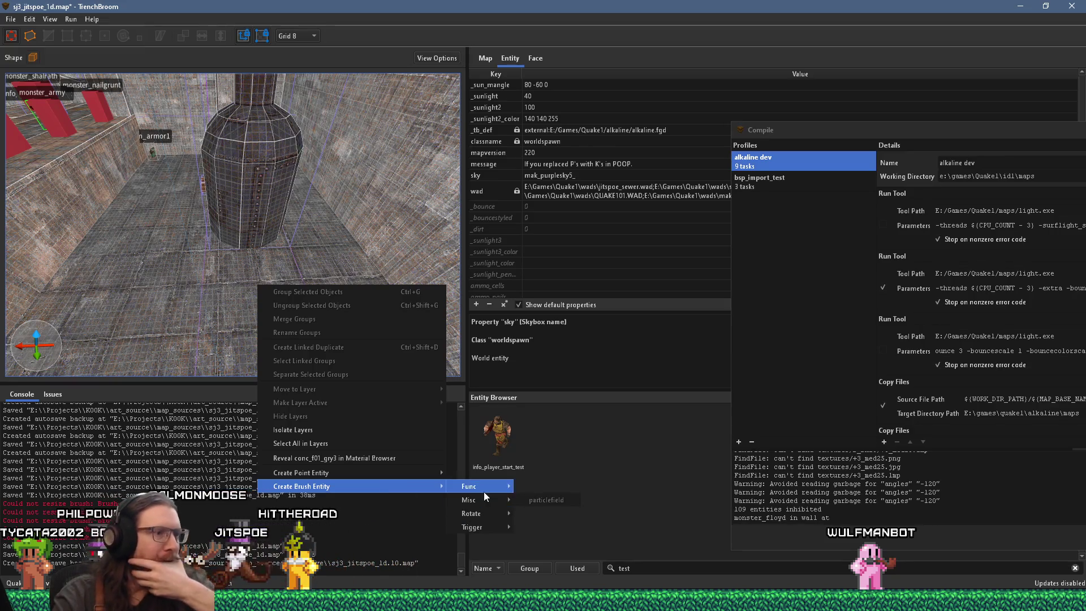
{"action": "mouse_move", "coordinate": [411, 475]}
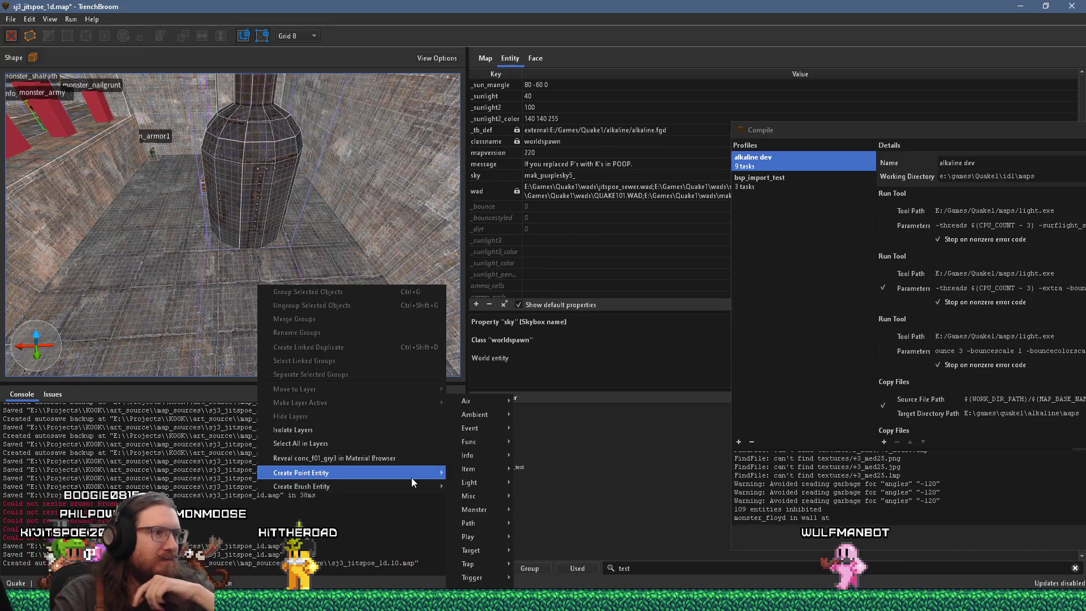
{"action": "mouse_move", "coordinate": [479, 508]}
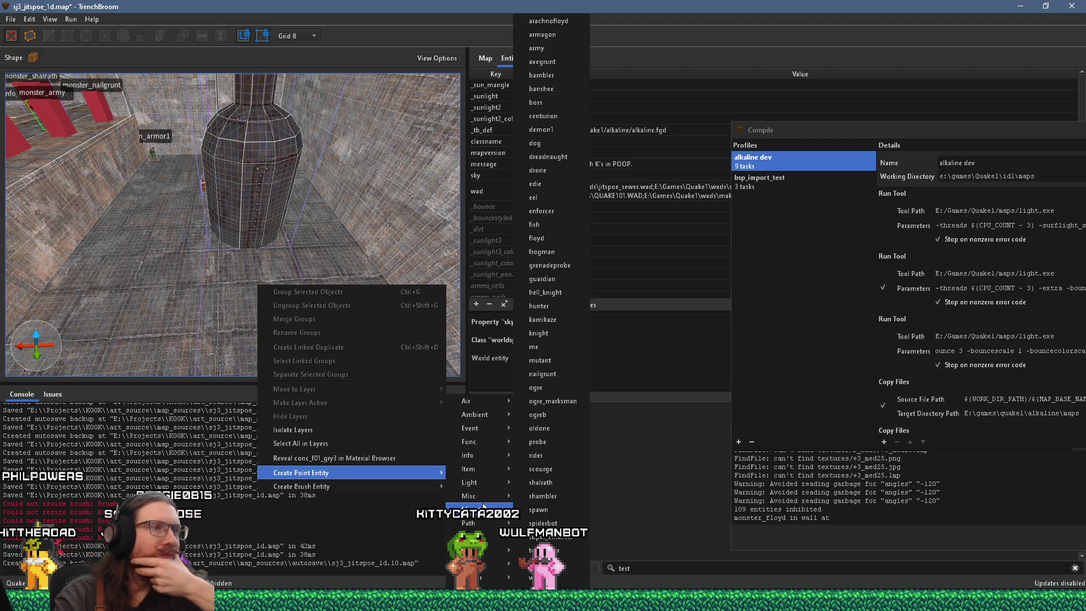
{"action": "left_click", "coordinate": [560, 320]}
Move the kamikaze up beside the pillar and save the map
{"action": "scroll", "coordinate": [285, 317], "scroll_direction": "up", "scroll_amount": 3}
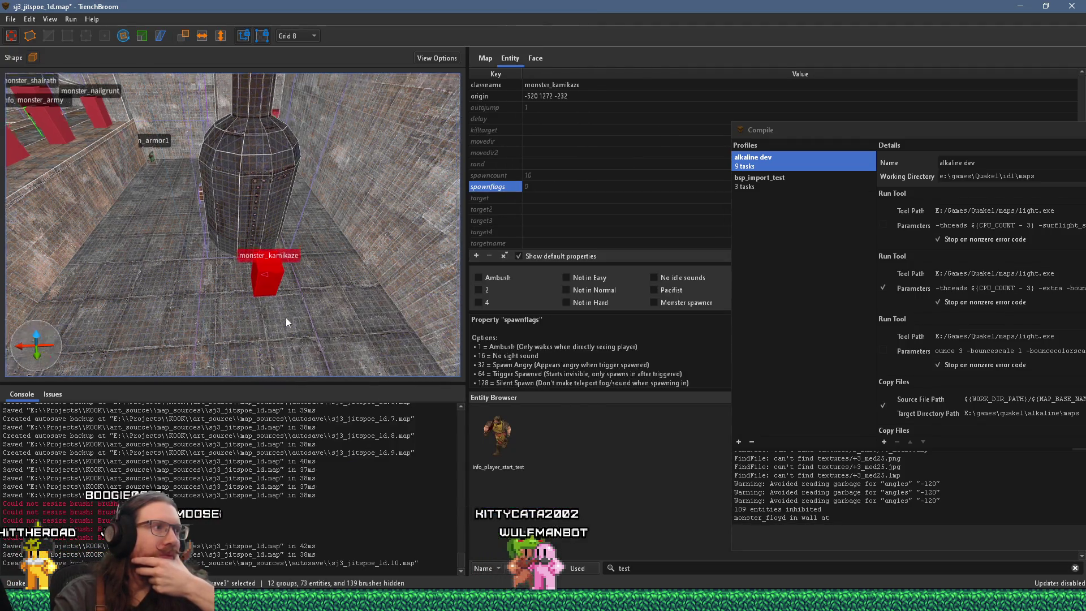
{"action": "mouse_move", "coordinate": [283, 334]}
{"action": "left_mouse_down"}
{"action": "mouse_move", "coordinate": [262, 314]}
{"action": "mouse_move", "coordinate": [259, 327]}
{"action": "mouse_move", "coordinate": [177, 334]}
{"action": "mouse_move", "coordinate": [244, 320]}
{"action": "mouse_move", "coordinate": [297, 331]}
{"action": "mouse_move", "coordinate": [242, 281]}
{"action": "mouse_move", "coordinate": [307, 279]}
{"action": "mouse_move", "coordinate": [245, 266]}
{"action": "mouse_move", "coordinate": [281, 279]}
{"action": "mouse_move", "coordinate": [222, 290]}
{"action": "mouse_move", "coordinate": [256, 277]}
{"action": "left_mouse_up"}
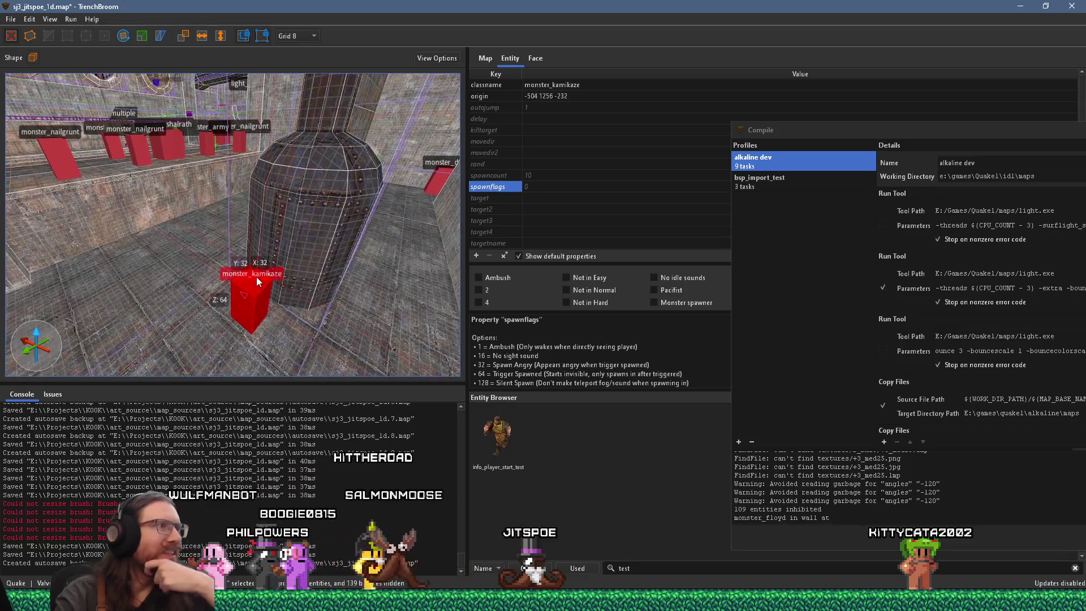
{"action": "left_click", "coordinate": [11, 19]}
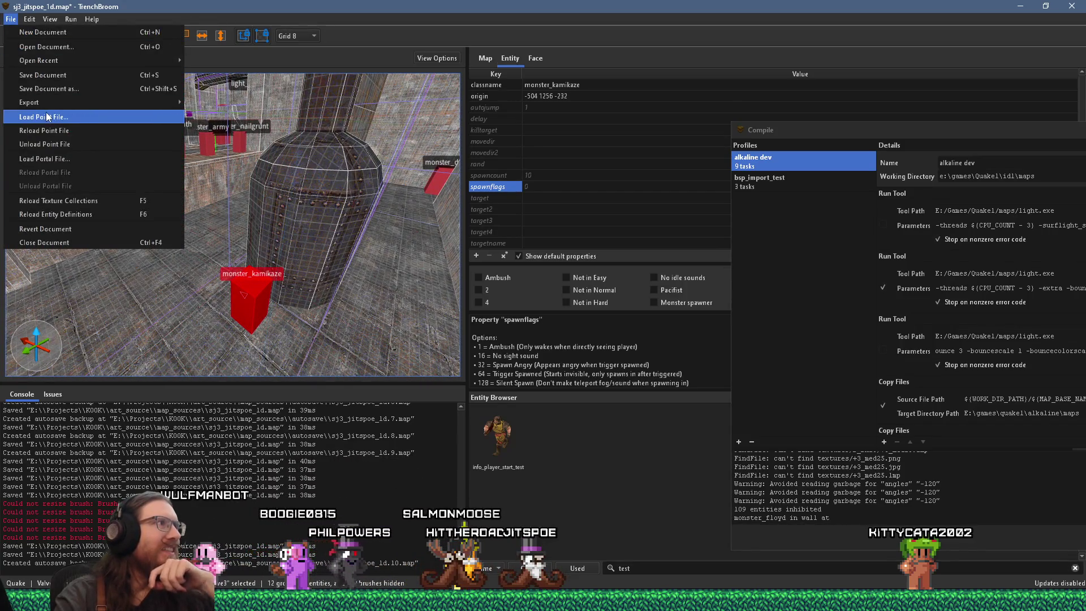
{"action": "left_click", "coordinate": [58, 70]}
Set the kamikaze to Ambush and place a copy right next to it
{"action": "mouse_move", "coordinate": [187, 266]}
{"action": "left_mouse_down"}
{"action": "mouse_move", "coordinate": [160, 341]}
{"action": "mouse_move", "coordinate": [244, 334]}
{"action": "mouse_move", "coordinate": [249, 319]}
{"action": "left_mouse_up"}
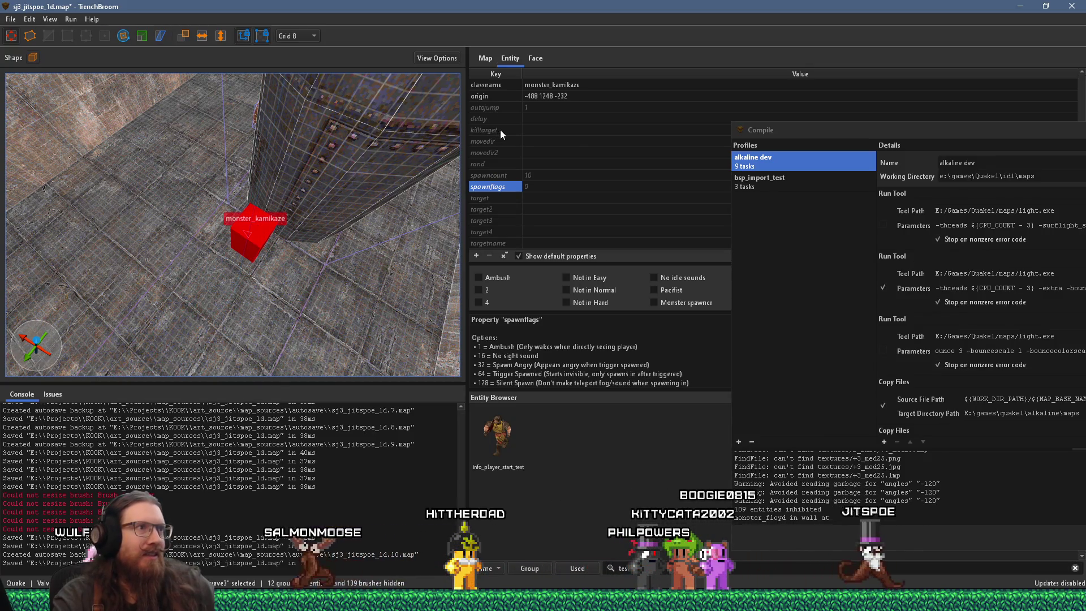
{"action": "left_click", "coordinate": [478, 277]}
{"action": "left_click_drag", "start_coordinate": [222, 239], "coordinate": [267, 266]}
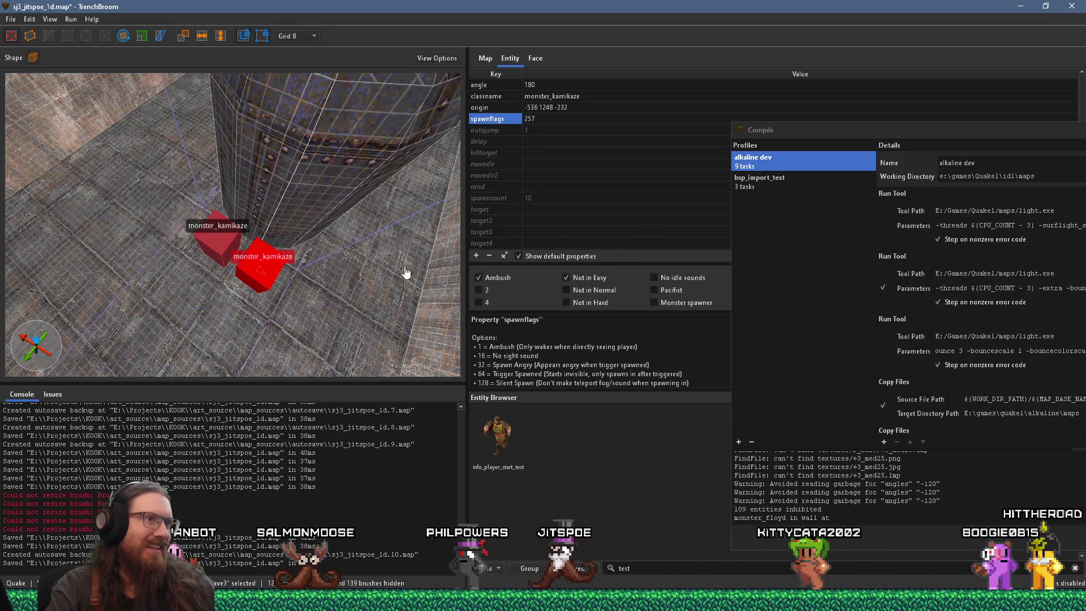
Check the settings of the upper and lower kamikaze, then clear the selection
{"action": "scroll", "coordinate": [236, 276], "scroll_direction": "up", "scroll_amount": 3}
{"action": "scroll", "coordinate": [188, 257], "scroll_direction": "down", "scroll_amount": 2}
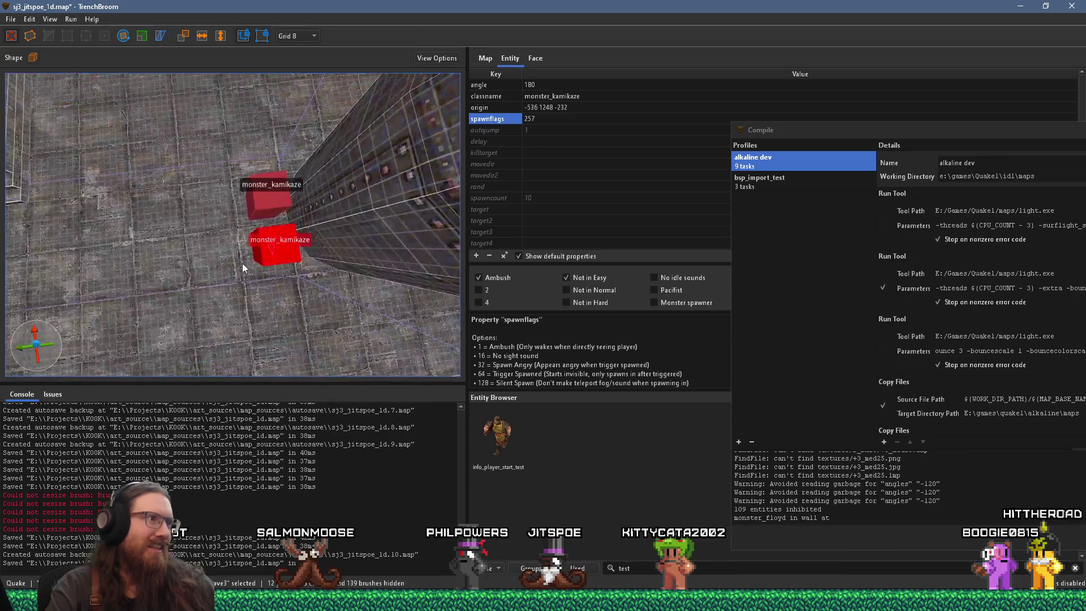
{"action": "scroll", "coordinate": [226, 277], "scroll_direction": "up", "scroll_amount": 2}
{"action": "left_click", "coordinate": [223, 299]}
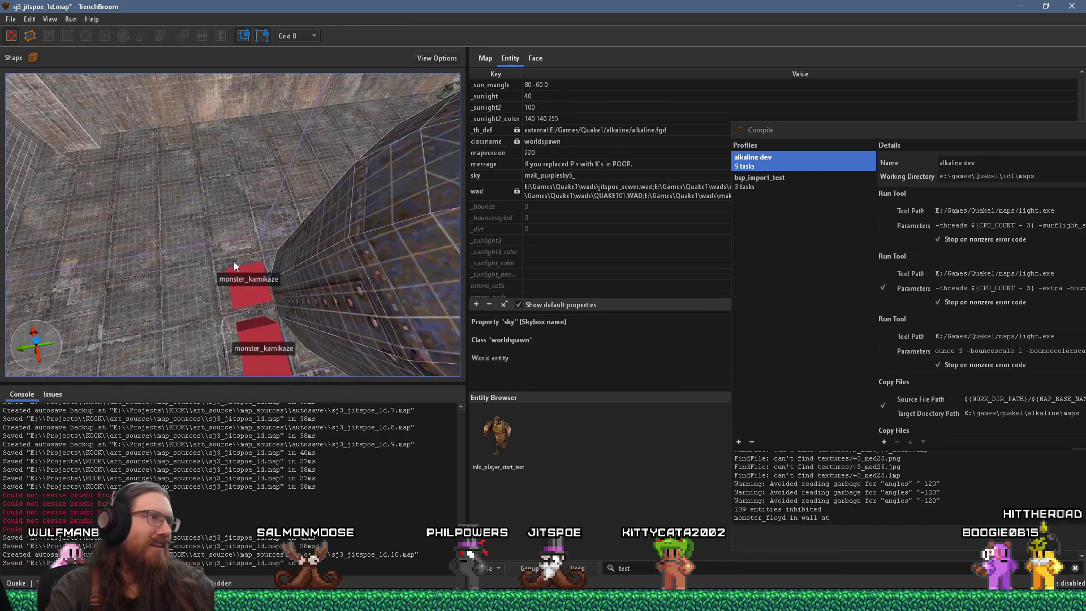
{"action": "scroll", "coordinate": [235, 255], "scroll_direction": "down", "scroll_amount": 3}
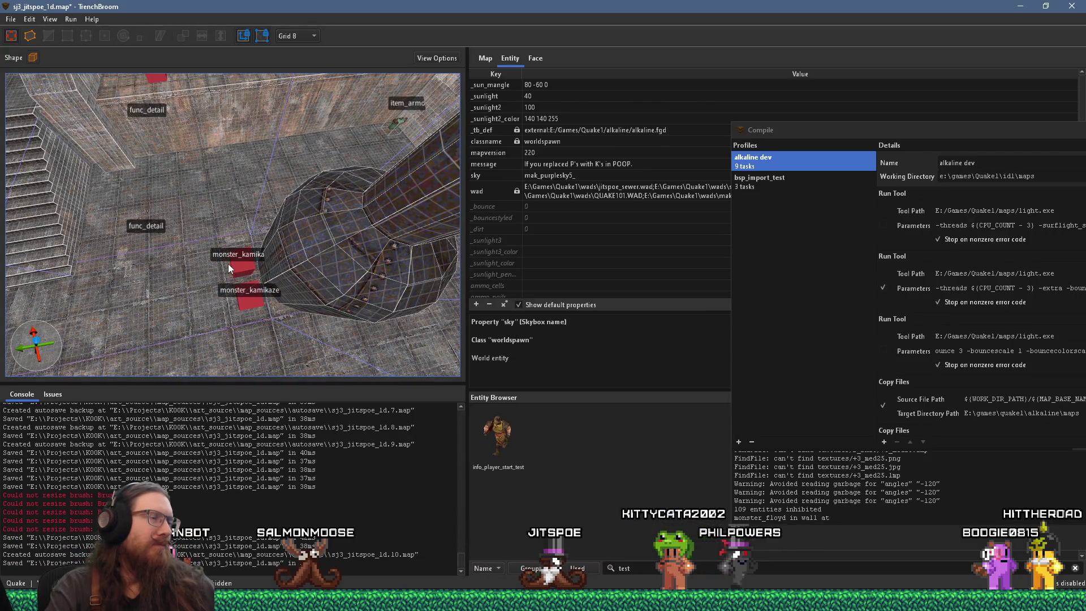
{"action": "scroll", "coordinate": [237, 261], "scroll_direction": "up", "scroll_amount": 3}
{"action": "left_click", "coordinate": [270, 245]}
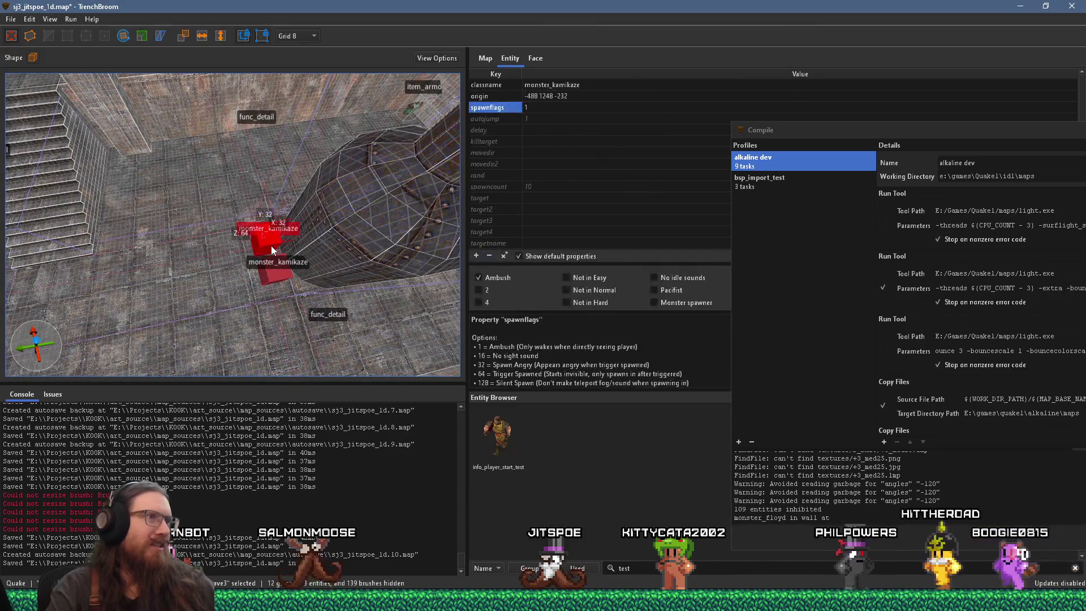
{"action": "left_click", "coordinate": [277, 268]}
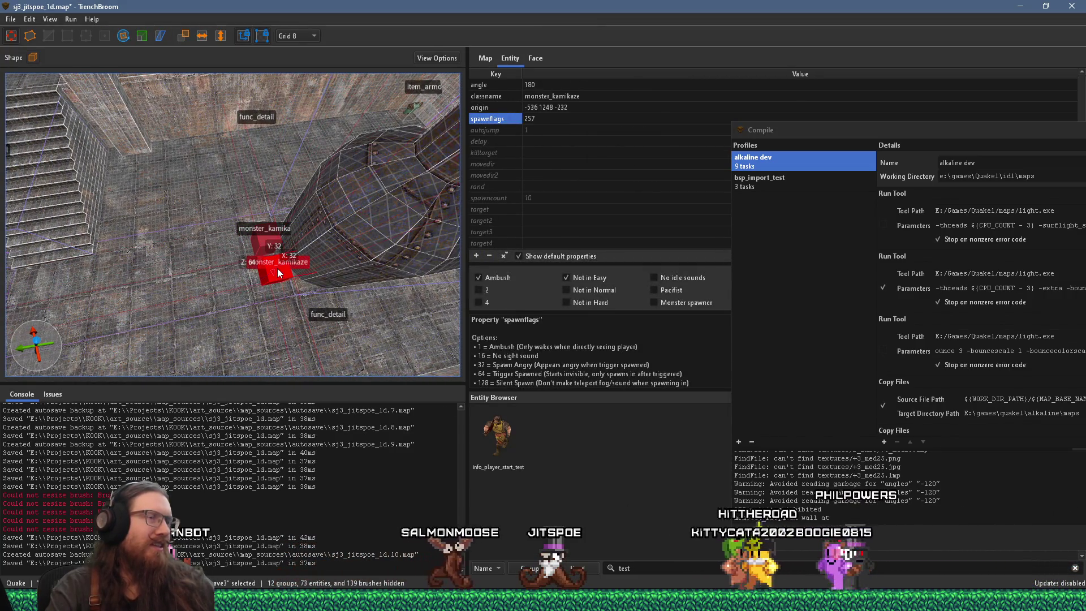
{"action": "key", "text": "Escape"}
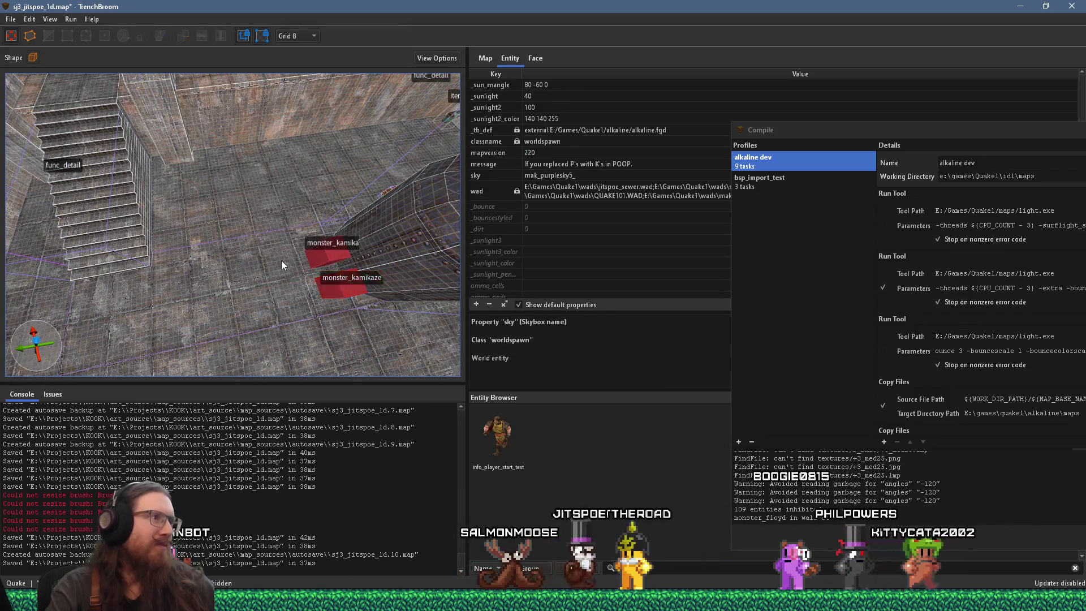
{"action": "scroll", "coordinate": [280, 265], "scroll_direction": "down", "scroll_amount": 5}
{"action": "left_click", "coordinate": [289, 266]}
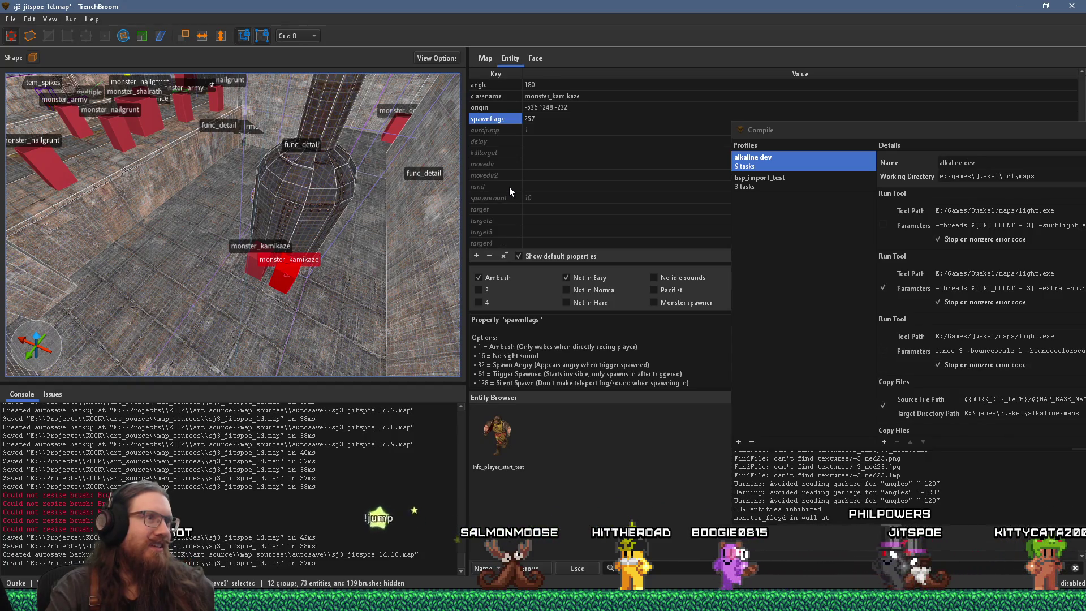
{"action": "key", "text": "Escape"}
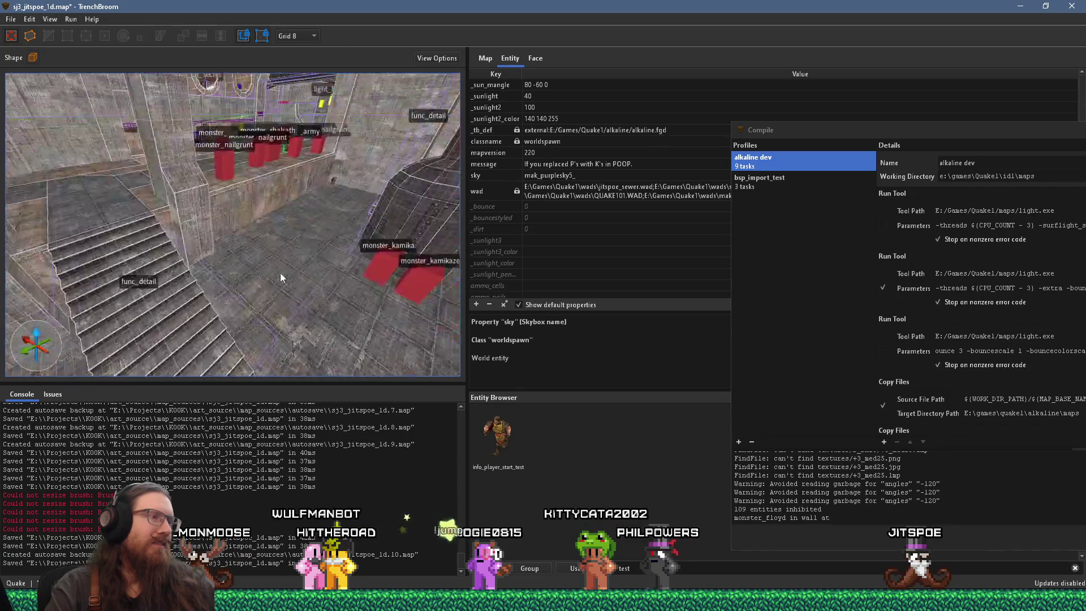
Pan toward the stairs and monsters and save sj3_jitspoe_1d.map
{"action": "left_click_drag", "start_coordinate": [217, 221], "coordinate": [136, 274]}
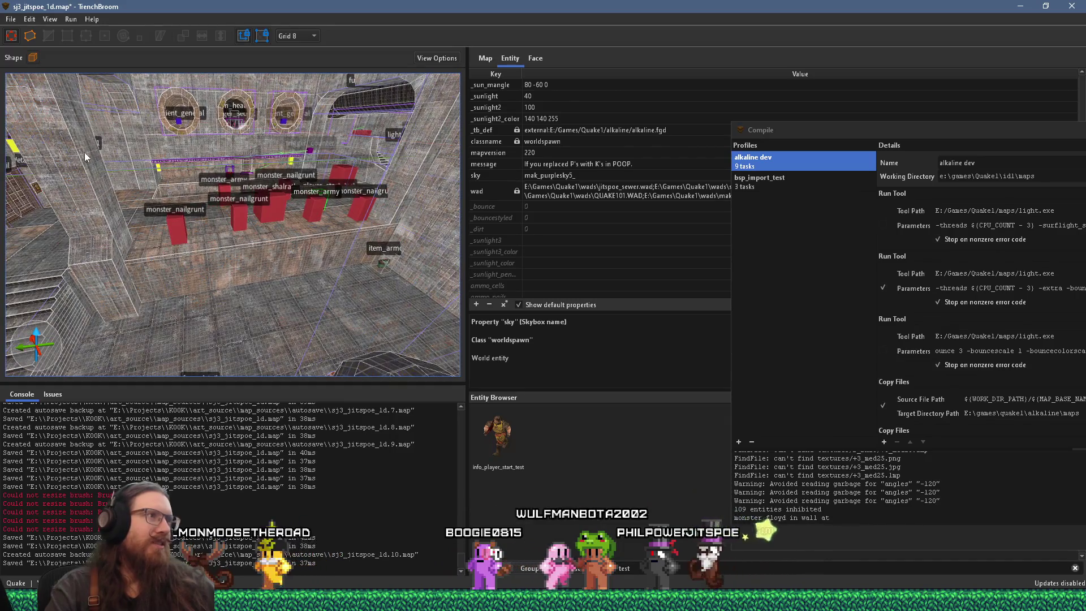
{"action": "left_click", "coordinate": [11, 20]}
{"action": "left_click", "coordinate": [62, 72]}
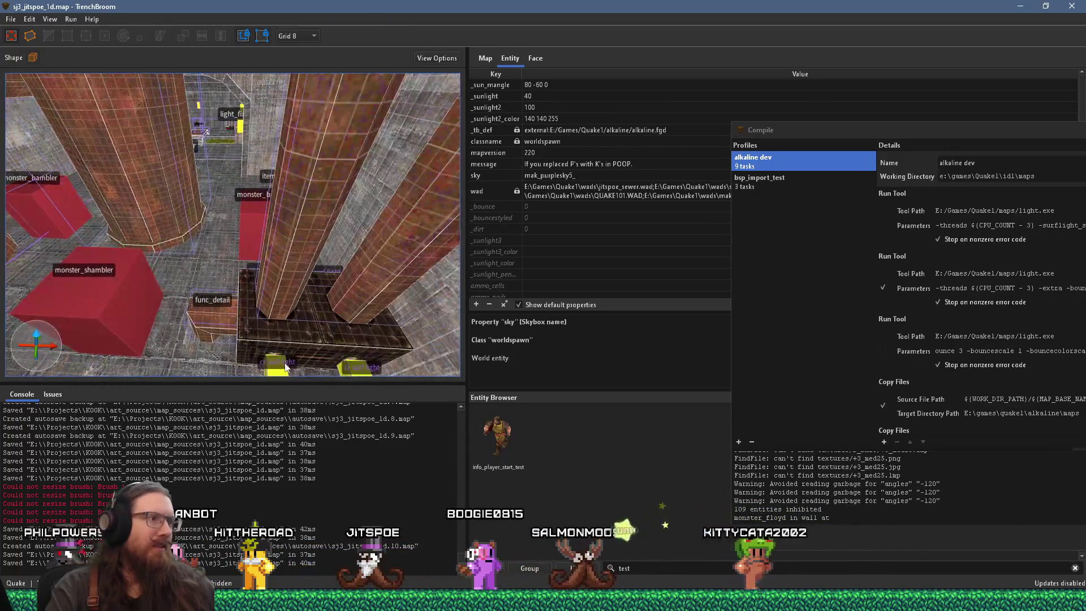
Select both surf-light brushes together with the func_detail pillar
{"action": "left_click", "coordinate": [285, 368]}
{"action": "left_click", "coordinate": [355, 368], "text": "ctrl"}
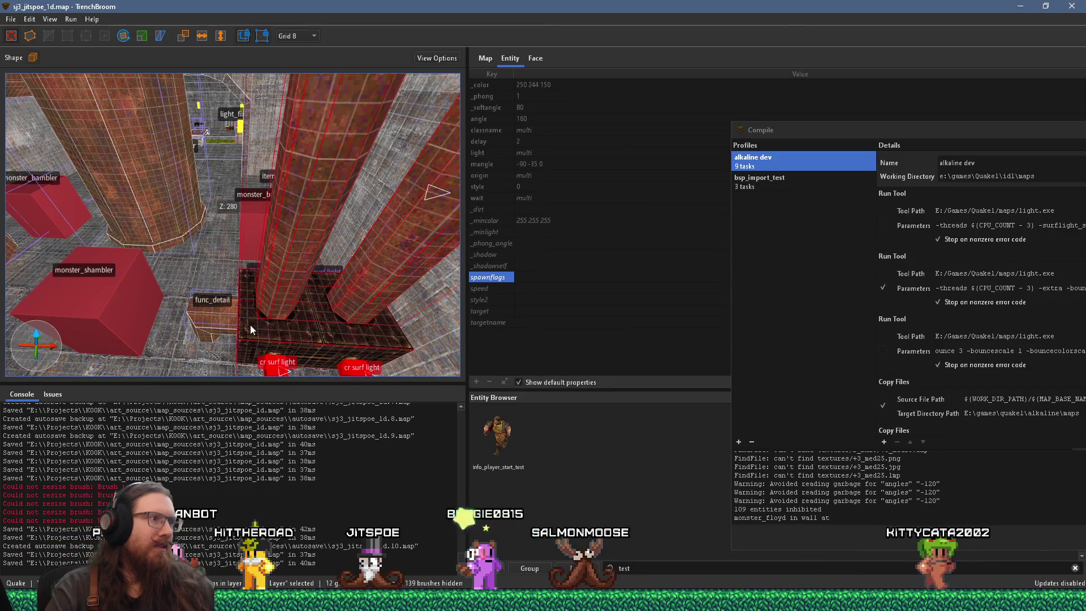
{"action": "left_click", "coordinate": [189, 322], "text": "ctrl"}
{"action": "scroll", "coordinate": [203, 339], "scroll_direction": "up", "scroll_amount": 5}
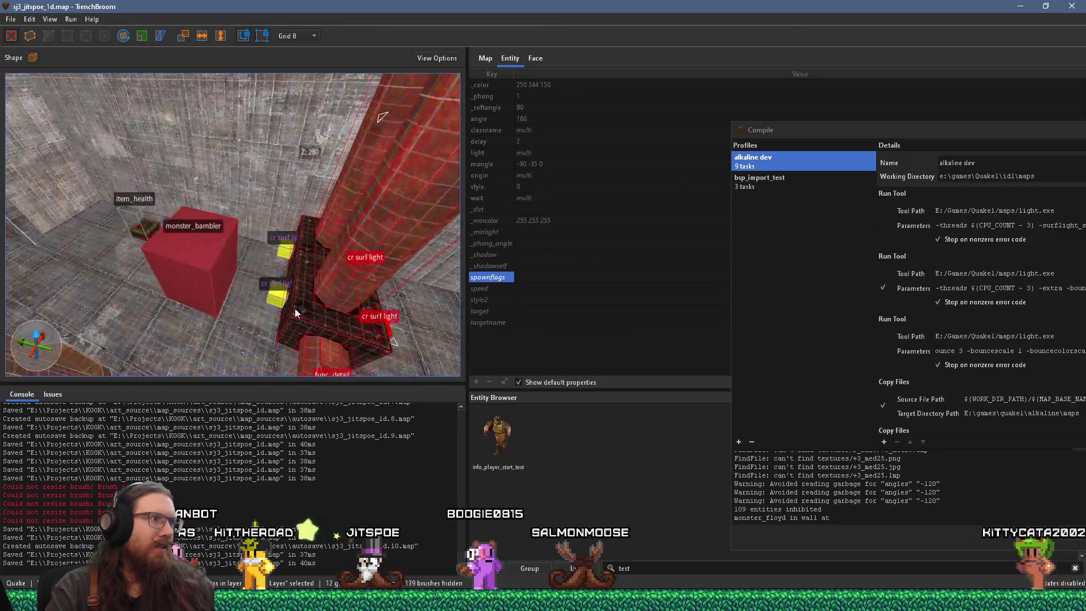
{"action": "left_click_drag", "start_coordinate": [301, 260], "coordinate": [166, 267]}
{"action": "mouse_move", "coordinate": [242, 264]}
{"action": "left_mouse_down"}
{"action": "mouse_move", "coordinate": [86, 294]}
{"action": "mouse_move", "coordinate": [276, 235]}
{"action": "left_mouse_up"}
{"action": "mouse_move", "coordinate": [363, 246]}
{"action": "left_mouse_down"}
{"action": "mouse_move", "coordinate": [182, 209]}
{"action": "mouse_move", "coordinate": [232, 271]}
{"action": "mouse_move", "coordinate": [239, 189]}
{"action": "mouse_move", "coordinate": [195, 282]}
{"action": "mouse_move", "coordinate": [293, 188]}
{"action": "mouse_move", "coordinate": [241, 213]}
{"action": "mouse_move", "coordinate": [260, 168]}
{"action": "mouse_move", "coordinate": [306, 146]}
{"action": "mouse_move", "coordinate": [31, 221]}
{"action": "mouse_move", "coordinate": [131, 217]}
{"action": "mouse_move", "coordinate": [201, 185]}
{"action": "mouse_move", "coordinate": [438, 212]}
{"action": "mouse_move", "coordinate": [36, 156]}
{"action": "mouse_move", "coordinate": [157, 176]}
{"action": "left_mouse_up"}
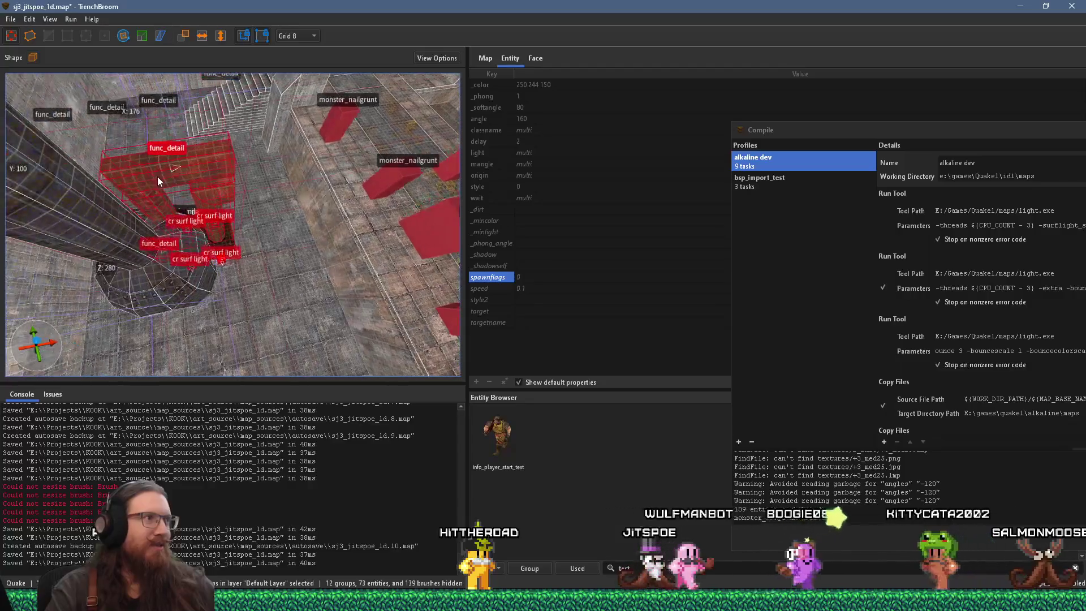
{"action": "mouse_move", "coordinate": [233, 189]}
{"action": "left_mouse_down"}
{"action": "mouse_move", "coordinate": [352, 323]}
{"action": "mouse_move", "coordinate": [343, 276]}
{"action": "mouse_move", "coordinate": [273, 297]}
{"action": "left_mouse_up"}
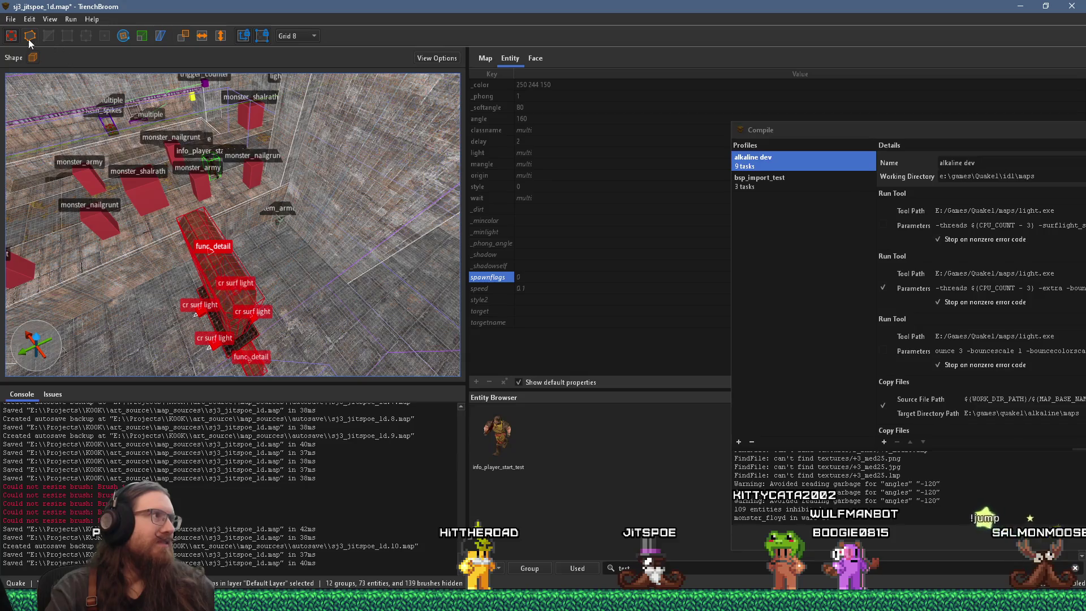
Rotate the selected pillar and surf lights to 270 degrees
{"action": "key", "text": "ctrl+u"}
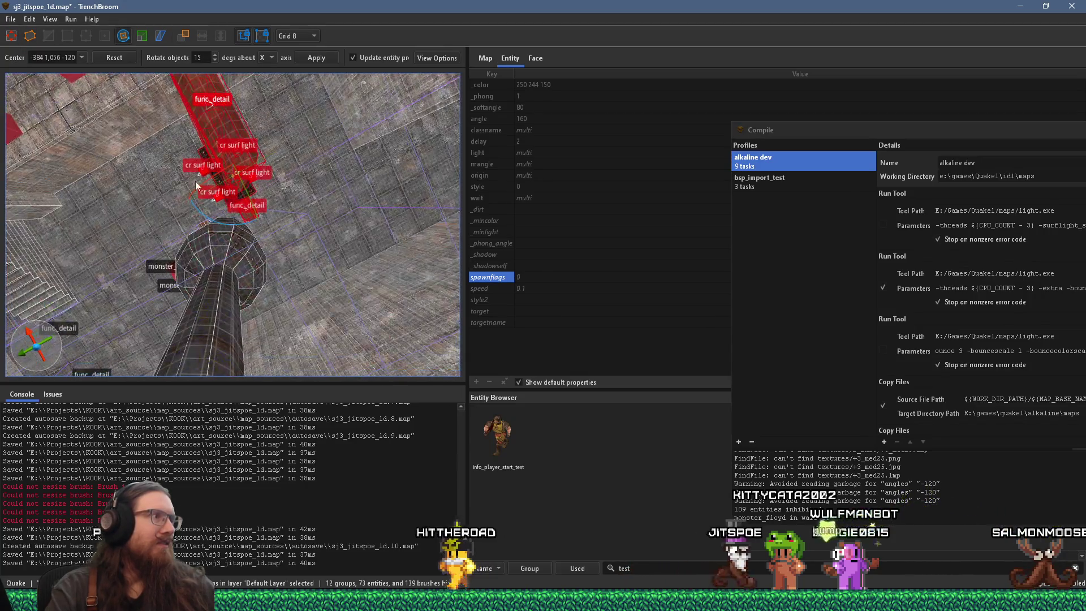
{"action": "key", "text": "r"}
{"action": "mouse_move", "coordinate": [208, 216]}
{"action": "left_mouse_down"}
{"action": "mouse_move", "coordinate": [139, 182]}
{"action": "mouse_move", "coordinate": [111, 118]}
{"action": "mouse_move", "coordinate": [120, 91]}
{"action": "left_mouse_up"}
{"action": "key", "text": "Escape"}
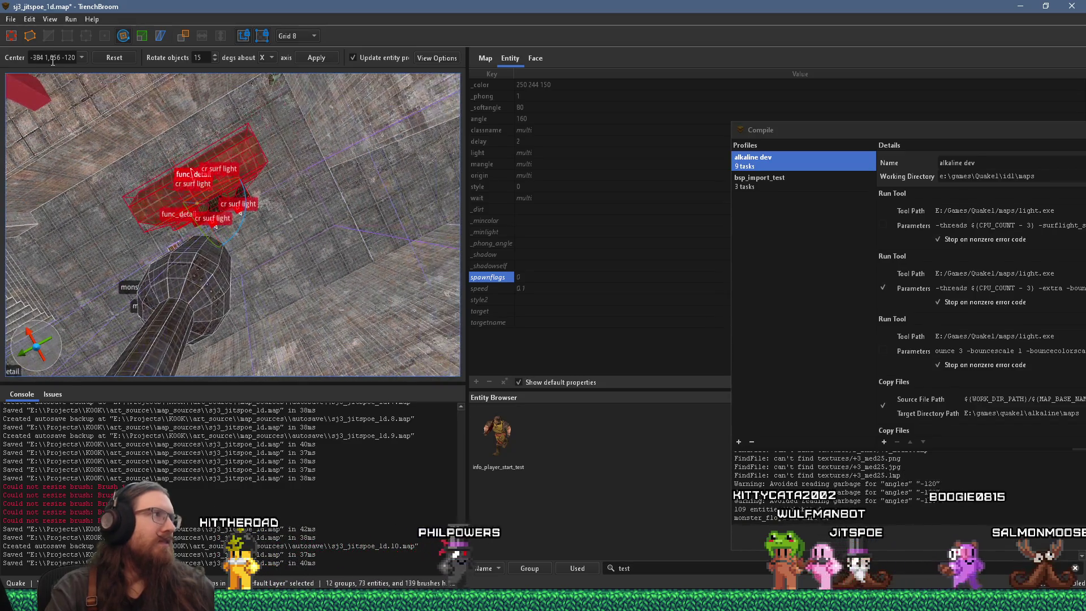
Move the red surf-light brushes 8 units along X and deselect them
{"action": "key", "text": "w"}
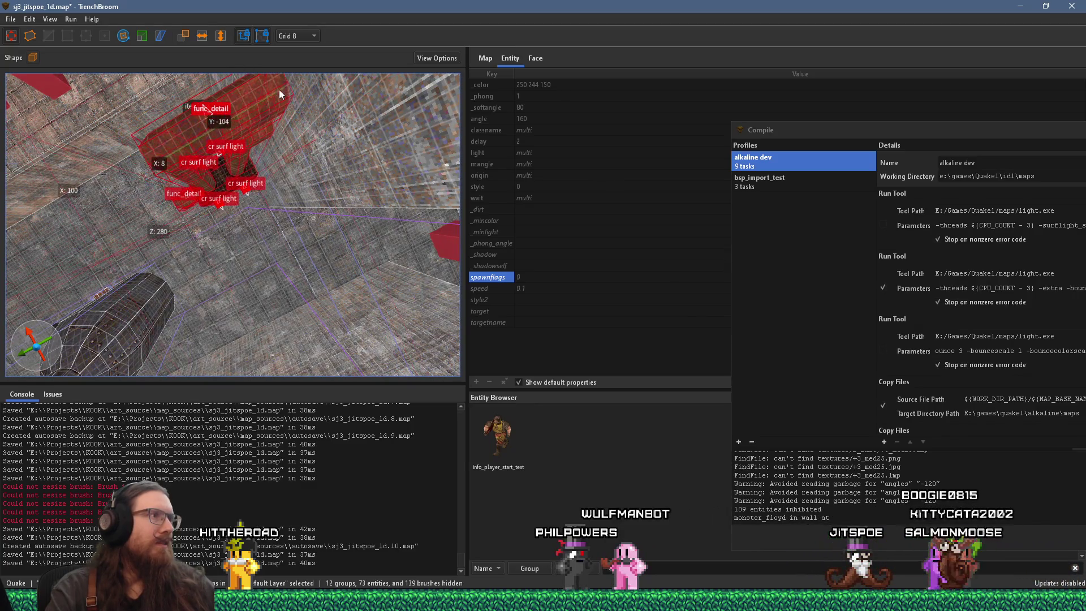
{"action": "scroll", "coordinate": [288, 97], "scroll_direction": "up", "scroll_amount": 5}
{"action": "key", "text": "s"}
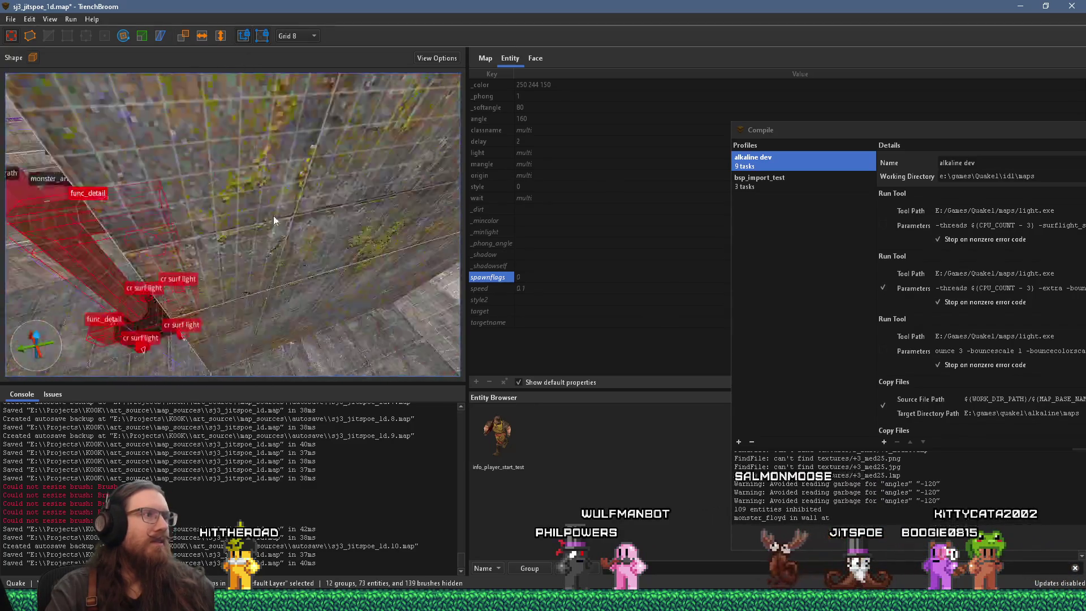
{"action": "key", "text": "w"}
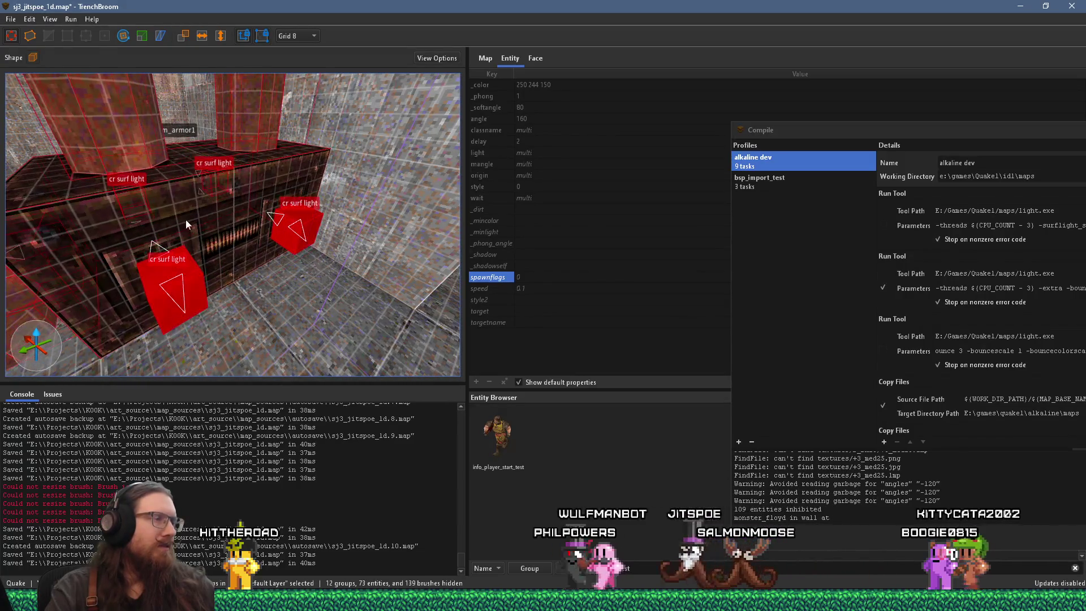
{"action": "key", "text": "w"}
{"action": "key", "text": "w"}
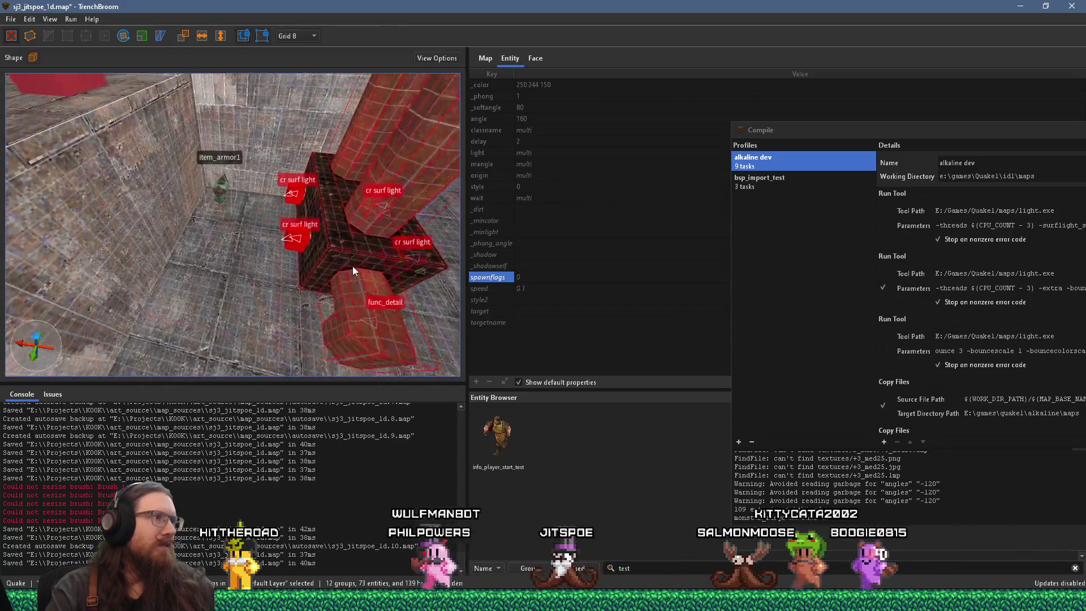
{"action": "mouse_move", "coordinate": [333, 255]}
{"action": "left_mouse_down"}
{"action": "mouse_move", "coordinate": [239, 239]}
{"action": "mouse_move", "coordinate": [321, 249]}
{"action": "left_mouse_up"}
{"action": "key", "text": "Escape"}
{"action": "key", "text": "w"}
Check the item_armor1, fly back toward the staircase and monster row, and save the map
{"action": "left_click", "coordinate": [217, 205]}
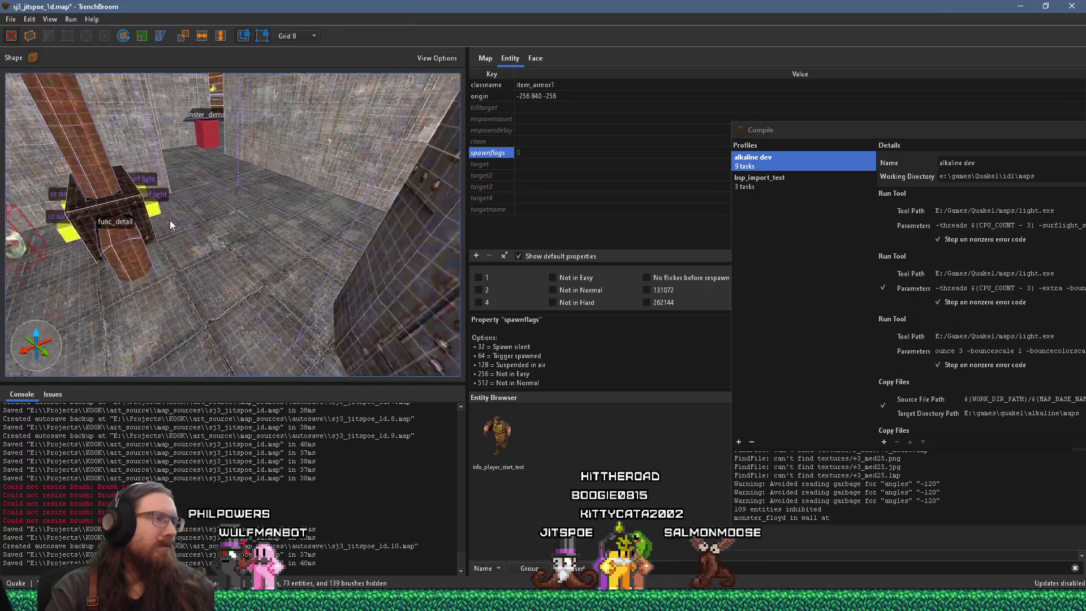
{"action": "key", "text": "Escape"}
{"action": "key", "text": "s"}
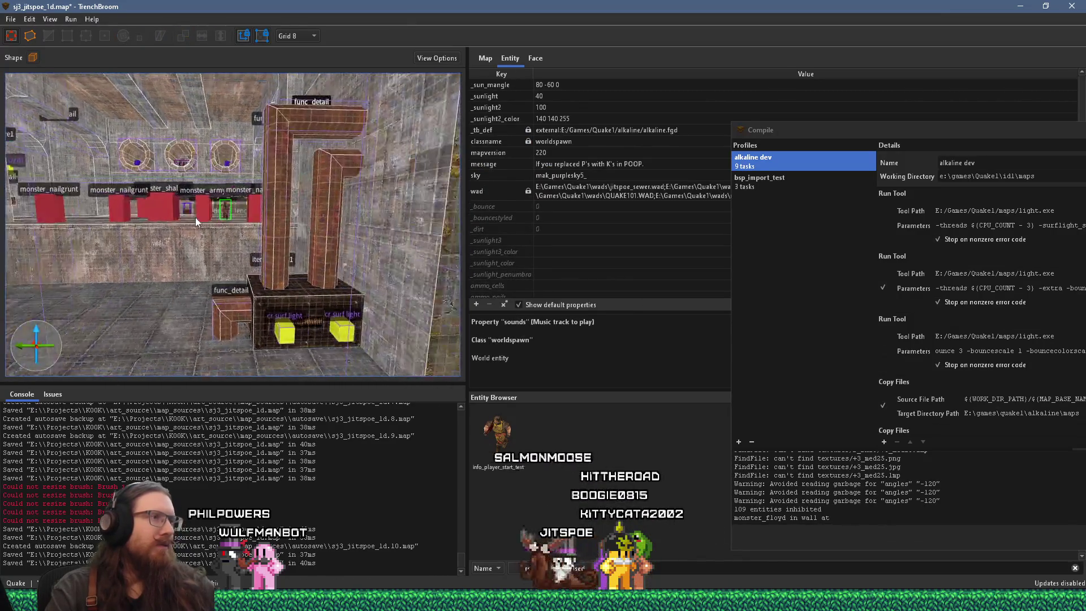
{"action": "key", "text": "w"}
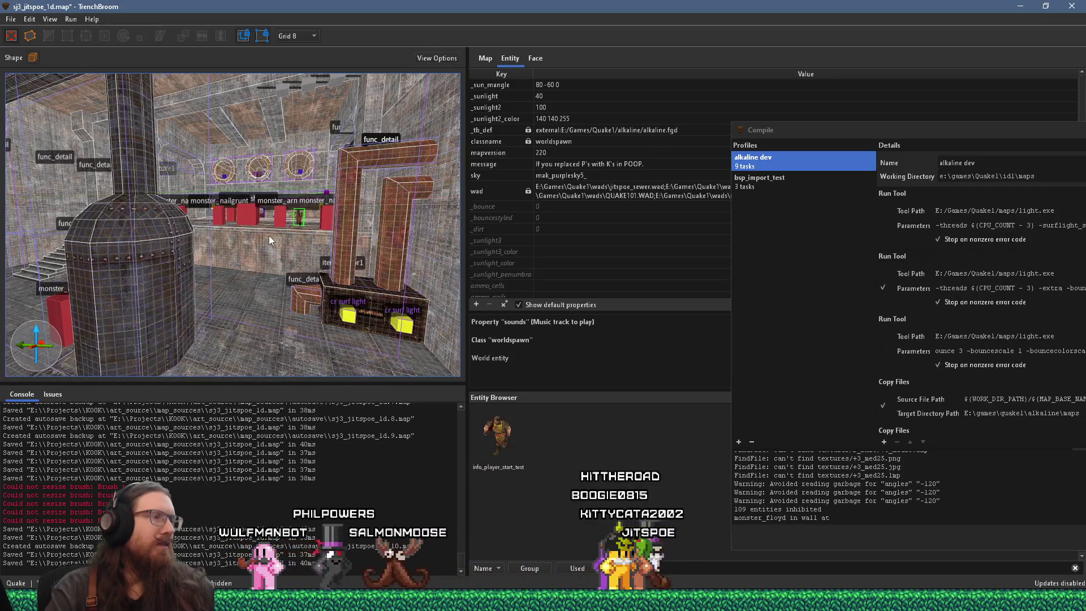
{"action": "key", "text": "w"}
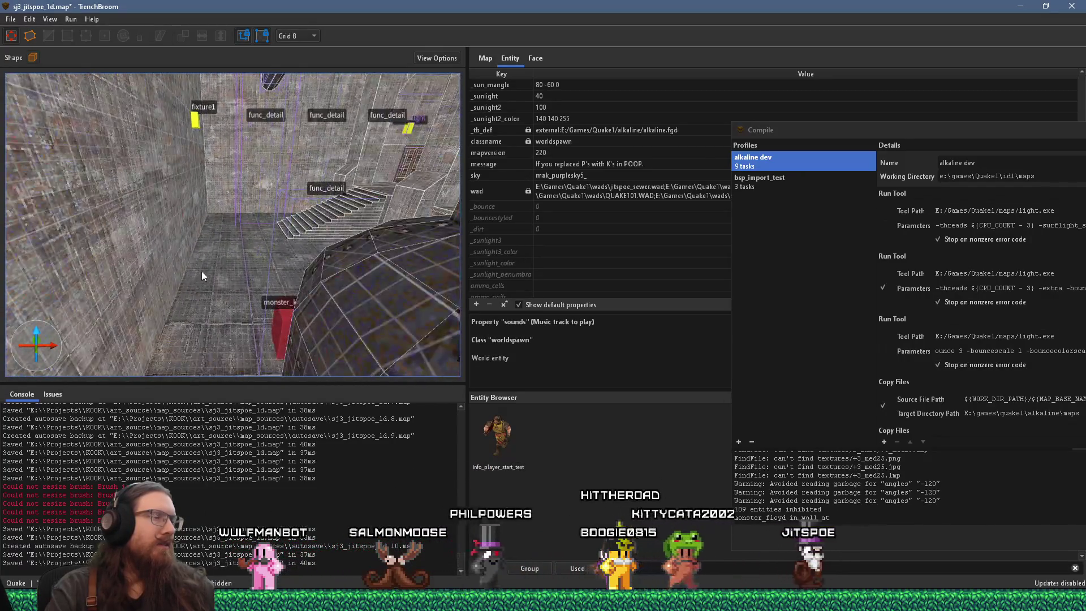
{"action": "key", "text": "w"}
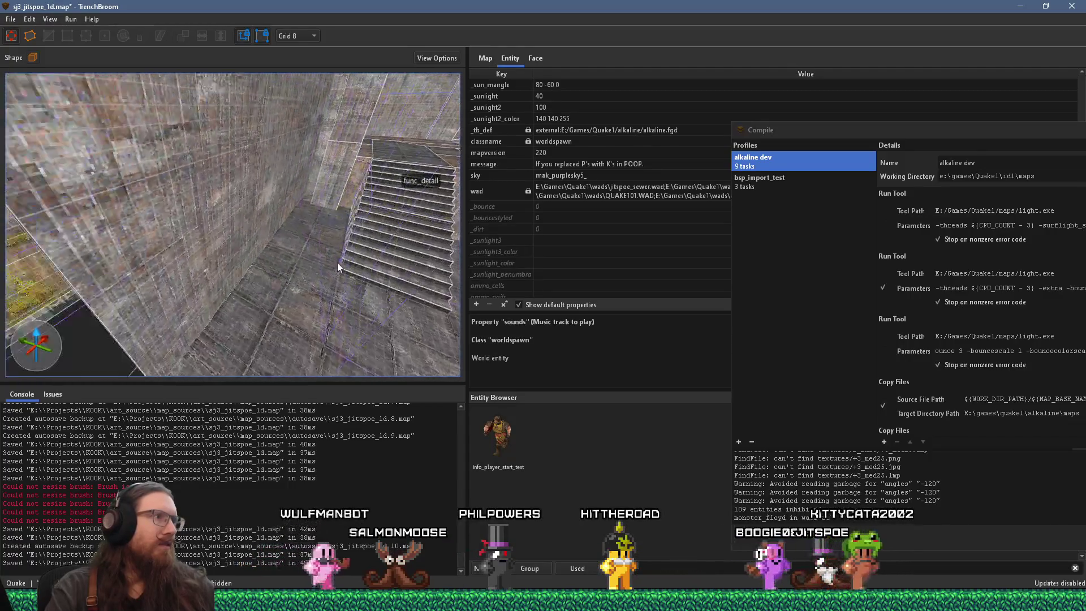
{"action": "key", "text": "w"}
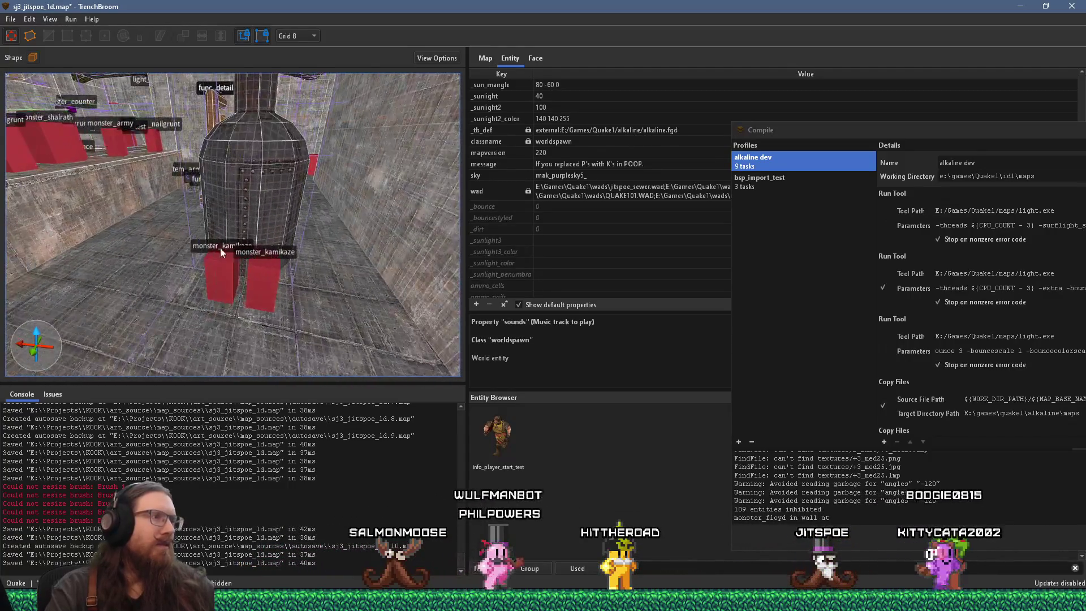
{"action": "key", "text": "w"}
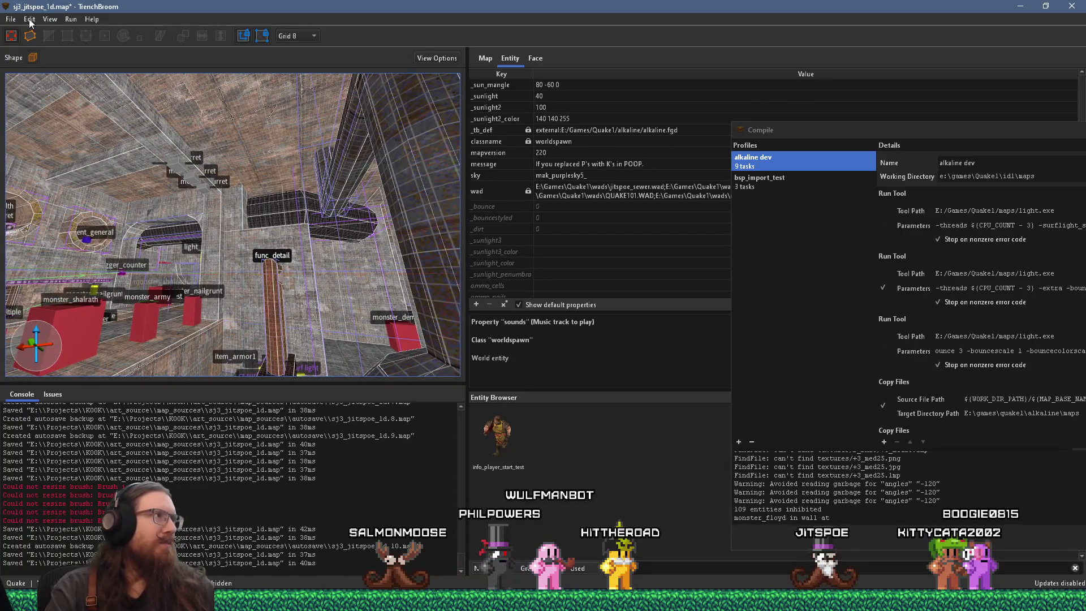
{"action": "left_click", "coordinate": [10, 19]}
{"action": "left_click", "coordinate": [30, 77]}
Switch to Ironwail and walk the corridor past the tank to the large wooden door
{"action": "key", "text": "alt+Tab"}
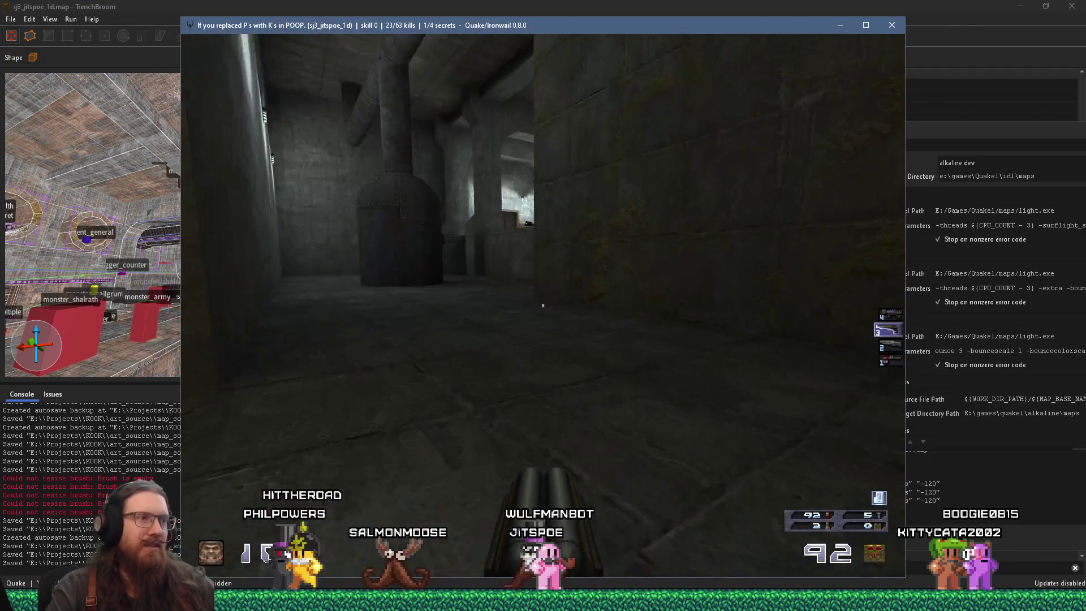
{"action": "key", "text": "w"}
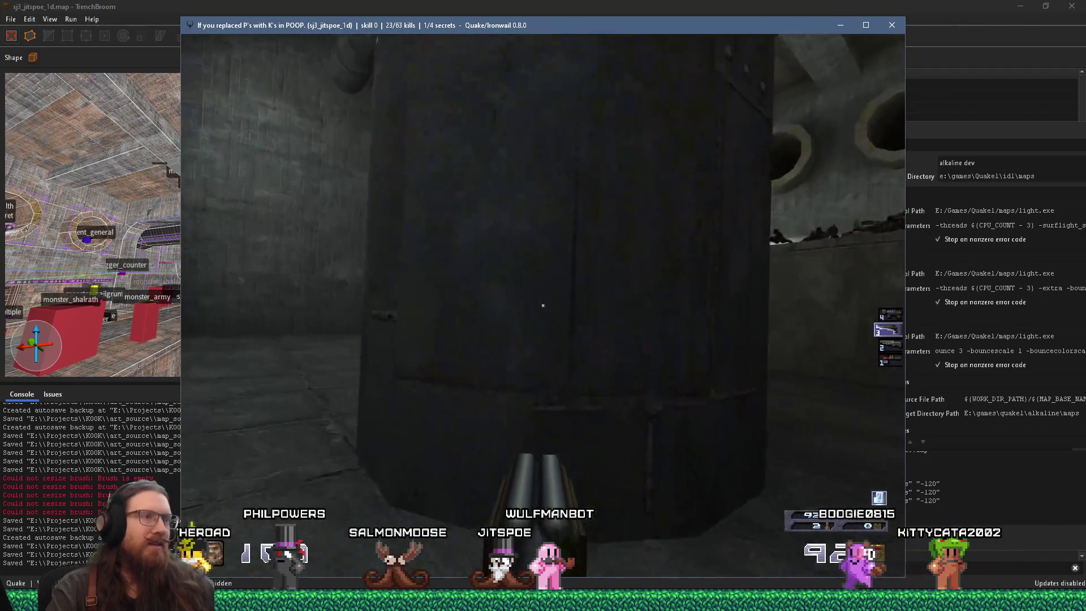
{"action": "key", "text": "s"}
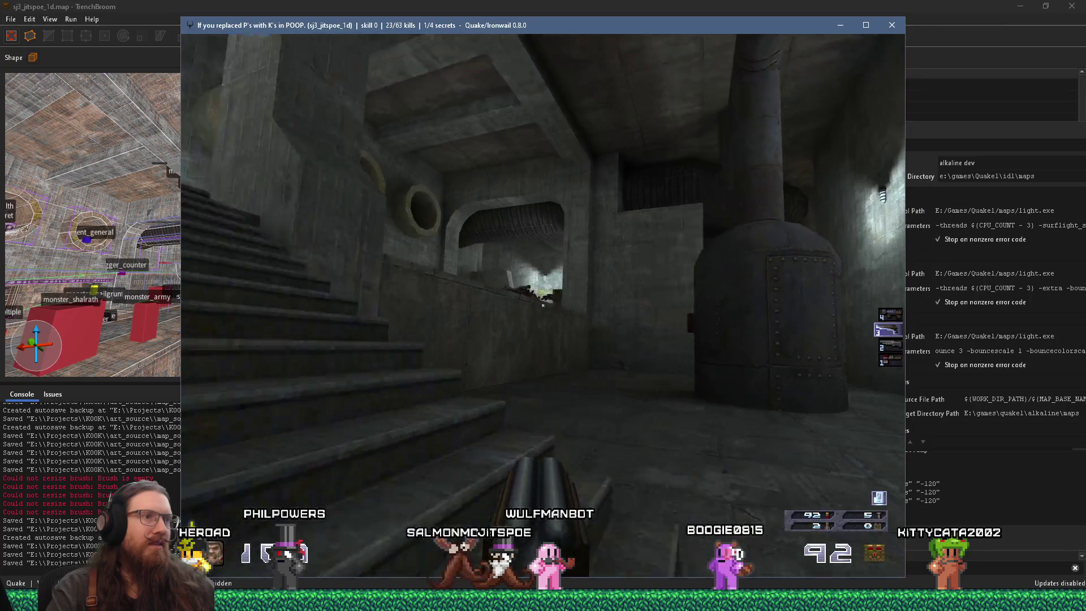
{"action": "key", "text": "w"}
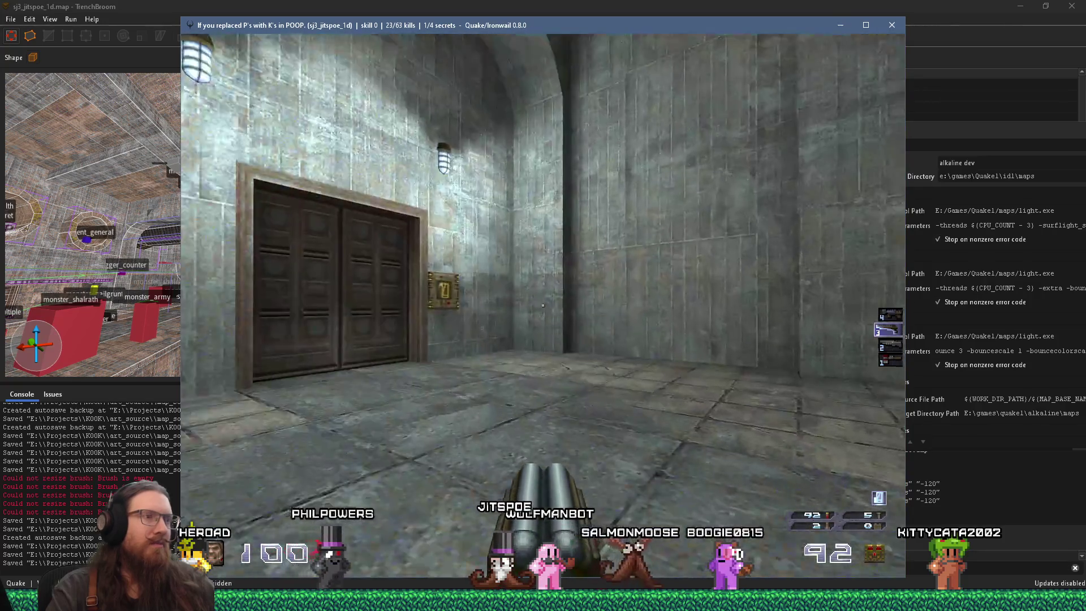
{"action": "key", "text": "w"}
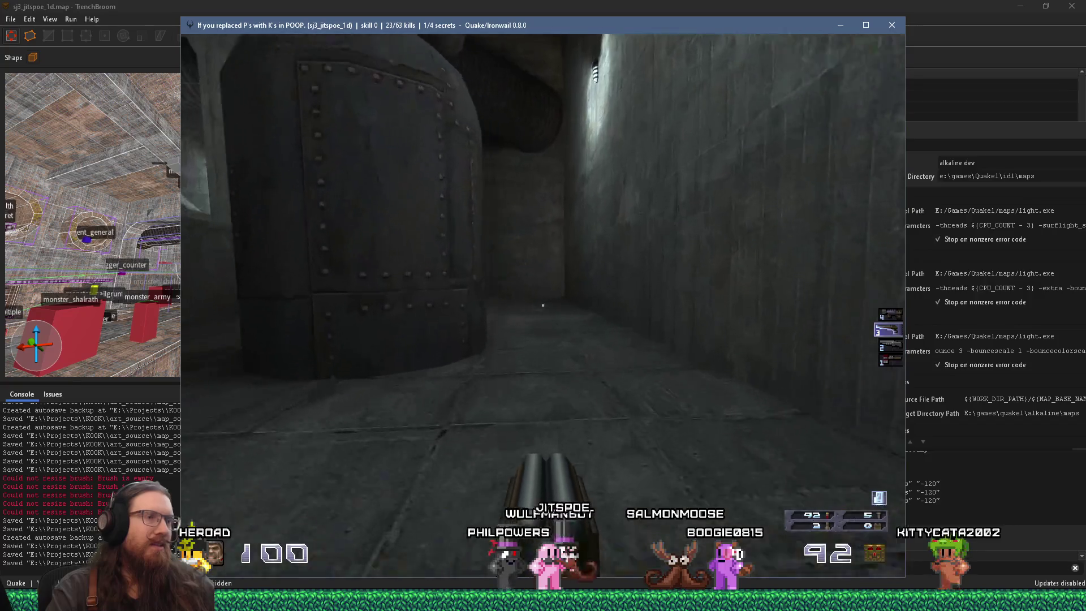
{"action": "key", "text": "w"}
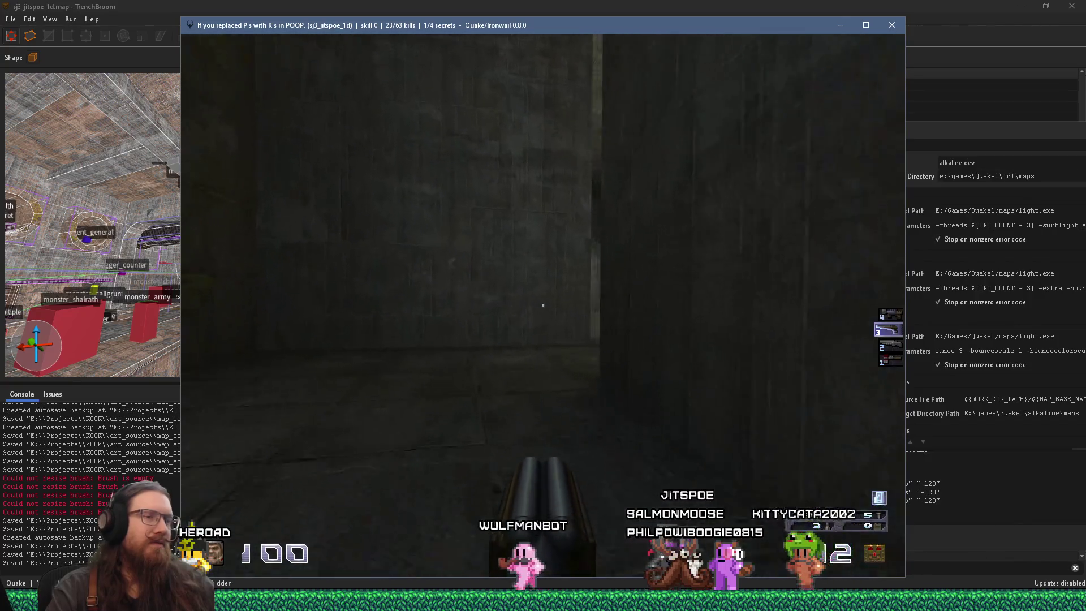
{"action": "key", "text": "w"}
{"action": "key", "text": "w"}
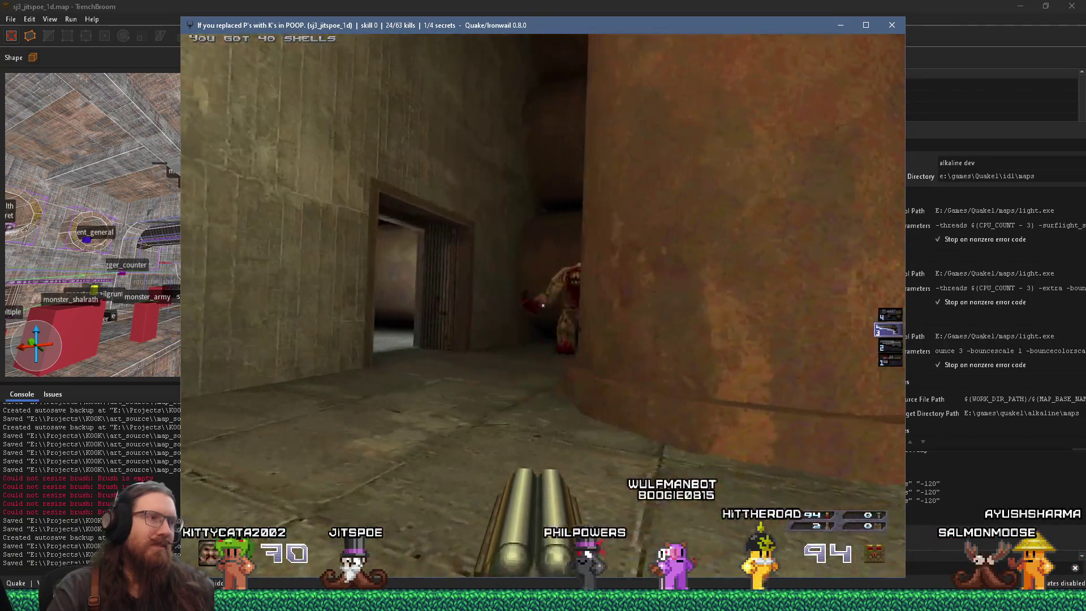
Go through the doorway, kill the monster, circle the room, and return to TrenchBroom
{"action": "key", "text": "w"}
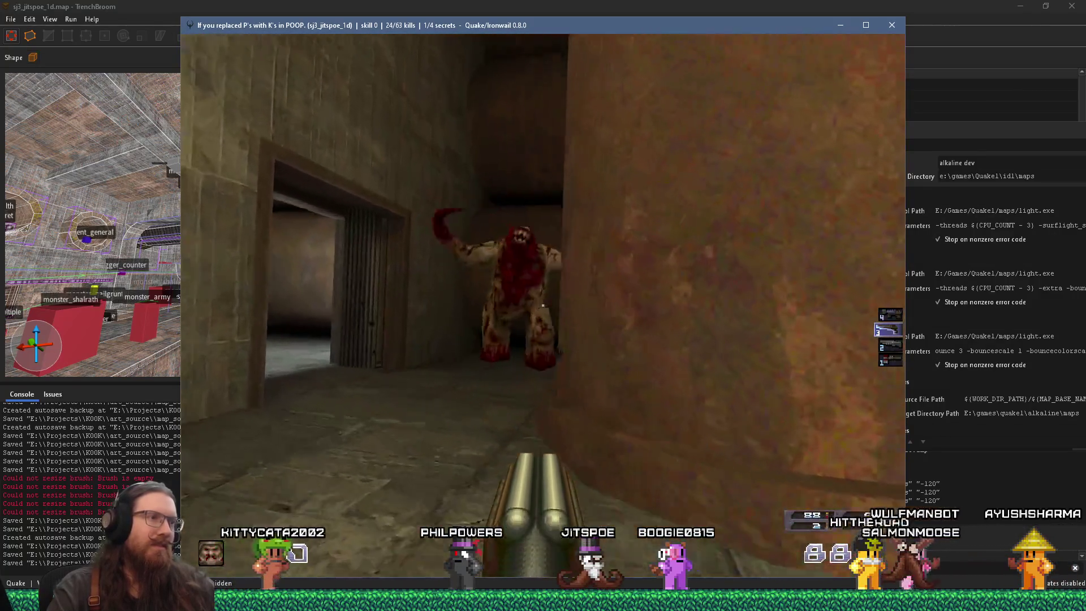
{"action": "left_click", "coordinate": [542, 305]}
{"action": "key", "text": "w"}
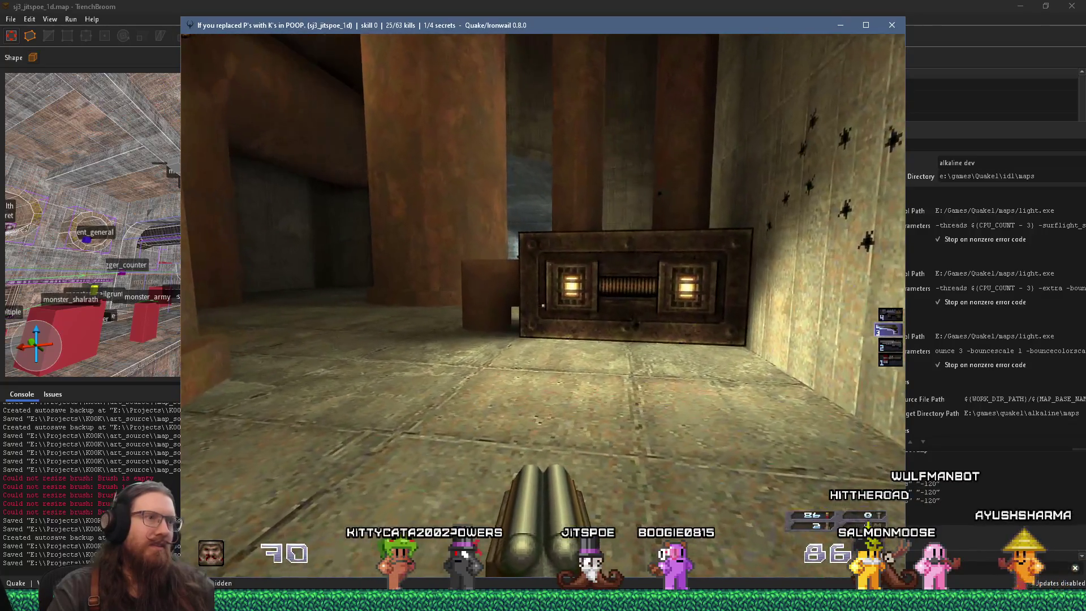
{"action": "key", "text": "w"}
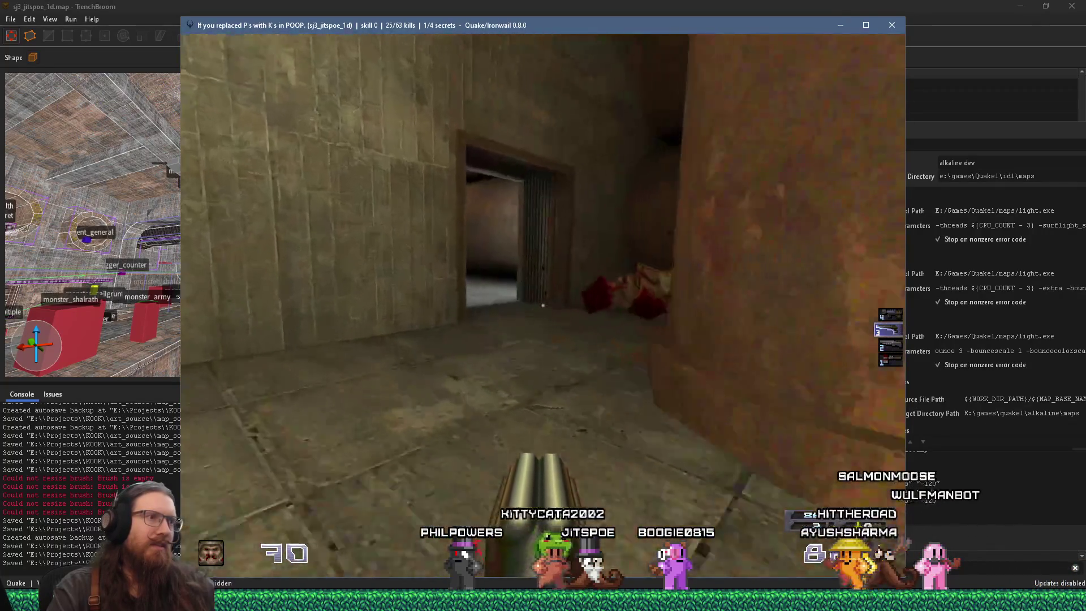
{"action": "key", "text": "w"}
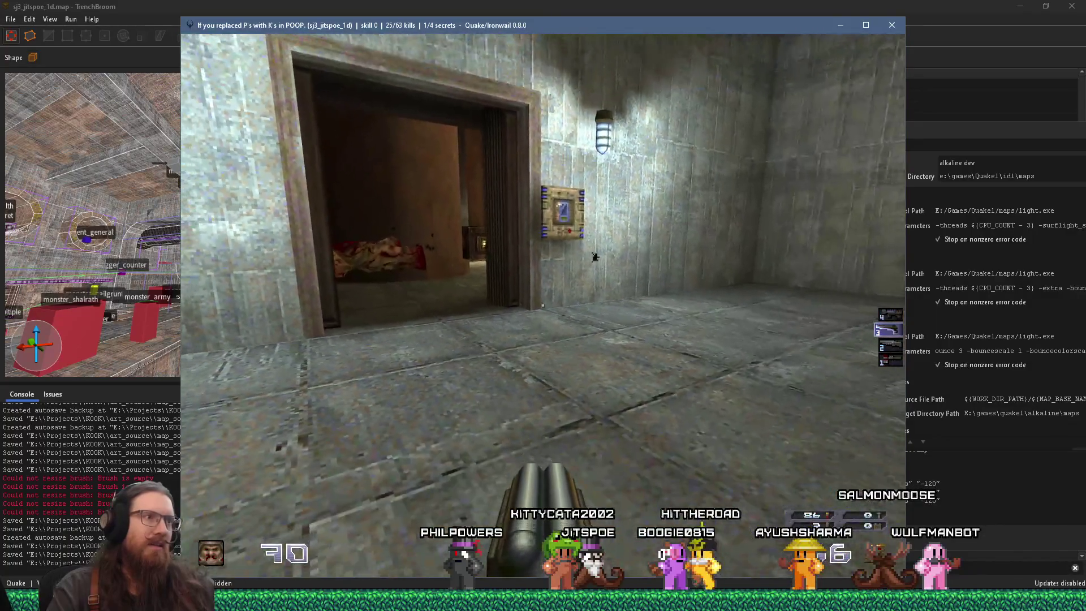
{"action": "key", "text": "w"}
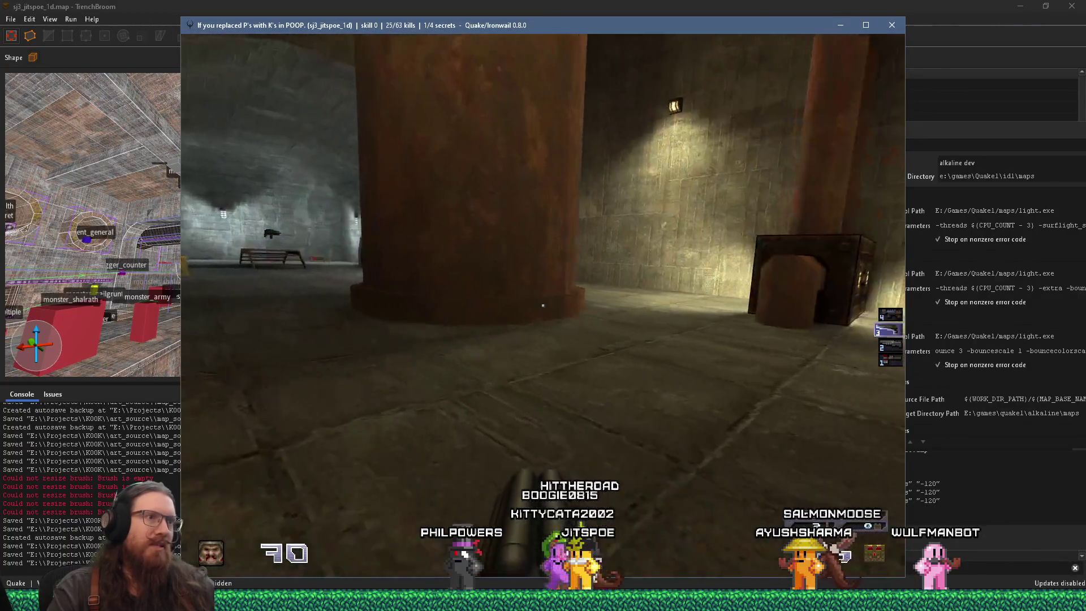
{"action": "key", "text": "w"}
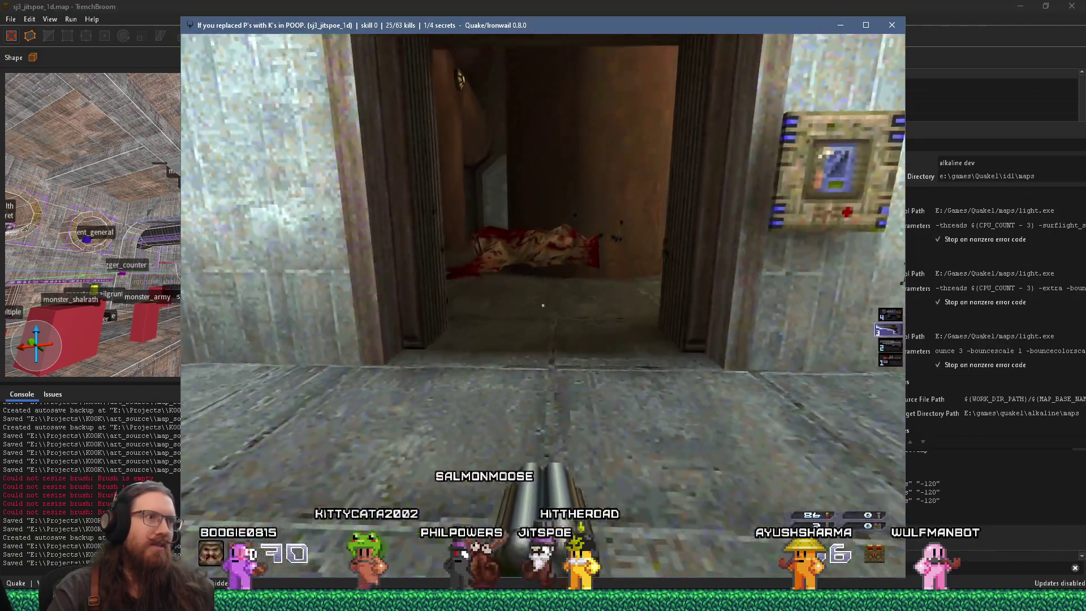
{"action": "key", "text": "alt+Tab"}
Fly to the info_player_start_test entity and delete it
{"action": "key", "text": "w"}
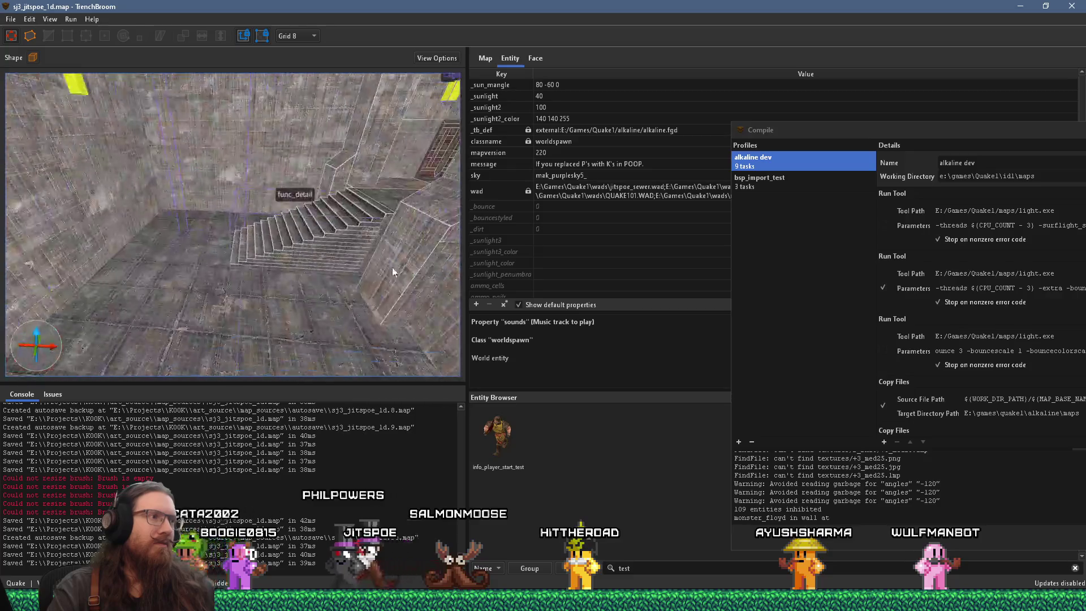
{"action": "key", "text": "w"}
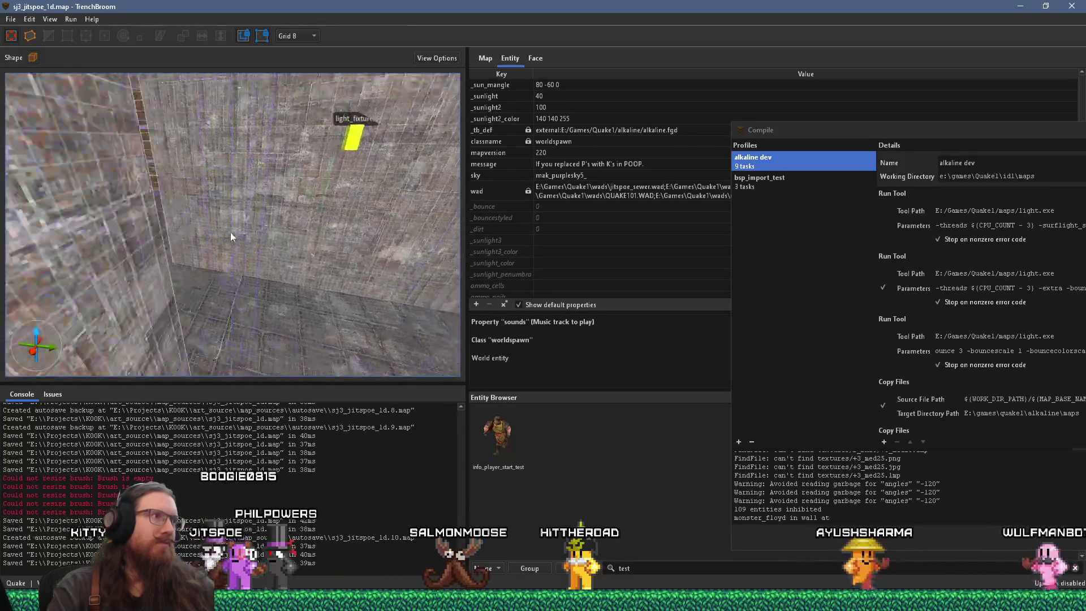
{"action": "key", "text": "w"}
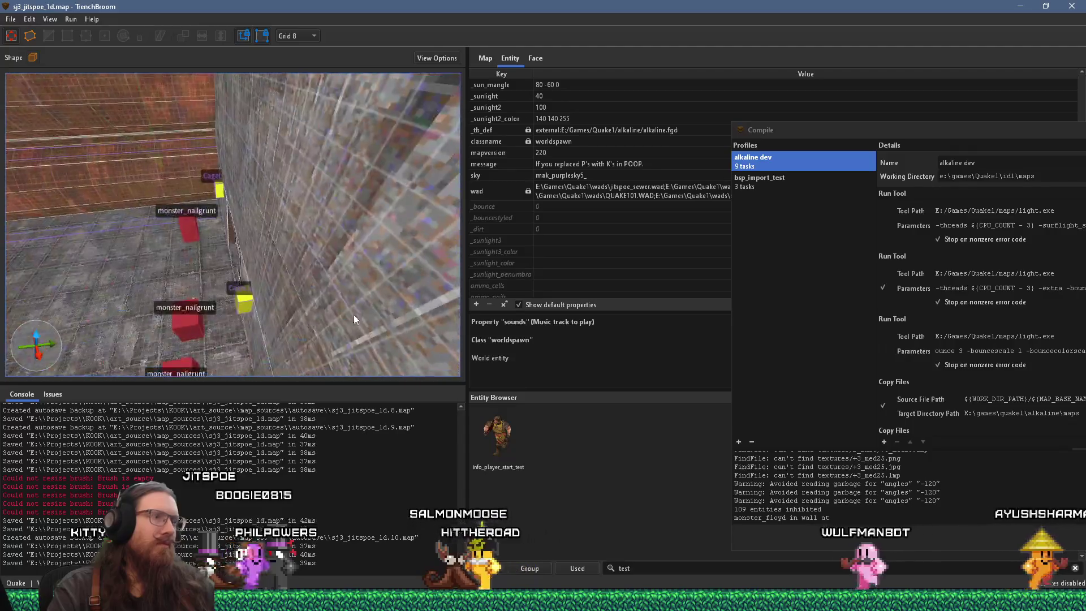
{"action": "scroll", "coordinate": [240, 289], "scroll_direction": "up", "scroll_amount": 3}
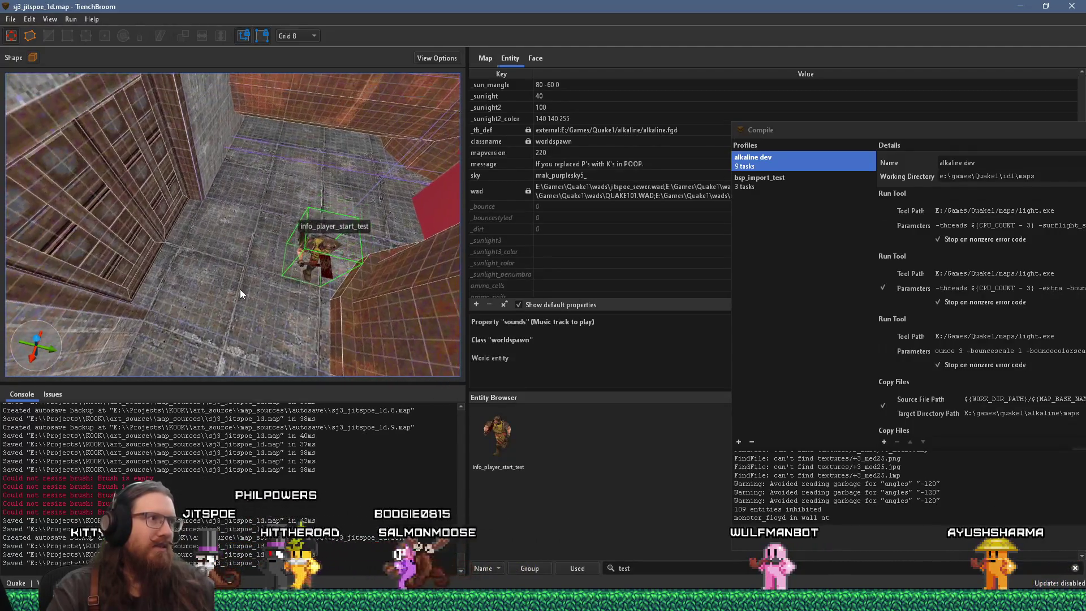
{"action": "left_click", "coordinate": [320, 264]}
{"action": "key", "text": "Delete"}
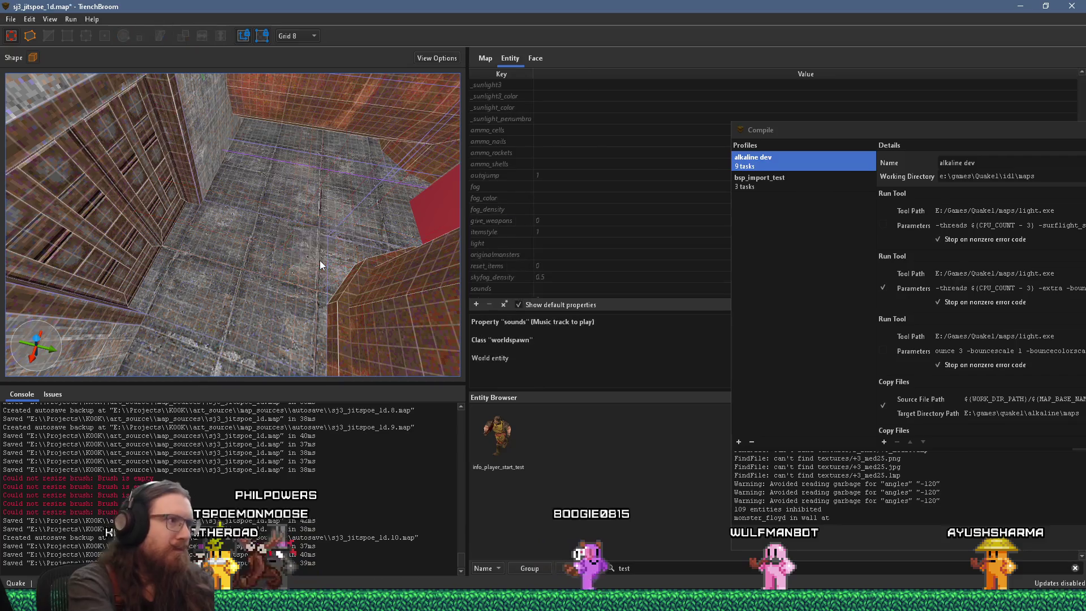
{"action": "right_click", "coordinate": [267, 270]}
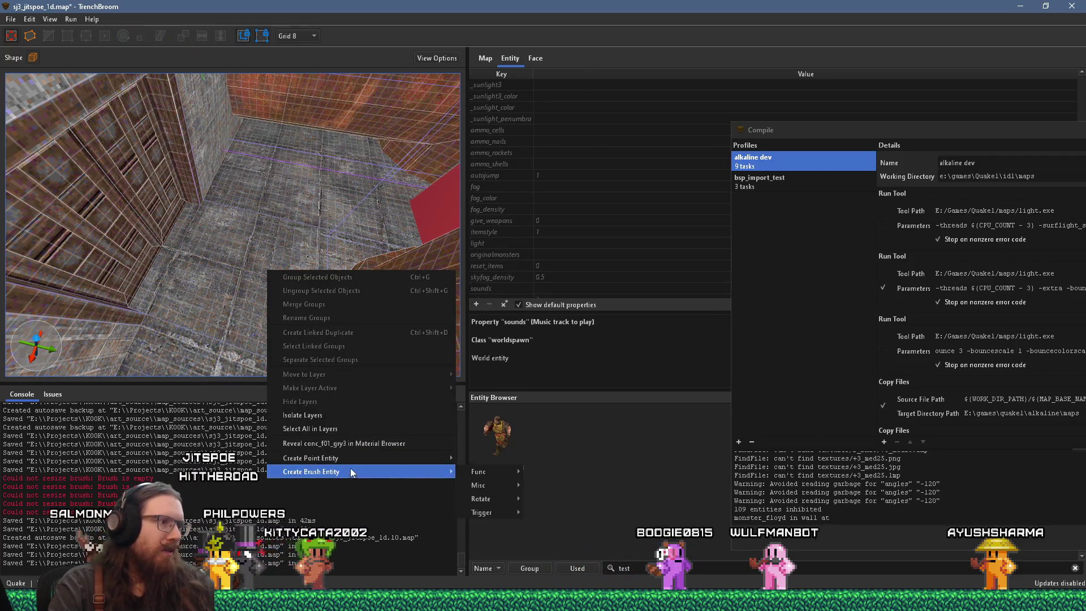
{"action": "mouse_move", "coordinate": [355, 459]}
{"action": "mouse_move", "coordinate": [515, 476]}
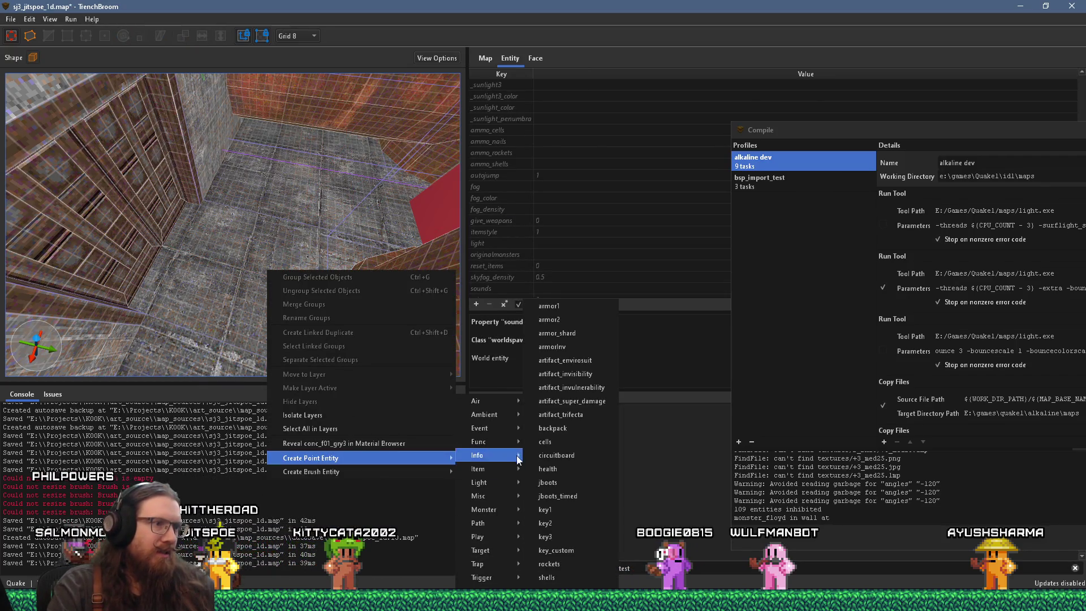
{"action": "left_click", "coordinate": [570, 590]}
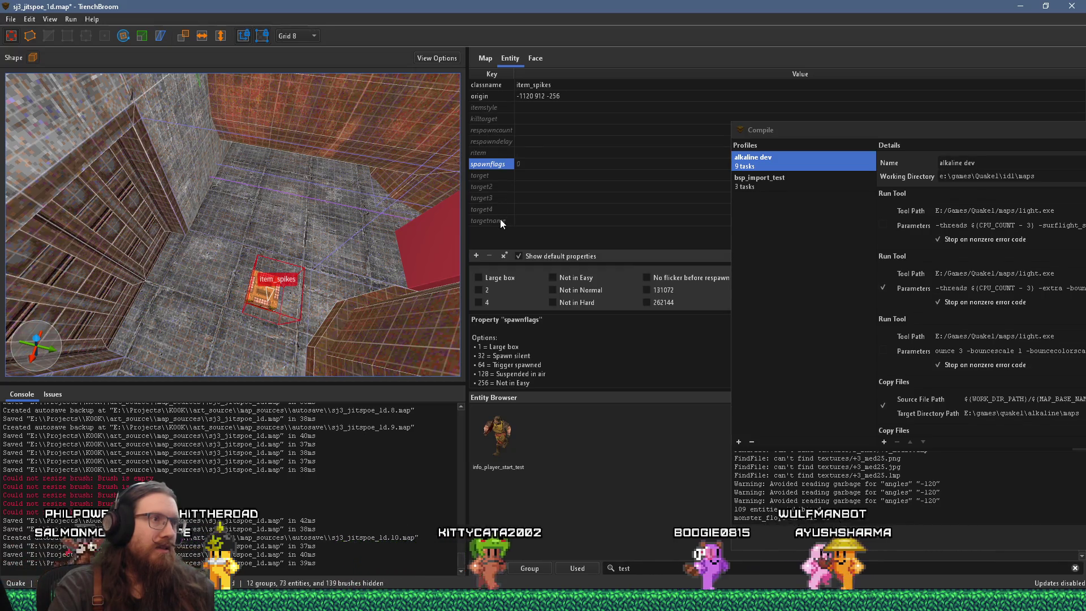
{"action": "left_click", "coordinate": [488, 278]}
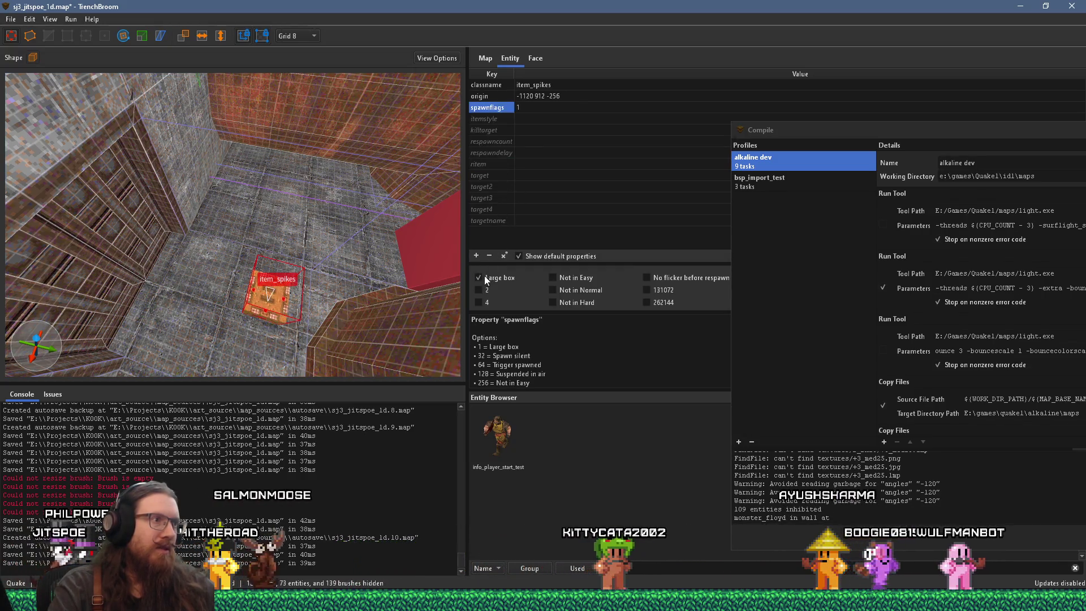
{"action": "scroll", "coordinate": [336, 252], "scroll_direction": "up", "scroll_amount": 2}
{"action": "mouse_move", "coordinate": [325, 248]}
{"action": "left_mouse_down"}
{"action": "mouse_move", "coordinate": [247, 275]}
{"action": "mouse_move", "coordinate": [177, 280]}
{"action": "mouse_move", "coordinate": [181, 297]}
{"action": "mouse_move", "coordinate": [190, 283]}
{"action": "mouse_move", "coordinate": [178, 240]}
{"action": "left_mouse_up"}
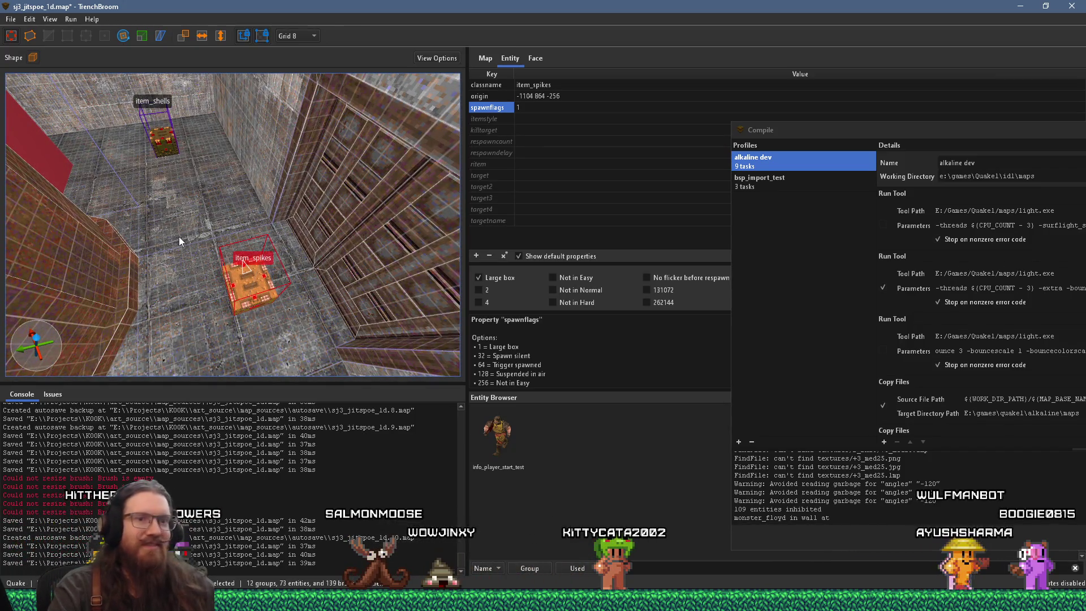
{"action": "left_click", "coordinate": [11, 19]}
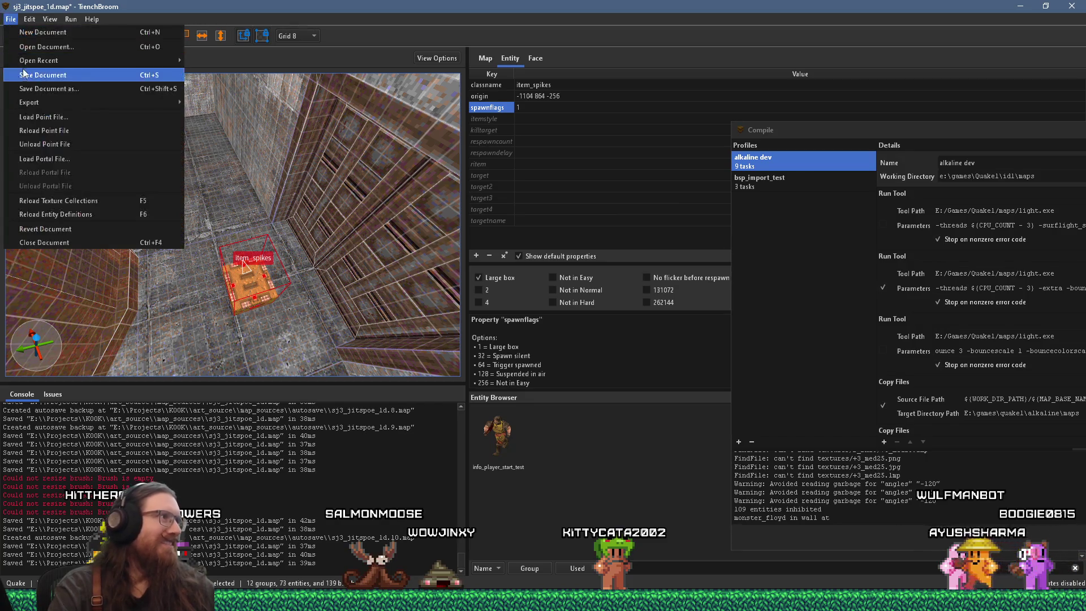
Save sj3_jitspoe_1d.map, deselect the item_spikes, and switch back to the Ironwail playtest
{"action": "left_click", "coordinate": [28, 73]}
{"action": "mouse_move", "coordinate": [212, 168]}
{"action": "left_mouse_down"}
{"action": "mouse_move", "coordinate": [233, 201]}
{"action": "mouse_move", "coordinate": [241, 196]}
{"action": "mouse_move", "coordinate": [169, 192]}
{"action": "mouse_move", "coordinate": [168, 203]}
{"action": "mouse_move", "coordinate": [173, 192]}
{"action": "mouse_move", "coordinate": [333, 204]}
{"action": "mouse_move", "coordinate": [323, 245]}
{"action": "mouse_move", "coordinate": [347, 293]}
{"action": "left_mouse_up"}
{"action": "key", "text": "Escape"}
{"action": "mouse_move", "coordinate": [303, 263]}
{"action": "left_mouse_down"}
{"action": "mouse_move", "coordinate": [229, 189]}
{"action": "mouse_move", "coordinate": [189, 180]}
{"action": "mouse_move", "coordinate": [195, 148]}
{"action": "left_mouse_up"}
{"action": "key", "text": "alt+Tab"}
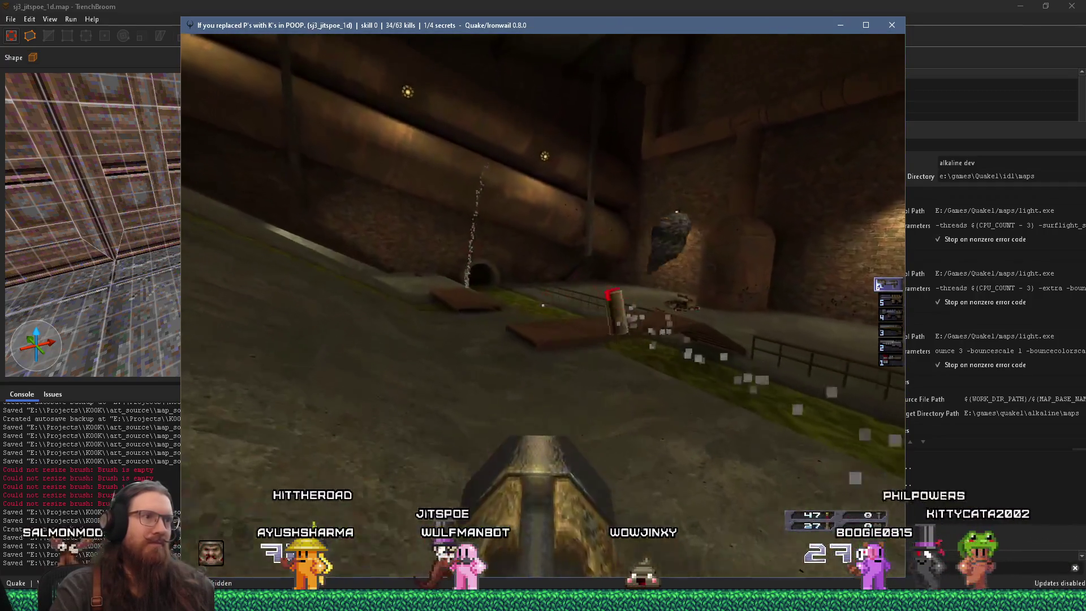
Shoot the attacking enemy, switch to the grenade launcher, and back away from the tank
{"action": "mouse_move", "coordinate": [543, 305]}
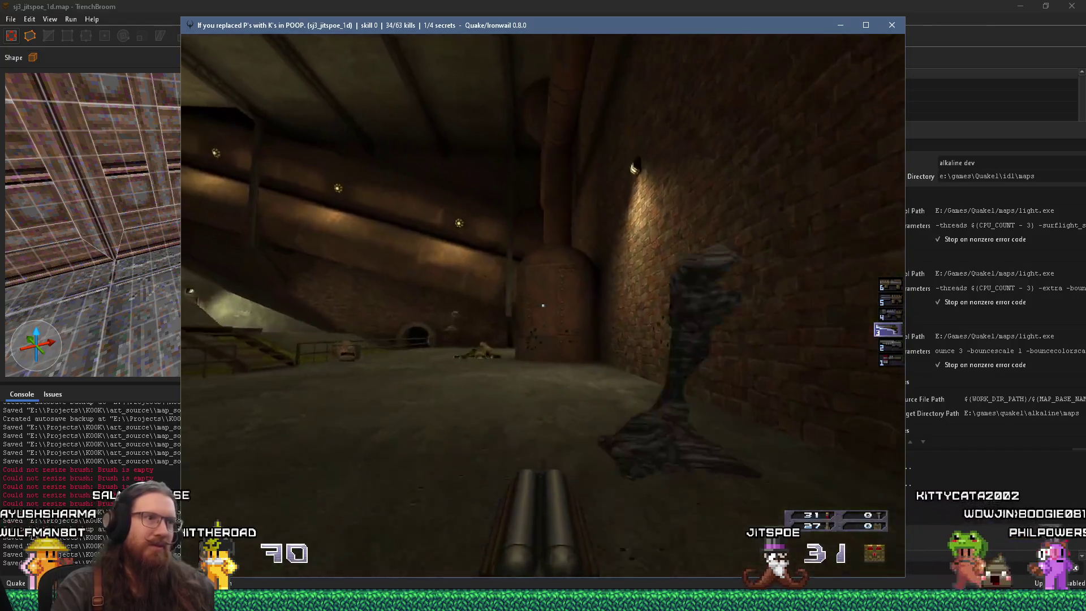
{"action": "left_click", "coordinate": [542, 306]}
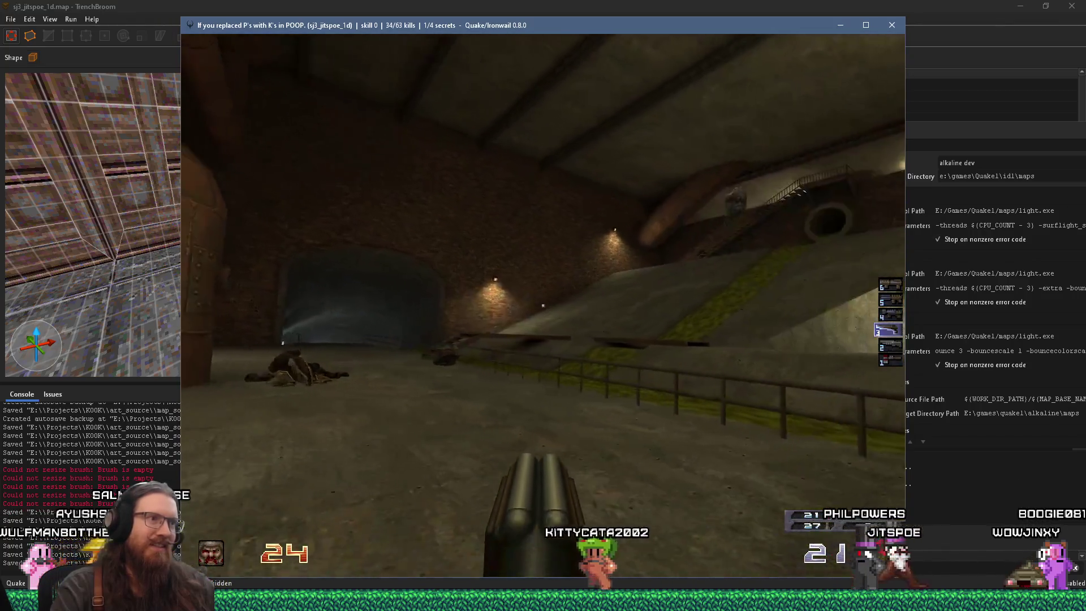
{"action": "left_click", "coordinate": [543, 306]}
{"action": "key", "text": "6"}
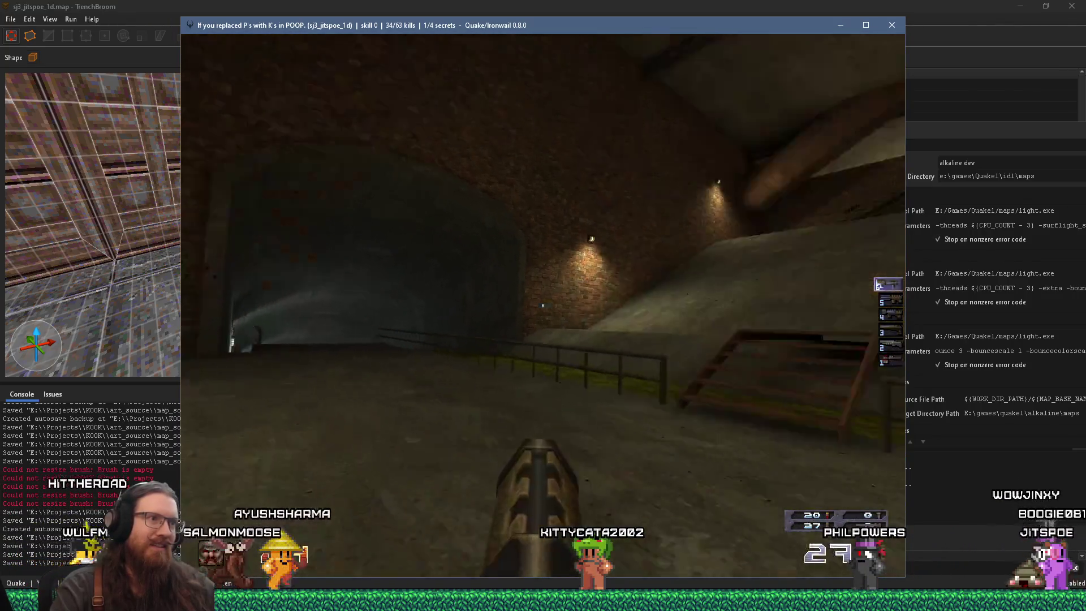
{"action": "key", "text": "s"}
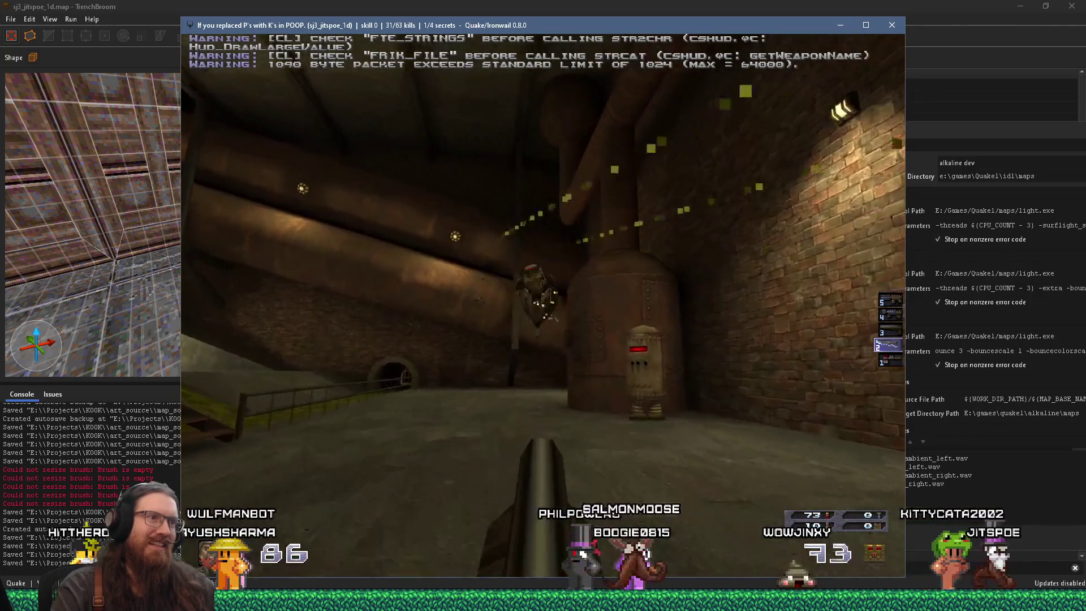
{"action": "key", "text": "w"}
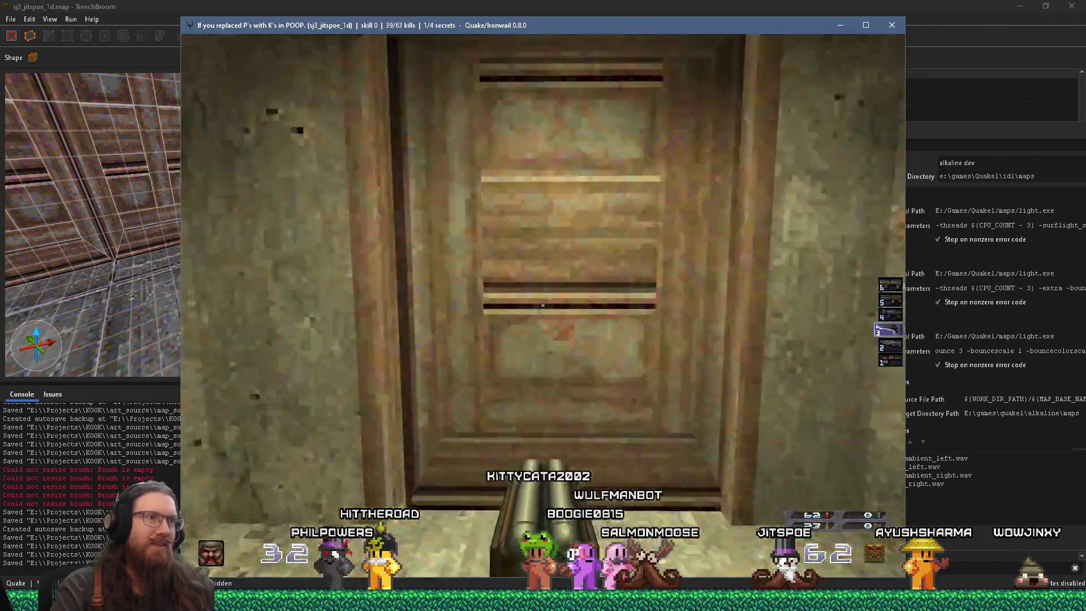
Collect the biosuit and swim through the sewer pipe up the flooded corridor to the KOOK poster wall
{"action": "key", "text": "w"}
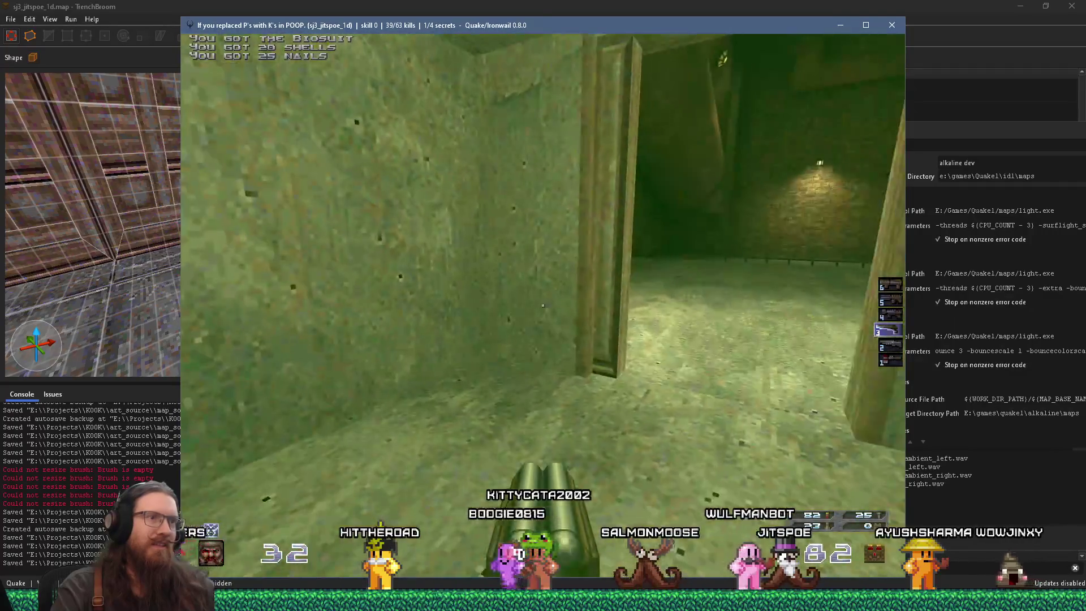
{"action": "key", "text": "w"}
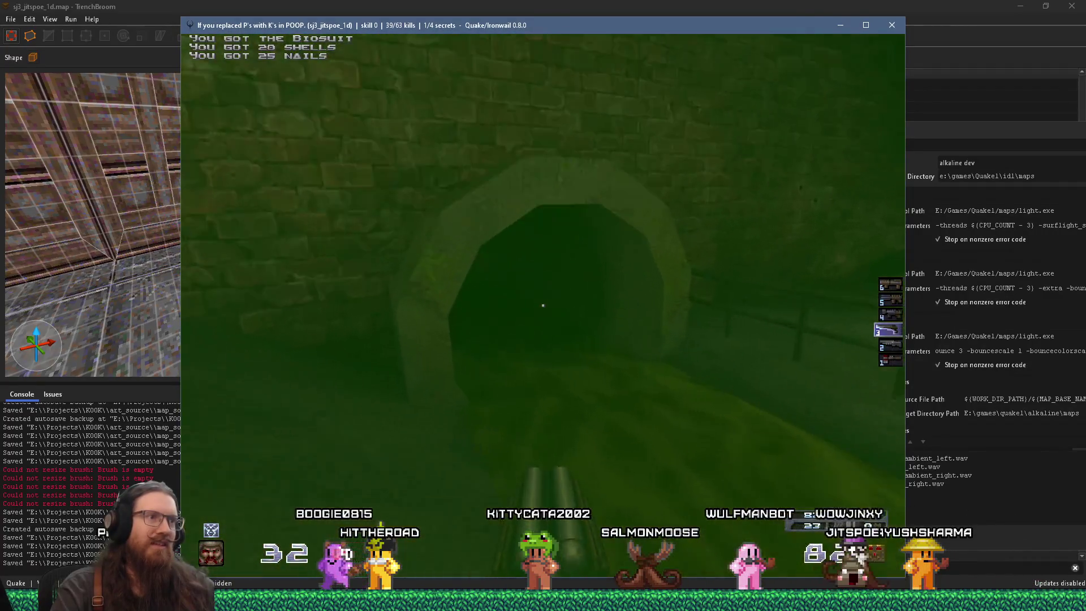
{"action": "key", "text": "w"}
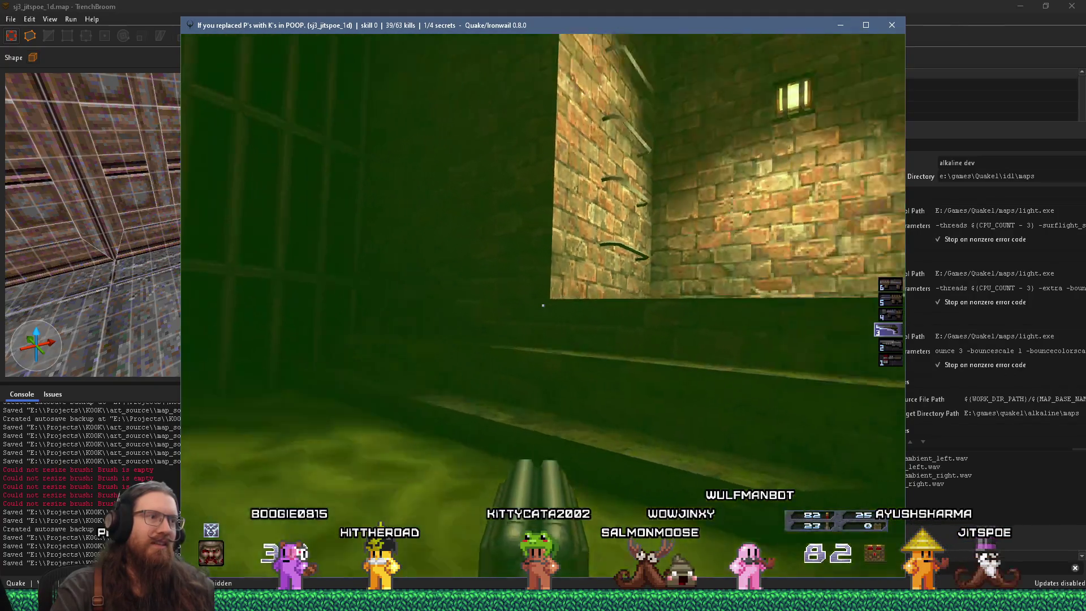
{"action": "key", "text": "w"}
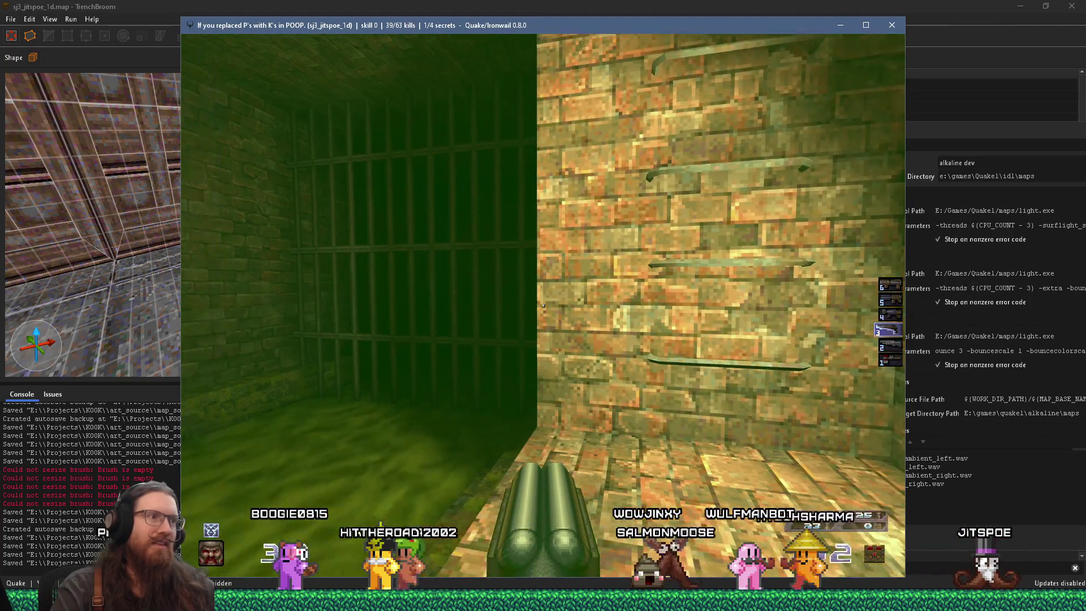
{"action": "key", "text": "w"}
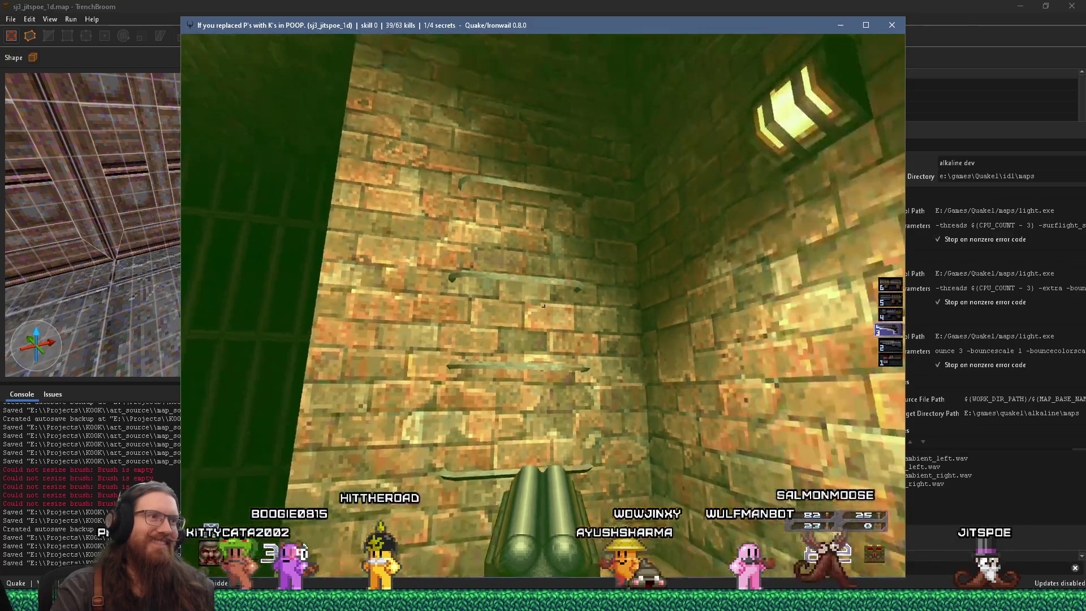
{"action": "key", "text": "w"}
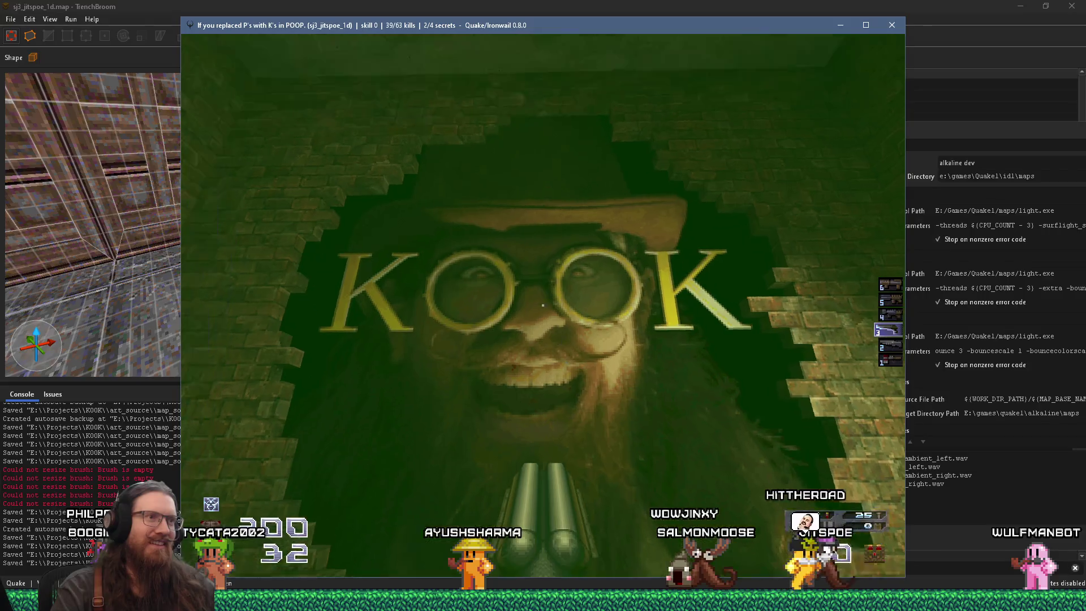
{"action": "key", "text": "w"}
{"action": "key", "text": "w"}
Check the console, drop through the gap beside the KOOK picture, then bring up the window switcher
{"action": "key", "text": "grave"}
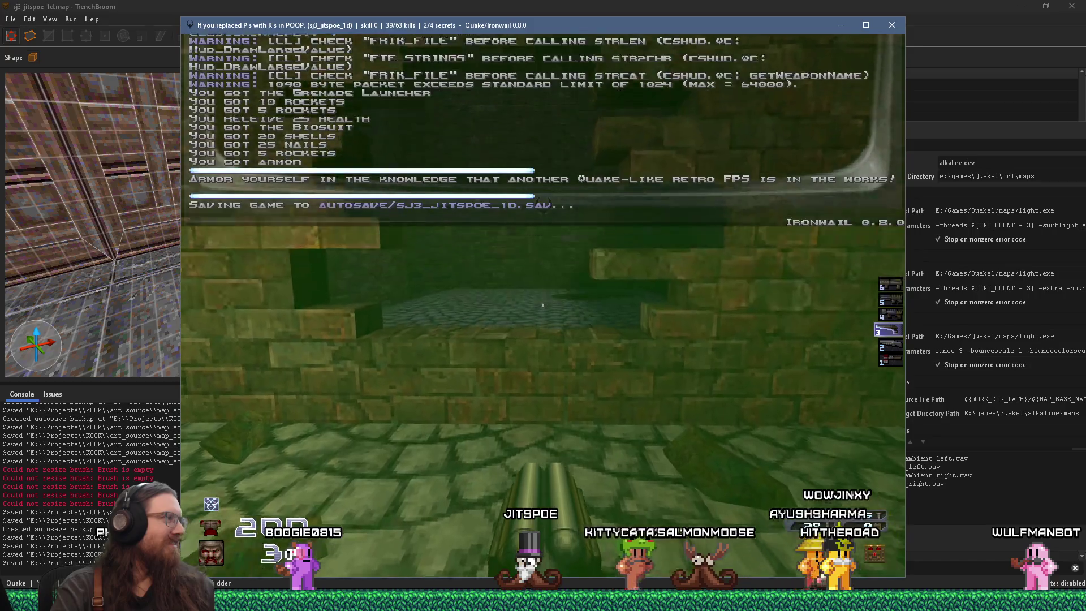
{"action": "key", "text": "grave"}
{"action": "key", "text": "w"}
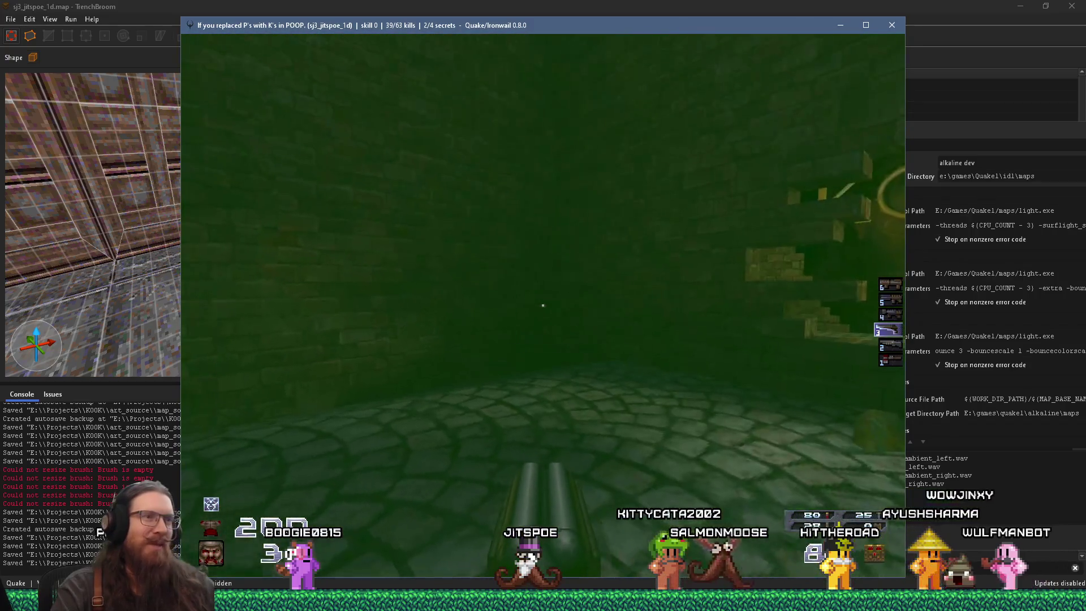
{"action": "key", "text": "w"}
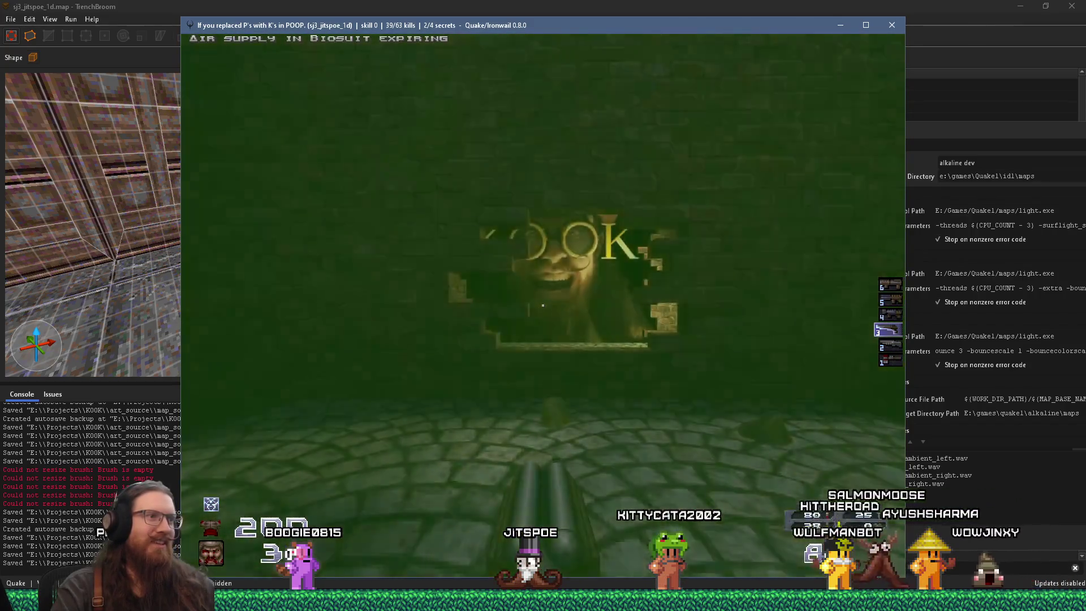
{"action": "key", "text": "w"}
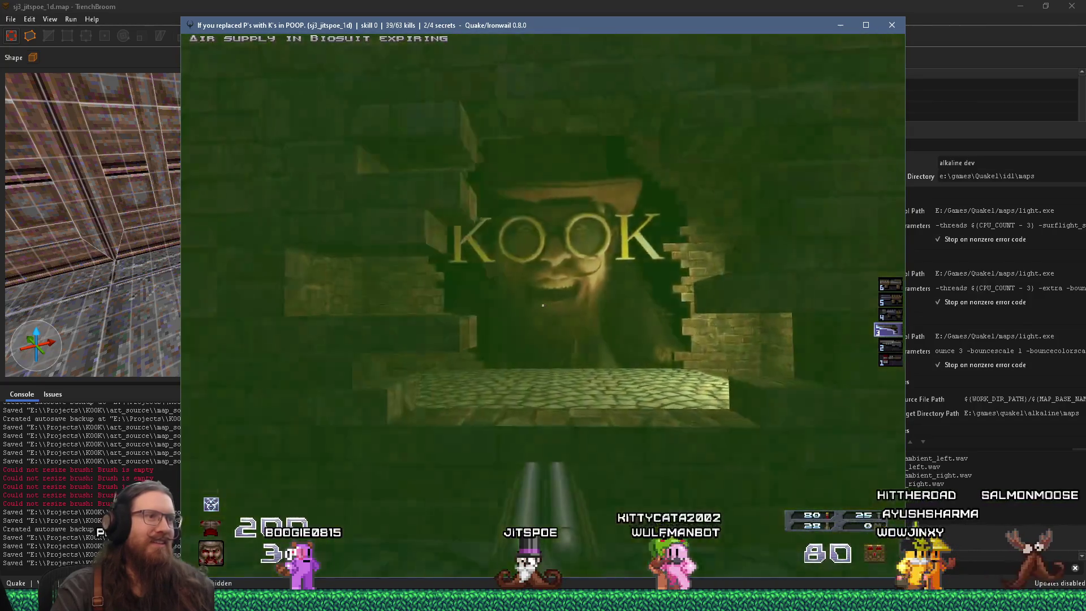
{"action": "key", "text": "s"}
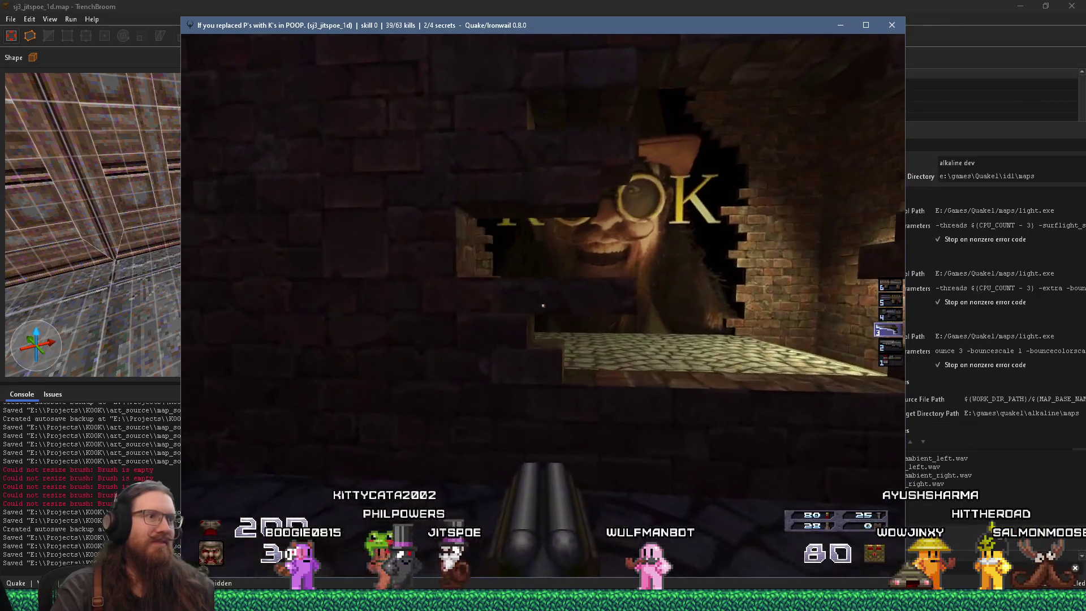
{"action": "key", "text": "grave"}
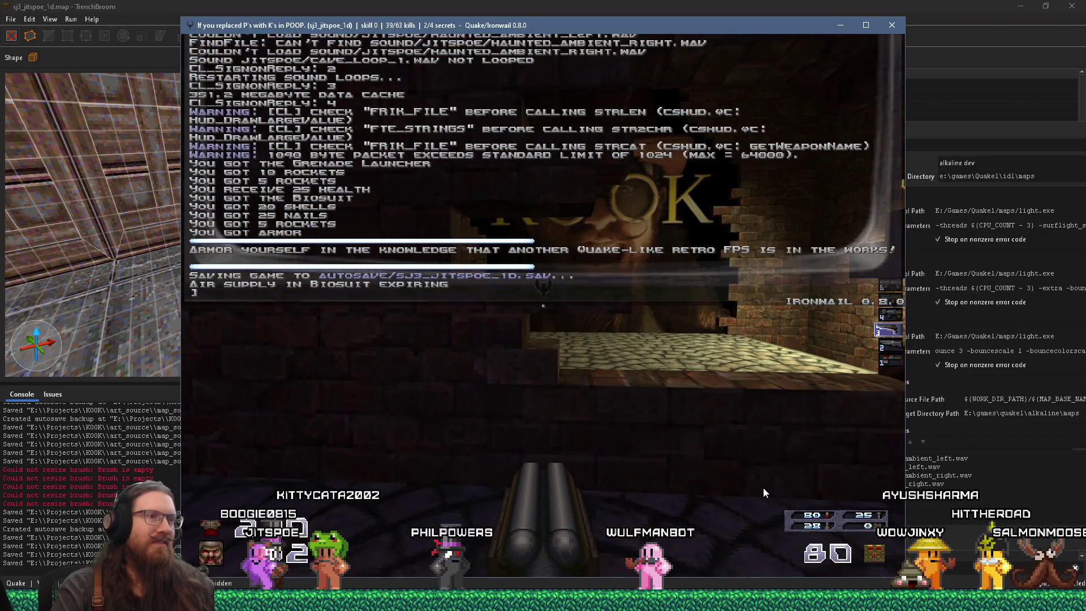
{"action": "key", "text": "alt+Tab"}
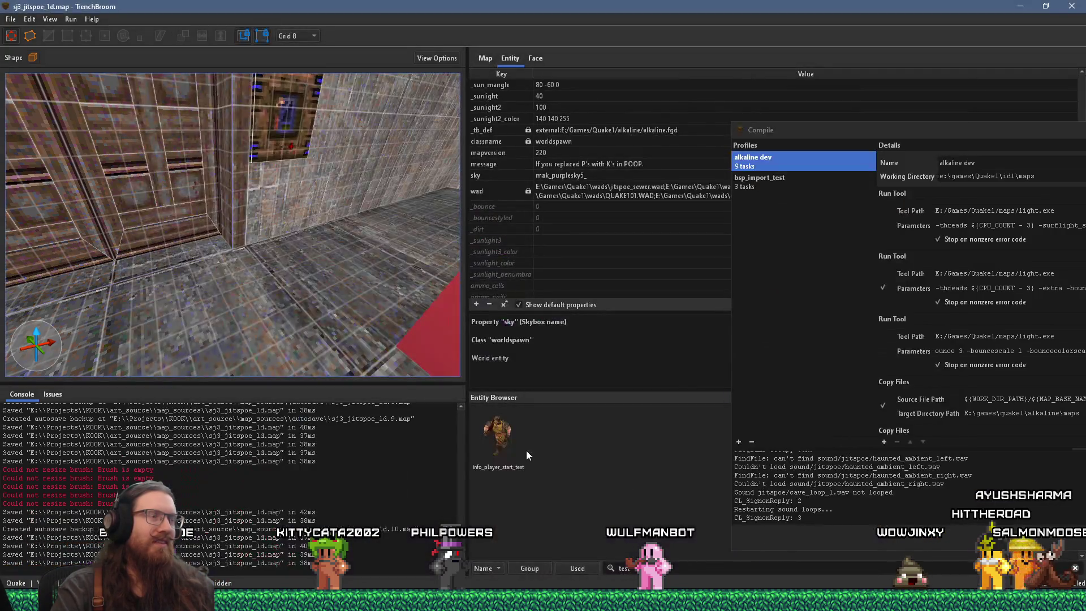
Orbit the 3D view around the stone room's ceiling, doorway and mossy surface
{"action": "scroll", "coordinate": [396, 290], "scroll_direction": "up", "scroll_amount": 3}
{"action": "mouse_move", "coordinate": [397, 294]}
{"action": "left_mouse_down"}
{"action": "mouse_move", "coordinate": [226, 304]}
{"action": "mouse_move", "coordinate": [276, 299]}
{"action": "mouse_move", "coordinate": [161, 347]}
{"action": "mouse_move", "coordinate": [205, 291]}
{"action": "mouse_move", "coordinate": [256, 342]}
{"action": "mouse_move", "coordinate": [124, 328]}
{"action": "mouse_move", "coordinate": [193, 279]}
{"action": "left_mouse_up"}
{"action": "key", "text": "s"}
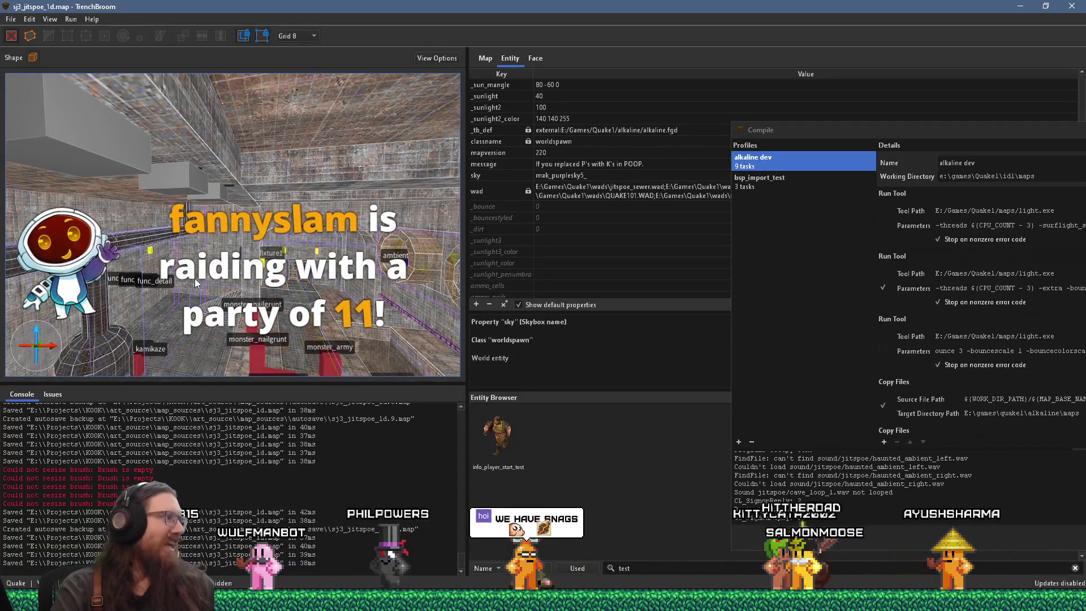
{"action": "mouse_move", "coordinate": [127, 267]}
{"action": "left_mouse_down"}
{"action": "mouse_move", "coordinate": [299, 249]}
{"action": "mouse_move", "coordinate": [316, 210]}
{"action": "mouse_move", "coordinate": [214, 271]}
{"action": "mouse_move", "coordinate": [102, 288]}
{"action": "mouse_move", "coordinate": [209, 284]}
{"action": "mouse_move", "coordinate": [212, 299]}
{"action": "left_mouse_up"}
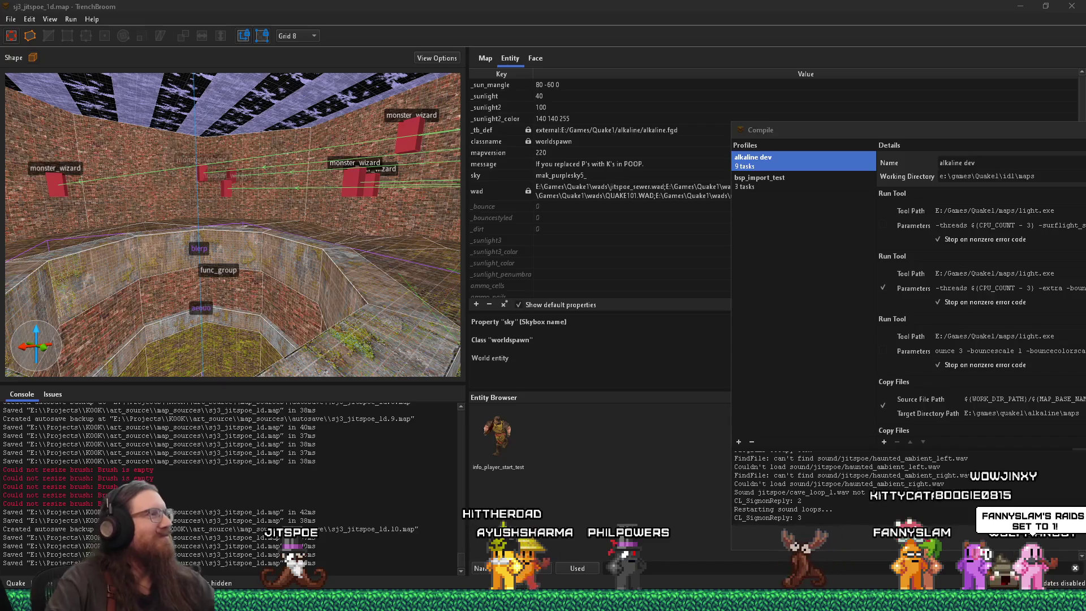
Focus the editor and zoom the 3D view around toward the cage and rockets
{"action": "left_click", "coordinate": [273, 280]}
{"action": "scroll", "coordinate": [224, 290], "scroll_direction": "up", "scroll_amount": 10}
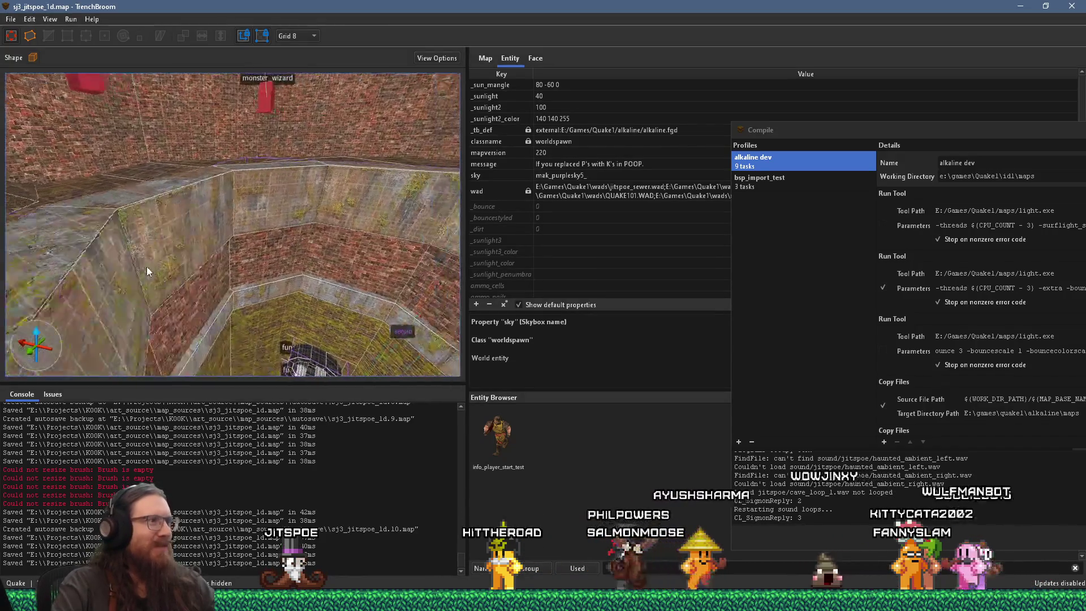
{"action": "scroll", "coordinate": [145, 260], "scroll_direction": "down", "scroll_amount": 10}
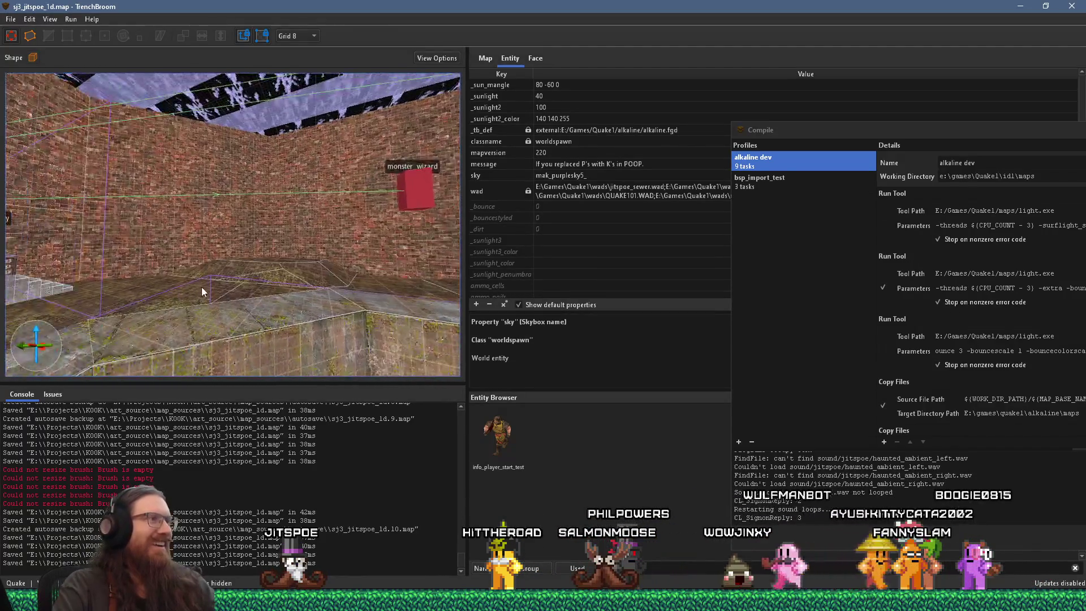
{"action": "scroll", "coordinate": [145, 303], "scroll_direction": "up", "scroll_amount": 10}
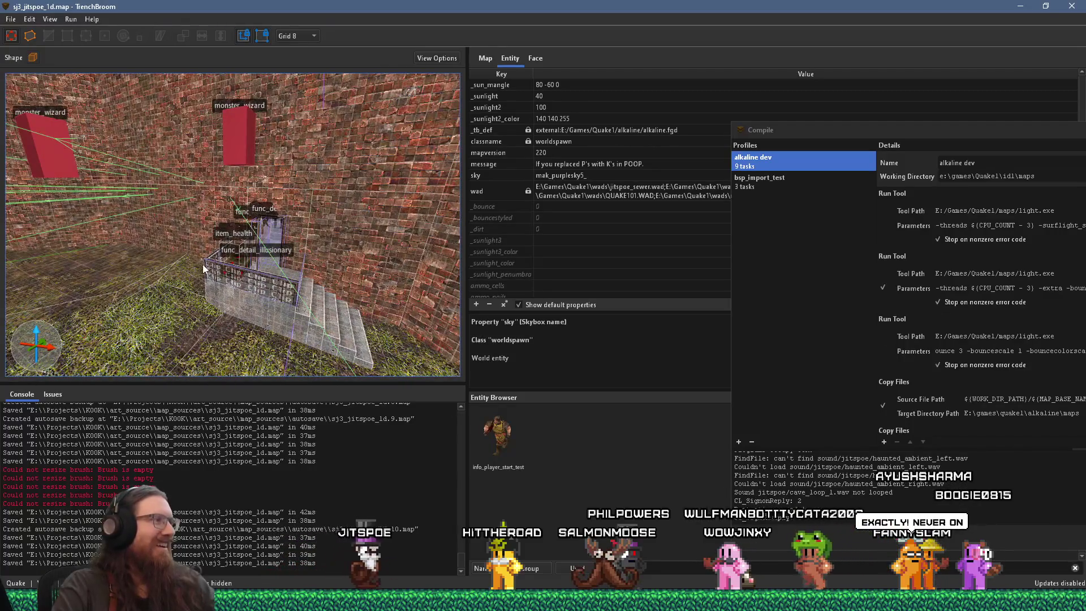
{"action": "scroll", "coordinate": [215, 263], "scroll_direction": "down", "scroll_amount": 10}
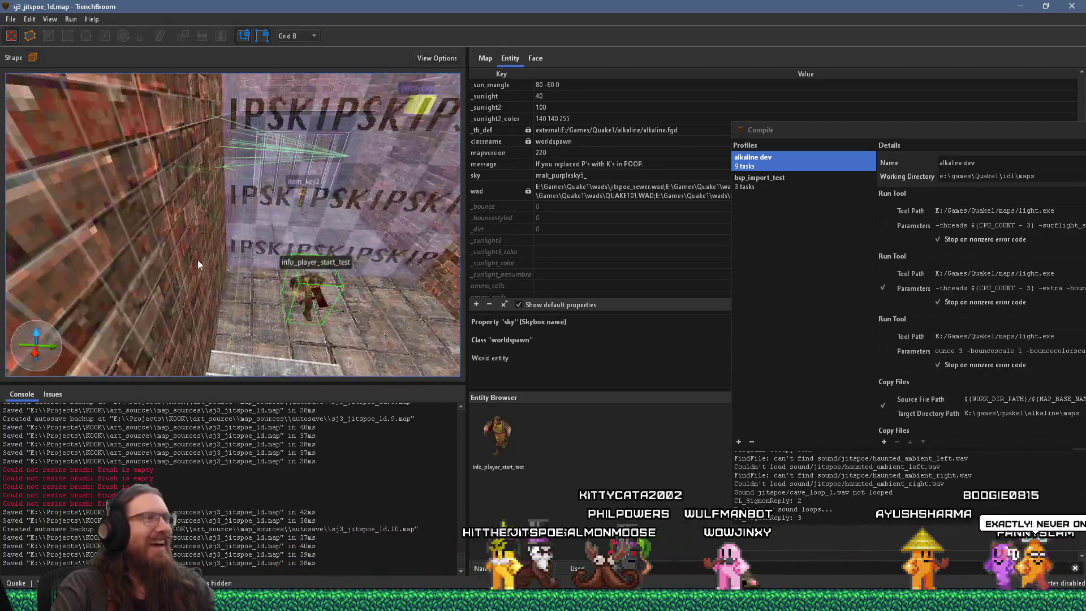
{"action": "scroll", "coordinate": [106, 226], "scroll_direction": "down", "scroll_amount": 10}
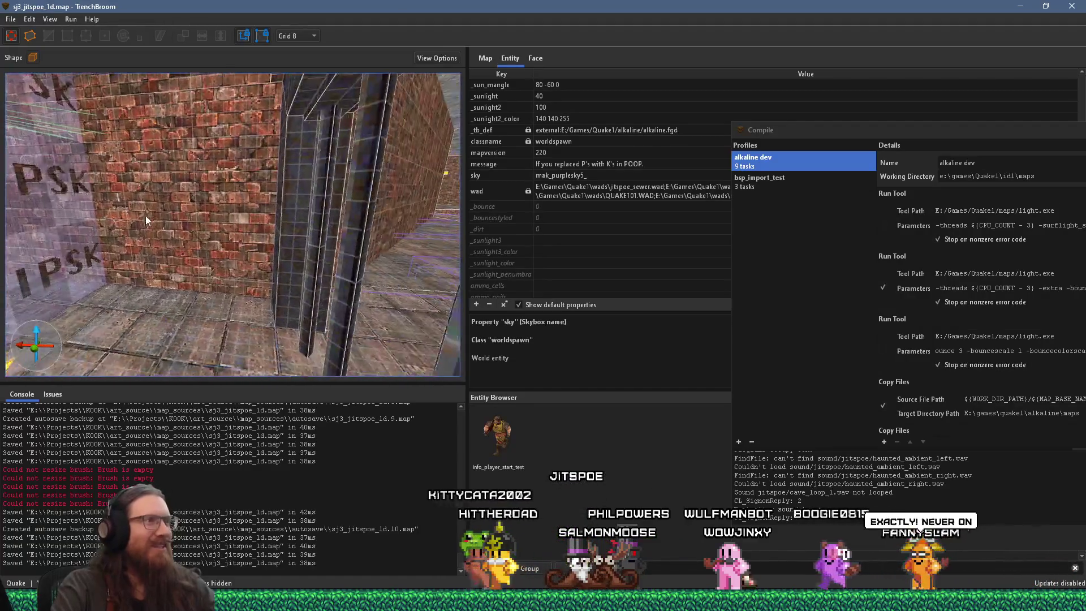
{"action": "mouse_move", "coordinate": [229, 242]}
{"action": "left_mouse_down"}
{"action": "mouse_move", "coordinate": [107, 235]}
{"action": "mouse_move", "coordinate": [281, 237]}
{"action": "mouse_move", "coordinate": [243, 225]}
{"action": "mouse_move", "coordinate": [216, 270]}
{"action": "mouse_move", "coordinate": [182, 282]}
{"action": "mouse_move", "coordinate": [202, 301]}
{"action": "mouse_move", "coordinate": [219, 280]}
{"action": "mouse_move", "coordinate": [242, 280]}
{"action": "mouse_move", "coordinate": [103, 264]}
{"action": "mouse_move", "coordinate": [89, 223]}
{"action": "mouse_move", "coordinate": [91, 250]}
{"action": "mouse_move", "coordinate": [237, 280]}
{"action": "mouse_move", "coordinate": [387, 272]}
{"action": "mouse_move", "coordinate": [269, 273]}
{"action": "mouse_move", "coordinate": [365, 288]}
{"action": "mouse_move", "coordinate": [243, 293]}
{"action": "mouse_move", "coordinate": [367, 319]}
{"action": "mouse_move", "coordinate": [226, 235]}
{"action": "mouse_move", "coordinate": [226, 215]}
{"action": "mouse_move", "coordinate": [207, 244]}
{"action": "mouse_move", "coordinate": [458, 257]}
{"action": "mouse_move", "coordinate": [316, 289]}
{"action": "mouse_move", "coordinate": [138, 260]}
{"action": "mouse_move", "coordinate": [171, 272]}
{"action": "mouse_move", "coordinate": [97, 292]}
{"action": "mouse_move", "coordinate": [214, 220]}
{"action": "mouse_move", "coordinate": [171, 282]}
{"action": "mouse_move", "coordinate": [109, 303]}
{"action": "mouse_move", "coordinate": [147, 240]}
{"action": "mouse_move", "coordinate": [393, 395]}
{"action": "left_mouse_up"}
{"action": "scroll", "coordinate": [182, 282], "scroll_direction": "down", "scroll_amount": 5}
{"action": "mouse_move", "coordinate": [339, 328]}
{"action": "left_mouse_down"}
{"action": "mouse_move", "coordinate": [290, 260]}
{"action": "mouse_move", "coordinate": [225, 310]}
{"action": "mouse_move", "coordinate": [227, 301]}
{"action": "mouse_move", "coordinate": [435, 279]}
{"action": "left_mouse_up"}
{"action": "key", "text": "alt+Tab"}
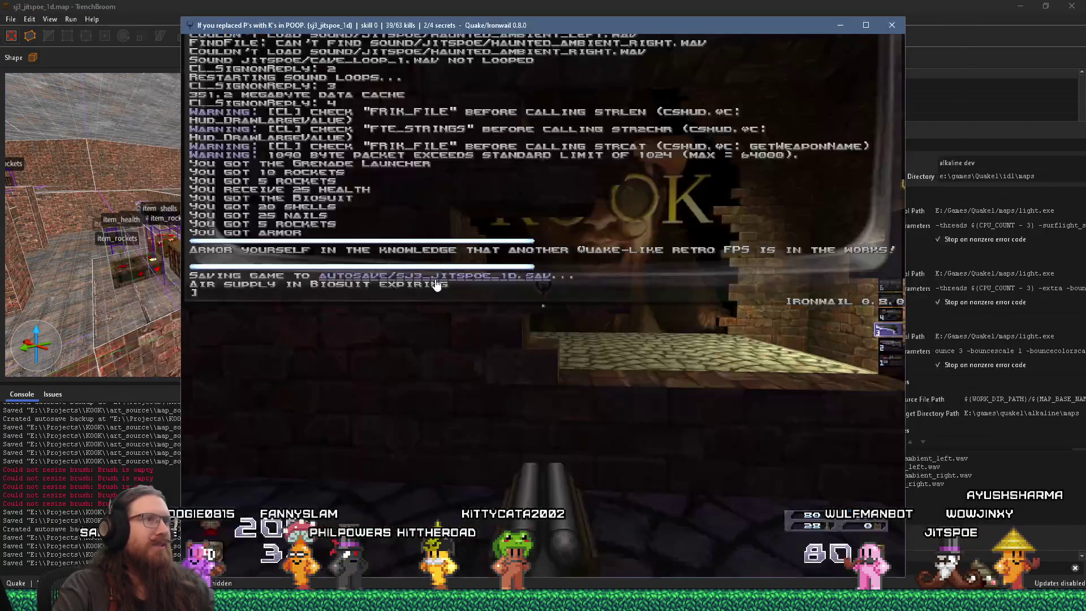
{"action": "key", "text": "alt+Tab"}
{"action": "mouse_move", "coordinate": [435, 279]}
{"action": "left_mouse_down"}
{"action": "mouse_move", "coordinate": [228, 272]}
{"action": "mouse_move", "coordinate": [126, 256]}
{"action": "mouse_move", "coordinate": [302, 239]}
{"action": "mouse_move", "coordinate": [147, 249]}
{"action": "left_mouse_up"}
{"action": "key", "text": "s"}
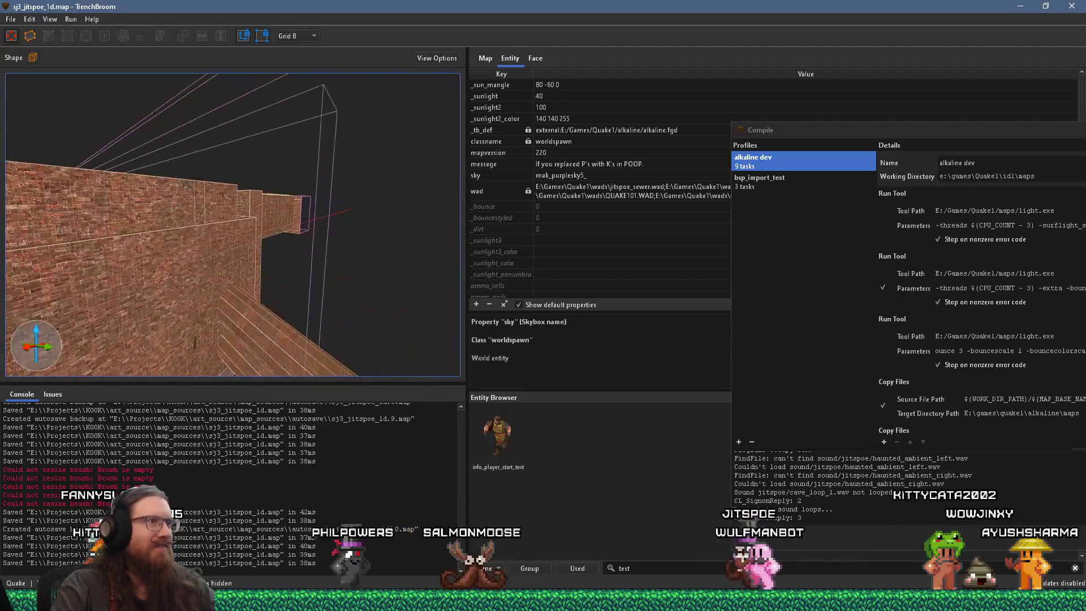
{"action": "key", "text": "w"}
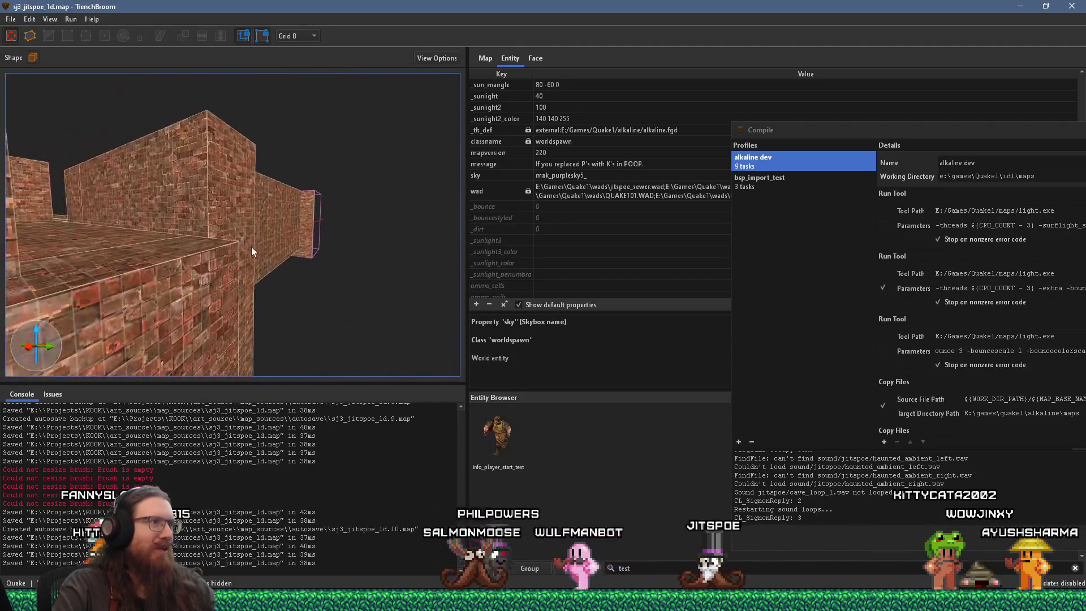
Select the func_detail_wall brush beside the func_breakable and drag its face from 40 to 32 units
{"action": "key", "text": "w"}
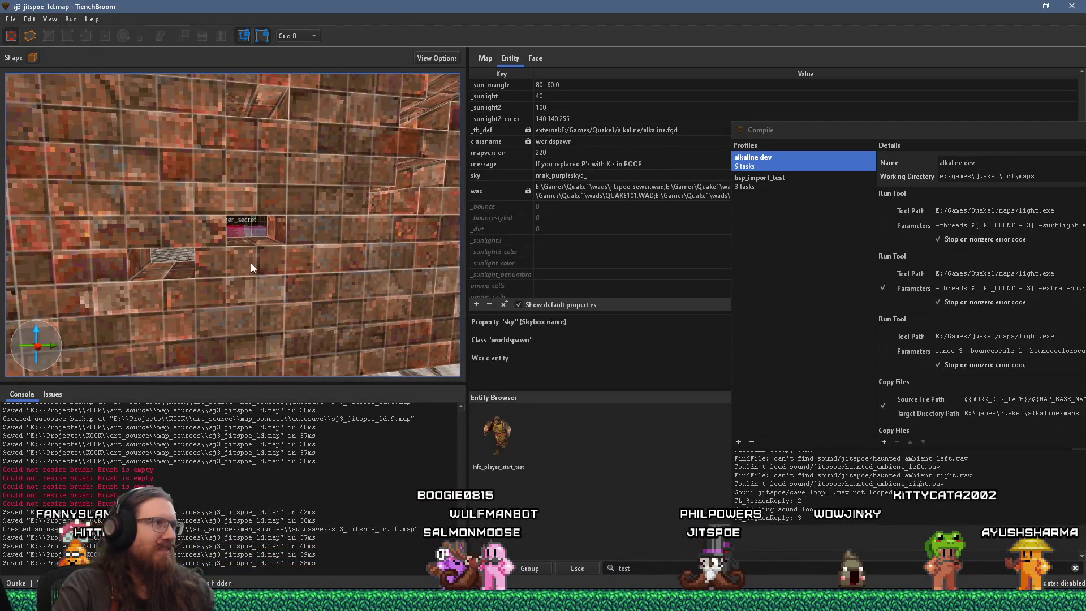
{"action": "left_click", "coordinate": [235, 287]}
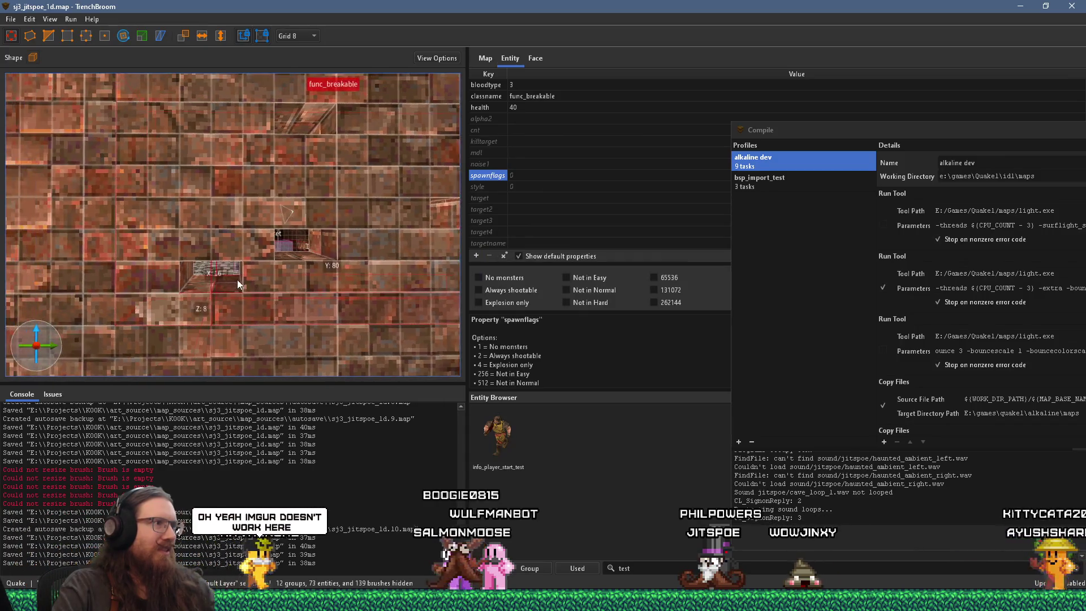
{"action": "left_click", "coordinate": [243, 249]}
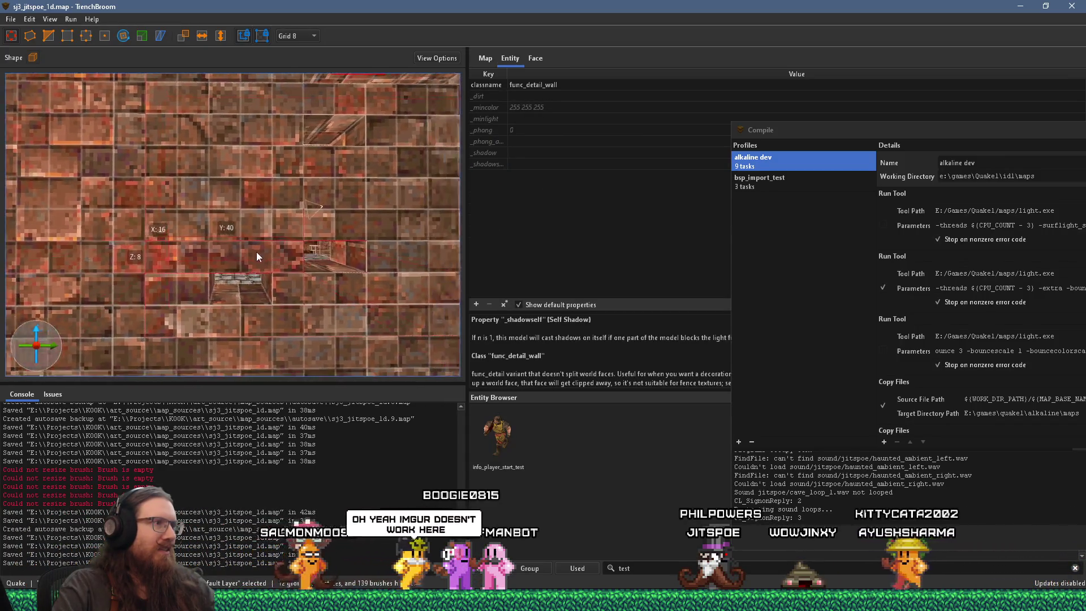
{"action": "left_click", "coordinate": [203, 219]}
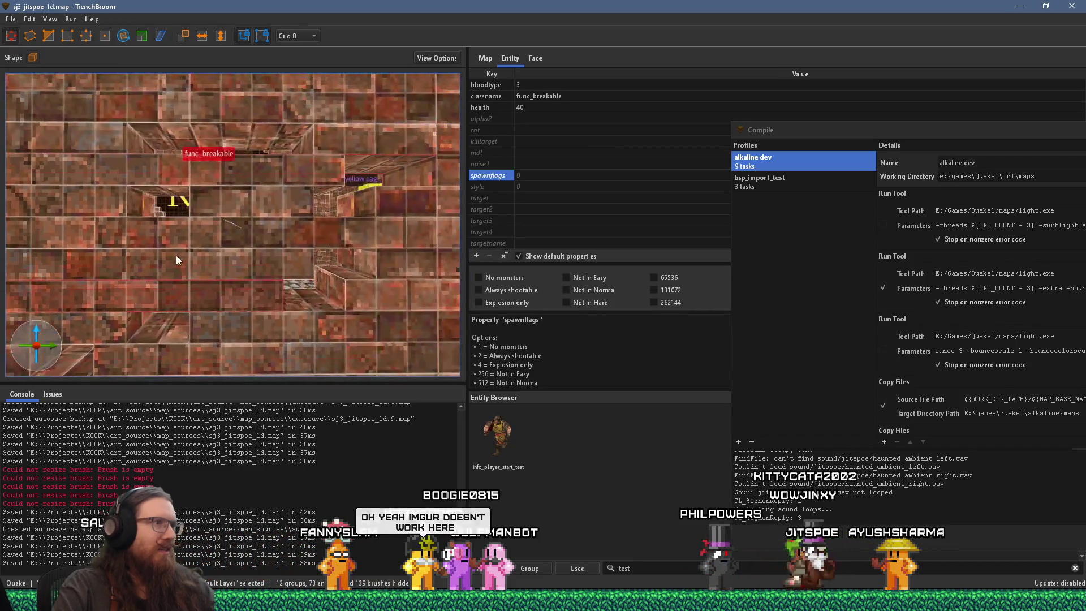
{"action": "left_click", "coordinate": [210, 287]}
{"action": "key", "text": "ctrl+u"}
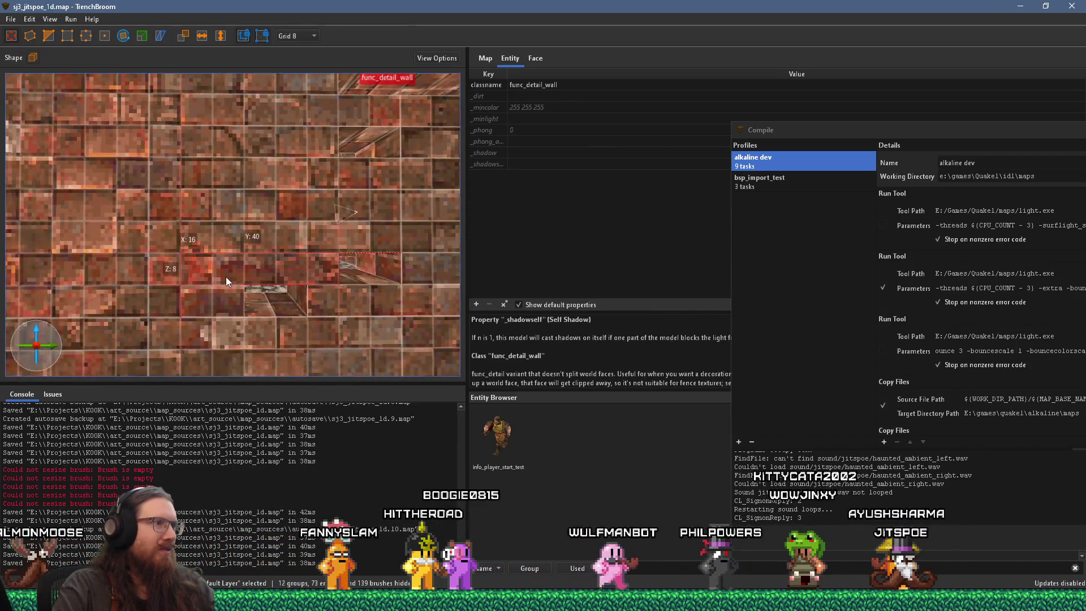
{"action": "mouse_move", "coordinate": [295, 276]}
{"action": "left_mouse_down"}
{"action": "mouse_move", "coordinate": [413, 276]}
{"action": "mouse_move", "coordinate": [375, 277]}
{"action": "left_mouse_up"}
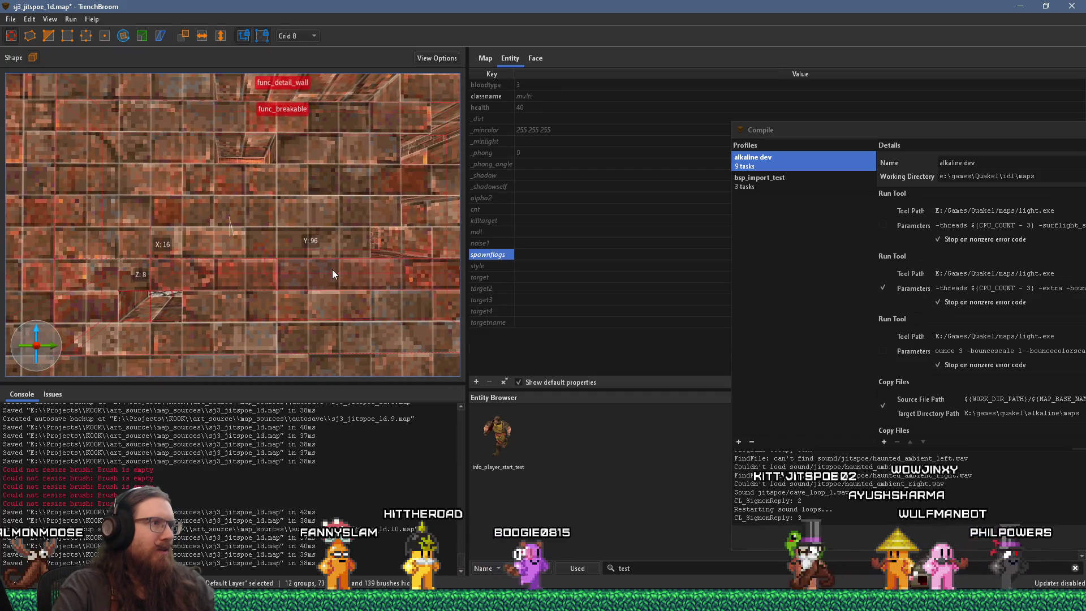
Select the breakable and detail wall brushes and bring up their context menu
{"action": "scroll", "coordinate": [324, 276], "scroll_direction": "down", "scroll_amount": 3}
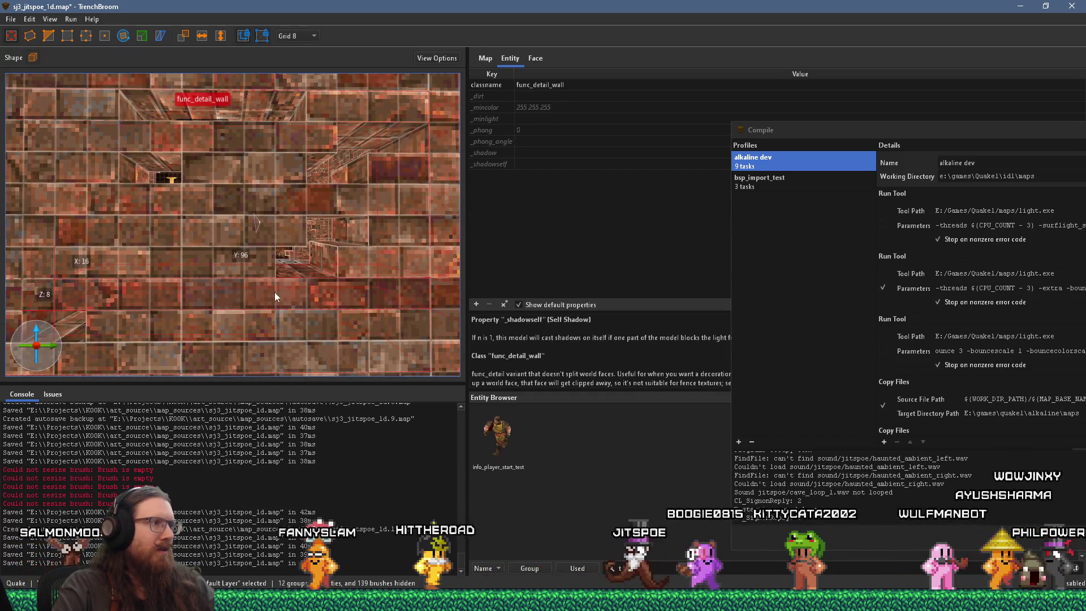
{"action": "scroll", "coordinate": [274, 292], "scroll_direction": "up", "scroll_amount": 2}
{"action": "left_click", "coordinate": [277, 288]}
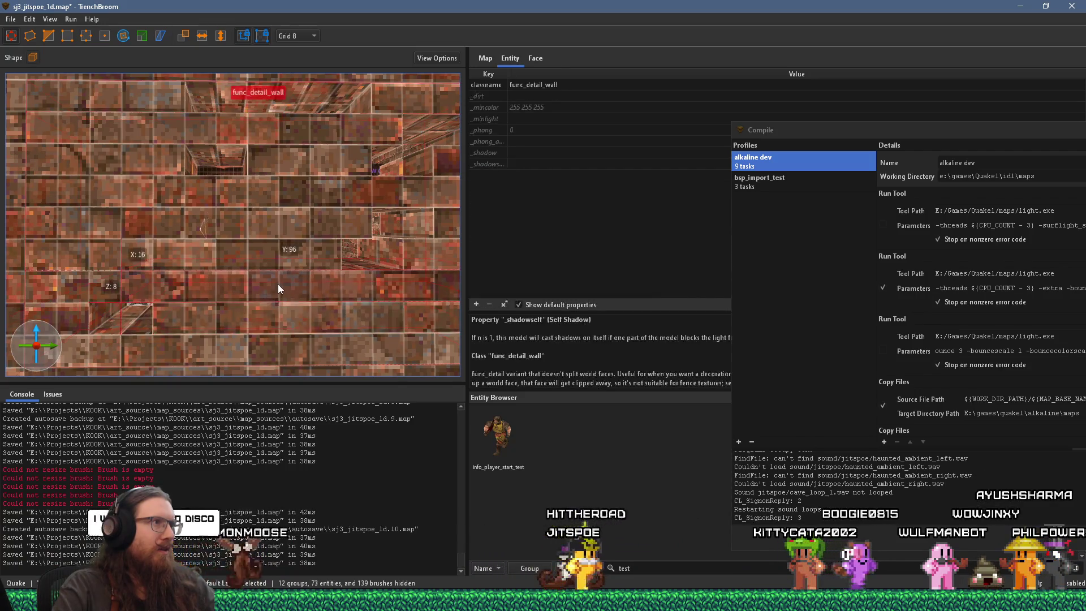
{"action": "left_click", "coordinate": [277, 256]}
{"action": "left_click", "coordinate": [266, 290]}
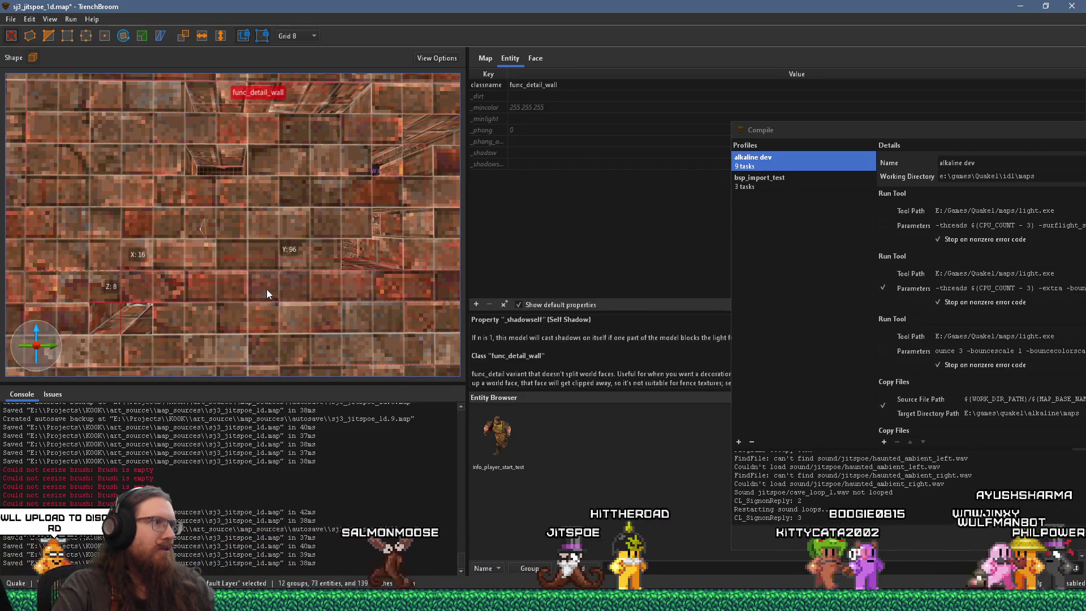
{"action": "right_click", "coordinate": [276, 255]}
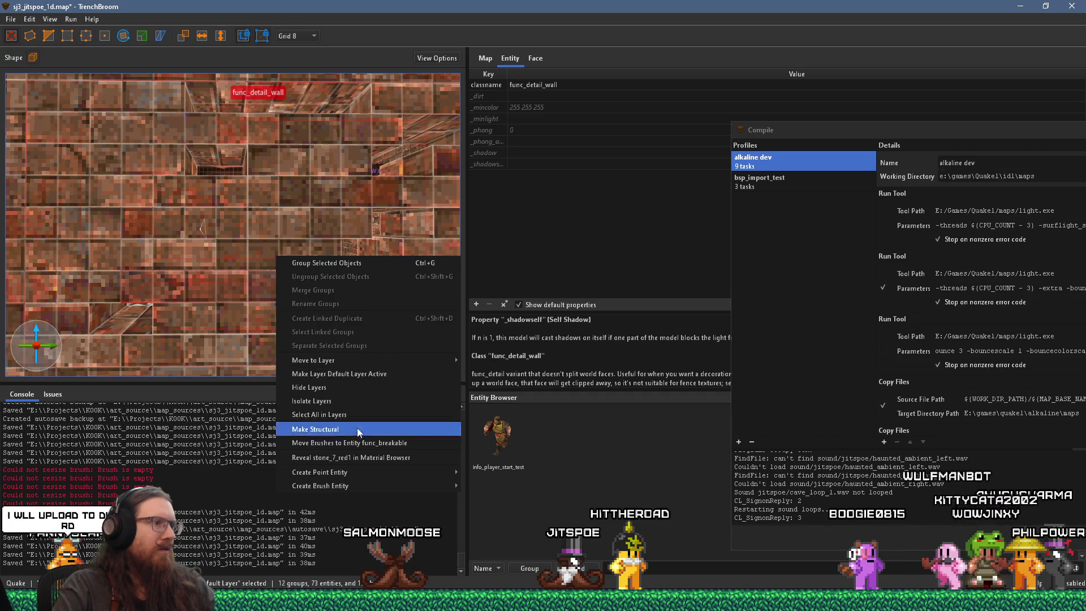
Move the detail brushes into the func_breakable entity, check the brushes, and clear the selection
{"action": "left_click", "coordinate": [362, 442]}
{"action": "scroll", "coordinate": [264, 315], "scroll_direction": "down", "scroll_amount": 6}
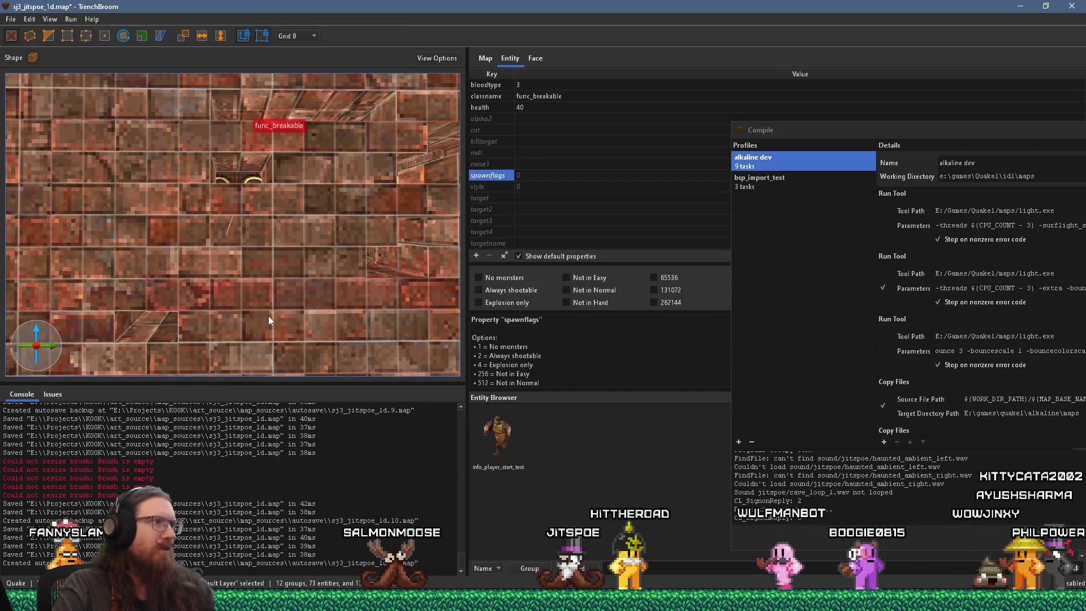
{"action": "scroll", "coordinate": [274, 290], "scroll_direction": "down", "scroll_amount": 3}
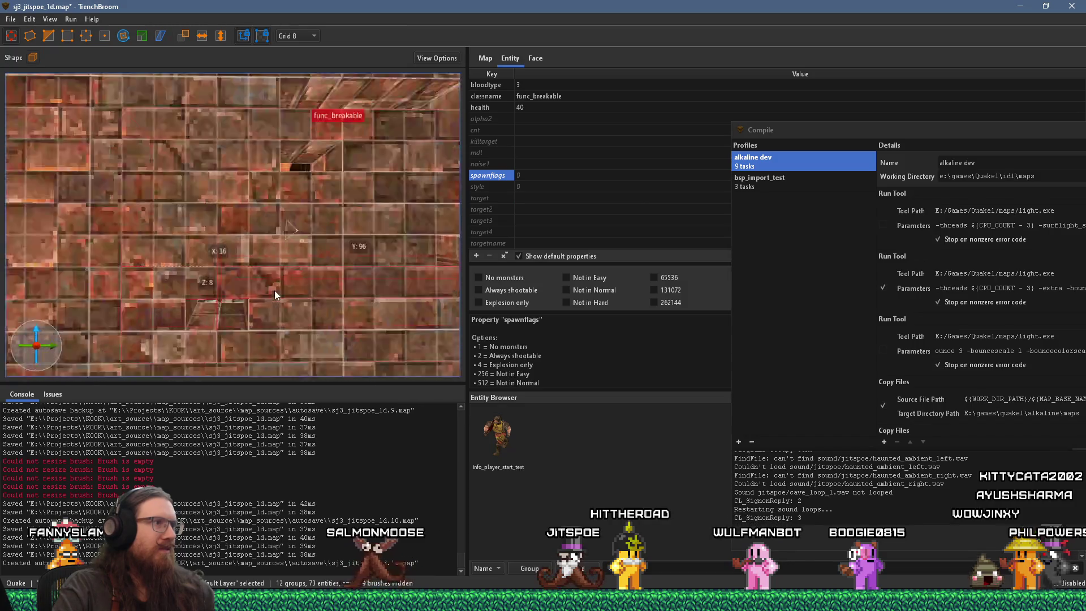
{"action": "left_click", "coordinate": [220, 261]}
{"action": "left_click", "coordinate": [219, 244]}
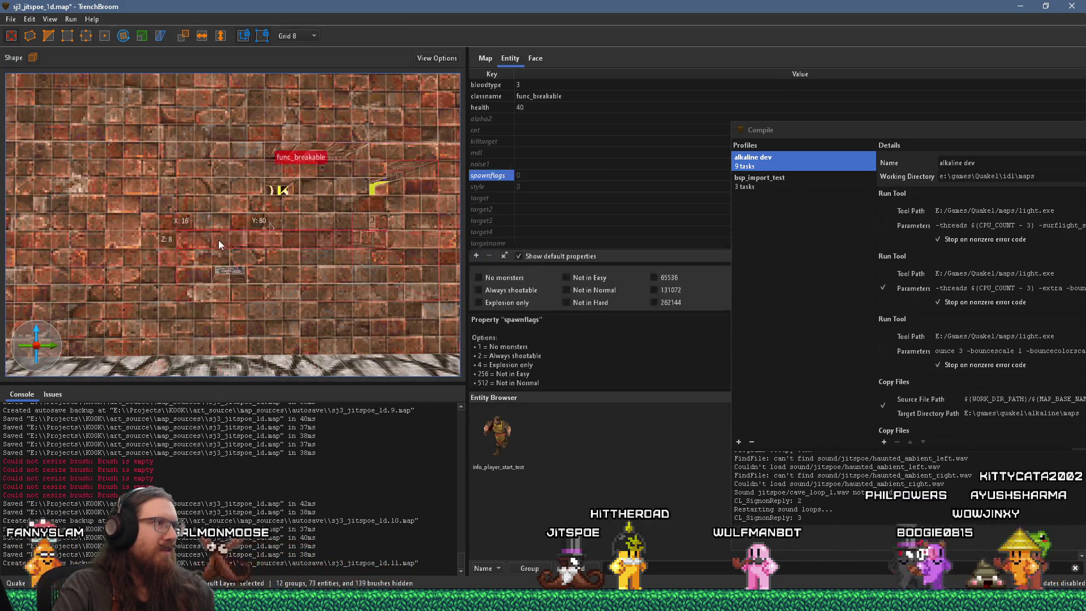
{"action": "left_click", "coordinate": [210, 252]}
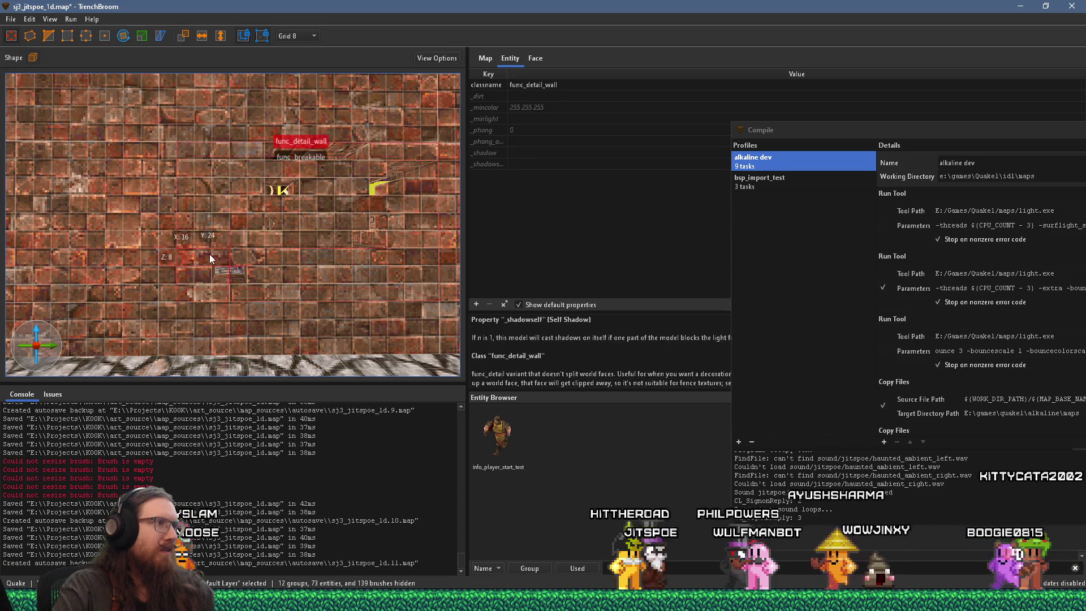
{"action": "key", "text": "Escape"}
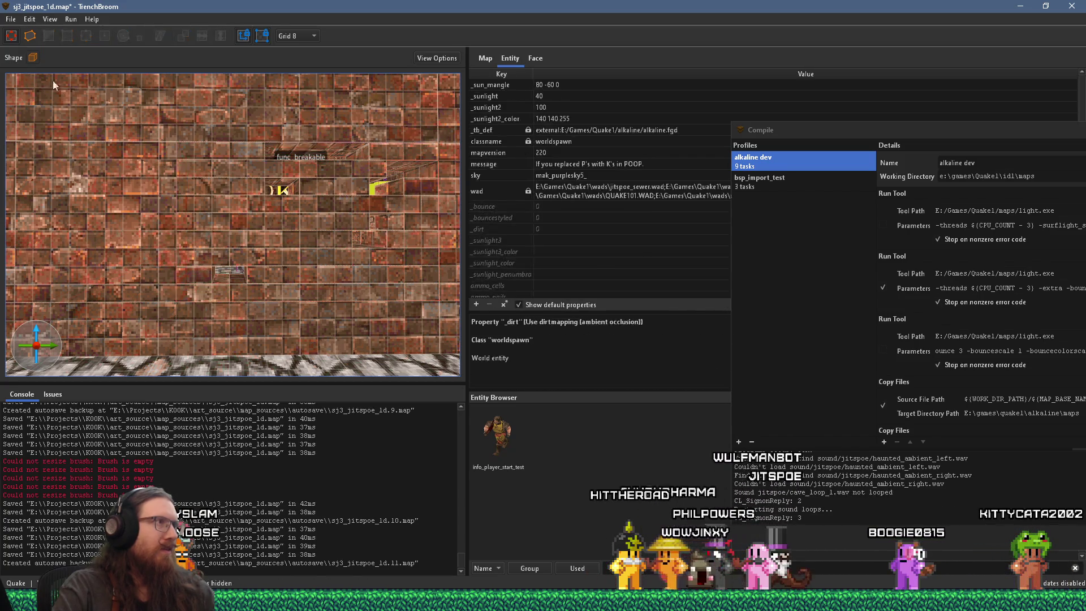
Start File > Save Document As, then switch over to the running Quake game
{"action": "left_click", "coordinate": [11, 19]}
{"action": "left_click", "coordinate": [40, 83]}
{"action": "key", "text": "alt+Tab"}
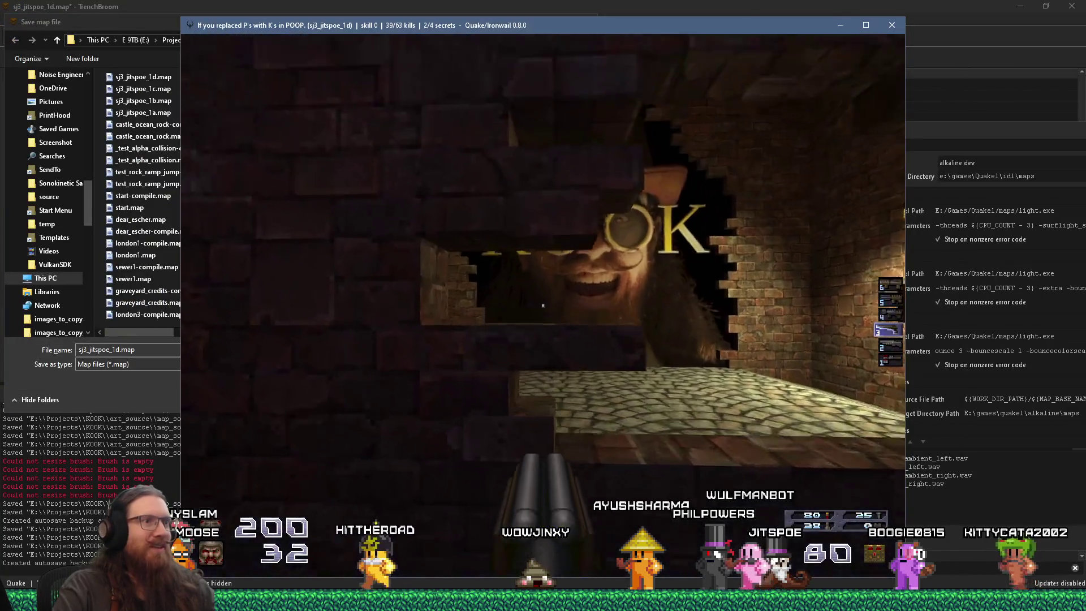
Inspect the bearded KOOK poster up close, then walk through the KOOK-shaped hole into the dark room
{"action": "key", "text": "s"}
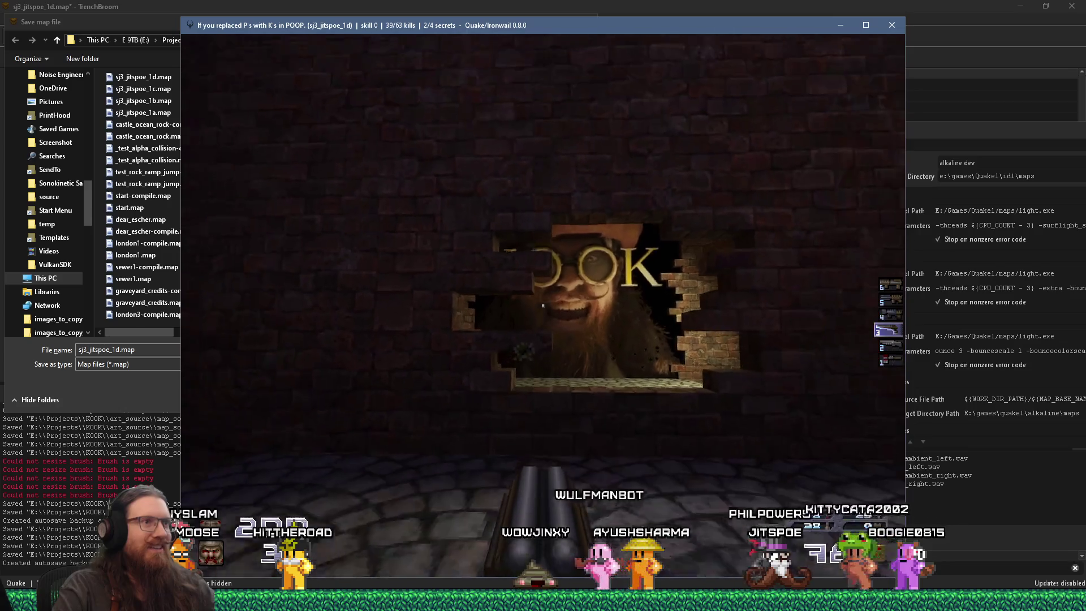
{"action": "key", "text": "w"}
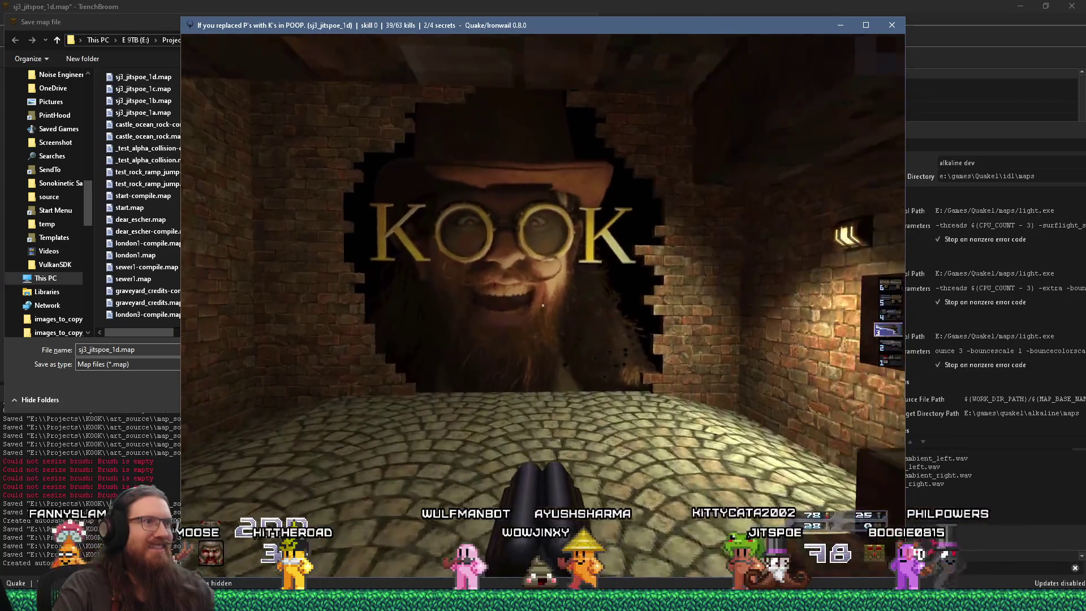
{"action": "key", "text": "s"}
{"action": "key", "text": "w"}
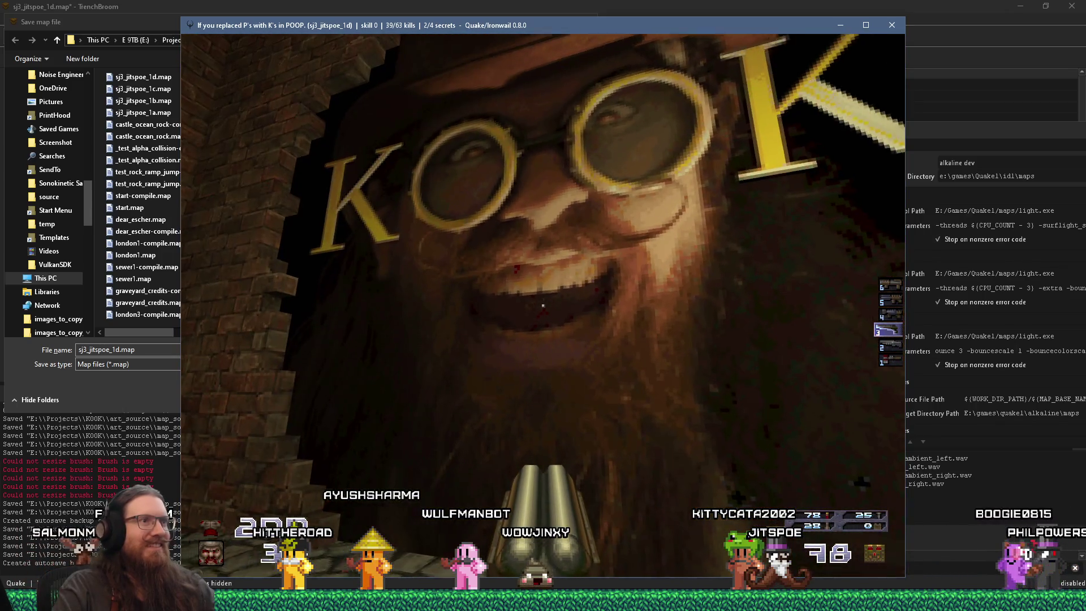
{"action": "key", "text": "s"}
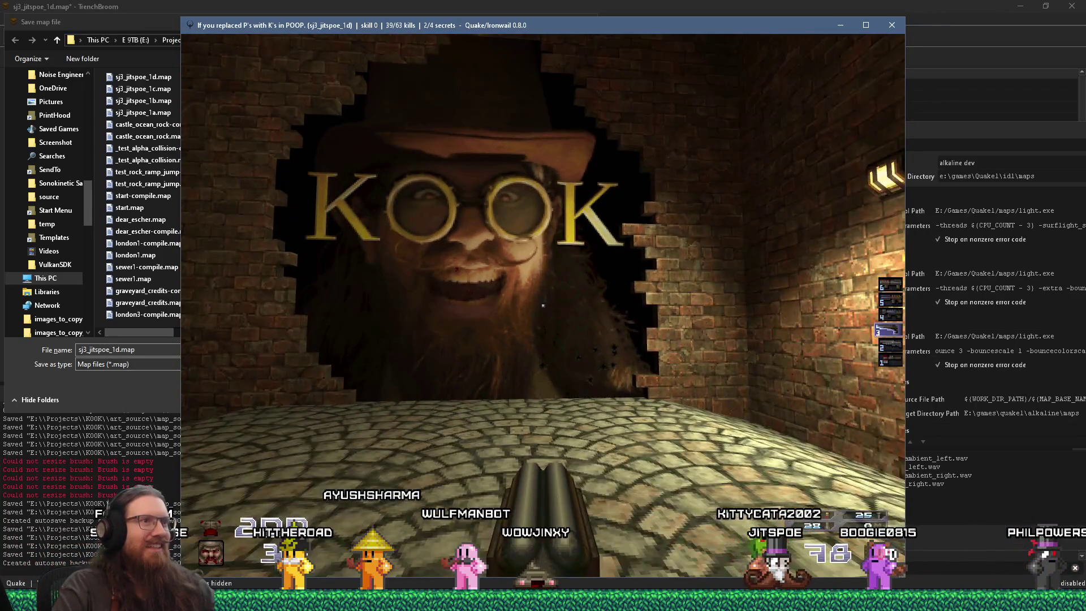
{"action": "key", "text": "w"}
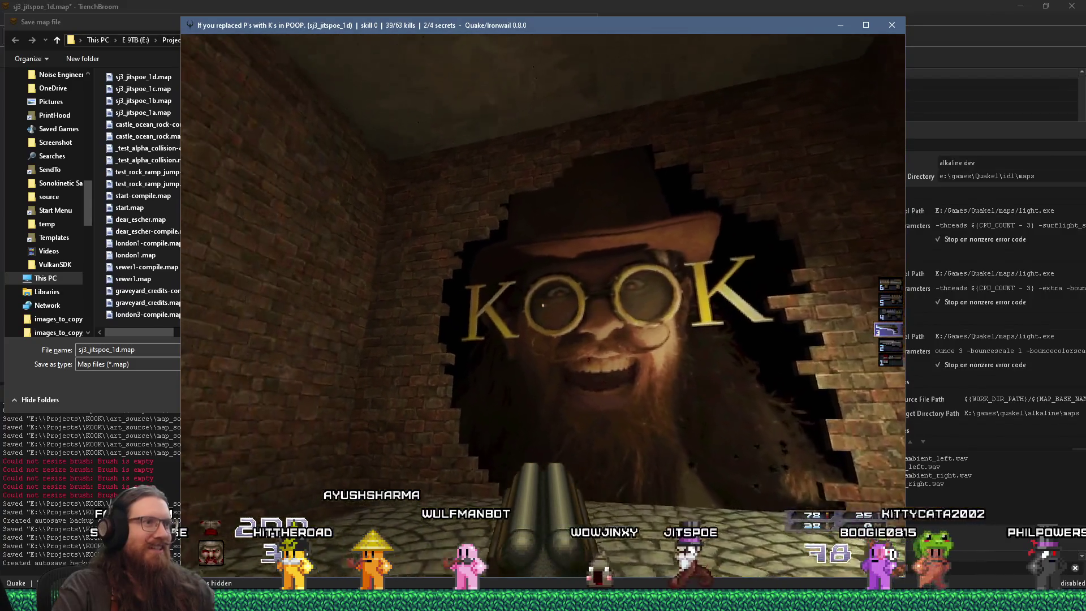
{"action": "key", "text": "s"}
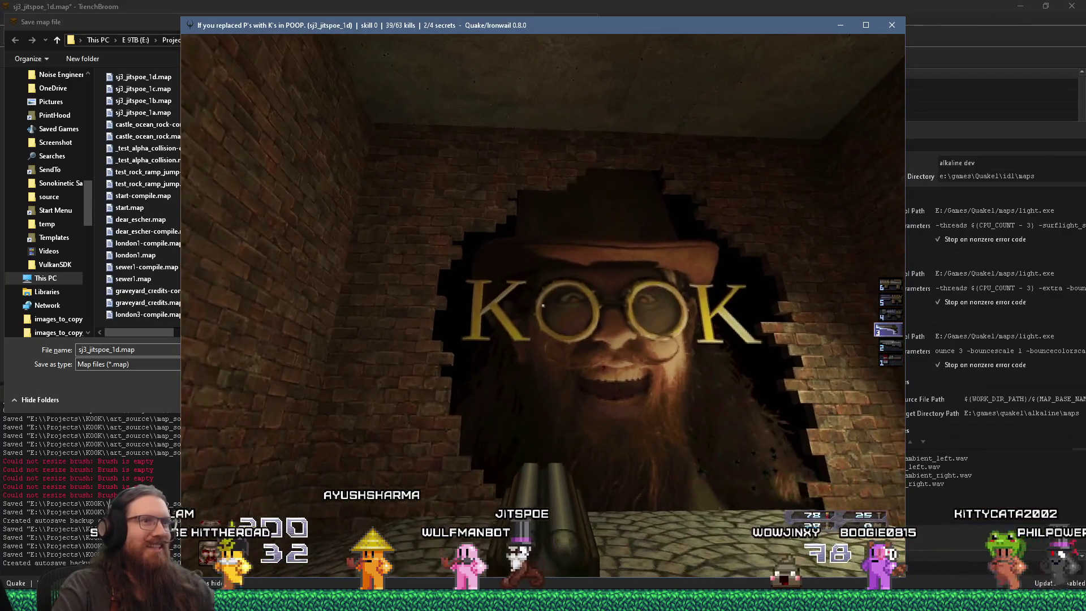
{"action": "key", "text": "w"}
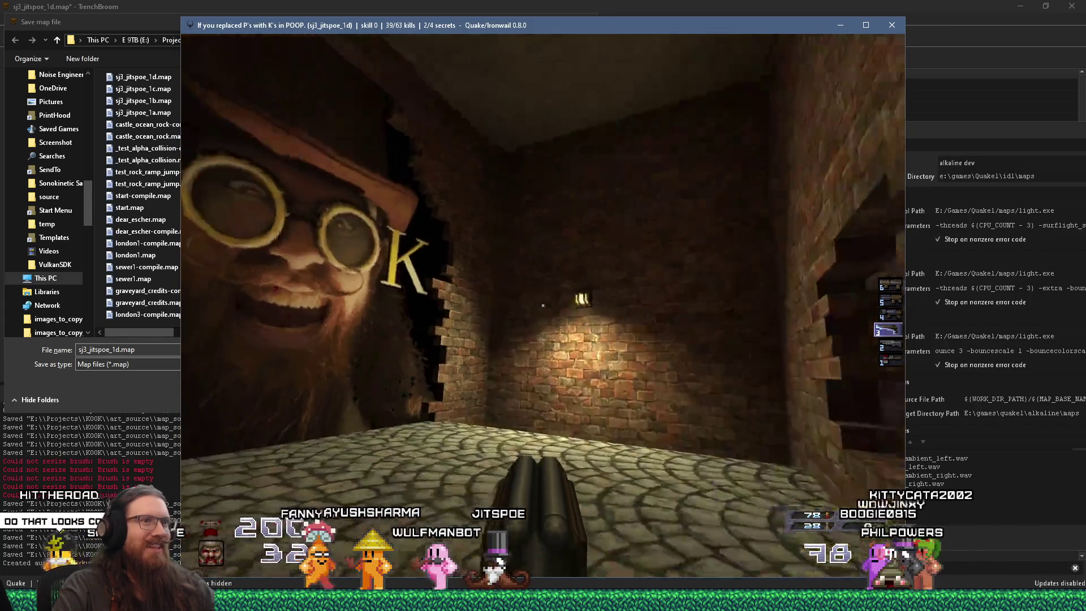
{"action": "key", "text": "w"}
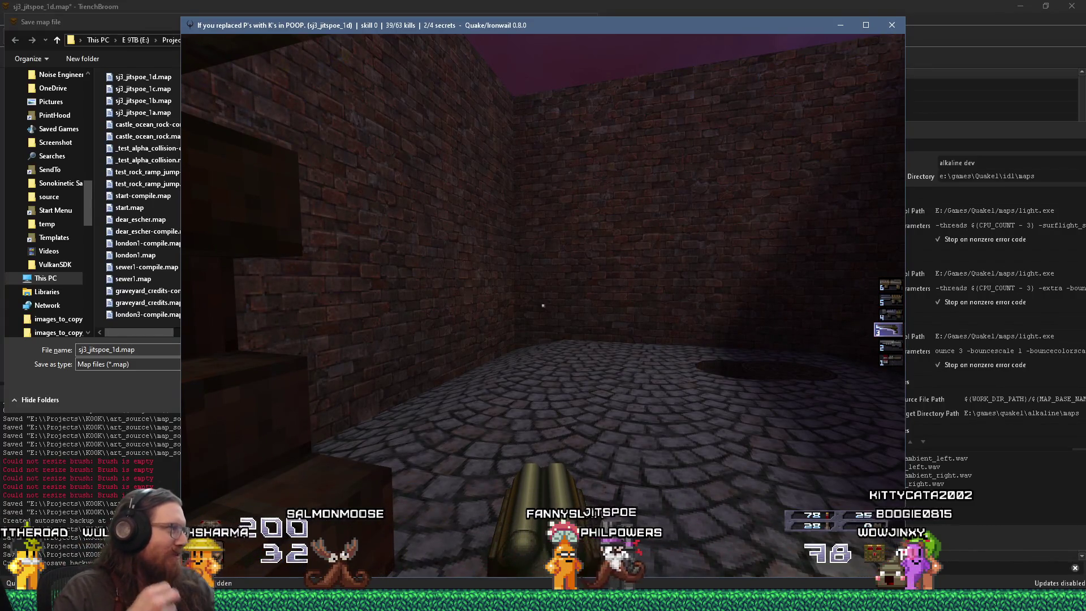
{"action": "key", "text": "grave"}
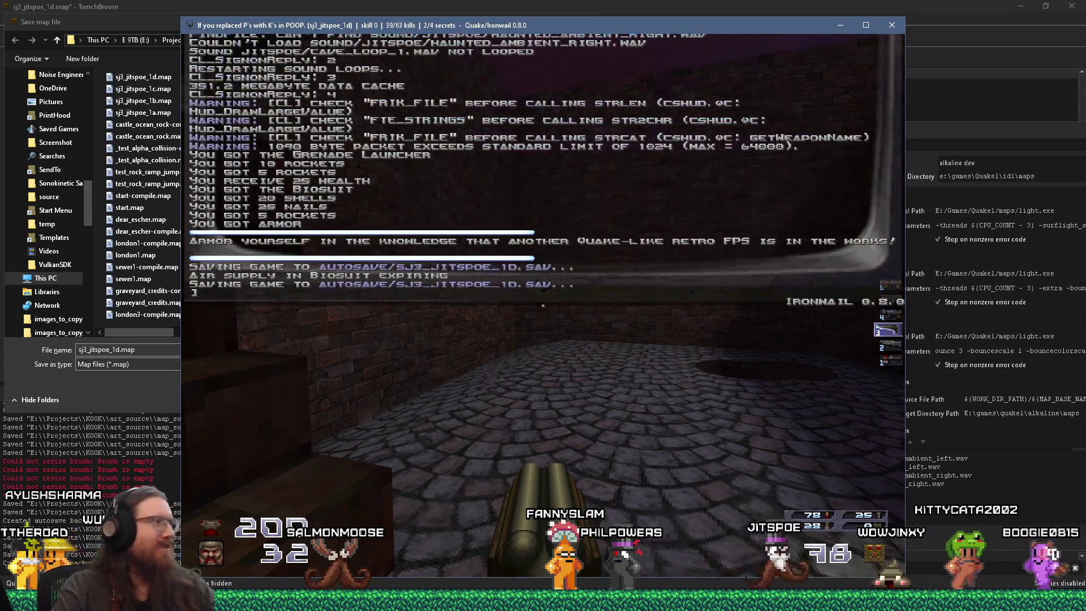
{"action": "key", "text": "alt+Tab"}
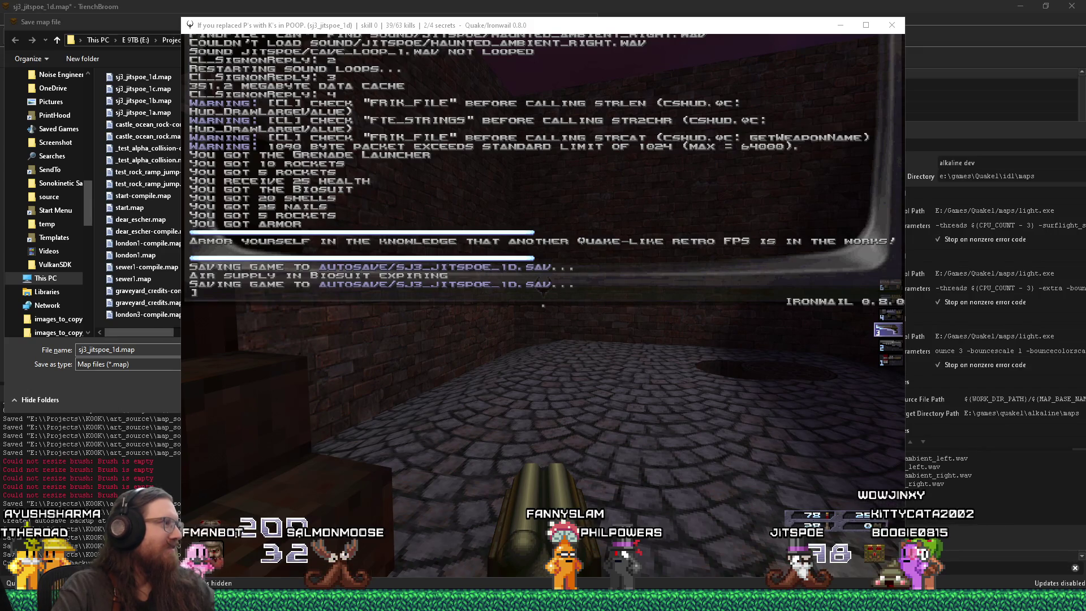
{"action": "key", "text": "alt+Tab"}
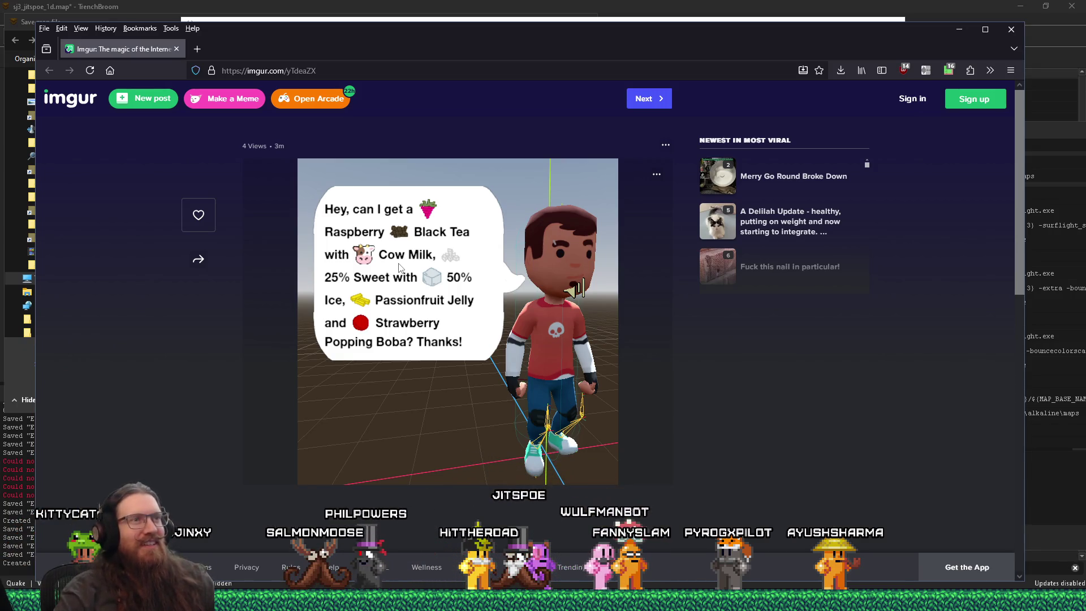
{"action": "key", "text": "alt+Tab"}
{"action": "key", "text": "grave"}
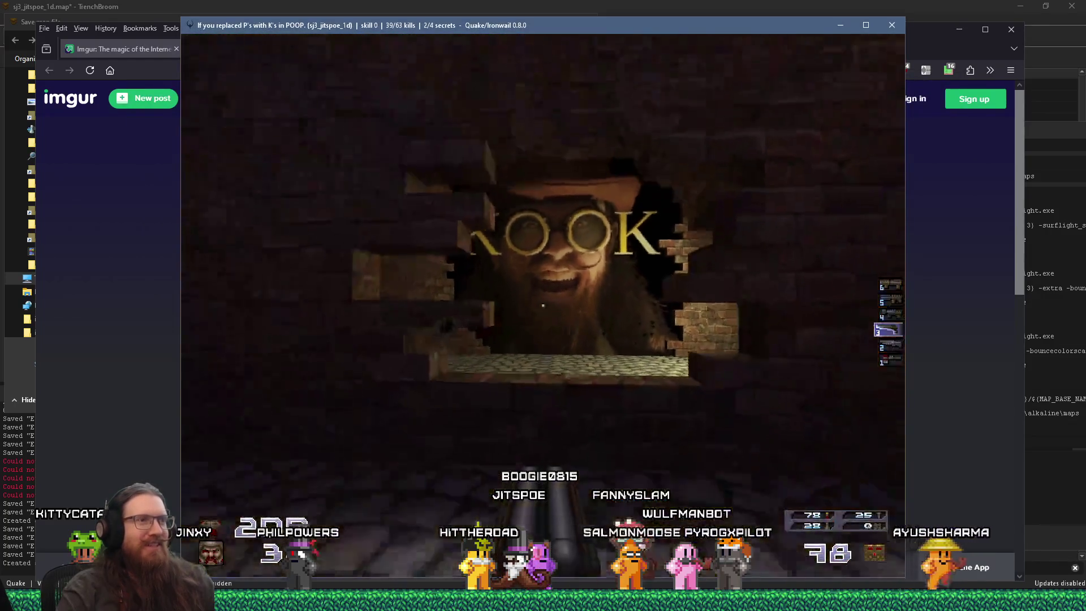
Drop through the octagonal pit into the sewer, walk to the large pipe, then switch back to TrenchBroom
{"action": "key", "text": "w"}
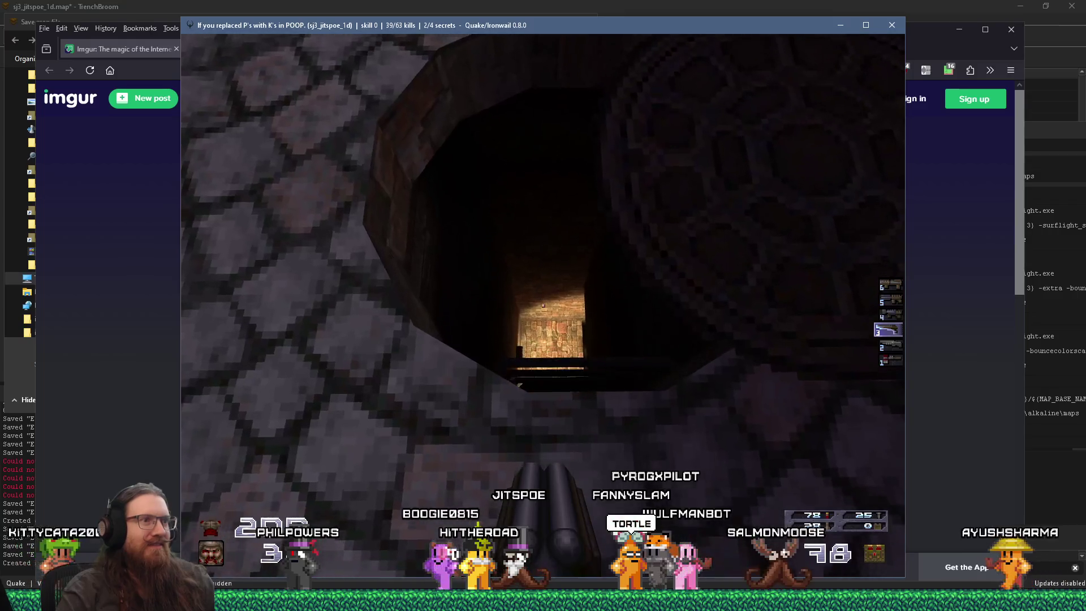
{"action": "key", "text": "w"}
{"action": "key", "text": "w"}
{"action": "key", "text": "w"}
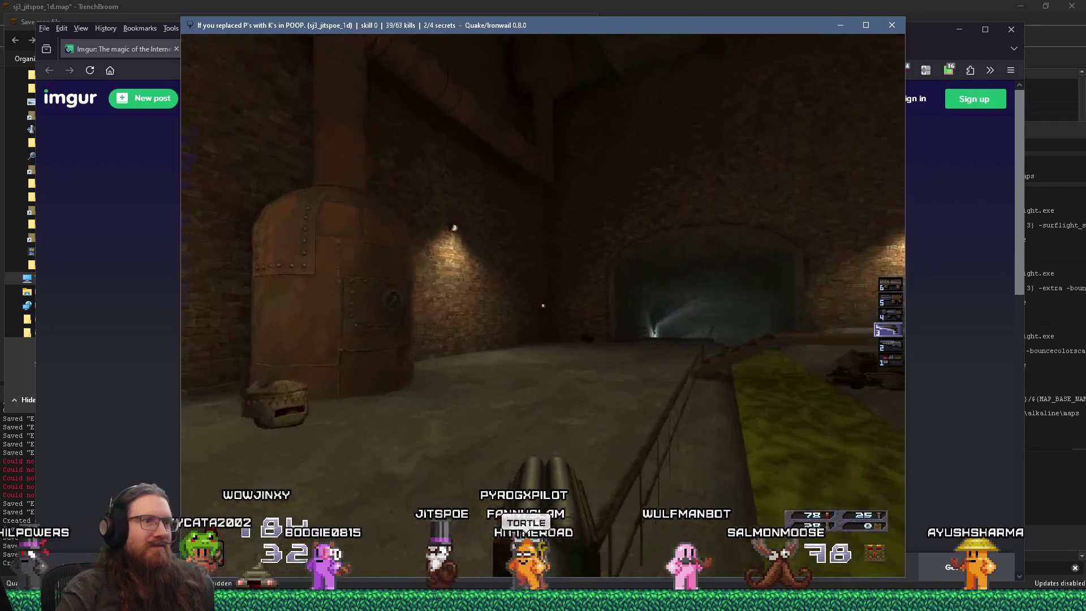
{"action": "key", "text": "w"}
{"action": "key", "text": "w"}
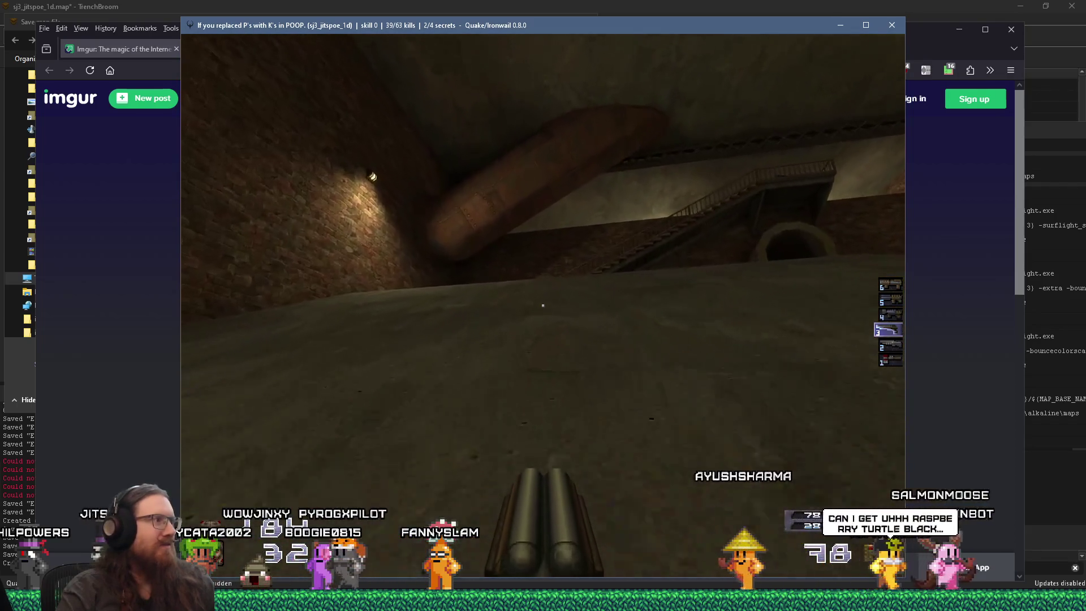
{"action": "key", "text": "w"}
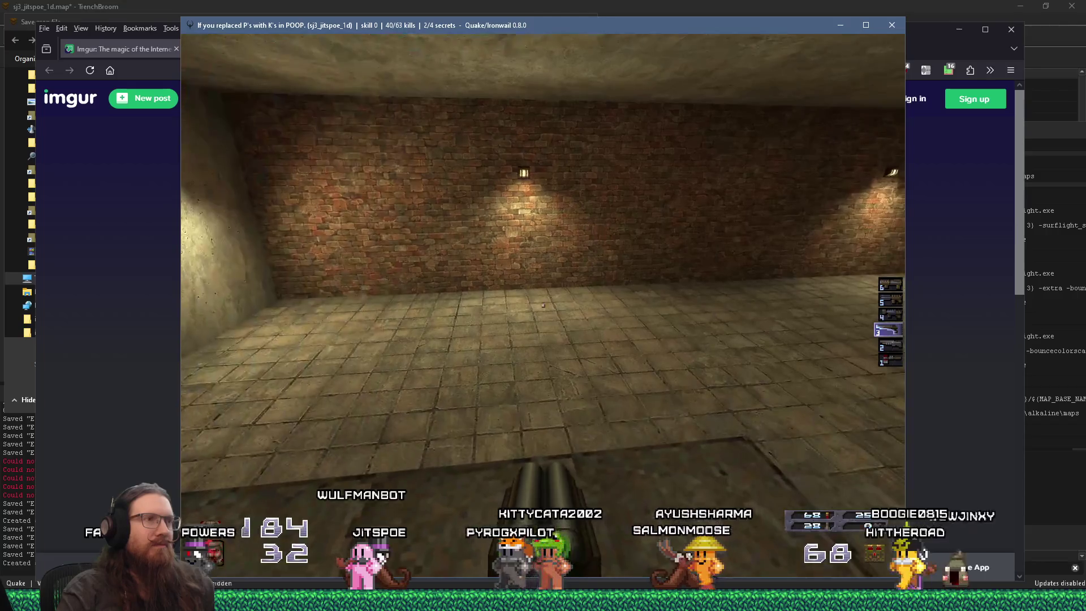
{"action": "key", "text": "alt+Tab"}
{"action": "key", "text": "alt+Tab"}
{"action": "key", "text": "alt+Tab"}
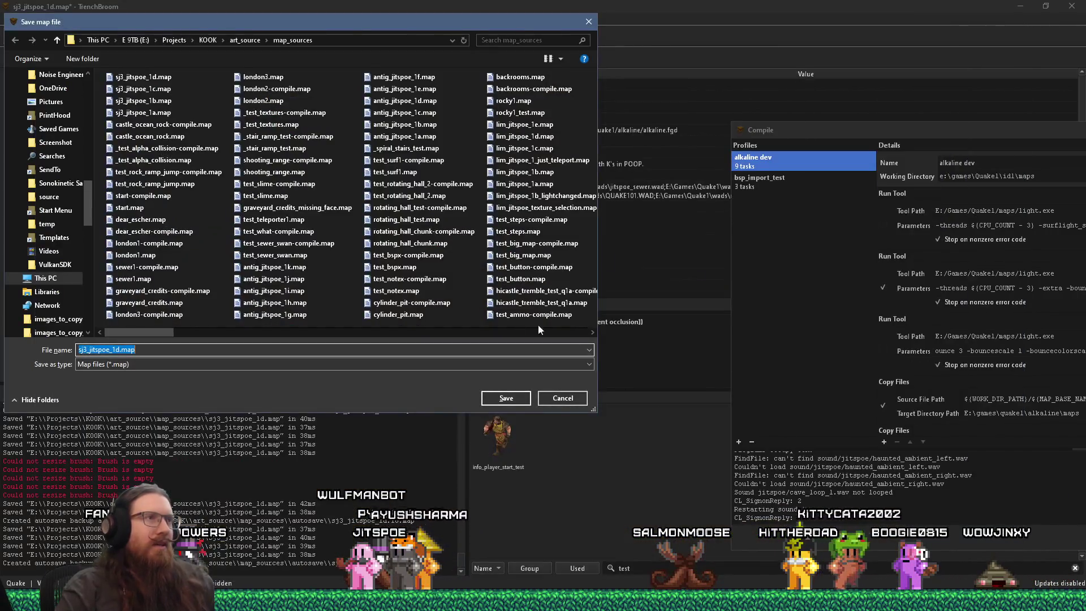
Cancel the save-as dialog, save sj3_jitspoe_1d.map with Ctrl+S, and zoom to the brick corner room
{"action": "left_click", "coordinate": [588, 22]}
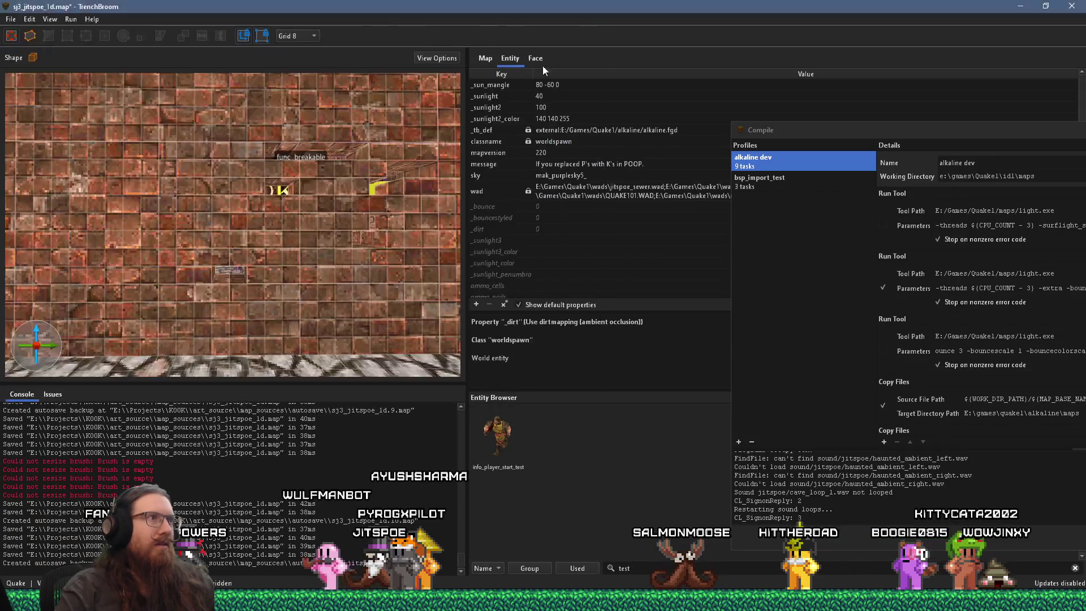
{"action": "key", "text": "ctrl+s"}
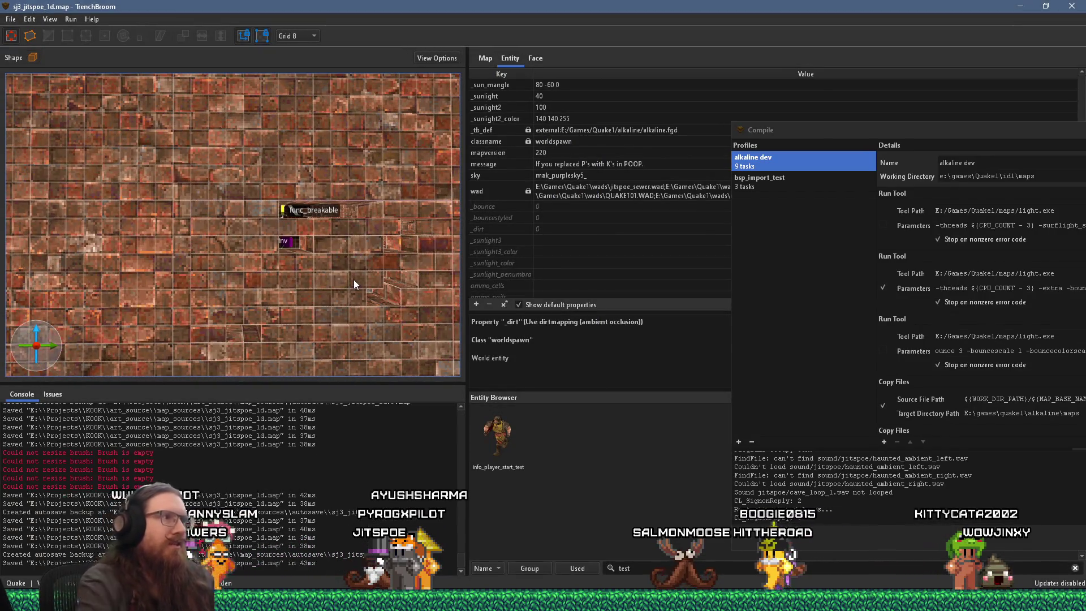
{"action": "scroll", "coordinate": [242, 284], "scroll_direction": "down", "scroll_amount": 10}
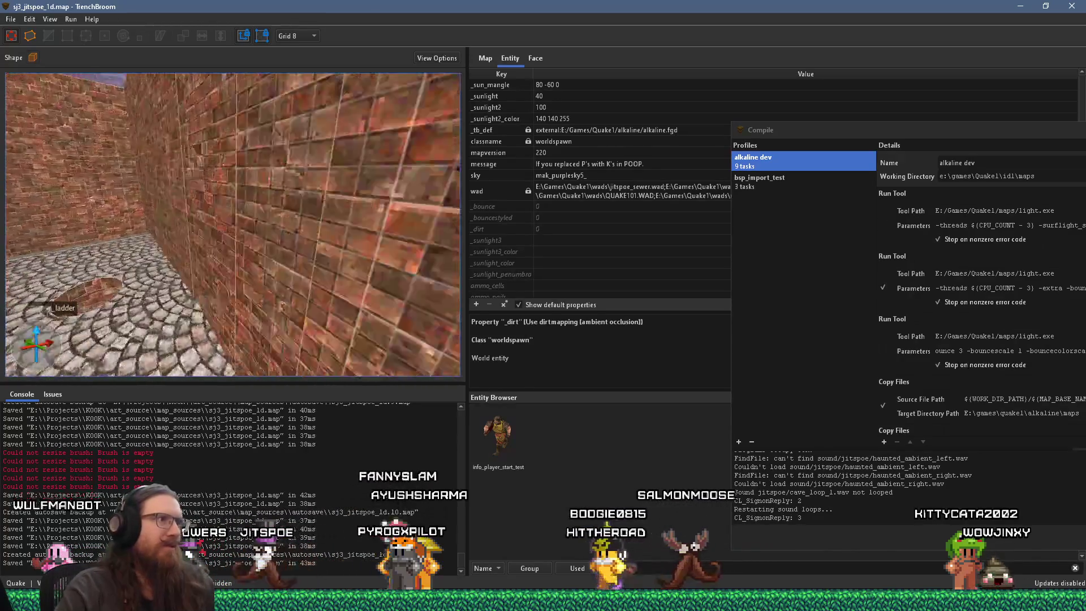
{"action": "scroll", "coordinate": [272, 260], "scroll_direction": "up", "scroll_amount": 10}
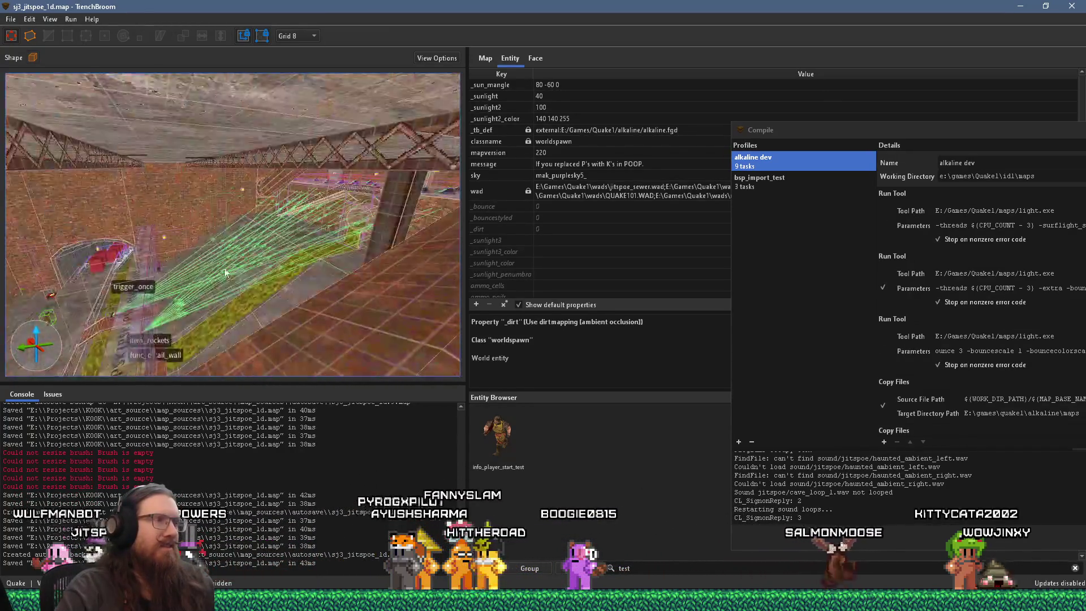
{"action": "scroll", "coordinate": [387, 179], "scroll_direction": "up", "scroll_amount": 10}
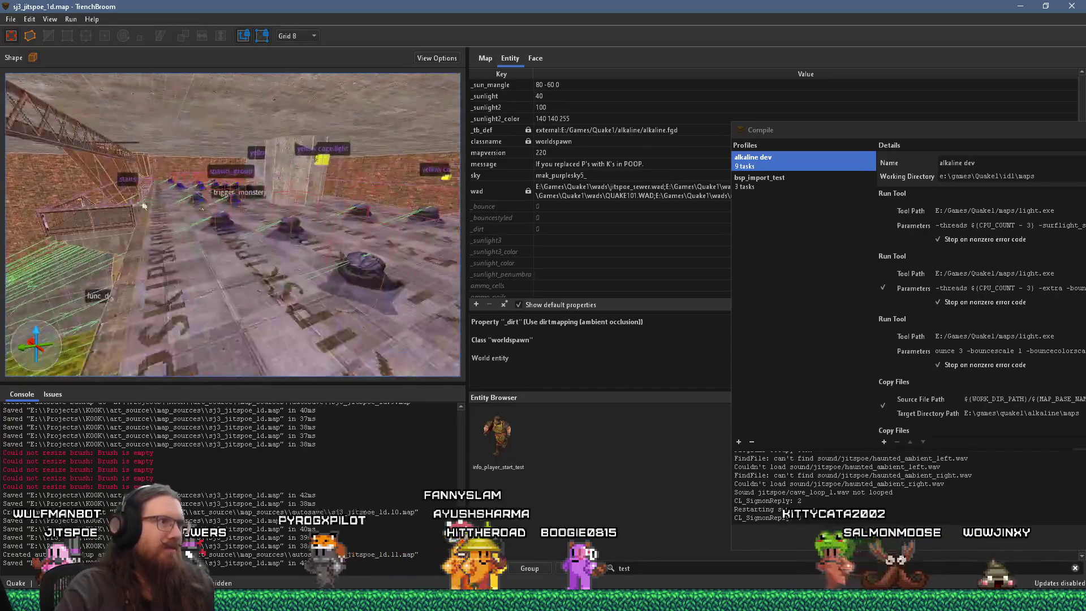
{"action": "scroll", "coordinate": [254, 222], "scroll_direction": "up", "scroll_amount": 10}
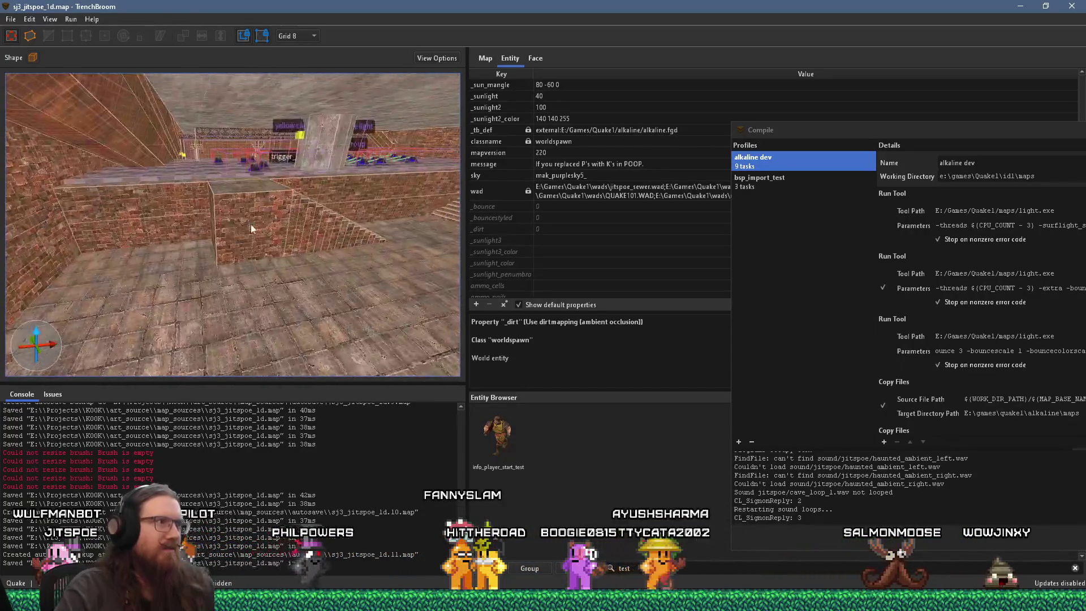
{"action": "scroll", "coordinate": [242, 245], "scroll_direction": "up", "scroll_amount": 2}
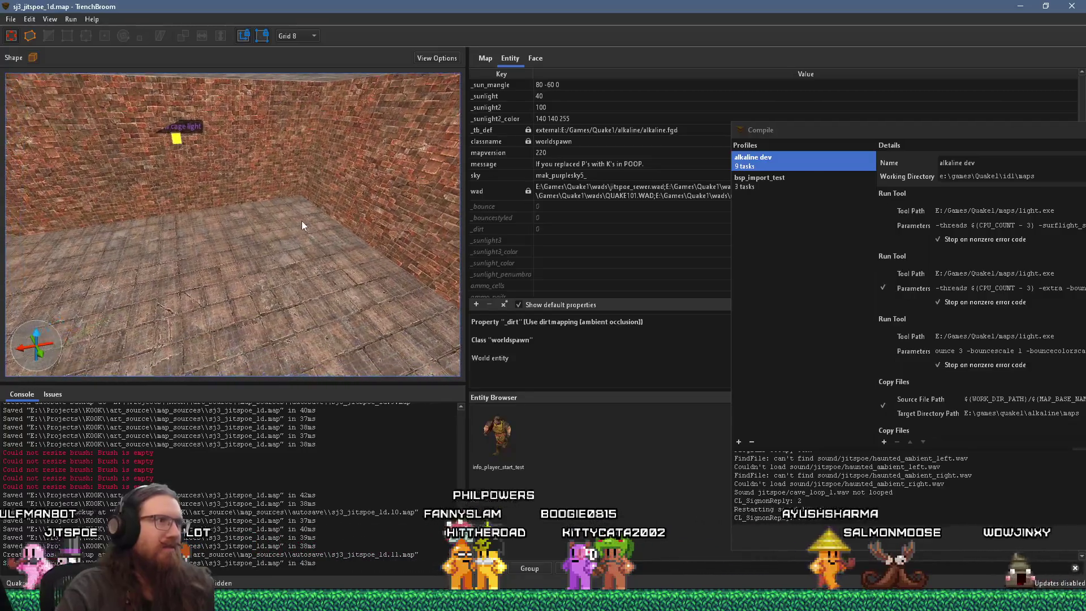
{"action": "right_click", "coordinate": [290, 216]}
Create a monster_enforcer on the brick floor, shift it 16 units along Y and rotate it
{"action": "mouse_move", "coordinate": [387, 417]}
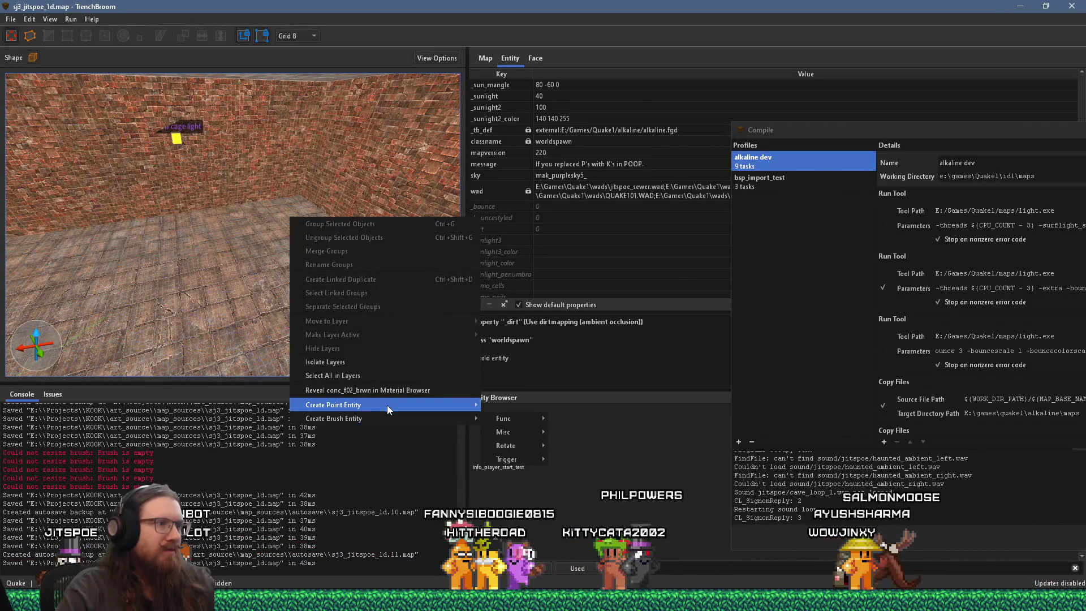
{"action": "mouse_move", "coordinate": [544, 510]}
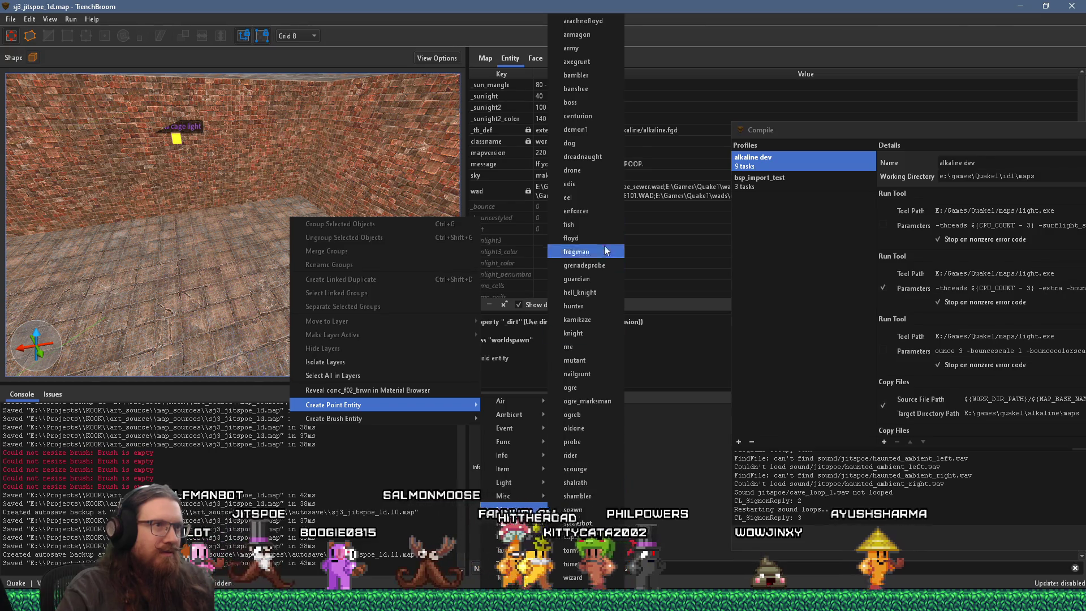
{"action": "left_click", "coordinate": [605, 212]}
{"action": "scroll", "coordinate": [206, 305], "scroll_direction": "up", "scroll_amount": 4}
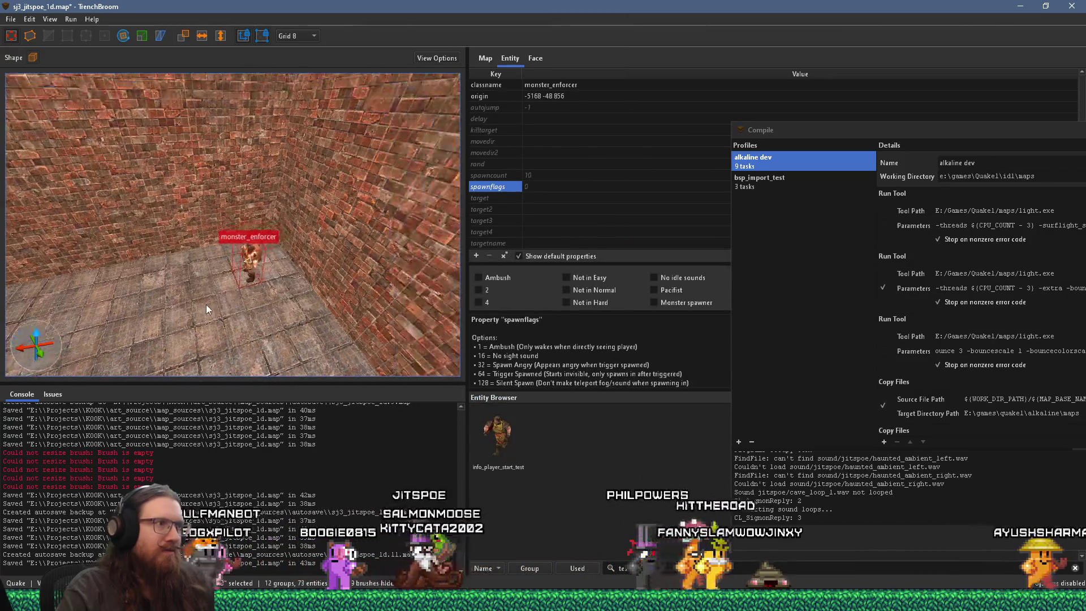
{"action": "left_click_drag", "start_coordinate": [256, 278], "coordinate": [261, 262]}
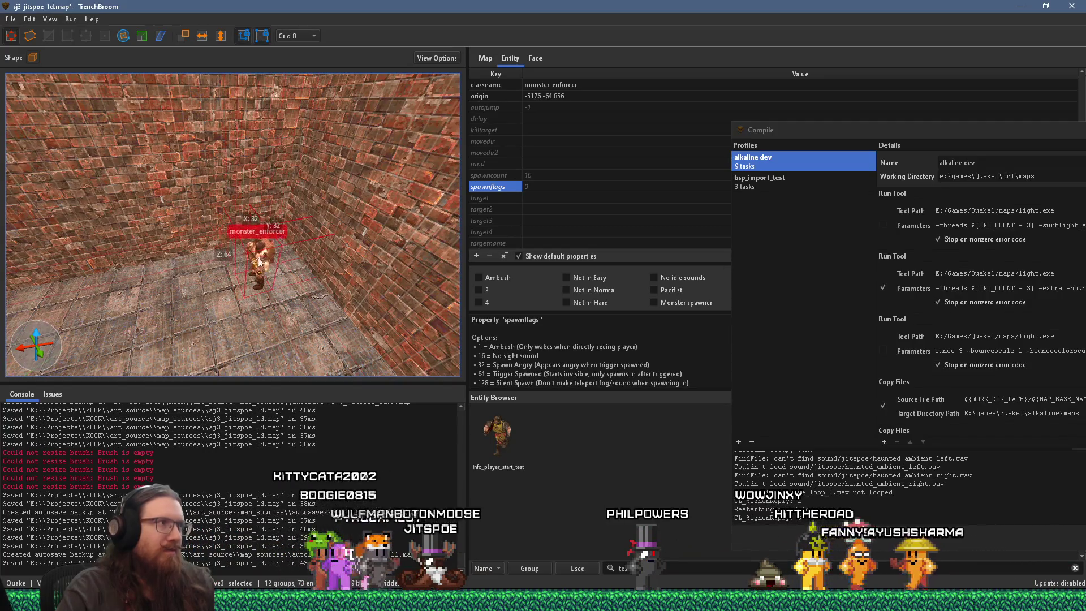
{"action": "key", "text": "r"}
{"action": "left_click_drag", "start_coordinate": [239, 315], "coordinate": [296, 325]}
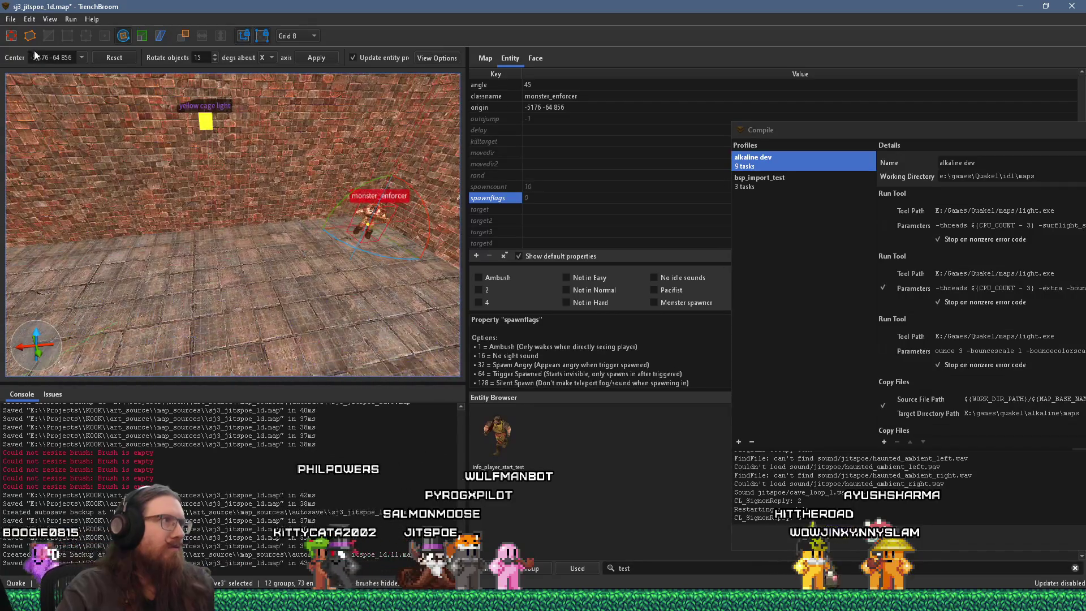
Slide the enforcer farther across the floor and view it from another side
{"action": "scroll", "coordinate": [82, 129], "scroll_direction": "down", "scroll_amount": 5}
{"action": "scroll", "coordinate": [353, 248], "scroll_direction": "down", "scroll_amount": 3}
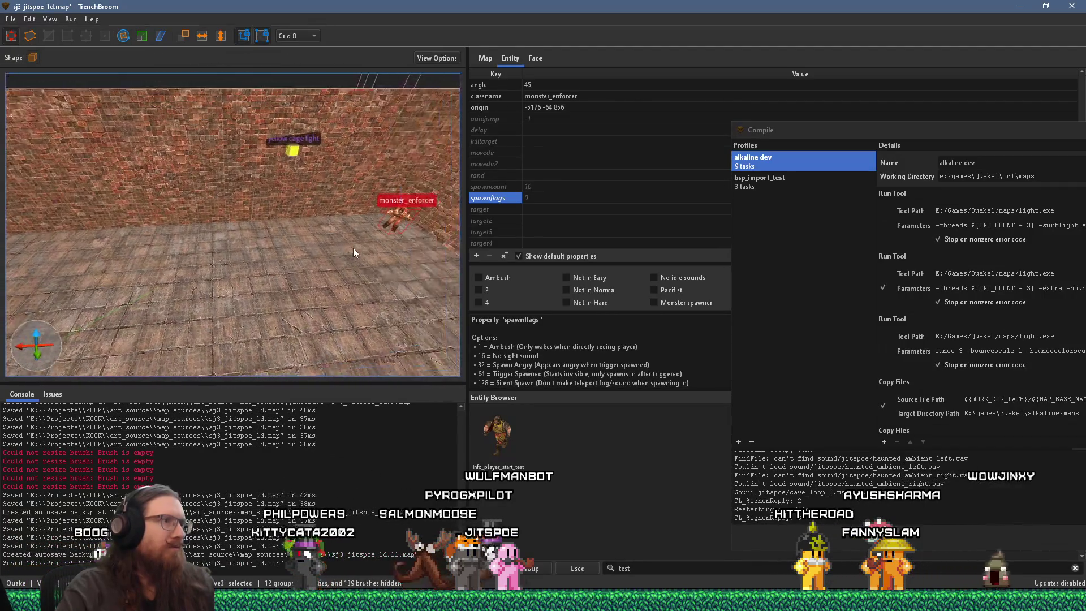
{"action": "mouse_move", "coordinate": [370, 228]}
{"action": "left_mouse_down"}
{"action": "mouse_move", "coordinate": [387, 213]}
{"action": "mouse_move", "coordinate": [184, 241]}
{"action": "mouse_move", "coordinate": [279, 253]}
{"action": "left_mouse_up"}
{"action": "scroll", "coordinate": [279, 249], "scroll_direction": "up", "scroll_amount": 4}
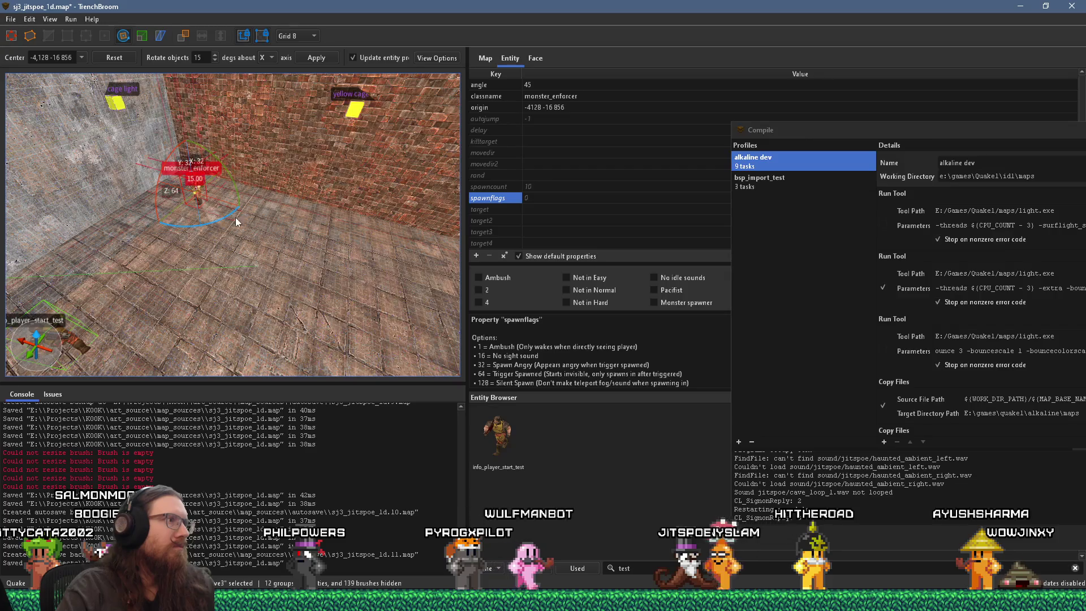
{"action": "scroll", "coordinate": [222, 202], "scroll_direction": "down", "scroll_amount": 5}
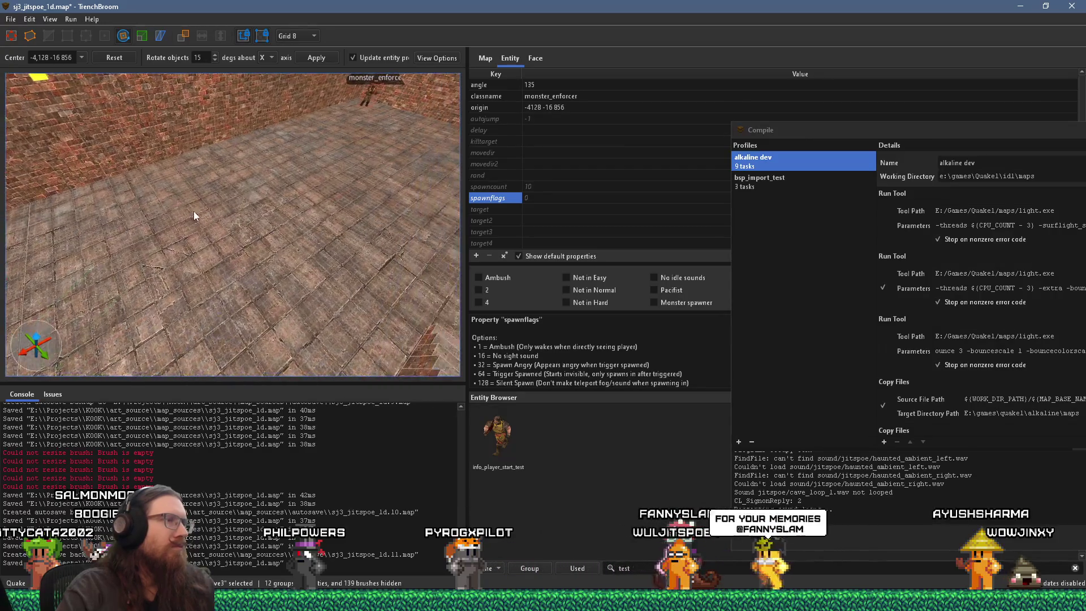
{"action": "mouse_move", "coordinate": [165, 213]}
{"action": "left_mouse_down"}
{"action": "mouse_move", "coordinate": [134, 154]}
{"action": "mouse_move", "coordinate": [137, 171]}
{"action": "left_mouse_up"}
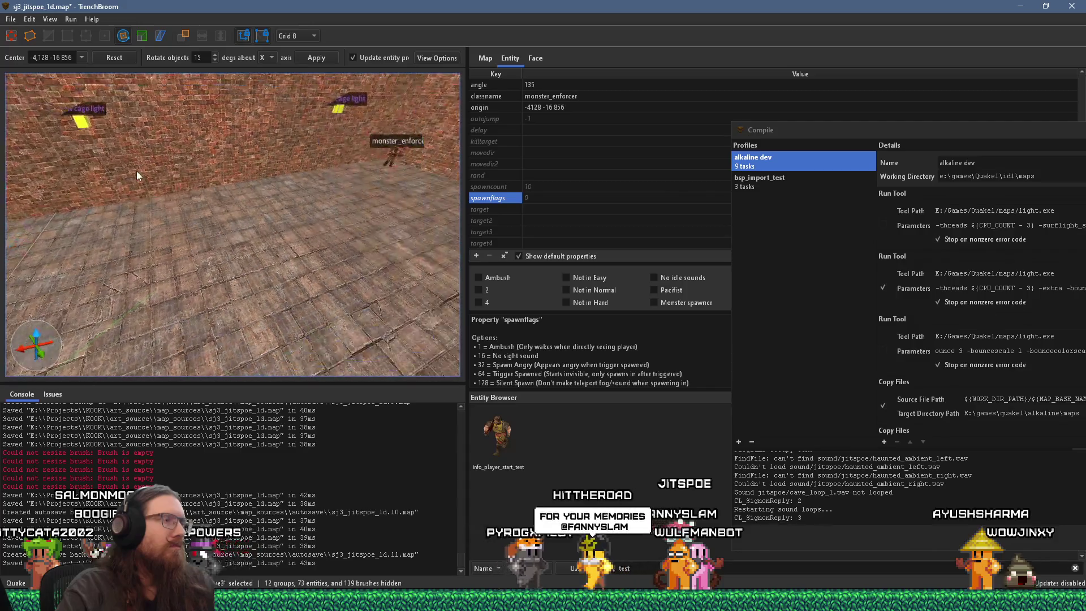
{"action": "mouse_move", "coordinate": [213, 194]}
{"action": "left_mouse_down"}
{"action": "mouse_move", "coordinate": [198, 200]}
{"action": "mouse_move", "coordinate": [210, 211]}
{"action": "mouse_move", "coordinate": [134, 212]}
{"action": "left_mouse_up"}
Dismiss the entity creation menu without adding anything and turn the view toward the player start
{"action": "right_click", "coordinate": [199, 192]}
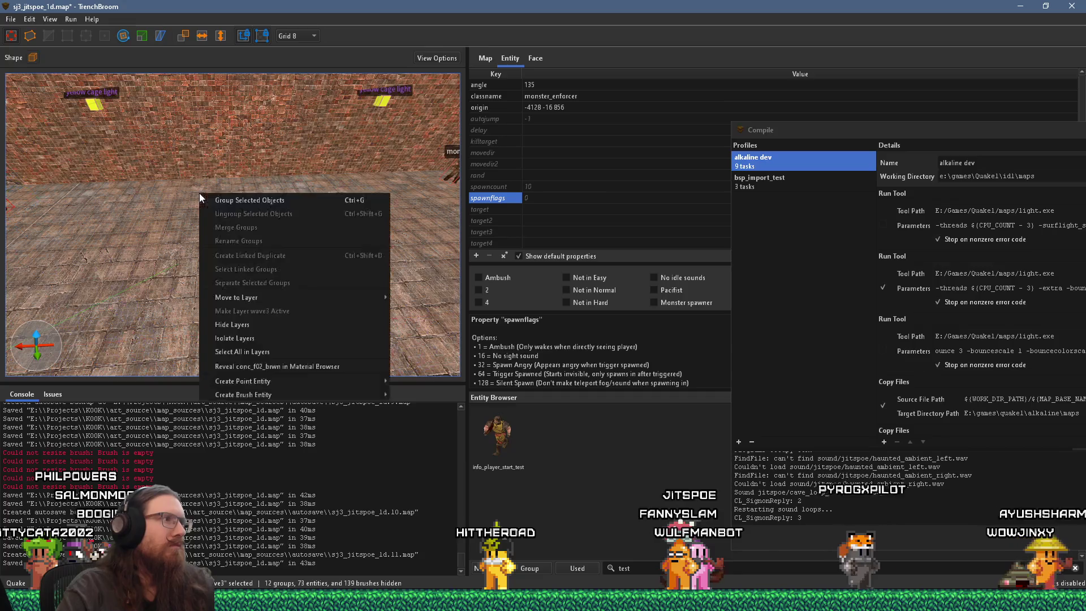
{"action": "mouse_move", "coordinate": [272, 380]}
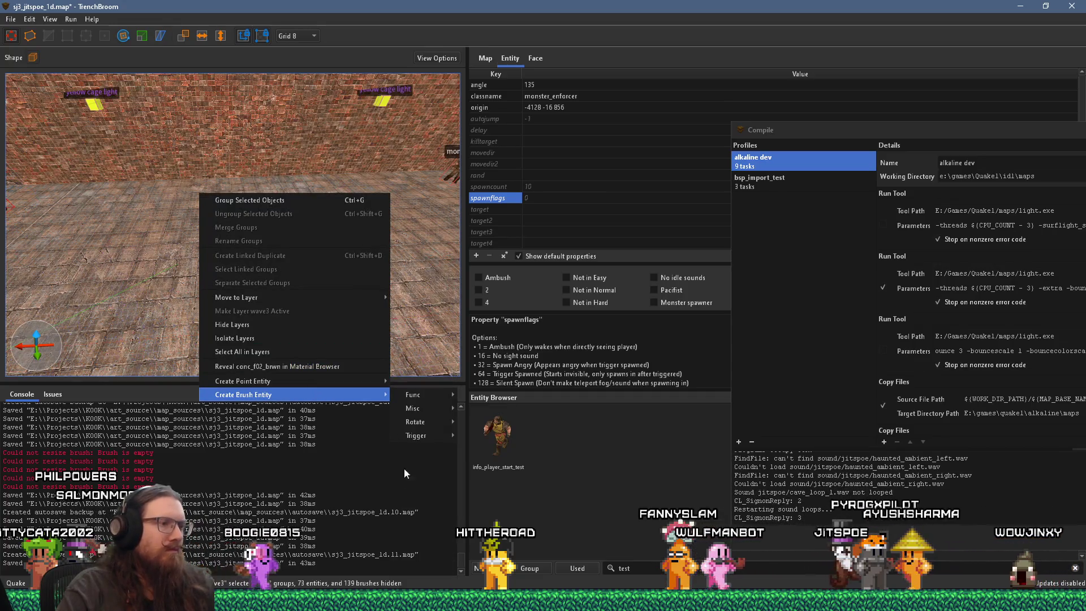
{"action": "mouse_move", "coordinate": [425, 489]}
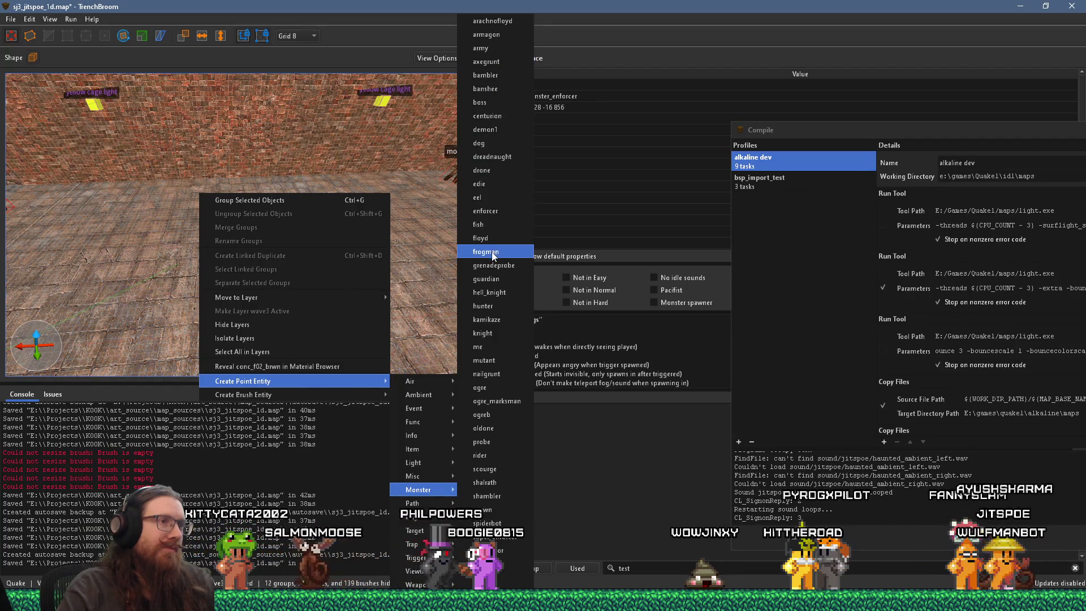
{"action": "key", "text": "Escape"}
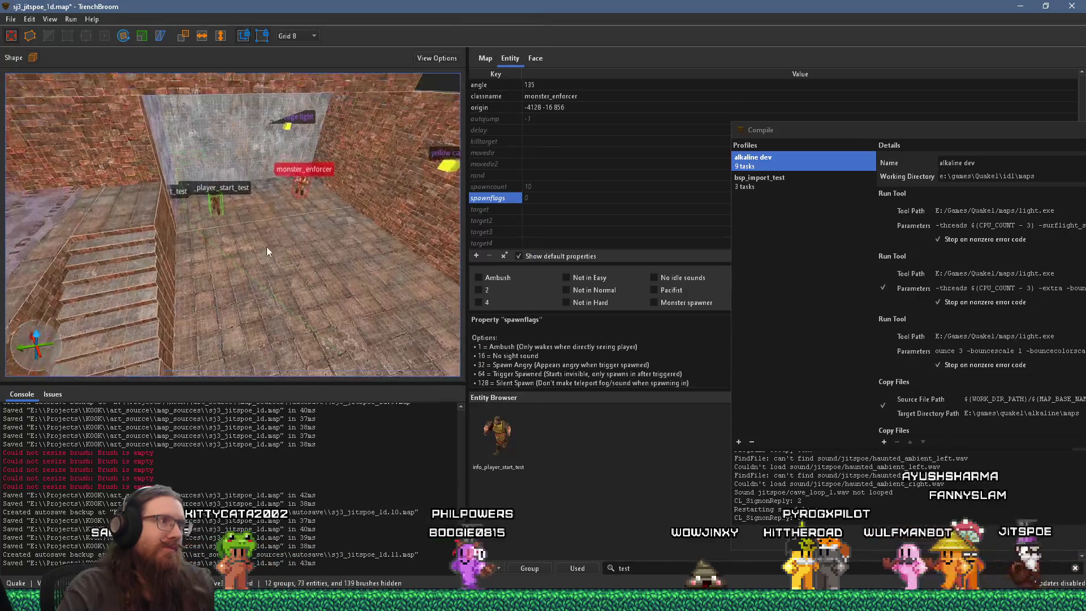
{"action": "mouse_move", "coordinate": [94, 300]}
{"action": "left_mouse_down"}
{"action": "mouse_move", "coordinate": [229, 260]}
{"action": "mouse_move", "coordinate": [121, 303]}
{"action": "mouse_move", "coordinate": [215, 248]}
{"action": "mouse_move", "coordinate": [229, 278]}
{"action": "mouse_move", "coordinate": [151, 266]}
{"action": "mouse_move", "coordinate": [242, 291]}
{"action": "mouse_move", "coordinate": [256, 275]}
{"action": "left_mouse_up"}
Create a monster_axegrunt on the floor and rotate it to face angle 285
{"action": "key", "text": "Escape"}
{"action": "right_click", "coordinate": [254, 276]}
{"action": "mouse_move", "coordinate": [341, 463]}
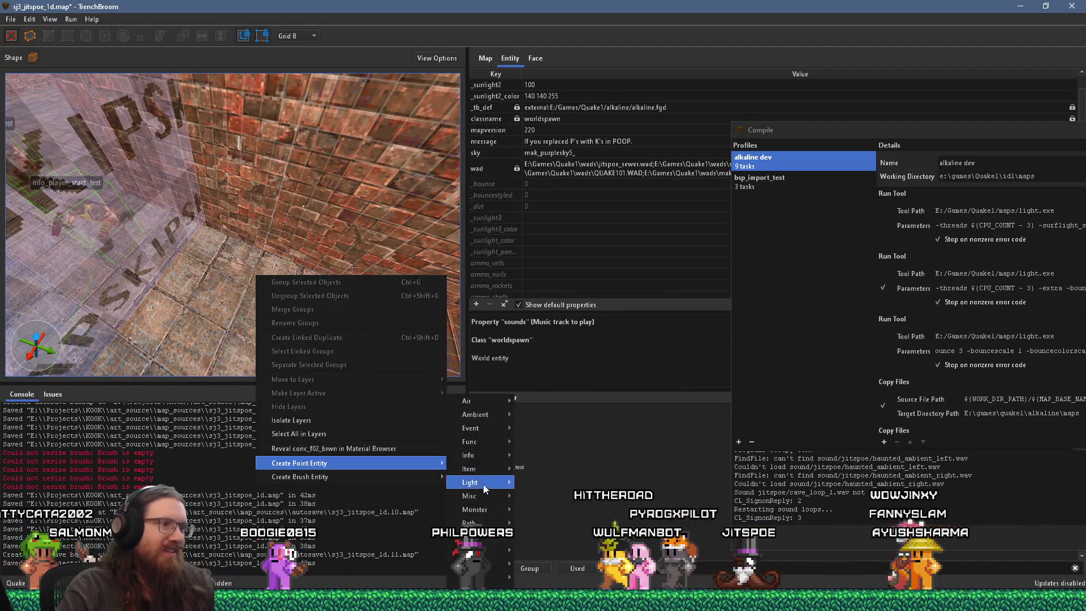
{"action": "mouse_move", "coordinate": [512, 509]}
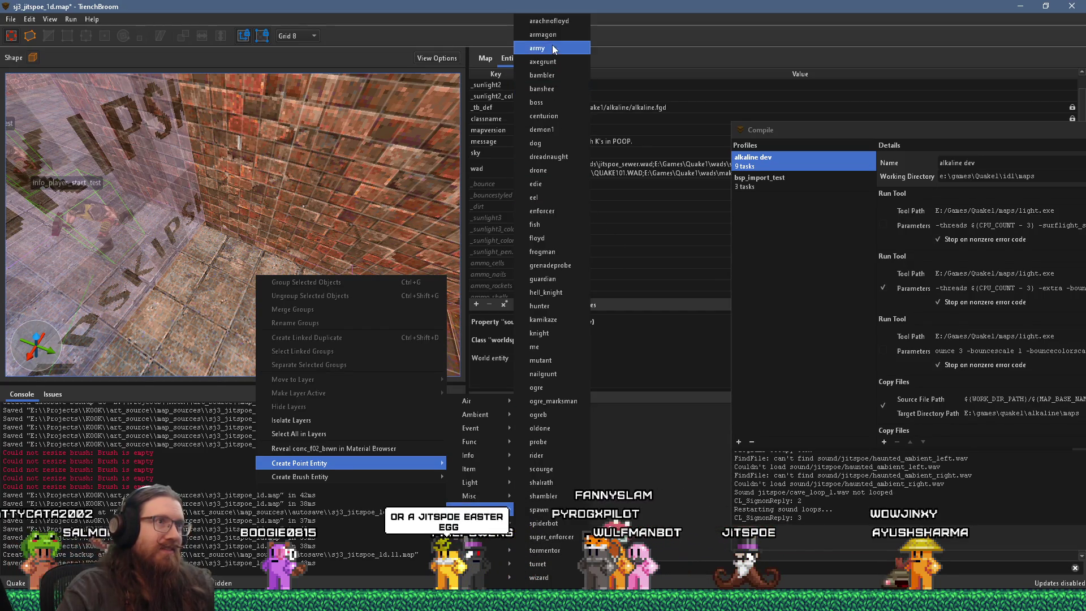
{"action": "left_click", "coordinate": [554, 60]}
{"action": "mouse_move", "coordinate": [285, 247]}
{"action": "left_mouse_down"}
{"action": "mouse_move", "coordinate": [250, 338]}
{"action": "mouse_move", "coordinate": [141, 287]}
{"action": "left_mouse_up"}
{"action": "key", "text": "r"}
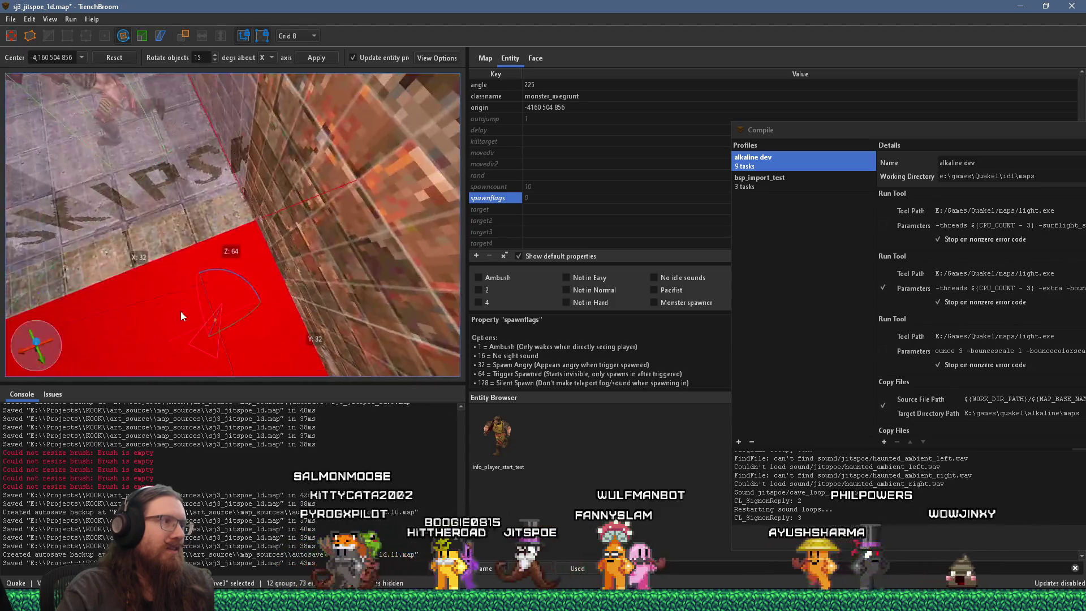
{"action": "left_click_drag", "start_coordinate": [272, 294], "coordinate": [248, 317]}
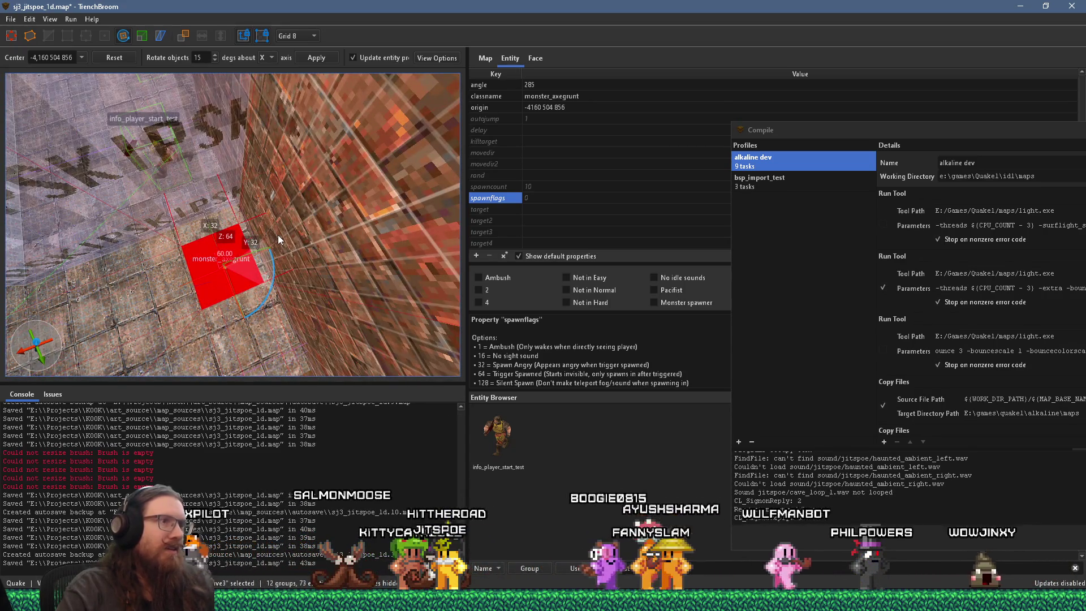
Move the axegrunt closer to the player start and deselect it
{"action": "key", "text": "w"}
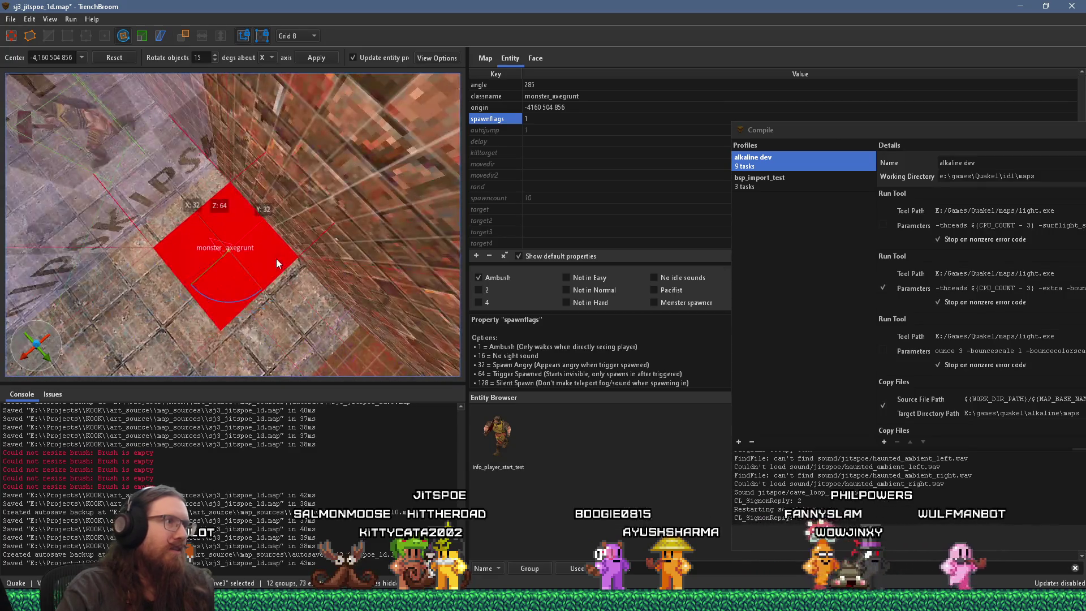
{"action": "scroll", "coordinate": [333, 287], "scroll_direction": "down", "scroll_amount": 2}
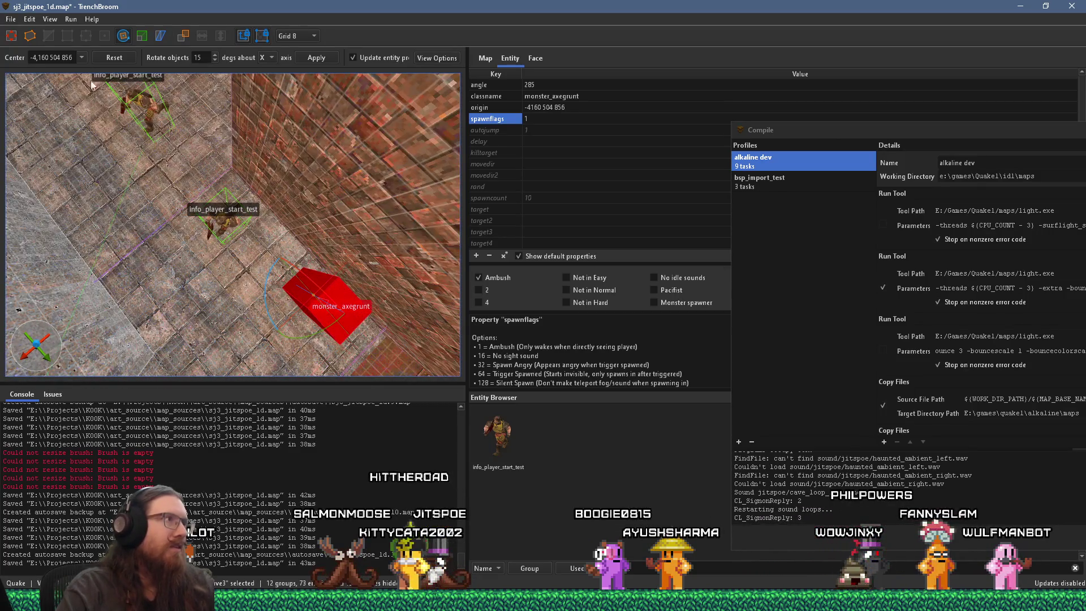
{"action": "mouse_move", "coordinate": [301, 280]}
{"action": "left_mouse_down"}
{"action": "mouse_move", "coordinate": [260, 225]}
{"action": "mouse_move", "coordinate": [347, 362]}
{"action": "mouse_move", "coordinate": [305, 226]}
{"action": "mouse_move", "coordinate": [377, 243]}
{"action": "mouse_move", "coordinate": [291, 259]}
{"action": "mouse_move", "coordinate": [365, 257]}
{"action": "mouse_move", "coordinate": [239, 269]}
{"action": "mouse_move", "coordinate": [285, 295]}
{"action": "mouse_move", "coordinate": [266, 275]}
{"action": "mouse_move", "coordinate": [277, 303]}
{"action": "left_mouse_up"}
{"action": "key", "text": "Escape"}
{"action": "right_click", "coordinate": [276, 300]}
Turn toward the player start and select the axegrunt to reposition it
{"action": "mouse_move", "coordinate": [342, 489]}
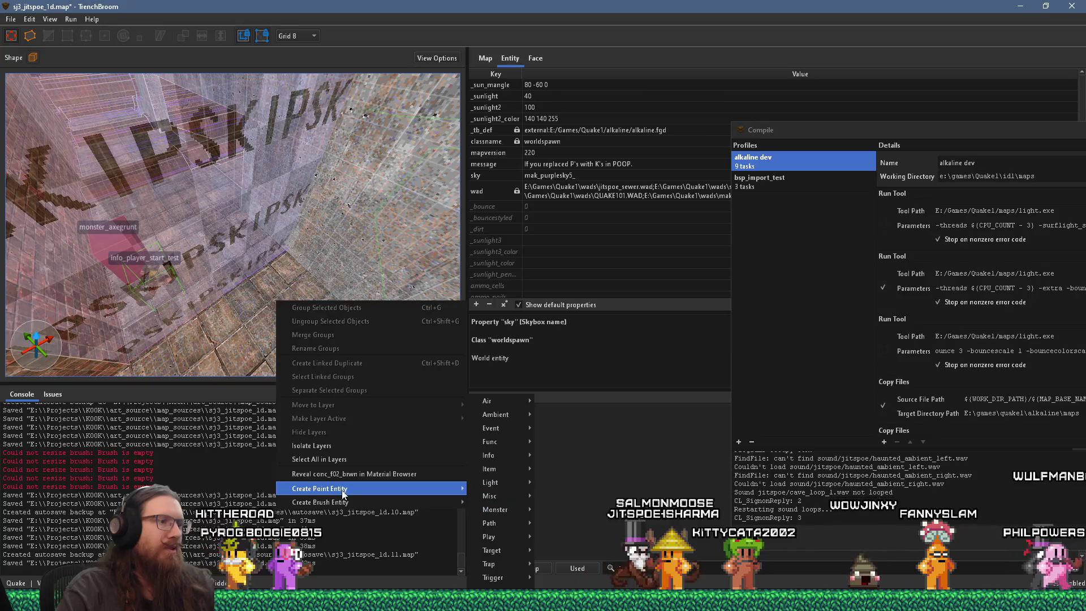
{"action": "mouse_move", "coordinate": [230, 299]}
{"action": "left_mouse_down"}
{"action": "mouse_move", "coordinate": [279, 285]}
{"action": "mouse_move", "coordinate": [247, 340]}
{"action": "mouse_move", "coordinate": [199, 343]}
{"action": "mouse_move", "coordinate": [162, 274]}
{"action": "mouse_move", "coordinate": [242, 227]}
{"action": "mouse_move", "coordinate": [286, 155]}
{"action": "mouse_move", "coordinate": [290, 124]}
{"action": "mouse_move", "coordinate": [308, 197]}
{"action": "mouse_move", "coordinate": [287, 334]}
{"action": "left_mouse_up"}
{"action": "left_click", "coordinate": [181, 294]}
Add an item_health pickup on the floor
{"action": "right_click", "coordinate": [294, 298]}
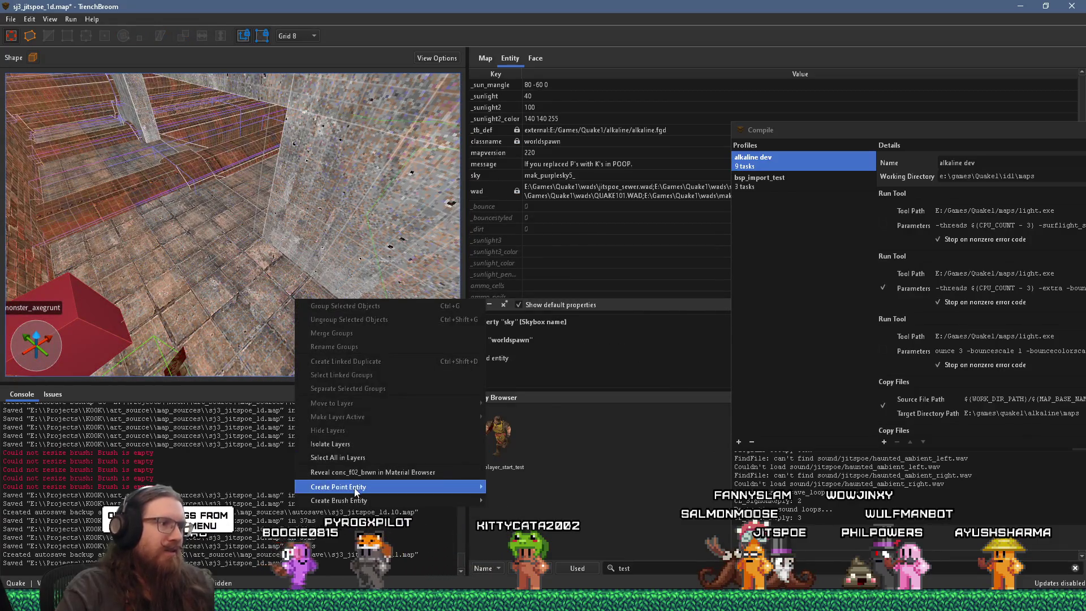
{"action": "mouse_move", "coordinate": [362, 487]}
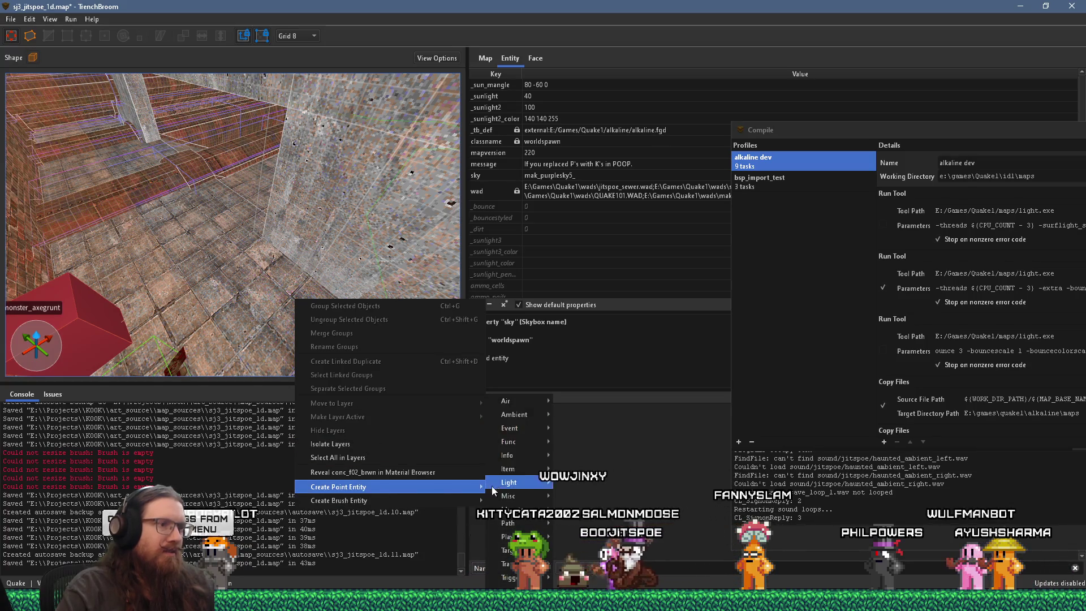
{"action": "mouse_move", "coordinate": [518, 468]}
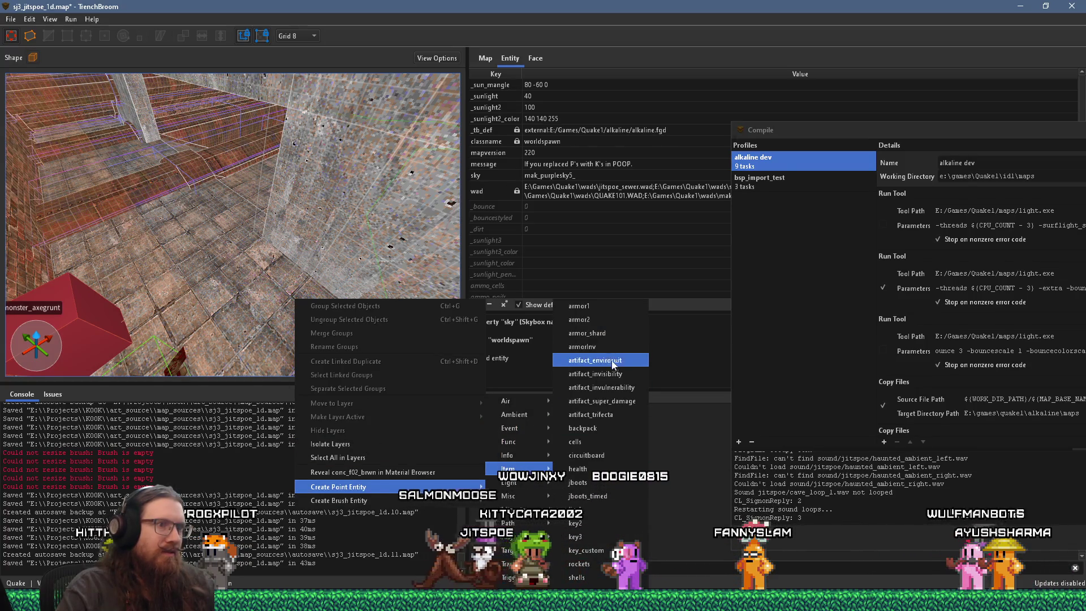
{"action": "left_click", "coordinate": [613, 470]}
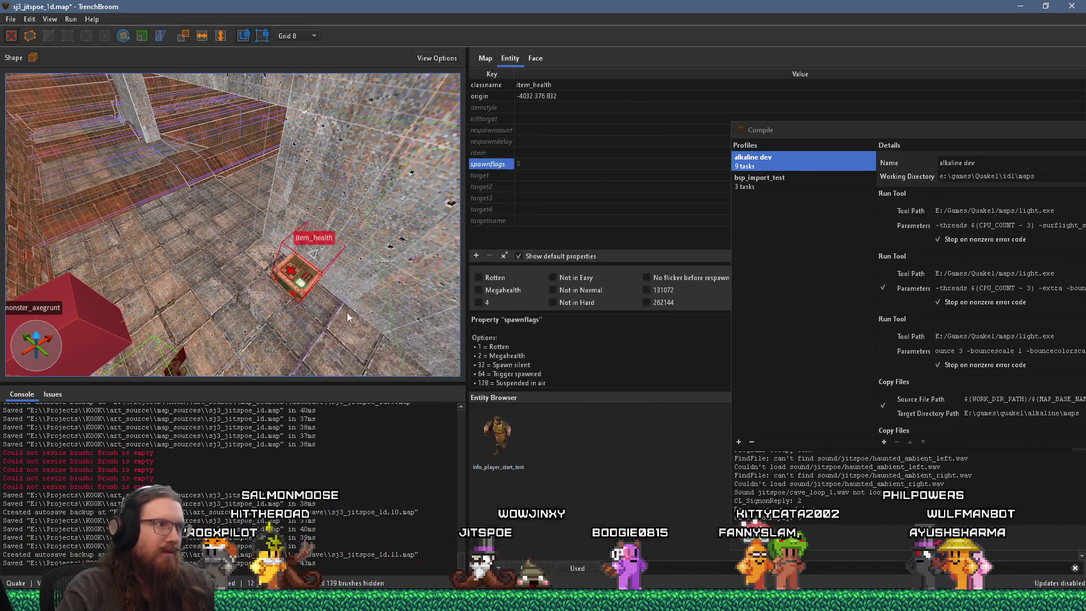
Add an item_shells pickup on the floor near the wall
{"action": "mouse_move", "coordinate": [269, 324]}
{"action": "left_mouse_down"}
{"action": "mouse_move", "coordinate": [300, 236]}
{"action": "mouse_move", "coordinate": [246, 300]}
{"action": "mouse_move", "coordinate": [298, 270]}
{"action": "mouse_move", "coordinate": [219, 342]}
{"action": "mouse_move", "coordinate": [158, 321]}
{"action": "mouse_move", "coordinate": [225, 276]}
{"action": "mouse_move", "coordinate": [185, 321]}
{"action": "mouse_move", "coordinate": [257, 318]}
{"action": "left_mouse_up"}
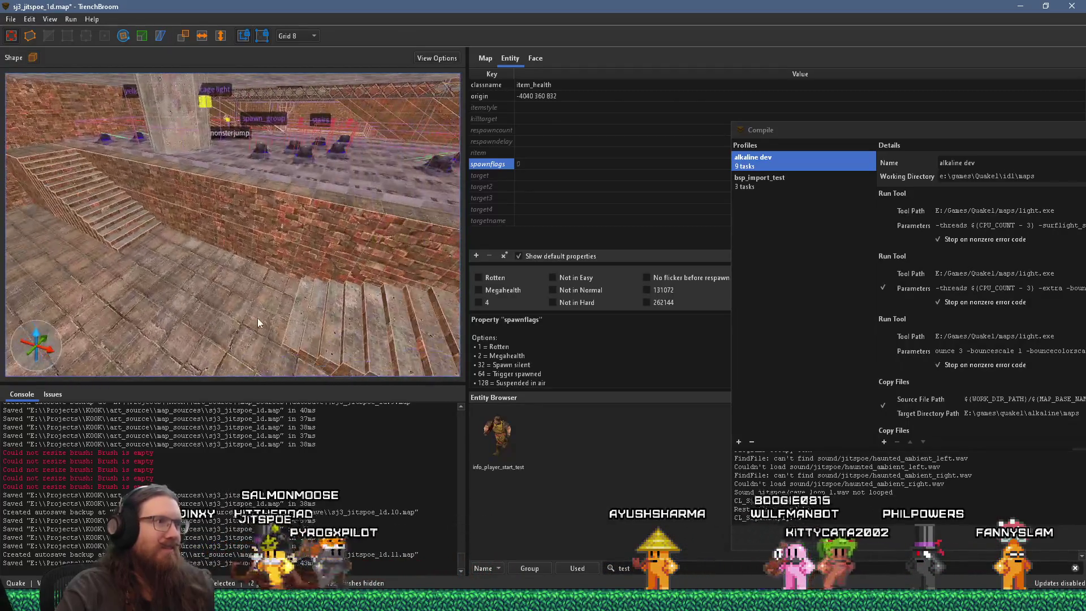
{"action": "left_click", "coordinate": [244, 296]}
{"action": "right_click", "coordinate": [245, 296]}
{"action": "mouse_move", "coordinate": [317, 497]}
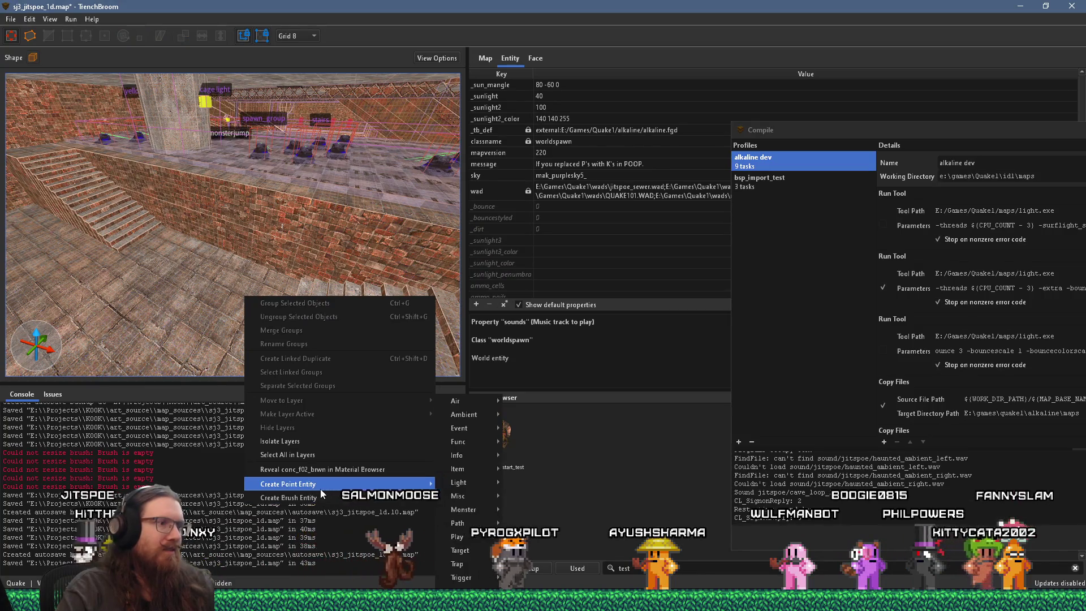
{"action": "mouse_move", "coordinate": [419, 484]}
{"action": "mouse_move", "coordinate": [485, 469]}
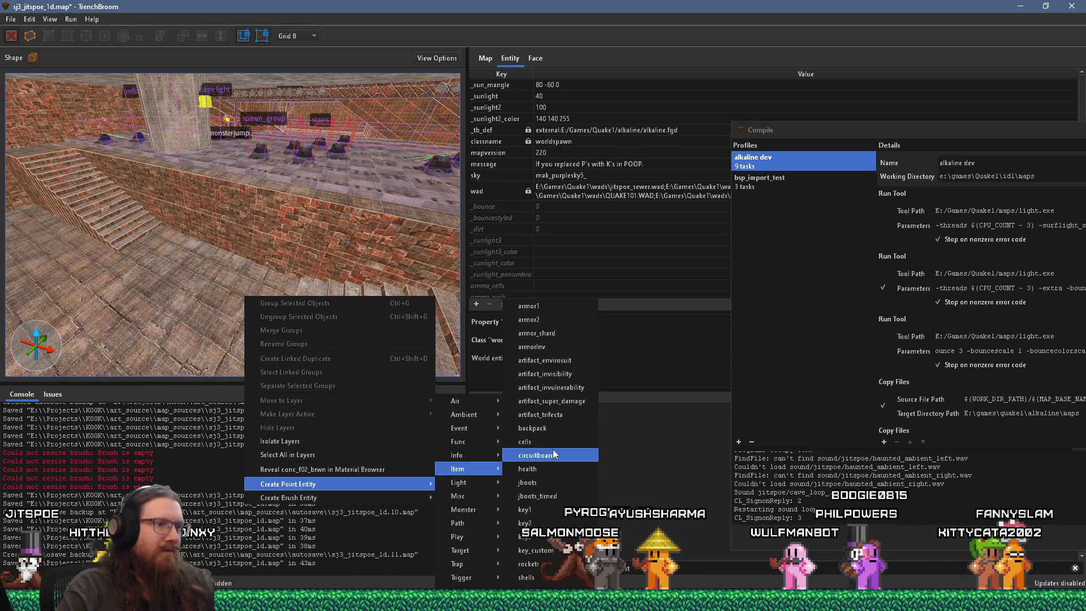
{"action": "left_click", "coordinate": [526, 577]}
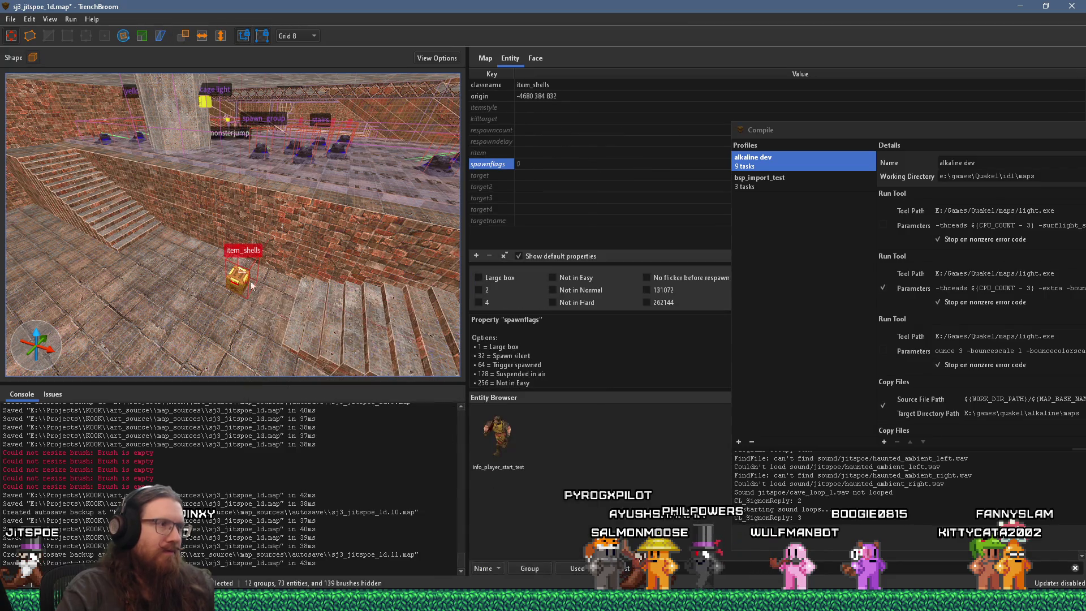
Add an item_spikes pickup at another floor spot
{"action": "left_click", "coordinate": [167, 254]}
{"action": "right_click", "coordinate": [167, 254]}
{"action": "mouse_move", "coordinate": [247, 441]}
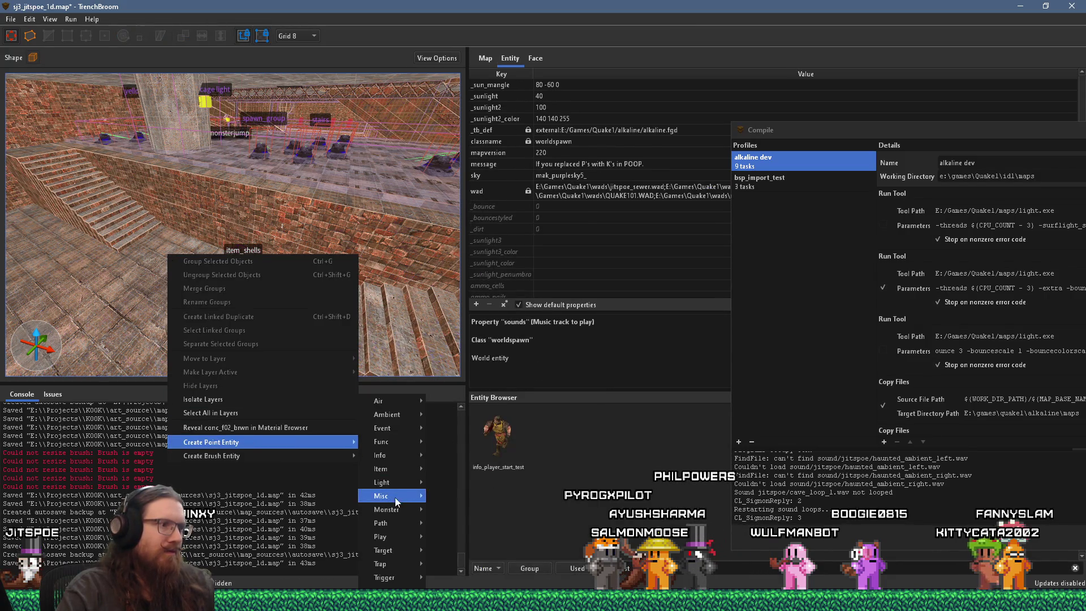
{"action": "mouse_move", "coordinate": [397, 469]}
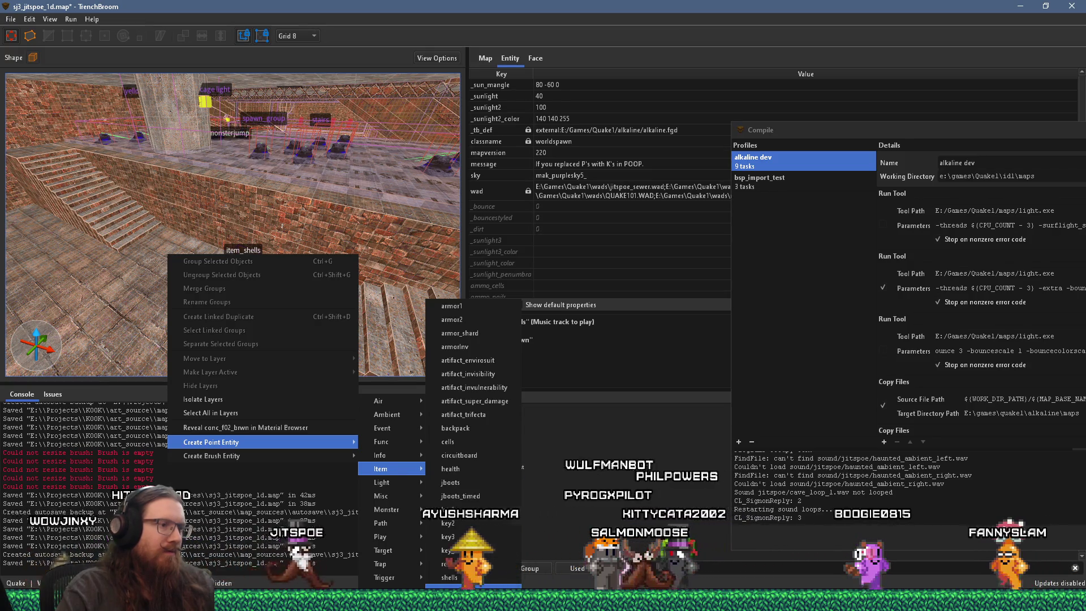
{"action": "left_click", "coordinate": [453, 577]}
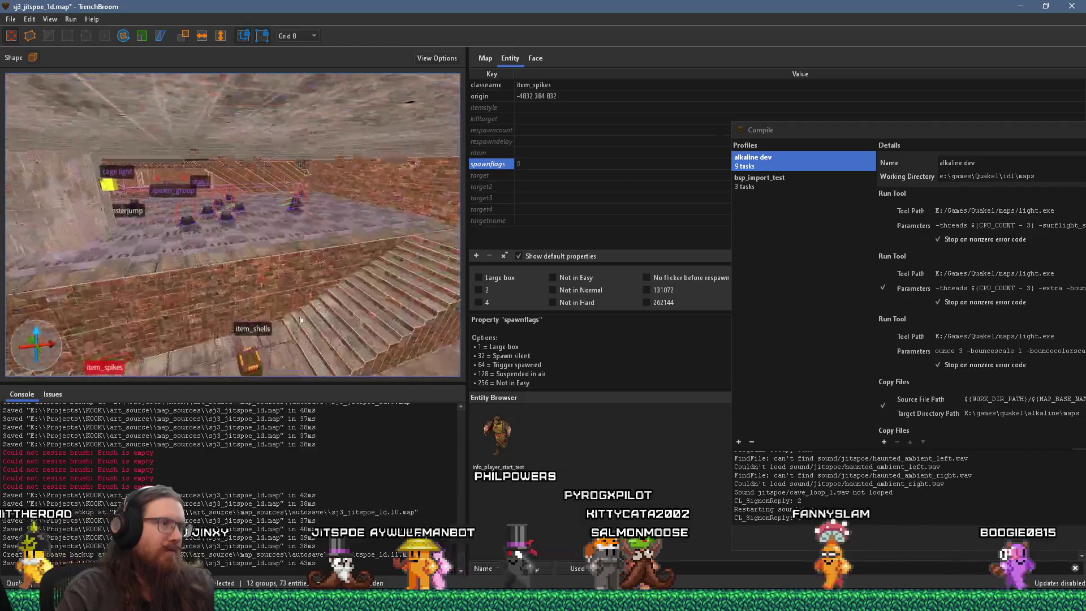
Add an item_rockets pickup beside the central pillar and nudge it slightly along X
{"action": "key", "text": "Escape"}
{"action": "right_click", "coordinate": [201, 265]}
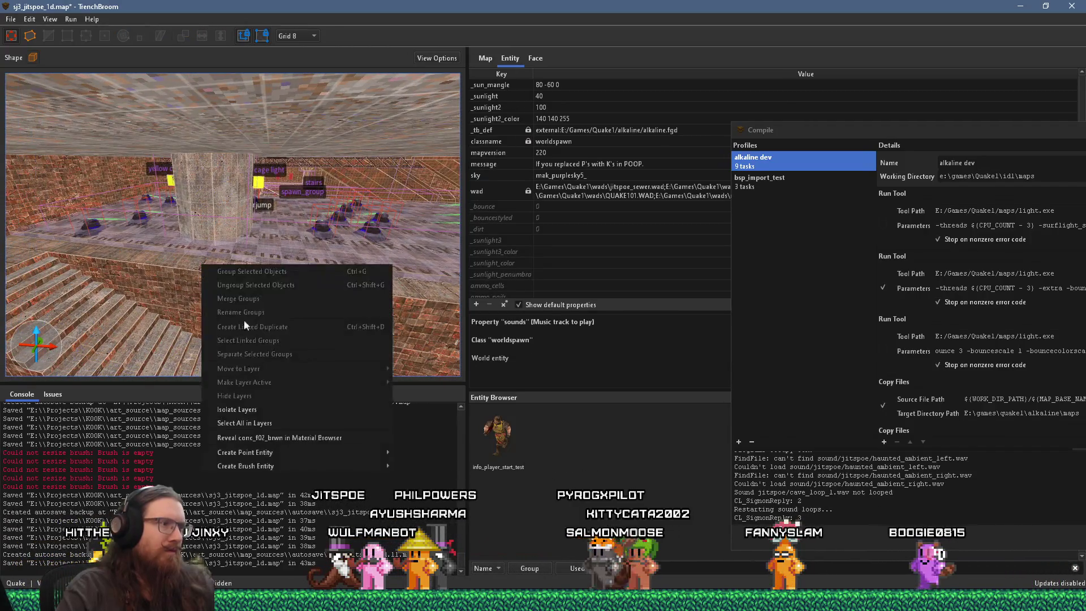
{"action": "mouse_move", "coordinate": [320, 449]}
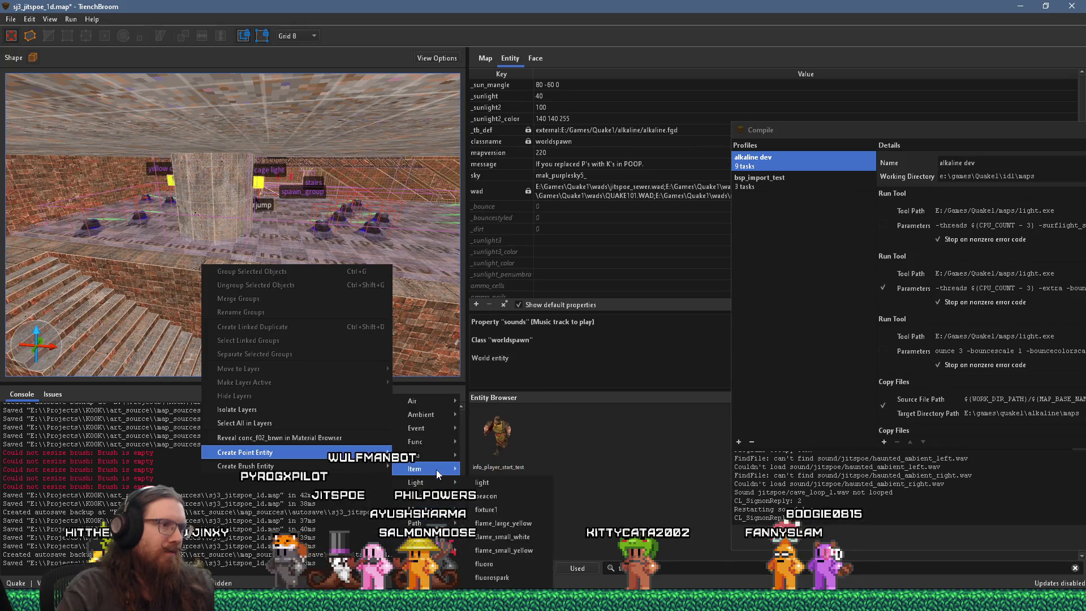
{"action": "mouse_move", "coordinate": [436, 469]}
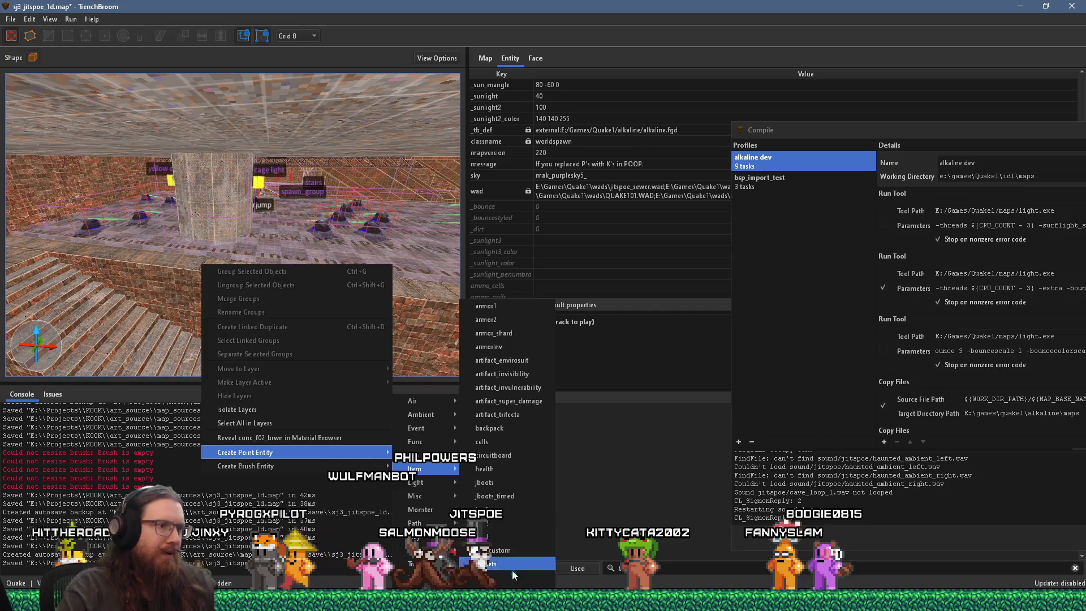
{"action": "left_click", "coordinate": [498, 564]}
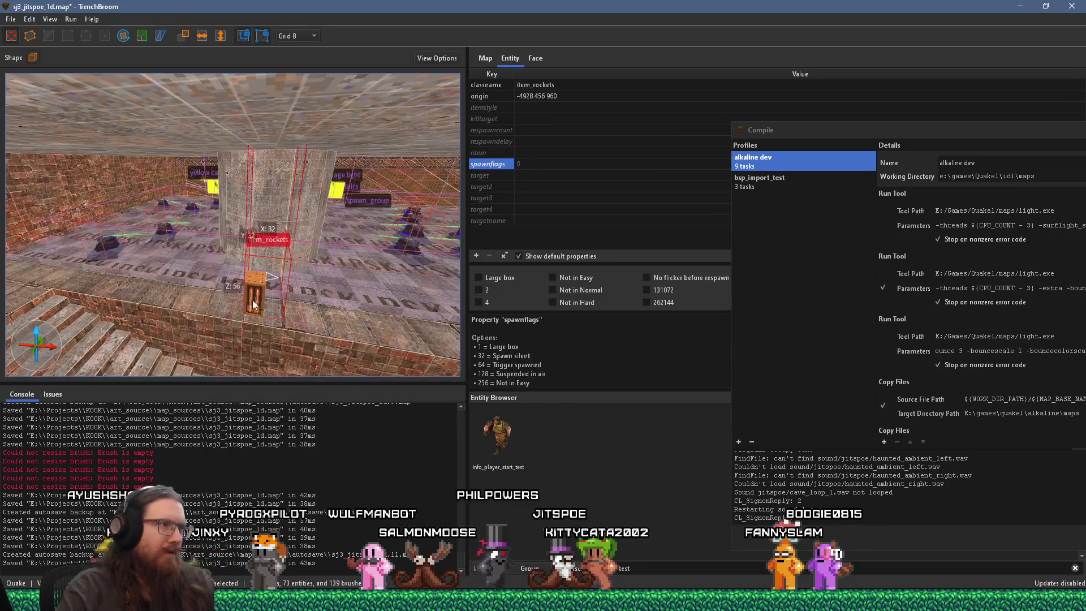
{"action": "left_click_drag", "start_coordinate": [275, 306], "coordinate": [263, 300]}
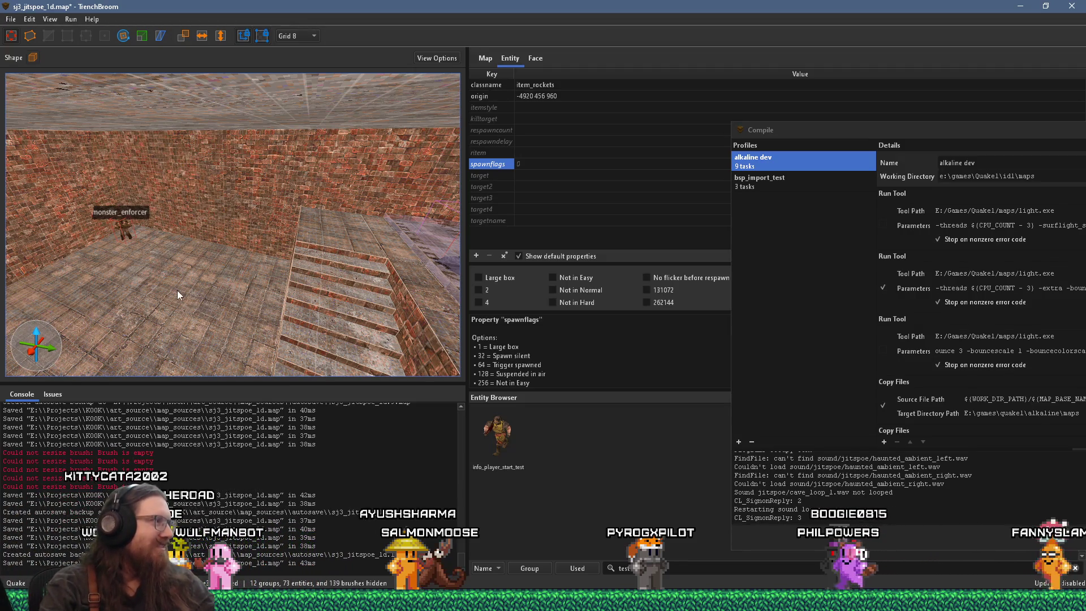
{"action": "mouse_move", "coordinate": [185, 289]}
{"action": "left_mouse_down"}
{"action": "mouse_move", "coordinate": [154, 292]}
{"action": "mouse_move", "coordinate": [188, 263]}
{"action": "mouse_move", "coordinate": [161, 240]}
{"action": "mouse_move", "coordinate": [177, 290]}
{"action": "left_mouse_up"}
{"action": "key", "text": "Escape"}
{"action": "mouse_move", "coordinate": [238, 273]}
{"action": "left_mouse_down"}
{"action": "mouse_move", "coordinate": [172, 254]}
{"action": "mouse_move", "coordinate": [185, 250]}
{"action": "mouse_move", "coordinate": [189, 265]}
{"action": "mouse_move", "coordinate": [246, 259]}
{"action": "mouse_move", "coordinate": [203, 264]}
{"action": "mouse_move", "coordinate": [155, 248]}
{"action": "mouse_move", "coordinate": [236, 286]}
{"action": "mouse_move", "coordinate": [199, 266]}
{"action": "mouse_move", "coordinate": [230, 283]}
{"action": "mouse_move", "coordinate": [154, 284]}
{"action": "mouse_move", "coordinate": [167, 262]}
{"action": "mouse_move", "coordinate": [183, 288]}
{"action": "mouse_move", "coordinate": [242, 280]}
{"action": "mouse_move", "coordinate": [202, 281]}
{"action": "mouse_move", "coordinate": [196, 260]}
{"action": "mouse_move", "coordinate": [175, 264]}
{"action": "left_mouse_up"}
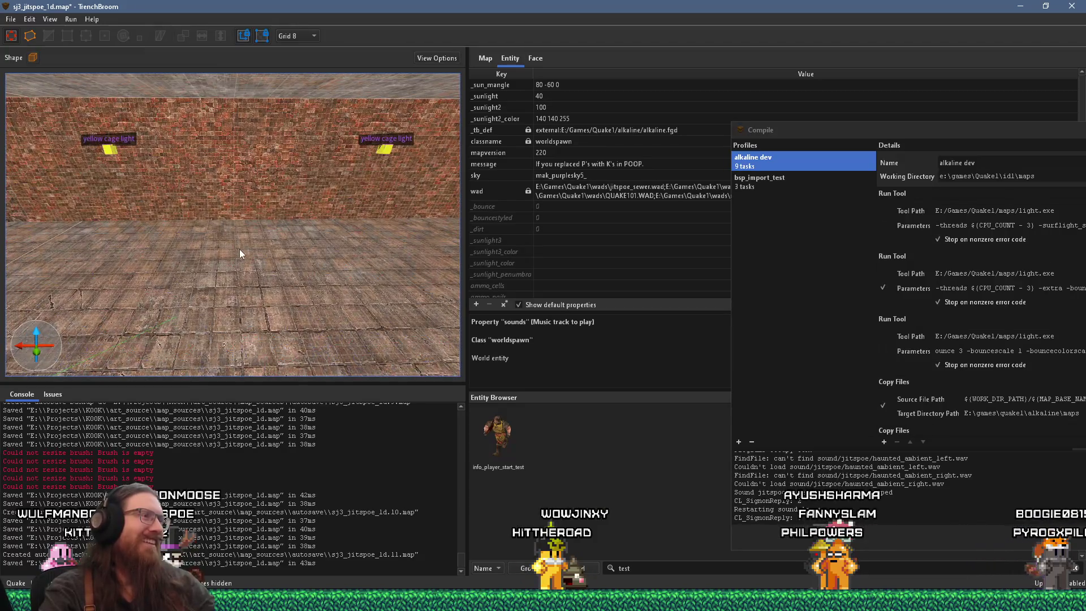
{"action": "right_click", "coordinate": [173, 244]}
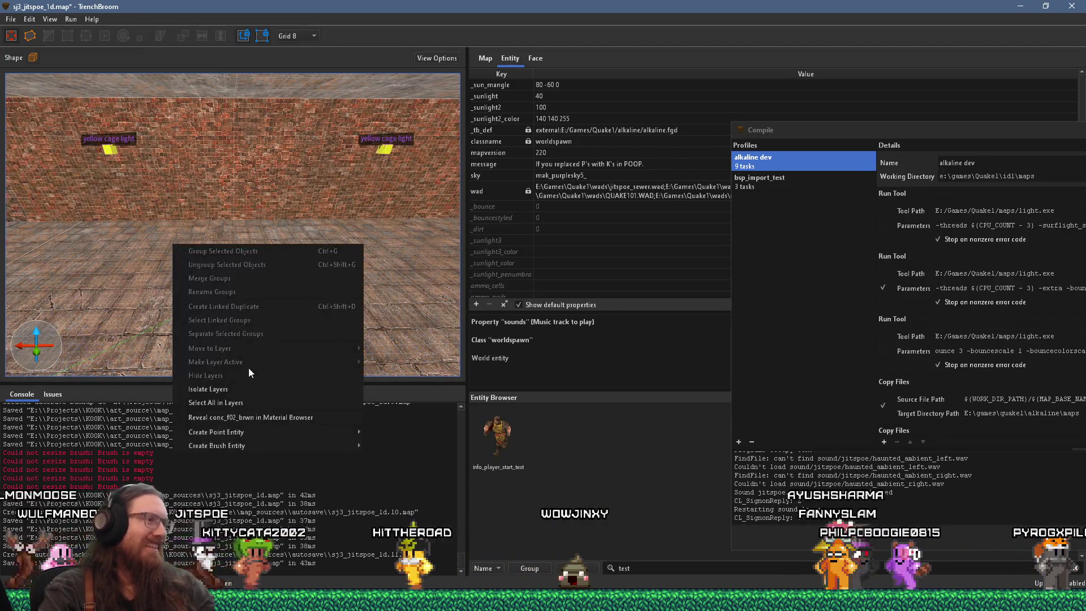
Create a monster_ogre_marksman, shift it slightly right, and rotate it to face angle 90
{"action": "mouse_move", "coordinate": [252, 436]}
{"action": "mouse_move", "coordinate": [390, 509]}
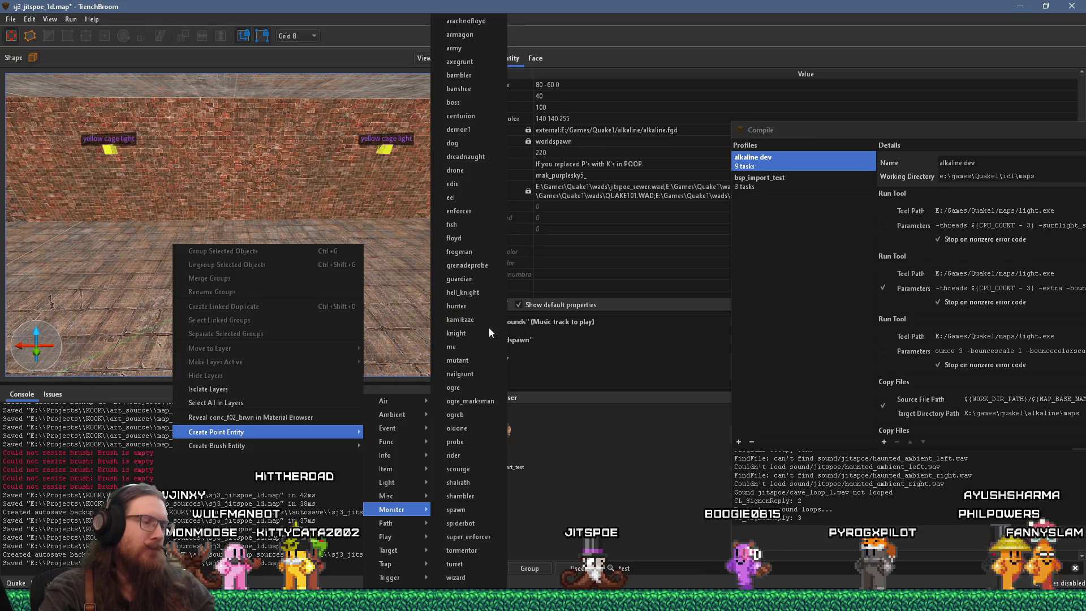
{"action": "left_click", "coordinate": [498, 402]}
{"action": "mouse_move", "coordinate": [253, 271]}
{"action": "left_mouse_down"}
{"action": "mouse_move", "coordinate": [243, 302]}
{"action": "mouse_move", "coordinate": [338, 296]}
{"action": "mouse_move", "coordinate": [324, 281]}
{"action": "mouse_move", "coordinate": [283, 290]}
{"action": "left_mouse_up"}
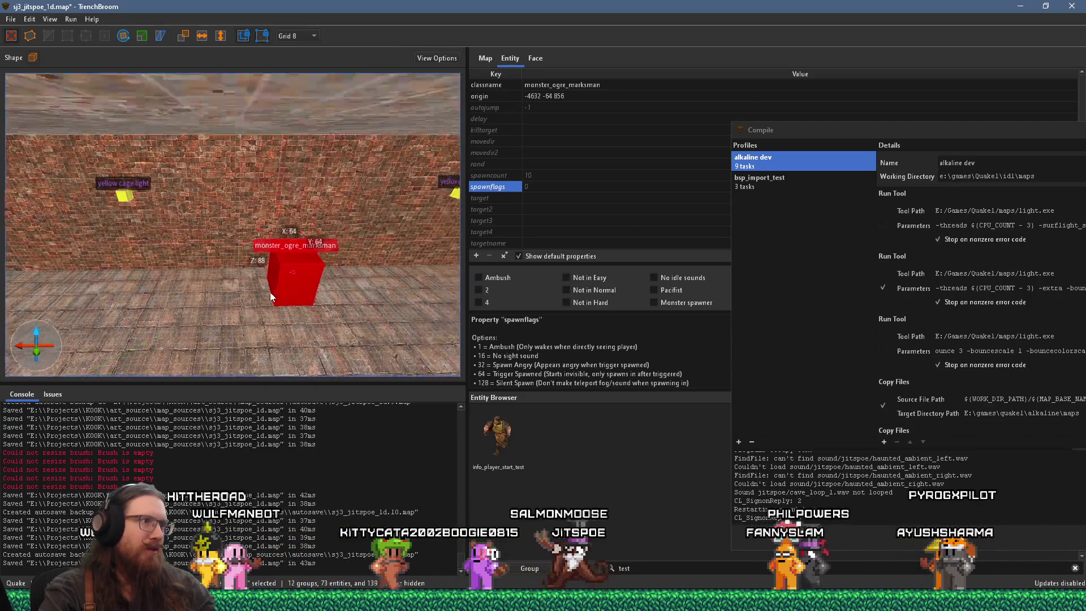
{"action": "left_click", "coordinate": [123, 36]}
{"action": "mouse_move", "coordinate": [243, 340]}
{"action": "left_mouse_down"}
{"action": "mouse_move", "coordinate": [332, 362]}
{"action": "mouse_move", "coordinate": [339, 320]}
{"action": "left_mouse_up"}
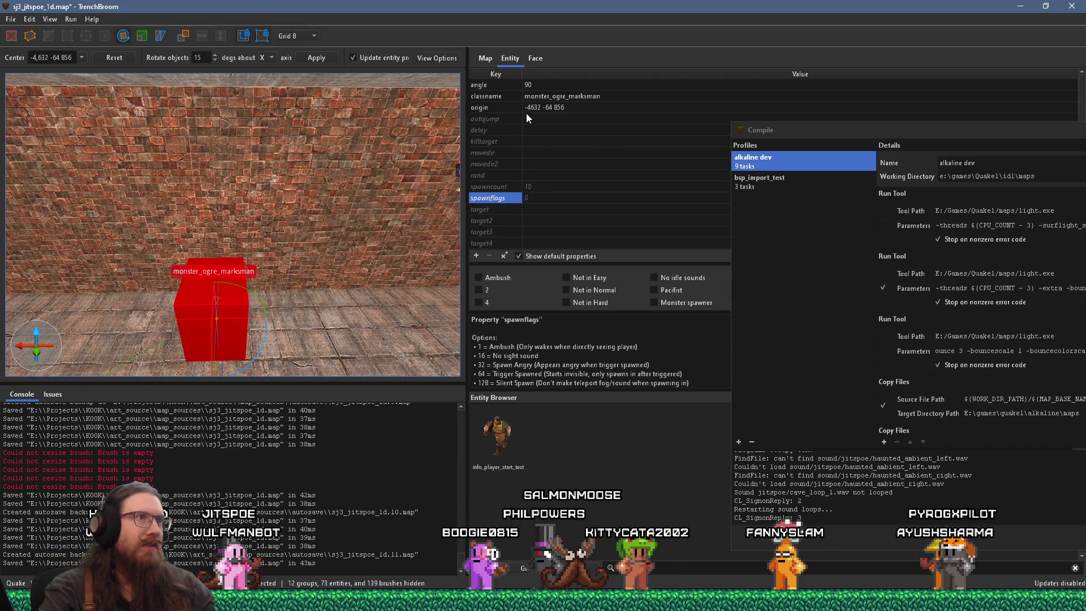
Make the Default Layer the active layer
{"action": "left_click", "coordinate": [535, 58]}
{"action": "left_click", "coordinate": [485, 58]}
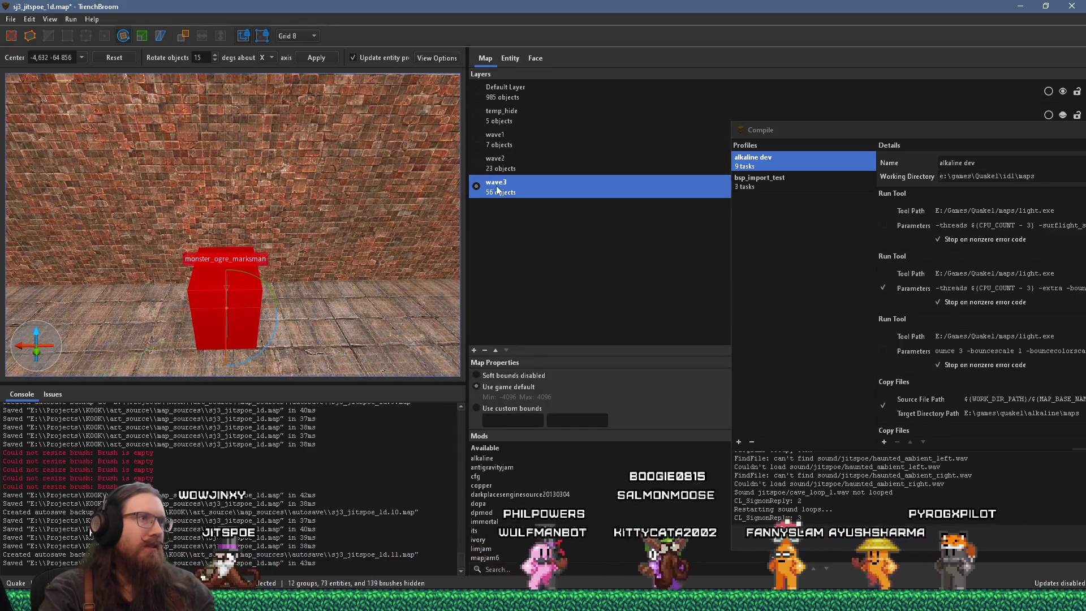
{"action": "left_click", "coordinate": [534, 97]}
{"action": "right_click", "coordinate": [502, 102]}
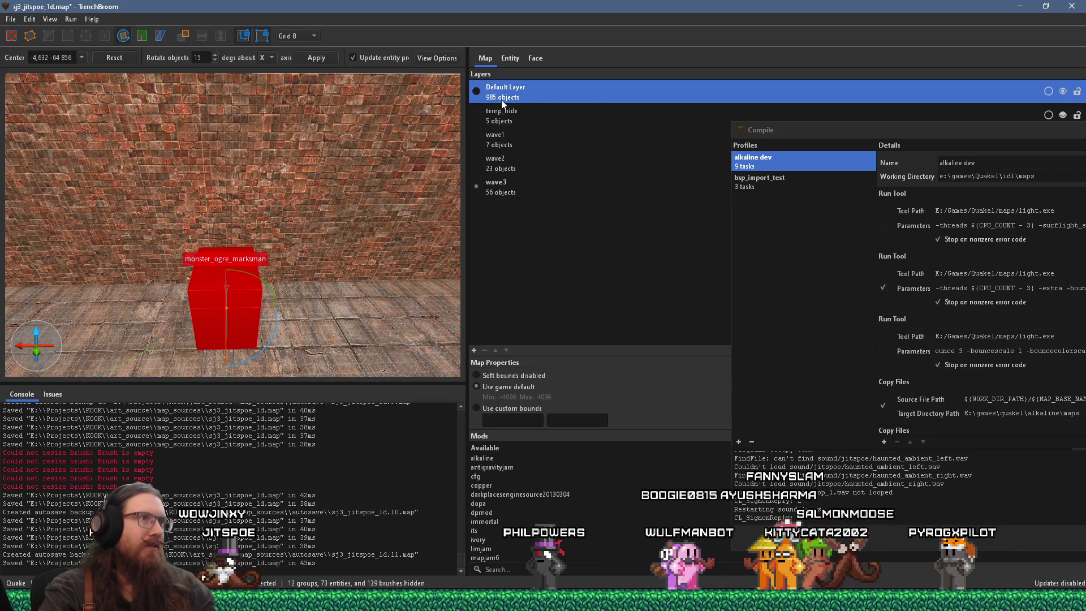
{"action": "left_click", "coordinate": [559, 107]}
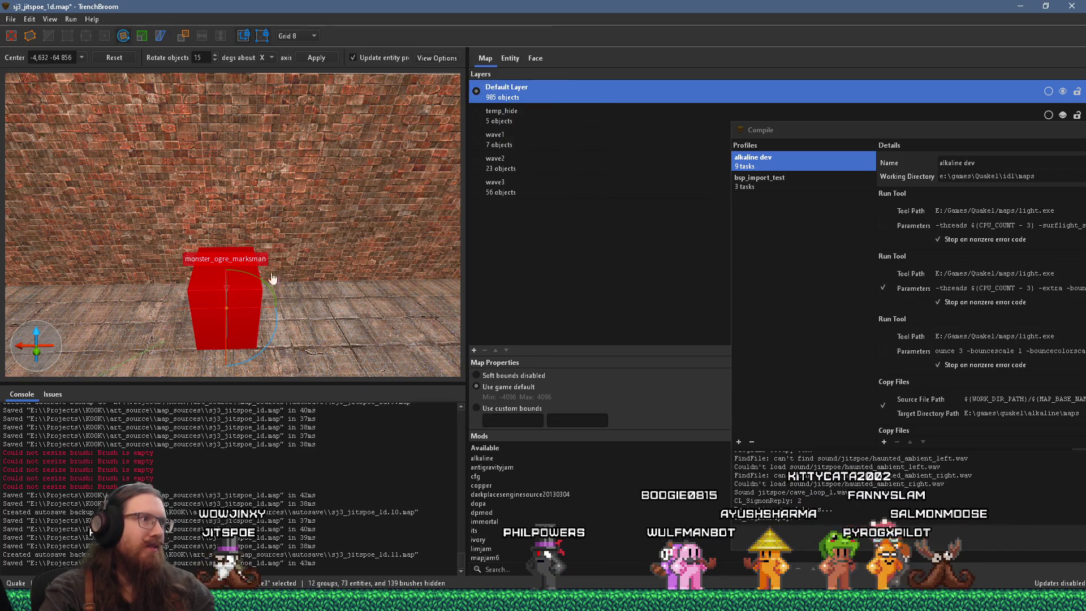
Tick Not in Easy and Not in Normal on the ogre, giving spawnflags 768
{"action": "key", "text": "Escape"}
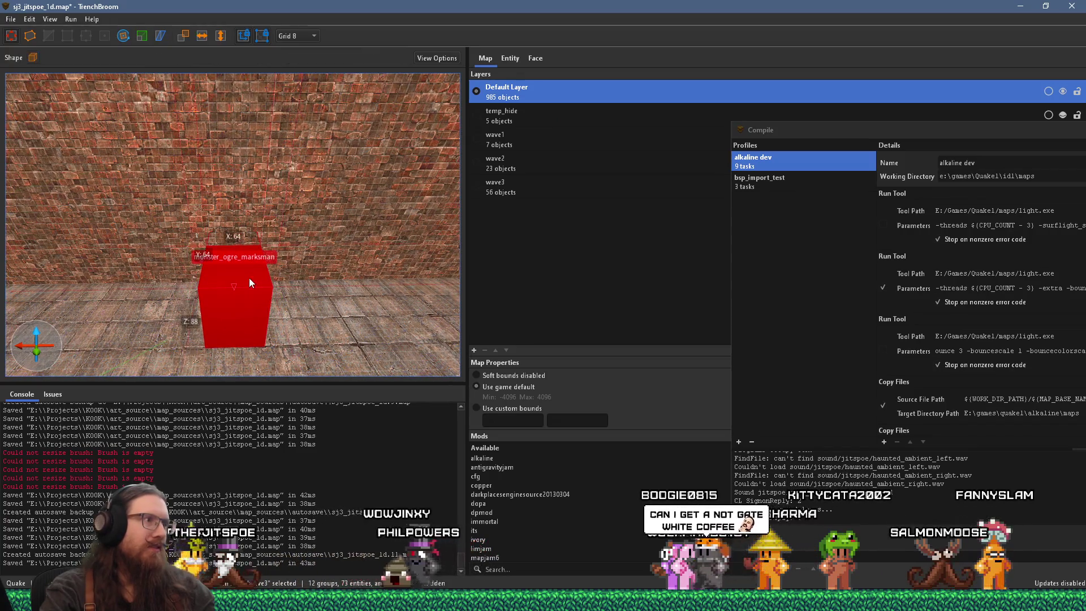
{"action": "right_click", "coordinate": [237, 290]}
{"action": "mouse_move", "coordinate": [323, 476]}
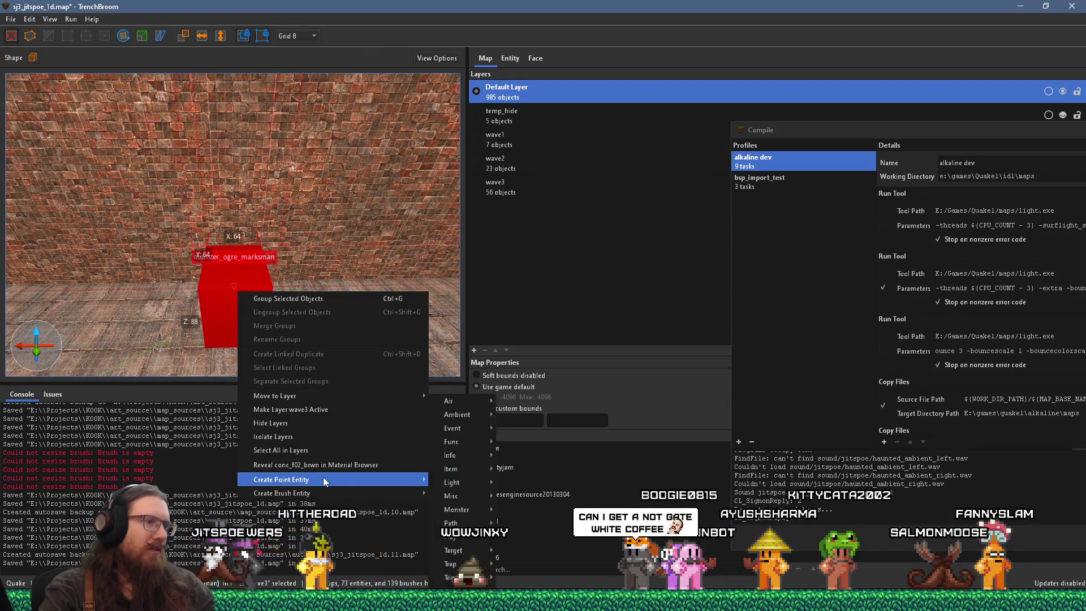
{"action": "left_click", "coordinate": [518, 59]}
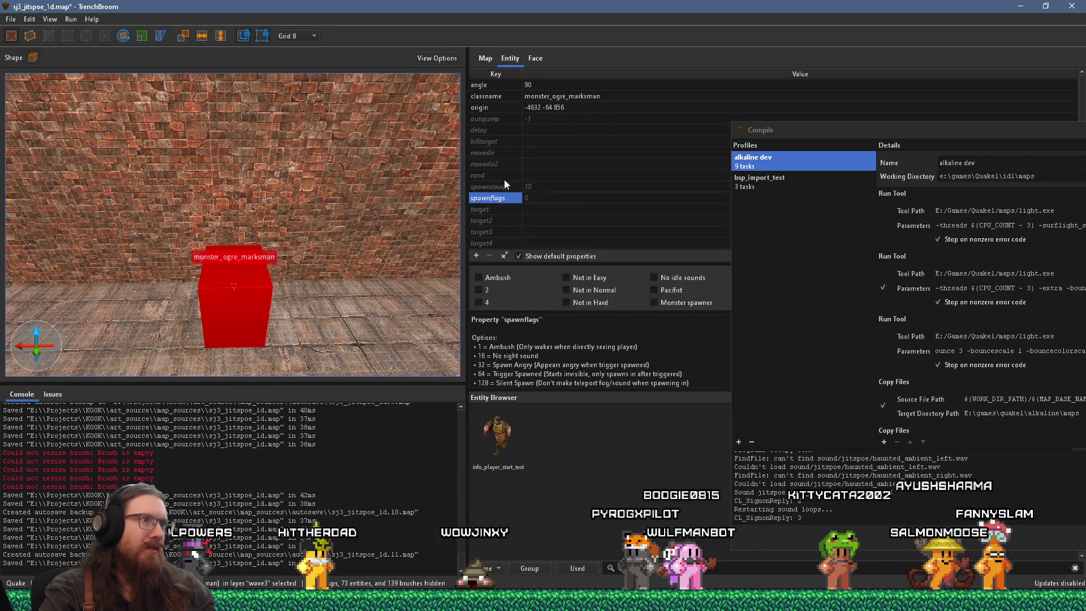
{"action": "left_click", "coordinate": [591, 289]}
{"action": "left_click", "coordinate": [588, 276]}
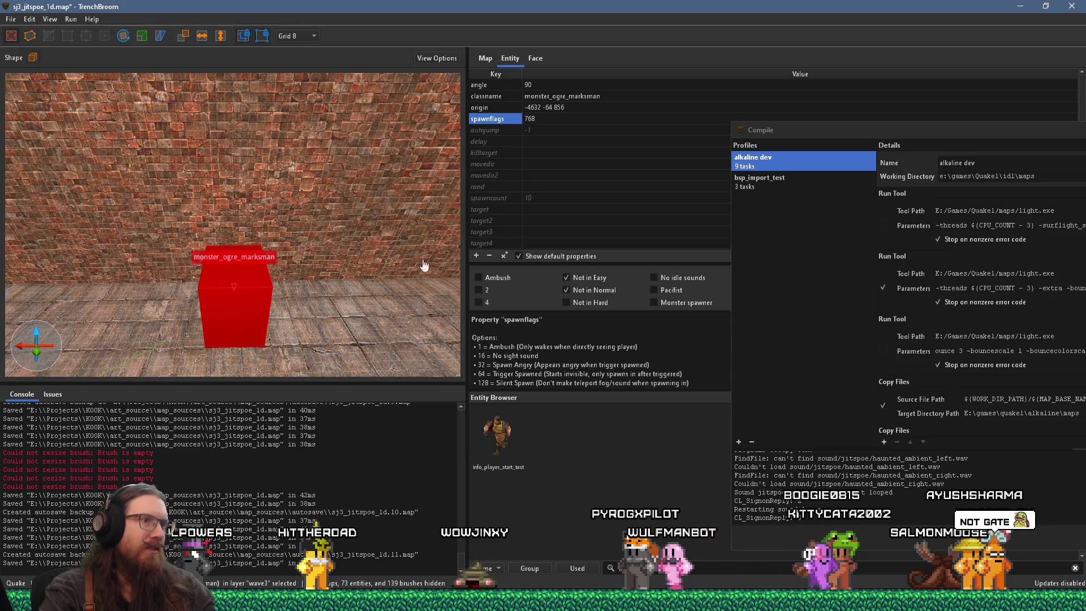
{"action": "mouse_move", "coordinate": [383, 210]}
{"action": "left_mouse_down"}
{"action": "mouse_move", "coordinate": [263, 227]}
{"action": "mouse_move", "coordinate": [406, 211]}
{"action": "mouse_move", "coordinate": [304, 228]}
{"action": "mouse_move", "coordinate": [352, 222]}
{"action": "mouse_move", "coordinate": [316, 233]}
{"action": "mouse_move", "coordinate": [126, 250]}
{"action": "mouse_move", "coordinate": [246, 229]}
{"action": "mouse_move", "coordinate": [63, 208]}
{"action": "mouse_move", "coordinate": [209, 245]}
{"action": "mouse_move", "coordinate": [193, 166]}
{"action": "mouse_move", "coordinate": [277, 215]}
{"action": "mouse_move", "coordinate": [205, 229]}
{"action": "mouse_move", "coordinate": [226, 237]}
{"action": "mouse_move", "coordinate": [146, 244]}
{"action": "mouse_move", "coordinate": [215, 250]}
{"action": "left_mouse_up"}
Deselect the ogre and show the Create Point Entity > Play weapon entities from the floor
{"action": "key", "text": "Escape"}
{"action": "right_click", "coordinate": [223, 254]}
{"action": "mouse_move", "coordinate": [305, 445]}
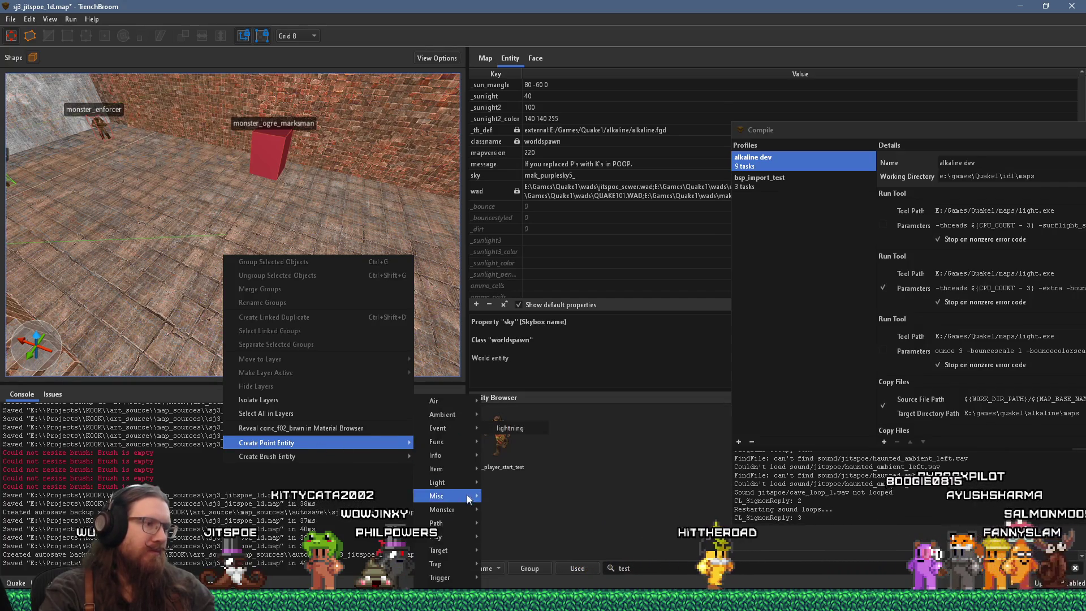
{"action": "mouse_move", "coordinate": [452, 509]}
{"action": "mouse_move", "coordinate": [467, 535]}
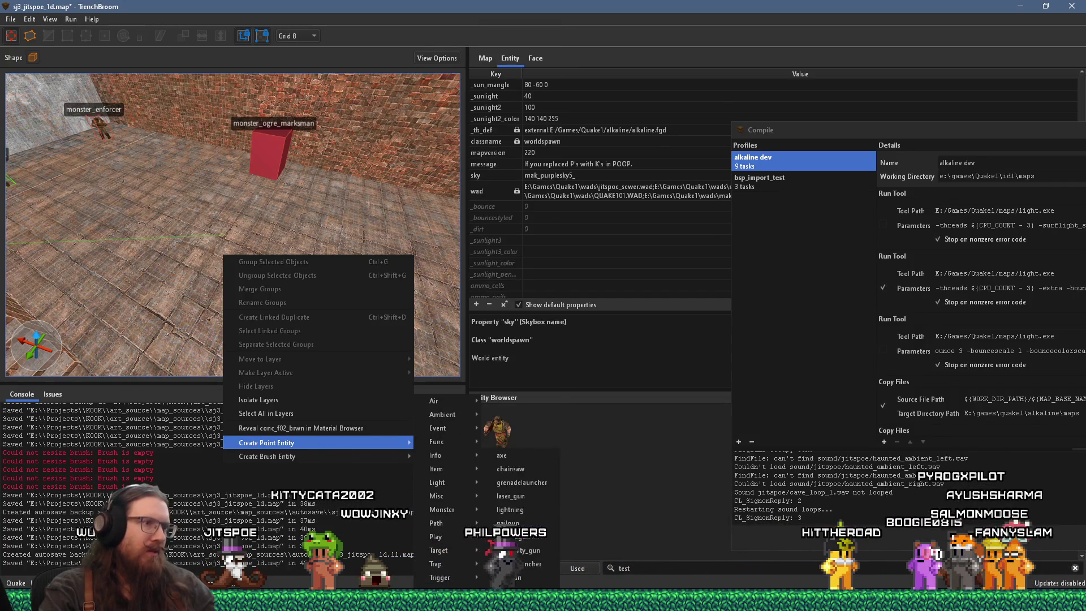
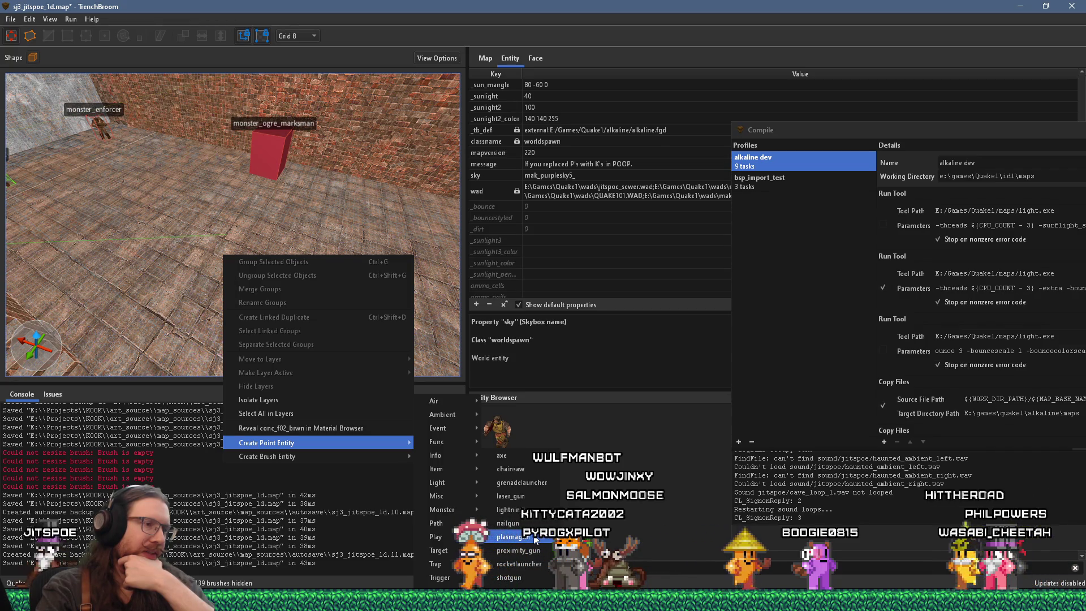
{"action": "left_click", "coordinate": [535, 540]}
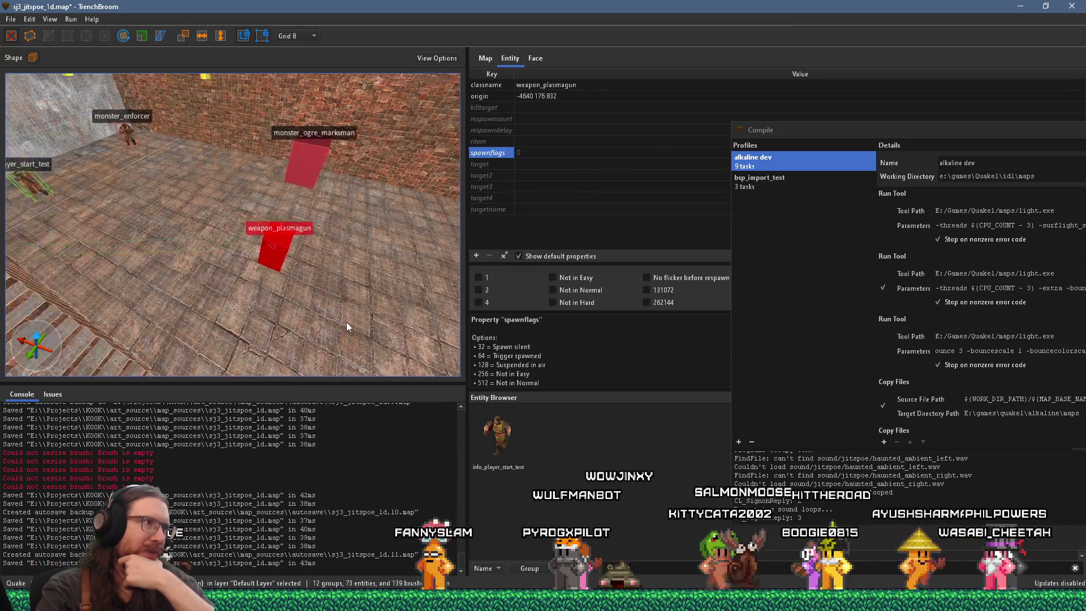
{"action": "scroll", "coordinate": [319, 361], "scroll_direction": "down", "scroll_amount": 1}
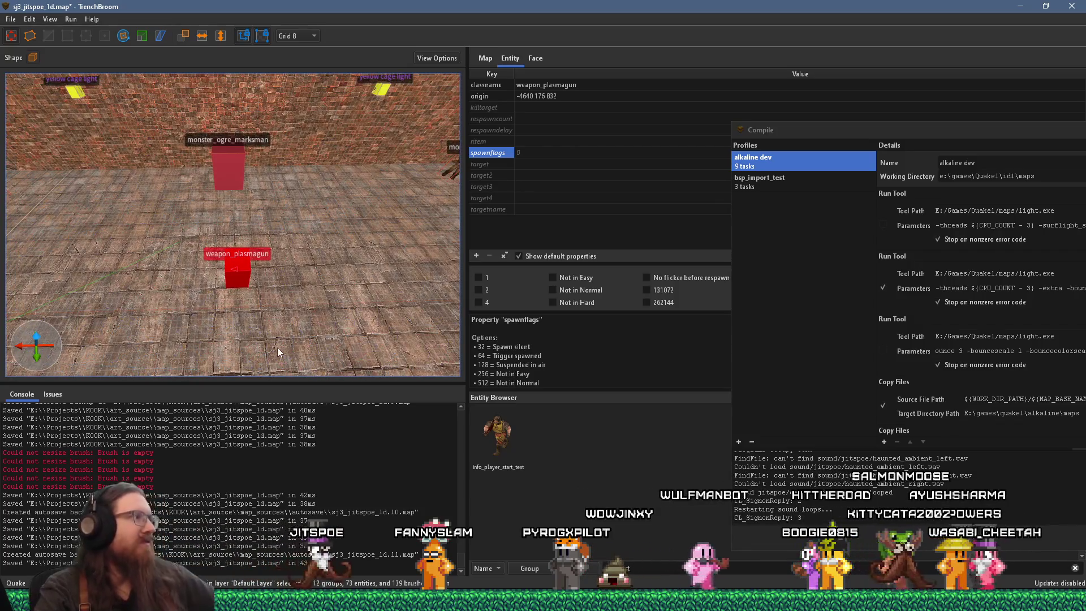
{"action": "scroll", "coordinate": [278, 347], "scroll_direction": "down", "scroll_amount": 1}
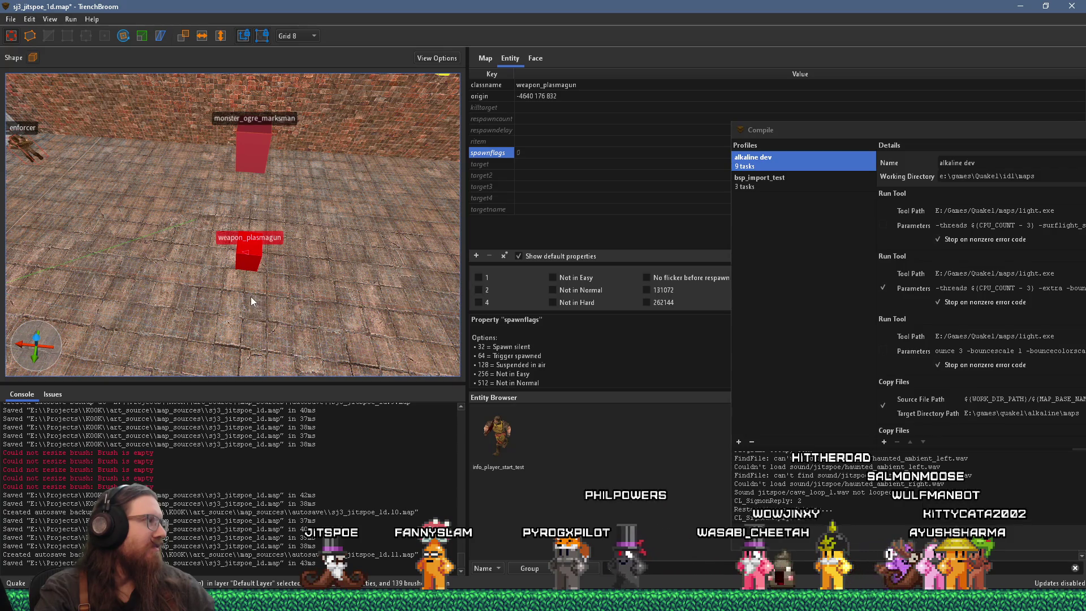
{"action": "left_click_drag", "start_coordinate": [250, 297], "coordinate": [243, 320]}
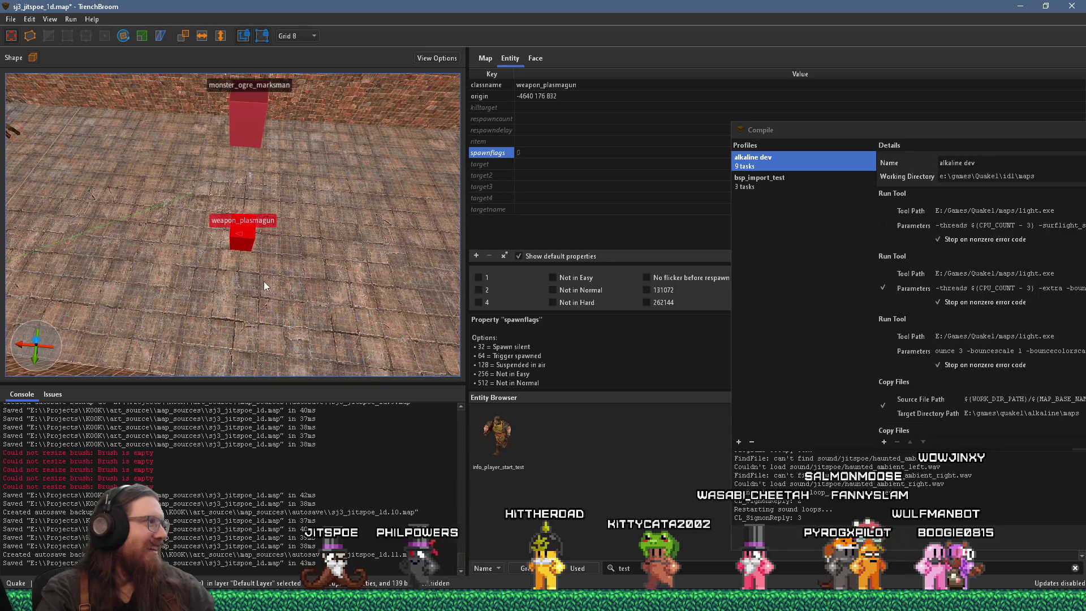
{"action": "mouse_move", "coordinate": [276, 281]}
{"action": "left_mouse_down"}
{"action": "mouse_move", "coordinate": [225, 306]}
{"action": "mouse_move", "coordinate": [260, 288]}
{"action": "mouse_move", "coordinate": [259, 309]}
{"action": "mouse_move", "coordinate": [257, 294]}
{"action": "mouse_move", "coordinate": [281, 280]}
{"action": "mouse_move", "coordinate": [285, 290]}
{"action": "mouse_move", "coordinate": [240, 160]}
{"action": "left_mouse_up"}
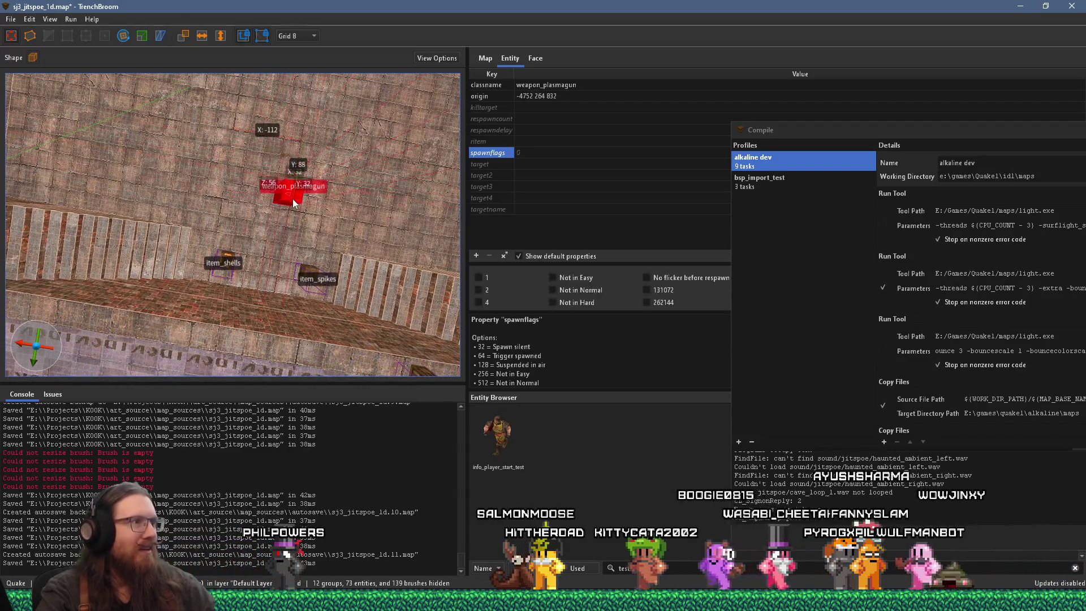
{"action": "mouse_move", "coordinate": [287, 197]}
{"action": "left_mouse_down"}
{"action": "mouse_move", "coordinate": [237, 171]}
{"action": "mouse_move", "coordinate": [251, 182]}
{"action": "mouse_move", "coordinate": [237, 183]}
{"action": "mouse_move", "coordinate": [235, 212]}
{"action": "mouse_move", "coordinate": [254, 130]}
{"action": "mouse_move", "coordinate": [237, 205]}
{"action": "mouse_move", "coordinate": [244, 223]}
{"action": "left_mouse_up"}
Create an item_cells ammo box and move it beside the plasmagun
{"action": "key", "text": "Escape"}
{"action": "right_click", "coordinate": [266, 221]}
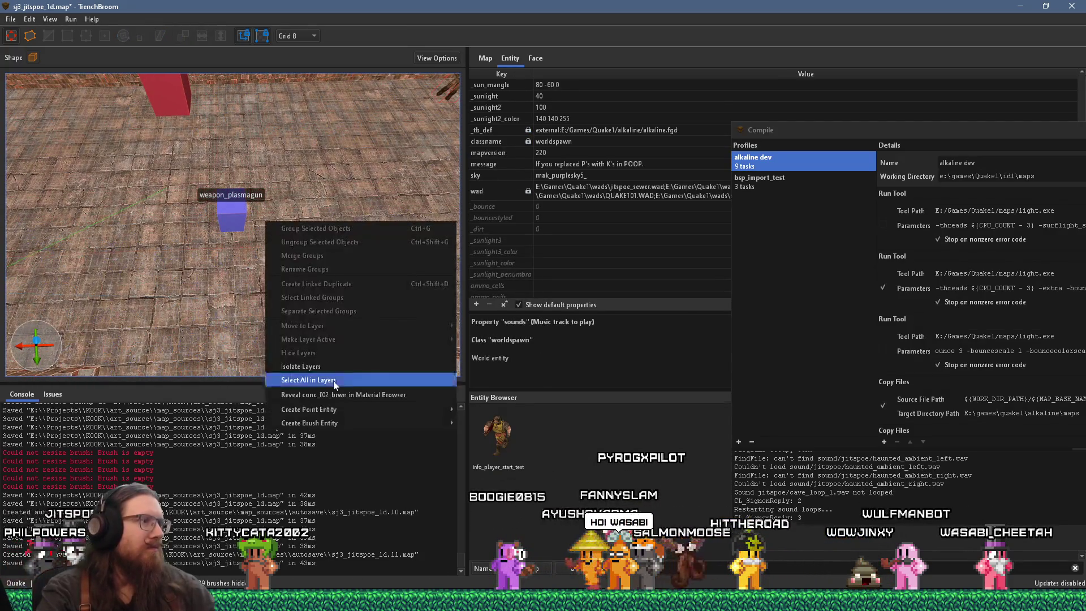
{"action": "mouse_move", "coordinate": [337, 408]}
{"action": "mouse_move", "coordinate": [486, 469]}
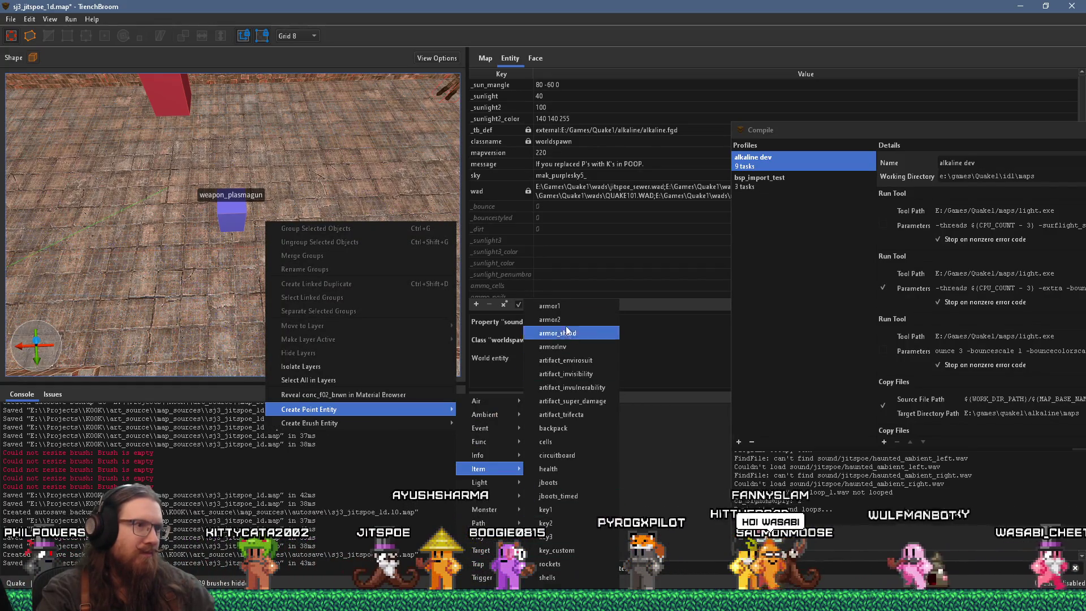
{"action": "left_click", "coordinate": [563, 444]}
{"action": "scroll", "coordinate": [303, 348], "scroll_direction": "up", "scroll_amount": 5}
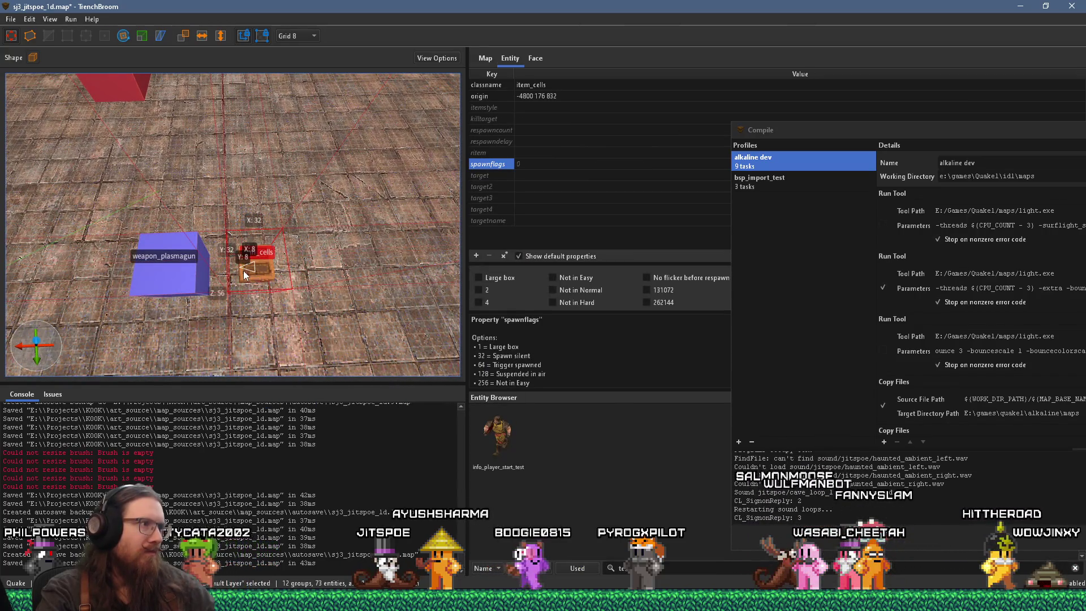
{"action": "mouse_move", "coordinate": [251, 278]}
{"action": "left_mouse_down"}
{"action": "mouse_move", "coordinate": [158, 295]}
{"action": "mouse_move", "coordinate": [194, 304]}
{"action": "left_mouse_up"}
{"action": "scroll", "coordinate": [194, 304], "scroll_direction": "up", "scroll_amount": 3}
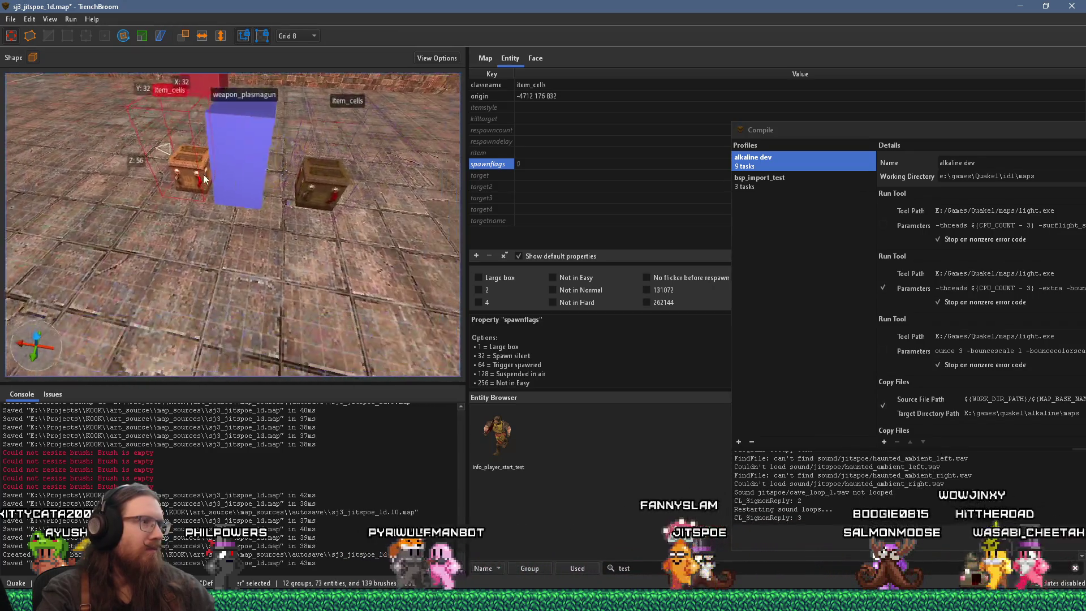
{"action": "mouse_move", "coordinate": [261, 237]}
{"action": "left_mouse_down"}
{"action": "mouse_move", "coordinate": [232, 229]}
{"action": "mouse_move", "coordinate": [206, 241]}
{"action": "mouse_move", "coordinate": [210, 272]}
{"action": "mouse_move", "coordinate": [195, 286]}
{"action": "left_mouse_up"}
{"action": "left_click", "coordinate": [336, 326]}
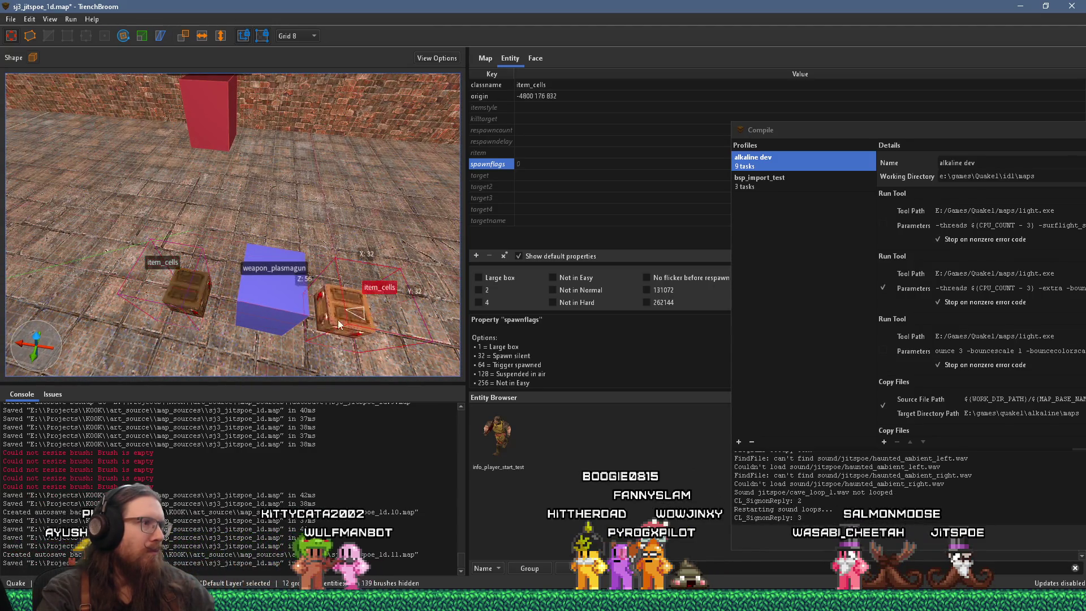
{"action": "key", "text": "Escape"}
{"action": "scroll", "coordinate": [325, 317], "scroll_direction": "down", "scroll_amount": 5}
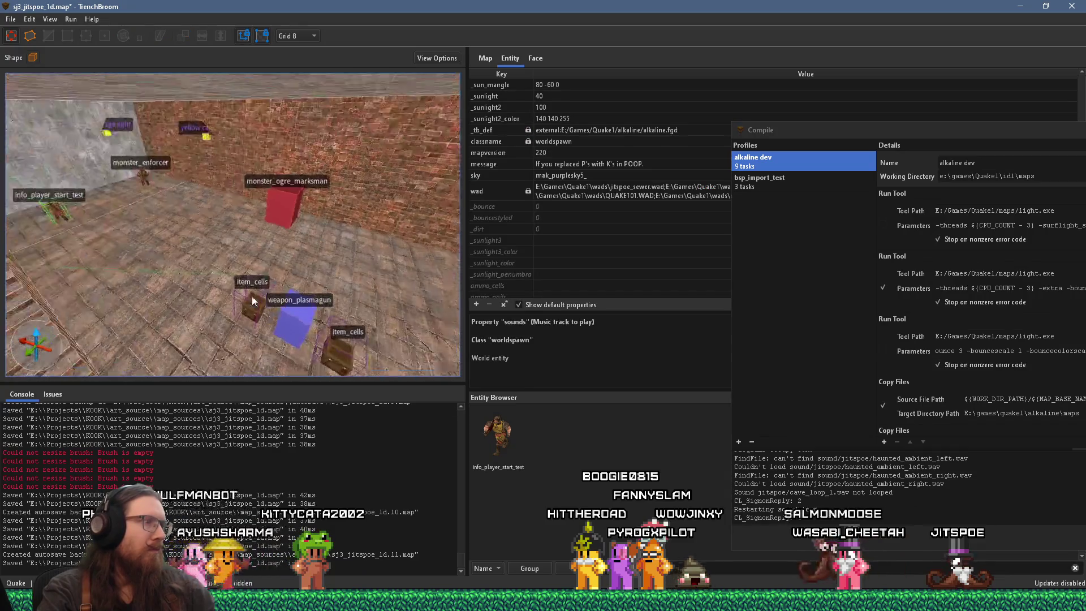
{"action": "left_click", "coordinate": [11, 20]}
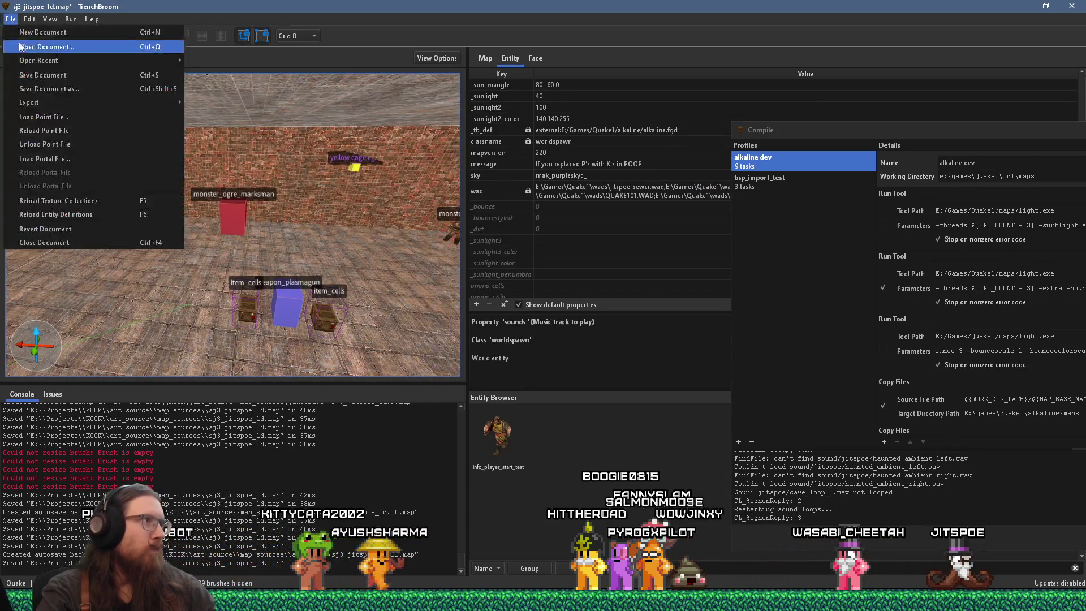
Save the map document
{"action": "left_click", "coordinate": [34, 74]}
{"action": "scroll", "coordinate": [162, 209], "scroll_direction": "up", "scroll_amount": 2}
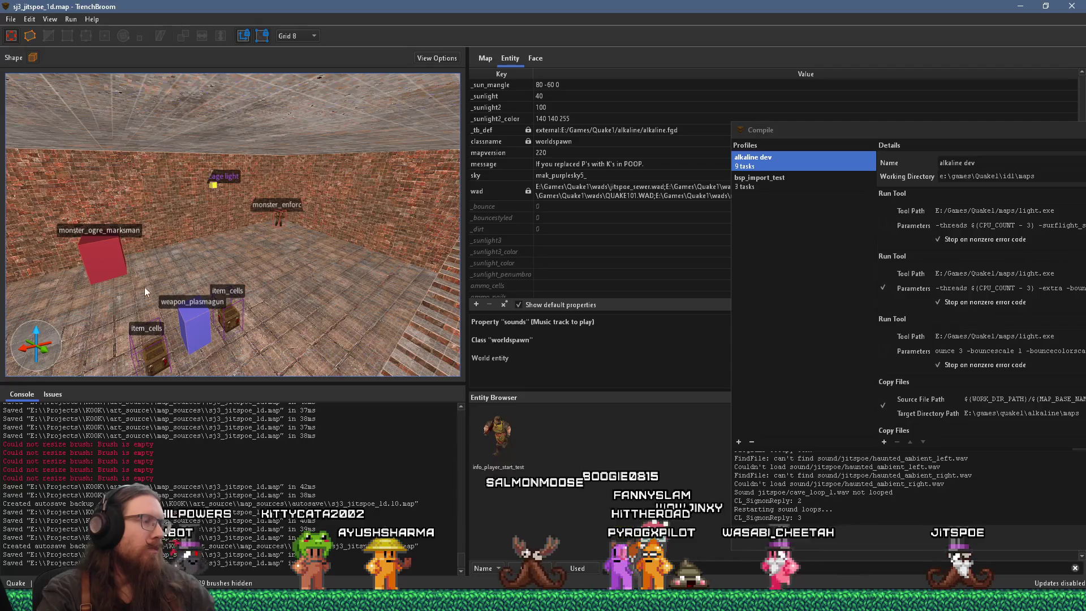
{"action": "scroll", "coordinate": [125, 317], "scroll_direction": "up", "scroll_amount": 3}
Move the monster_ogre_marksman to origin -4736 -48 856, overlooking the pickups
{"action": "mouse_move", "coordinate": [99, 317]}
{"action": "left_mouse_down"}
{"action": "mouse_move", "coordinate": [25, 303]}
{"action": "mouse_move", "coordinate": [145, 294]}
{"action": "mouse_move", "coordinate": [234, 323]}
{"action": "mouse_move", "coordinate": [270, 306]}
{"action": "mouse_move", "coordinate": [373, 298]}
{"action": "mouse_move", "coordinate": [252, 290]}
{"action": "mouse_move", "coordinate": [68, 315]}
{"action": "mouse_move", "coordinate": [102, 299]}
{"action": "left_mouse_up"}
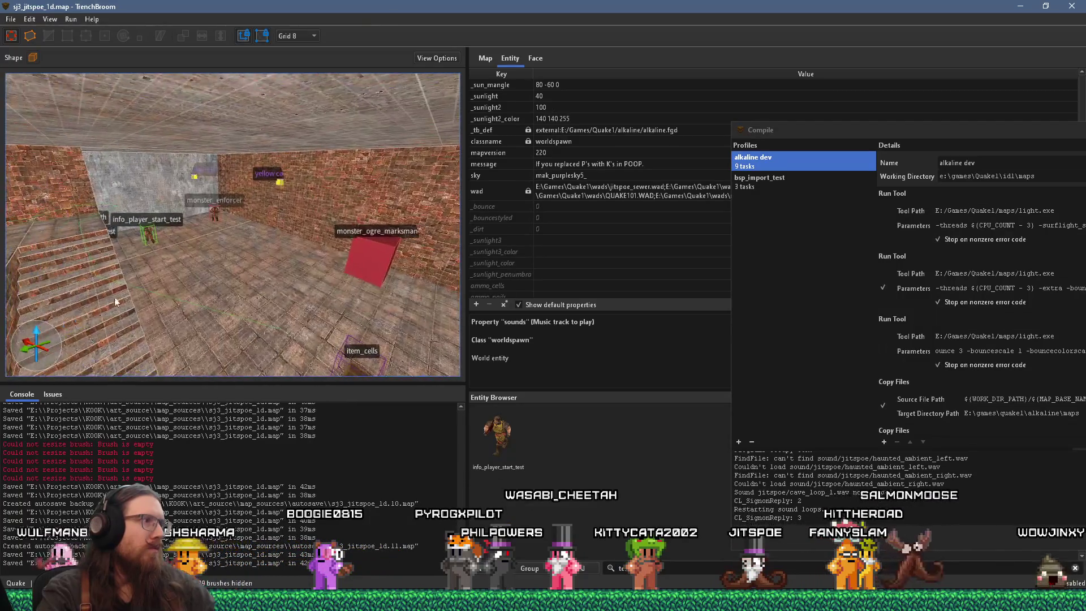
{"action": "mouse_move", "coordinate": [233, 290]}
{"action": "left_mouse_down"}
{"action": "mouse_move", "coordinate": [485, 269]}
{"action": "mouse_move", "coordinate": [243, 261]}
{"action": "mouse_move", "coordinate": [104, 279]}
{"action": "mouse_move", "coordinate": [151, 301]}
{"action": "left_mouse_up"}
{"action": "mouse_move", "coordinate": [200, 273]}
{"action": "left_mouse_down"}
{"action": "mouse_move", "coordinate": [105, 266]}
{"action": "mouse_move", "coordinate": [207, 255]}
{"action": "left_mouse_up"}
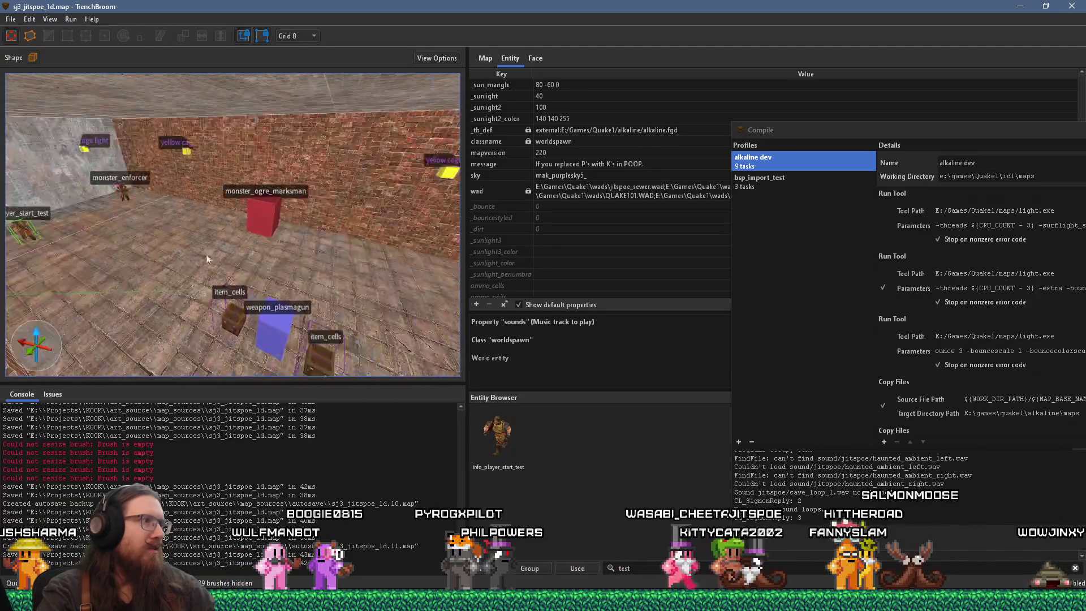
{"action": "left_click", "coordinate": [267, 215]}
{"action": "left_click_drag", "start_coordinate": [263, 211], "coordinate": [307, 224]}
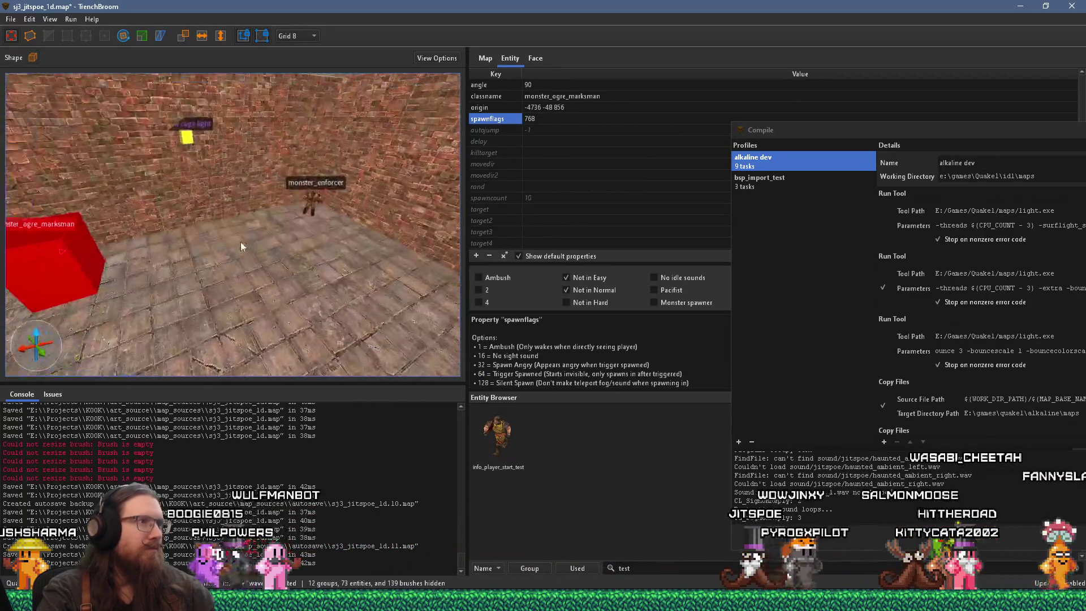
{"action": "left_click_drag", "start_coordinate": [242, 242], "coordinate": [225, 242]}
{"action": "right_click", "coordinate": [233, 238]}
Create a monster_nailgrunt, turn it to face 45 degrees, and flag it Not in Easy
{"action": "mouse_move", "coordinate": [294, 426]}
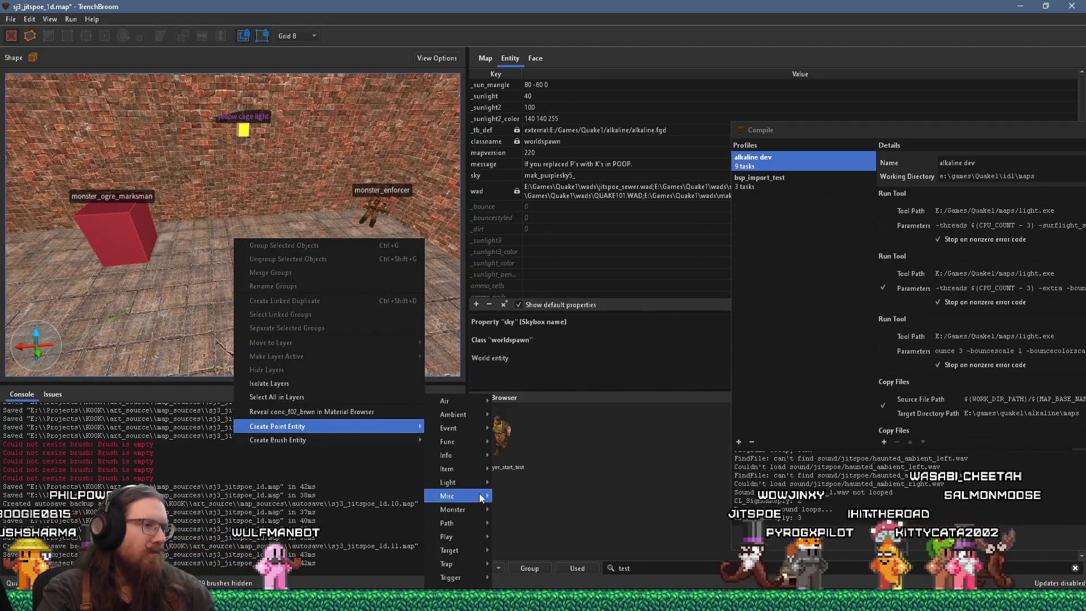
{"action": "mouse_move", "coordinate": [472, 505]}
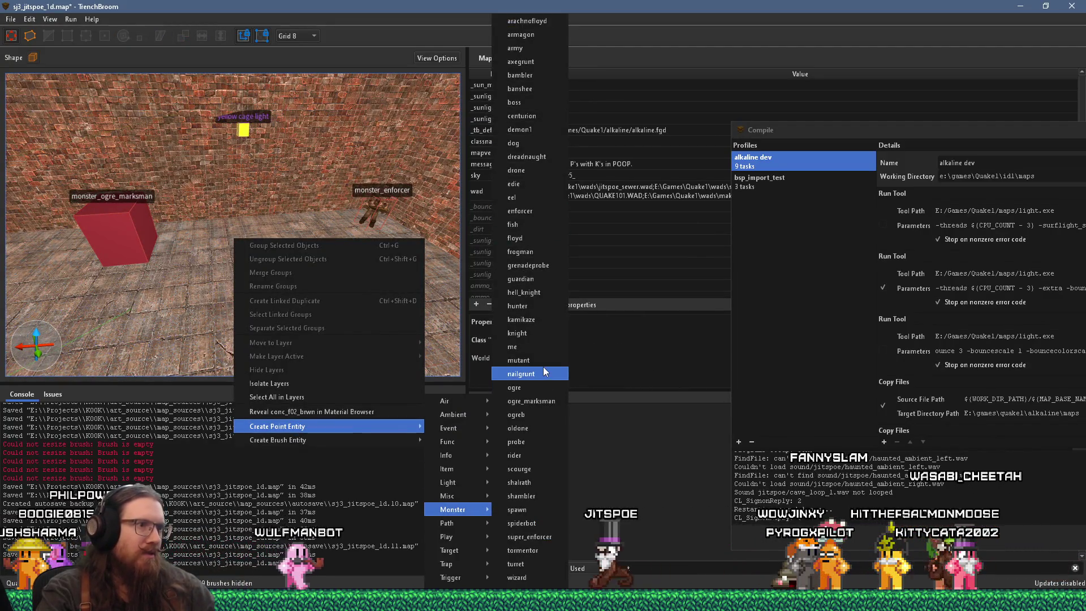
{"action": "left_click", "coordinate": [544, 366]}
{"action": "scroll", "coordinate": [263, 218], "scroll_direction": "up", "scroll_amount": 2}
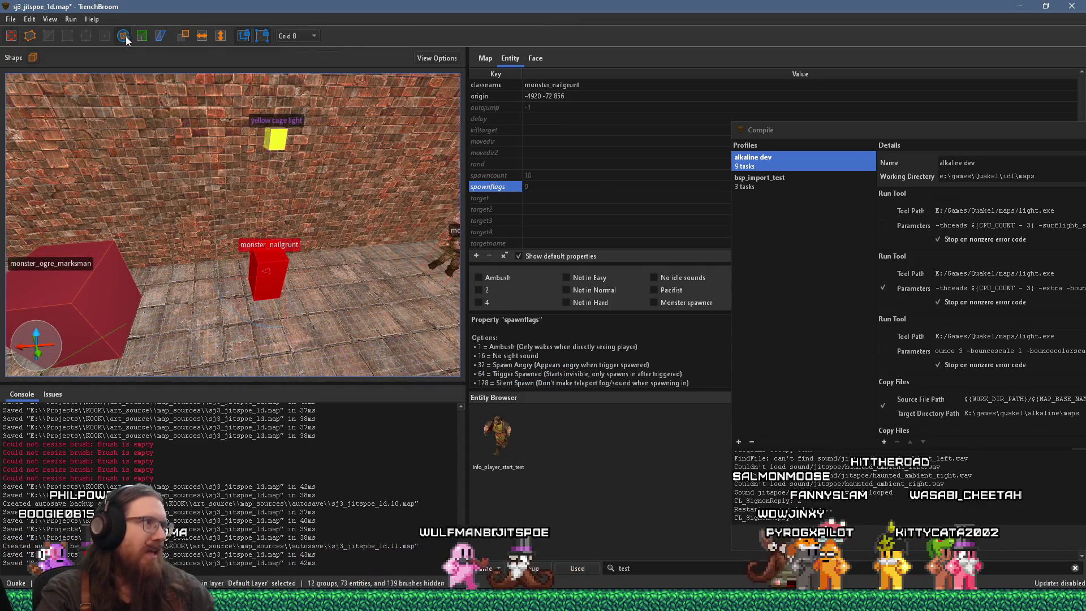
{"action": "left_click_drag", "start_coordinate": [246, 323], "coordinate": [298, 323]}
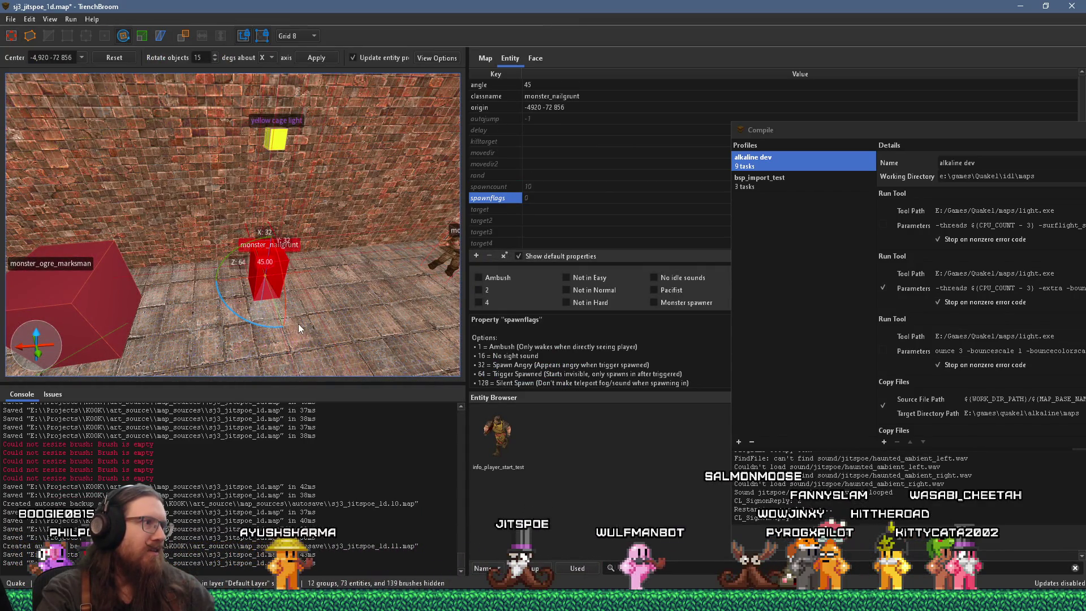
{"action": "key", "text": "a"}
{"action": "mouse_move", "coordinate": [366, 269]}
{"action": "left_mouse_down"}
{"action": "mouse_move", "coordinate": [277, 252]}
{"action": "mouse_move", "coordinate": [96, 96]}
{"action": "mouse_move", "coordinate": [151, 178]}
{"action": "mouse_move", "coordinate": [284, 153]}
{"action": "mouse_move", "coordinate": [264, 196]}
{"action": "mouse_move", "coordinate": [231, 195]}
{"action": "mouse_move", "coordinate": [256, 170]}
{"action": "left_mouse_up"}
{"action": "left_click", "coordinate": [13, 37]}
{"action": "left_click", "coordinate": [124, 36]}
{"action": "left_click", "coordinate": [566, 277]}
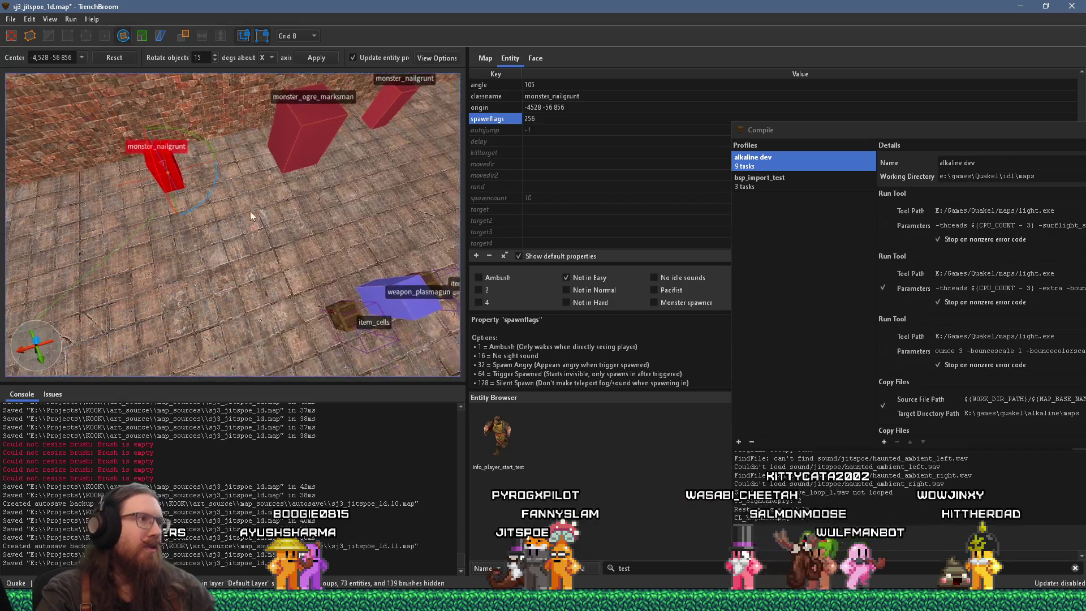
Duplicate the nailgrunt and place the copy to the left of the first
{"action": "key", "text": "Escape"}
{"action": "left_click_drag", "start_coordinate": [249, 195], "coordinate": [85, 184]}
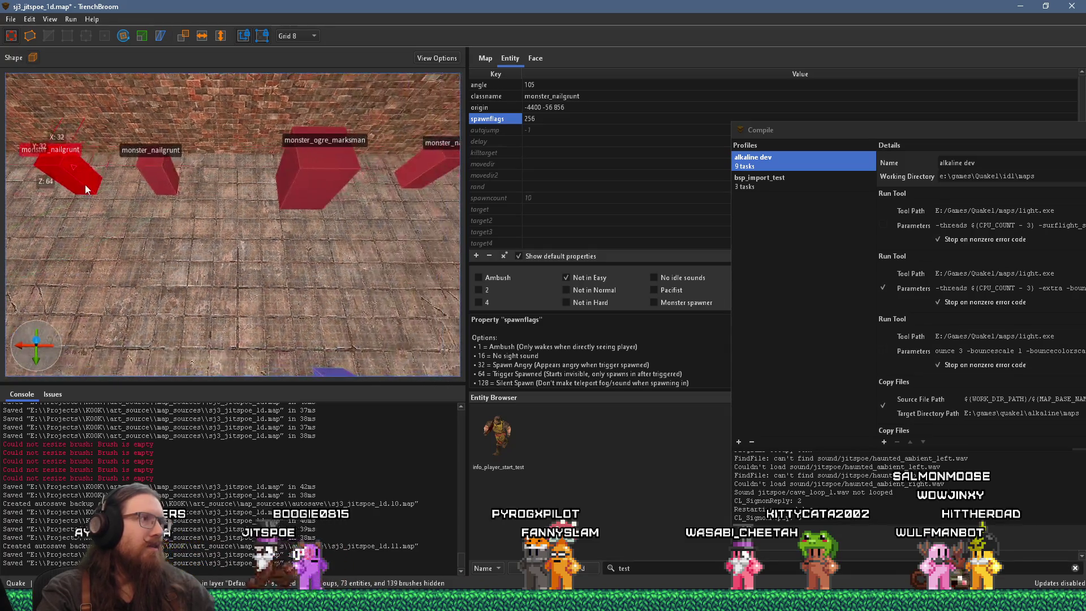
{"action": "scroll", "coordinate": [122, 182], "scroll_direction": "down", "scroll_amount": 5}
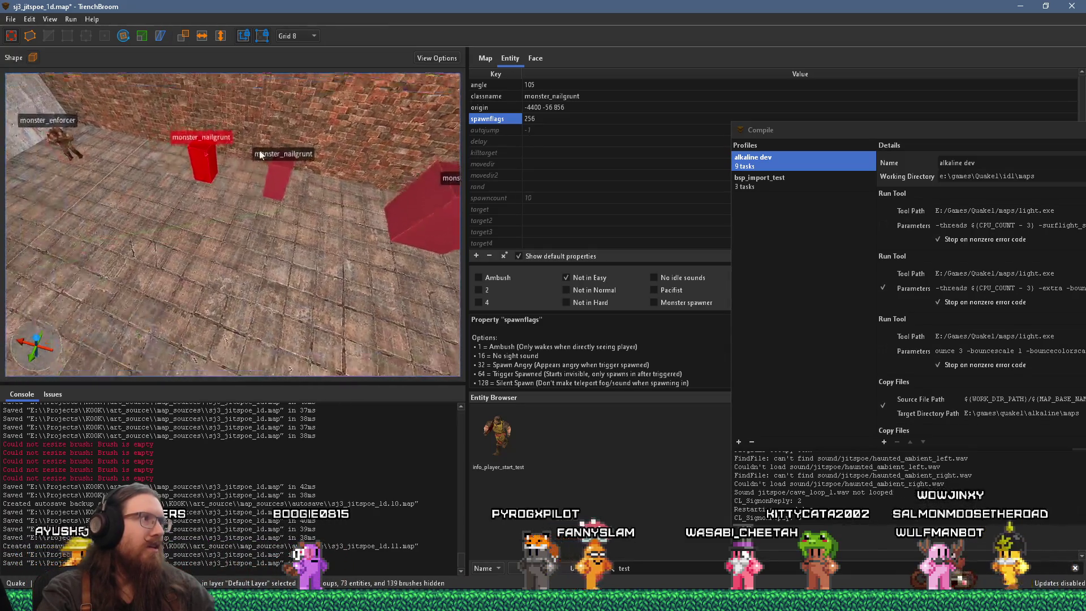
{"action": "left_click_drag", "start_coordinate": [227, 177], "coordinate": [156, 159]}
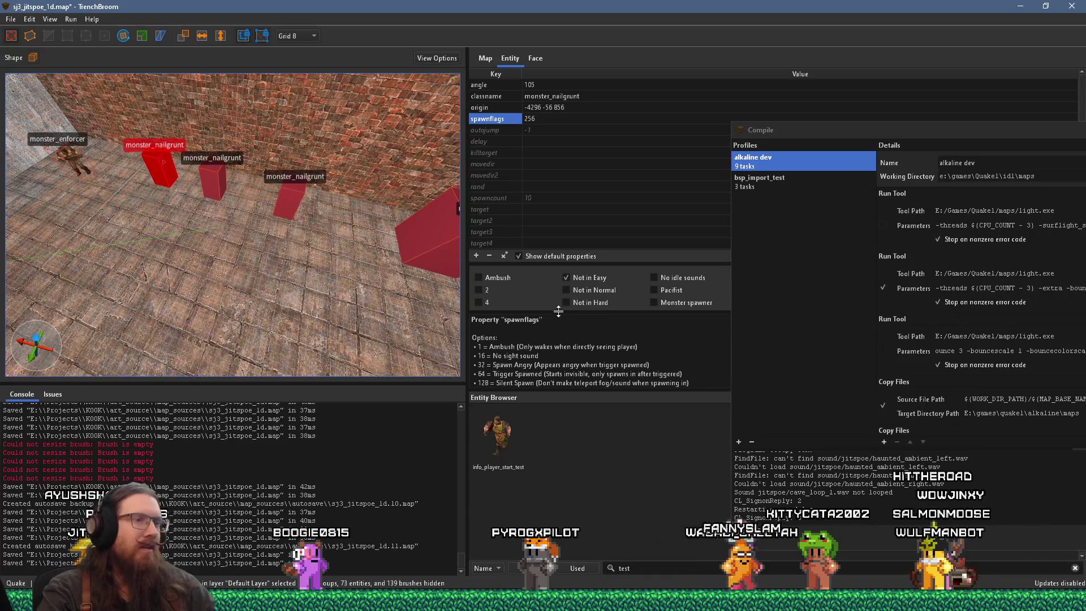
Flag the new nailgrunt Not in Normal, nudge it into place, and set angle 120
{"action": "left_click", "coordinate": [594, 290]}
{"action": "scroll", "coordinate": [249, 264], "scroll_direction": "up", "scroll_amount": 5}
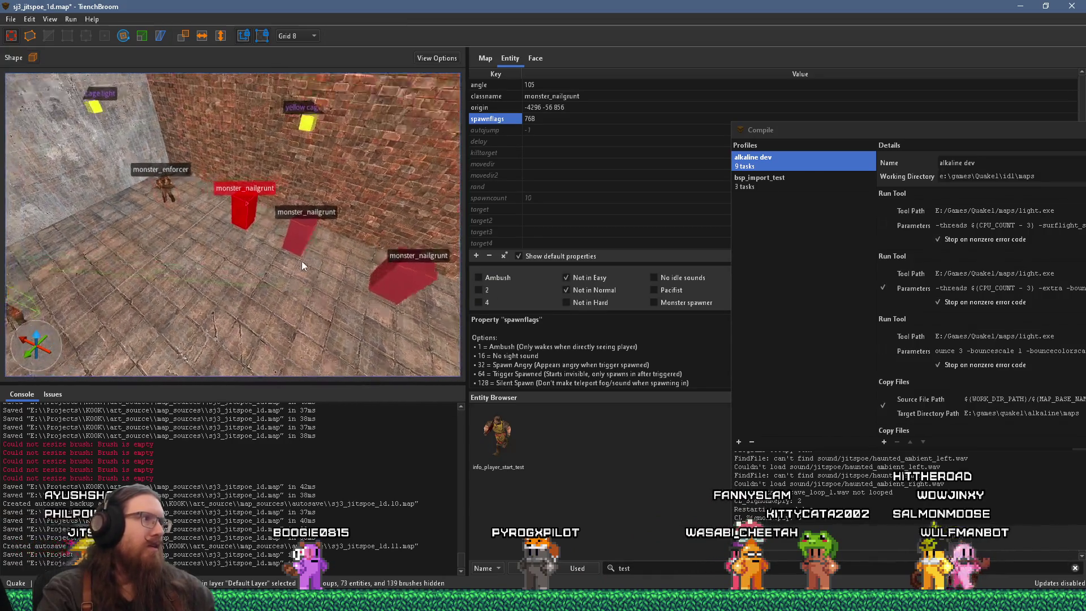
{"action": "scroll", "coordinate": [265, 261], "scroll_direction": "down", "scroll_amount": 2}
{"action": "left_click_drag", "start_coordinate": [235, 237], "coordinate": [220, 231]}
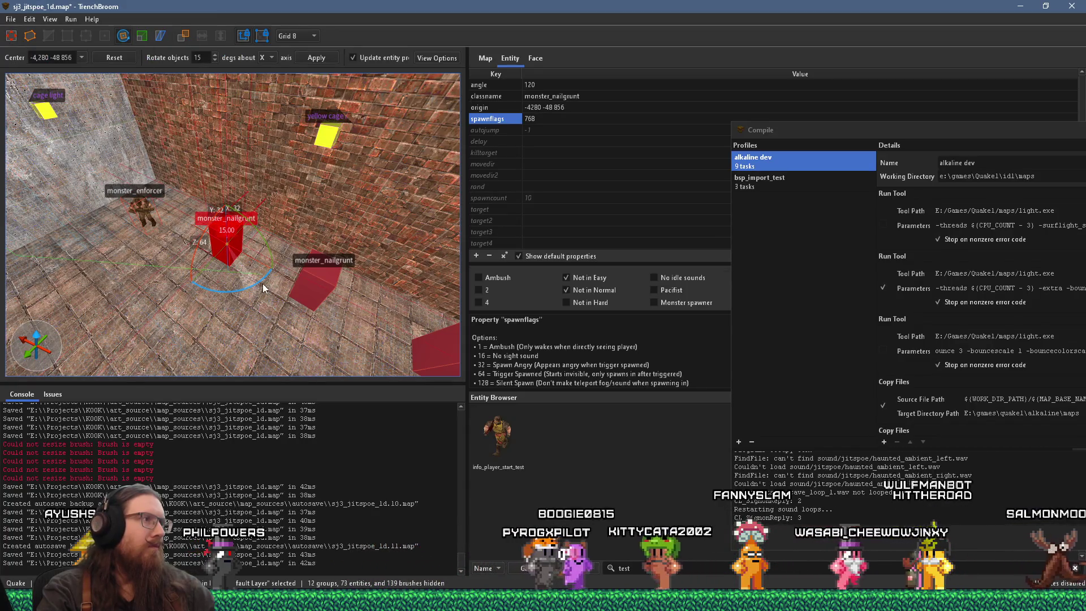
{"action": "left_click_drag", "start_coordinate": [263, 283], "coordinate": [247, 282]}
{"action": "key", "text": "Escape"}
Playtest the rebuilt room in Ironwail, open the console, then return to TrenchBroom
{"action": "key", "text": "w"}
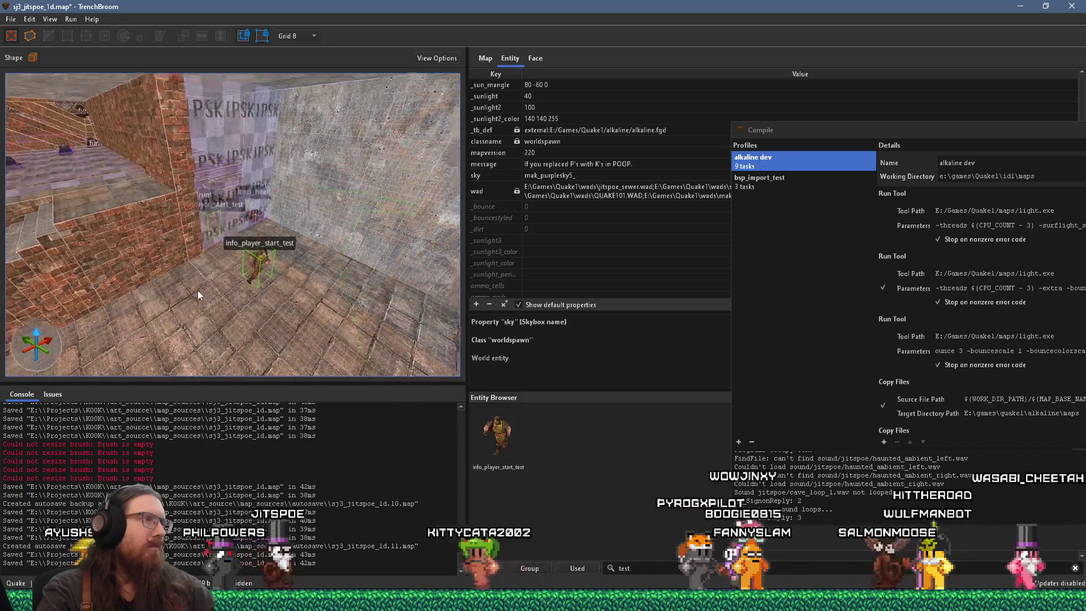
{"action": "mouse_move", "coordinate": [254, 280]}
{"action": "left_mouse_down"}
{"action": "mouse_move", "coordinate": [98, 253]}
{"action": "mouse_move", "coordinate": [59, 285]}
{"action": "mouse_move", "coordinate": [213, 284]}
{"action": "left_mouse_up"}
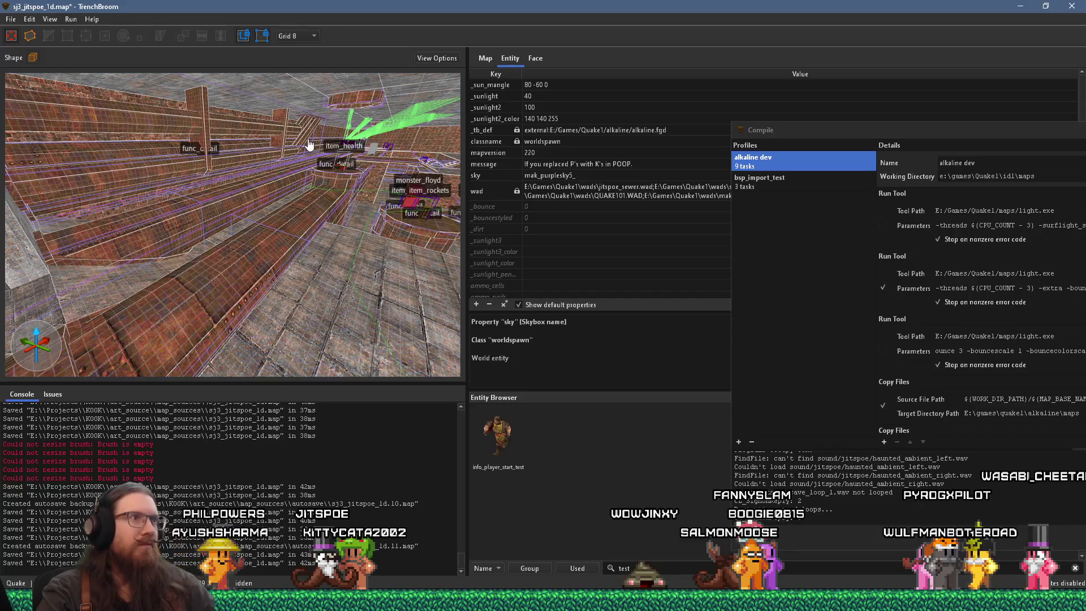
{"action": "key", "text": "alt+Tab"}
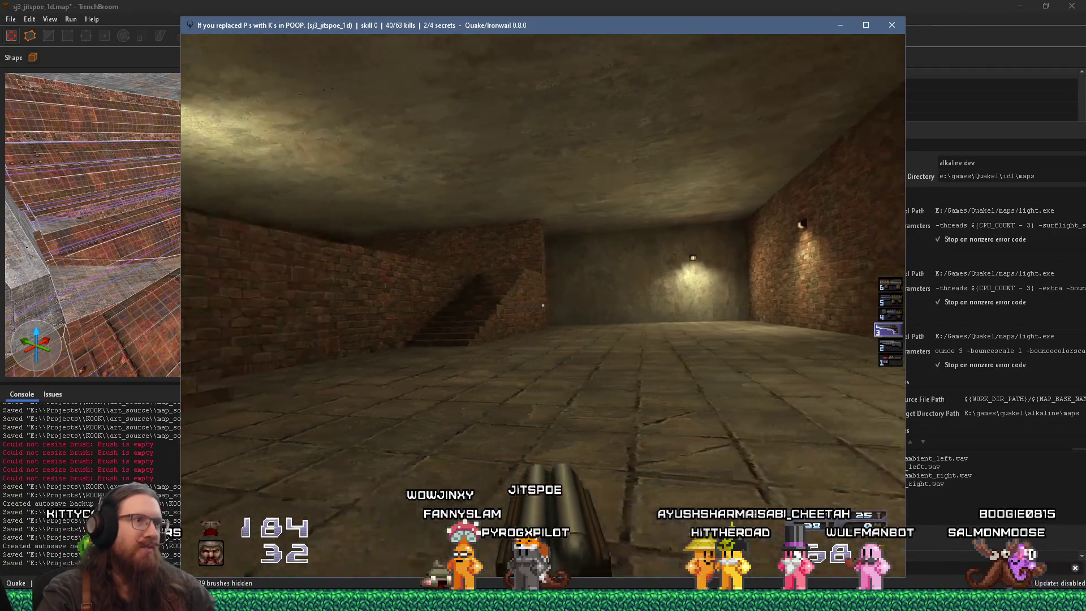
{"action": "key", "text": "grave"}
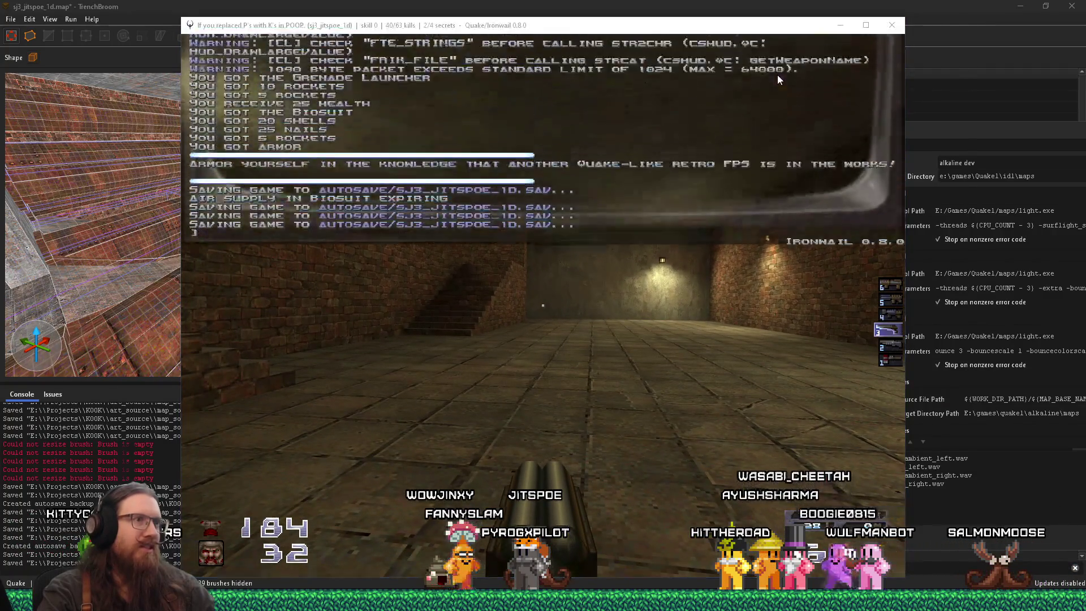
{"action": "left_click", "coordinate": [654, 4]}
{"action": "scroll", "coordinate": [315, 180], "scroll_direction": "up", "scroll_amount": 5}
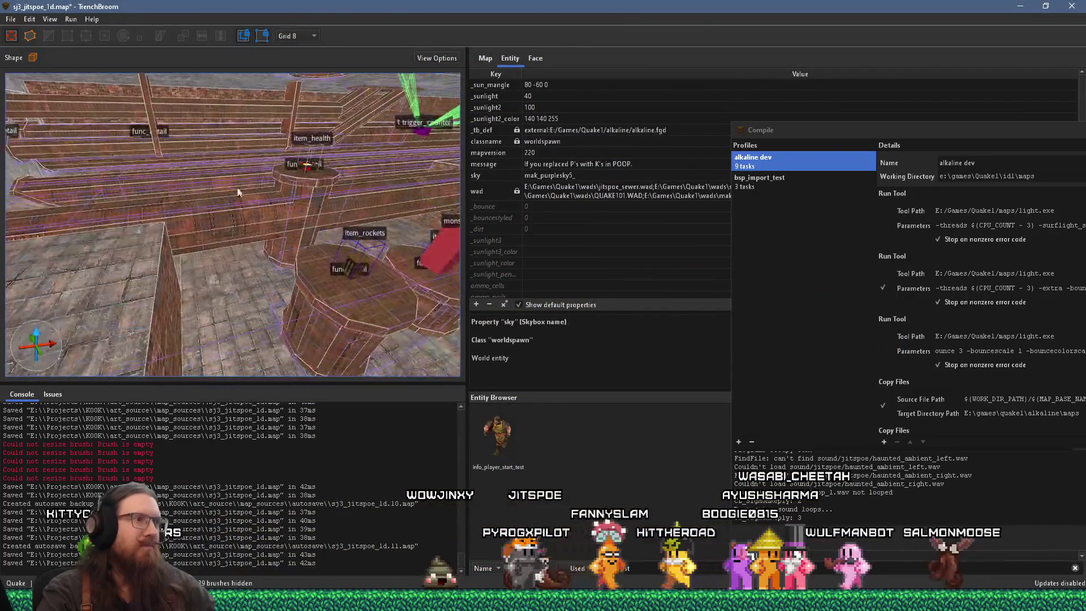
Reposition the selected func_detail brushes and bring the room back into view
{"action": "mouse_move", "coordinate": [344, 308]}
{"action": "left_mouse_down"}
{"action": "mouse_move", "coordinate": [302, 297]}
{"action": "mouse_move", "coordinate": [405, 327]}
{"action": "left_mouse_up"}
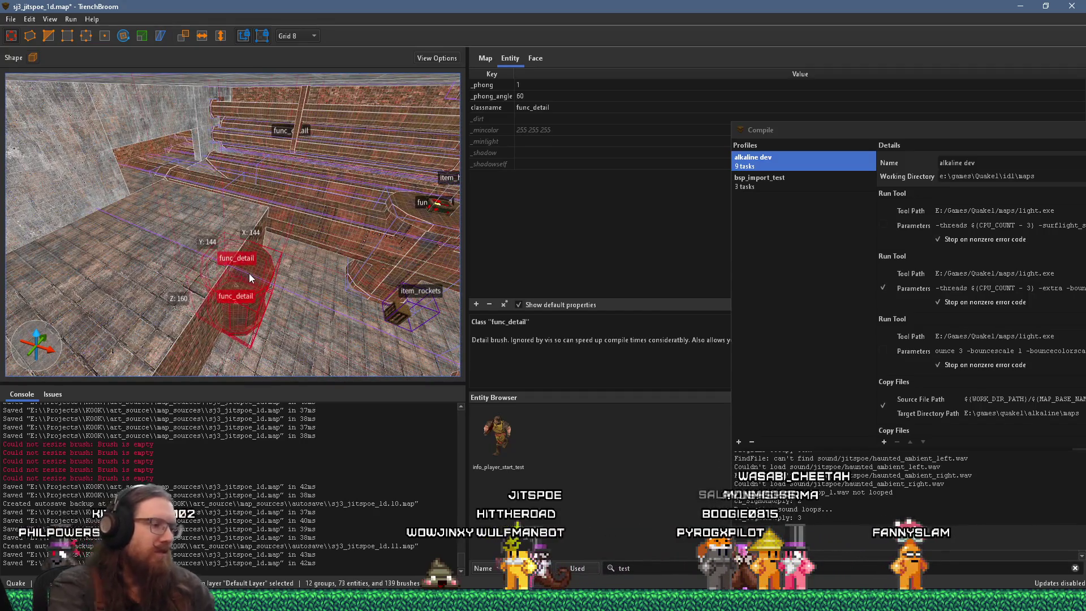
{"action": "key", "text": "ctrl+z"}
{"action": "mouse_move", "coordinate": [20, 212]}
{"action": "left_mouse_down"}
{"action": "mouse_move", "coordinate": [341, 272]}
{"action": "mouse_move", "coordinate": [149, 226]}
{"action": "mouse_move", "coordinate": [264, 212]}
{"action": "mouse_move", "coordinate": [284, 241]}
{"action": "mouse_move", "coordinate": [259, 238]}
{"action": "mouse_move", "coordinate": [275, 262]}
{"action": "left_mouse_up"}
{"action": "scroll", "coordinate": [277, 132], "scroll_direction": "up", "scroll_amount": 2}
{"action": "scroll", "coordinate": [294, 128], "scroll_direction": "up", "scroll_amount": 4}
{"action": "mouse_move", "coordinate": [306, 144]}
{"action": "left_mouse_down"}
{"action": "mouse_move", "coordinate": [139, 237]}
{"action": "mouse_move", "coordinate": [169, 125]}
{"action": "mouse_move", "coordinate": [320, 154]}
{"action": "mouse_move", "coordinate": [338, 137]}
{"action": "mouse_move", "coordinate": [323, 114]}
{"action": "mouse_move", "coordinate": [256, 135]}
{"action": "mouse_move", "coordinate": [254, 190]}
{"action": "mouse_move", "coordinate": [287, 82]}
{"action": "mouse_move", "coordinate": [306, 191]}
{"action": "left_mouse_up"}
{"action": "scroll", "coordinate": [254, 190], "scroll_direction": "down", "scroll_amount": 5}
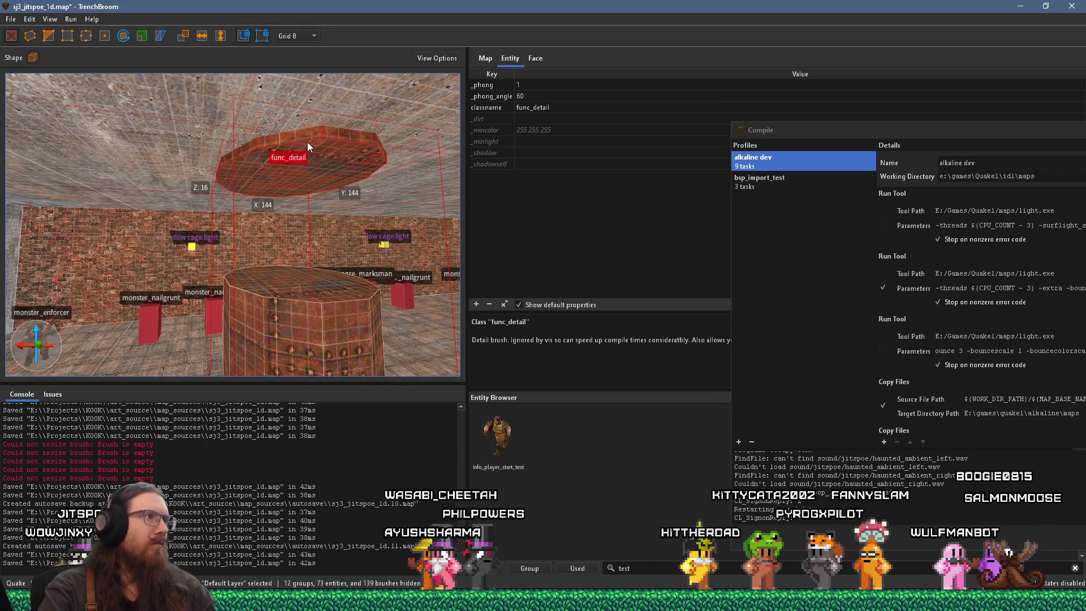
Rotate the cylindrical func_detail pillar 150 degrees with the Rotate tool
{"action": "left_click", "coordinate": [314, 282]}
{"action": "mouse_move", "coordinate": [310, 163]}
{"action": "left_mouse_down"}
{"action": "mouse_move", "coordinate": [334, 200]}
{"action": "mouse_move", "coordinate": [209, 237]}
{"action": "mouse_move", "coordinate": [241, 289]}
{"action": "mouse_move", "coordinate": [234, 197]}
{"action": "left_mouse_up"}
{"action": "mouse_move", "coordinate": [292, 235]}
{"action": "left_mouse_down"}
{"action": "mouse_move", "coordinate": [288, 263]}
{"action": "mouse_move", "coordinate": [209, 174]}
{"action": "mouse_move", "coordinate": [92, 173]}
{"action": "left_mouse_up"}
{"action": "scroll", "coordinate": [369, 237], "scroll_direction": "down", "scroll_amount": 10}
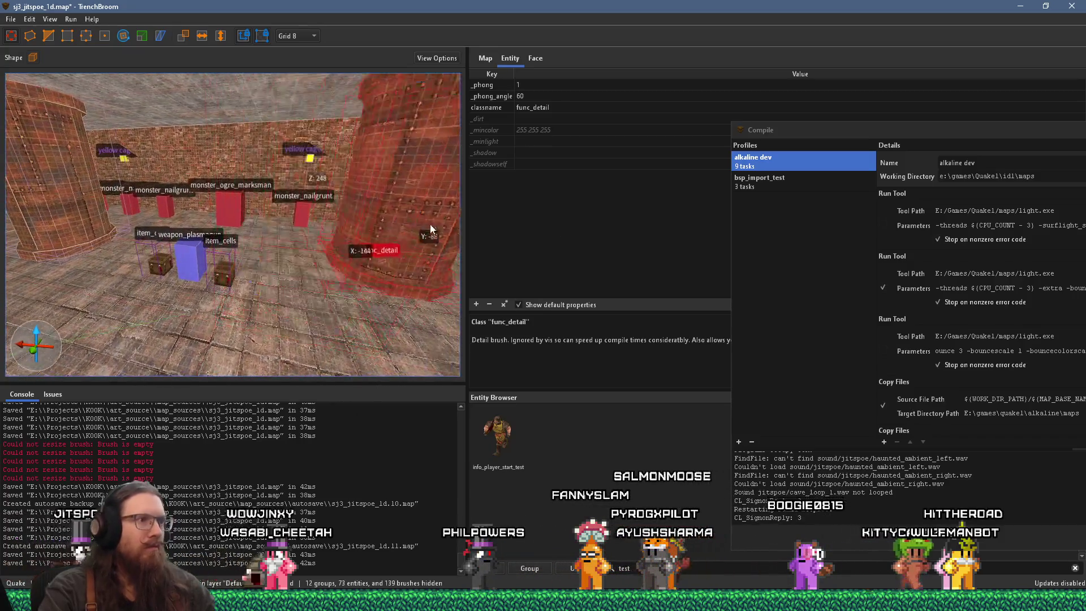
{"action": "scroll", "coordinate": [376, 242], "scroll_direction": "up", "scroll_amount": 5}
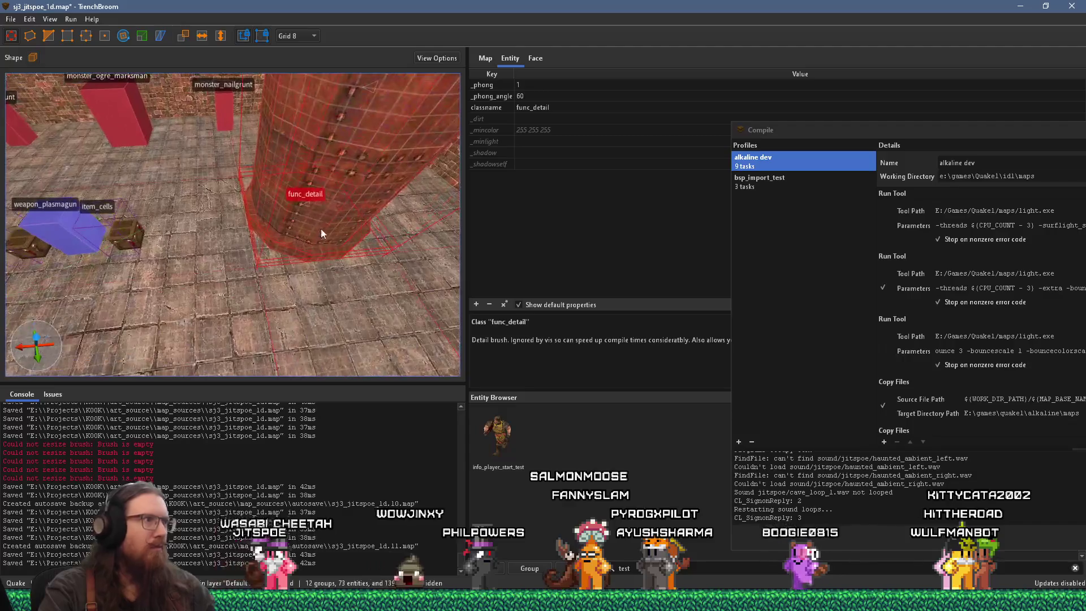
{"action": "left_click_drag", "start_coordinate": [320, 202], "coordinate": [320, 181]}
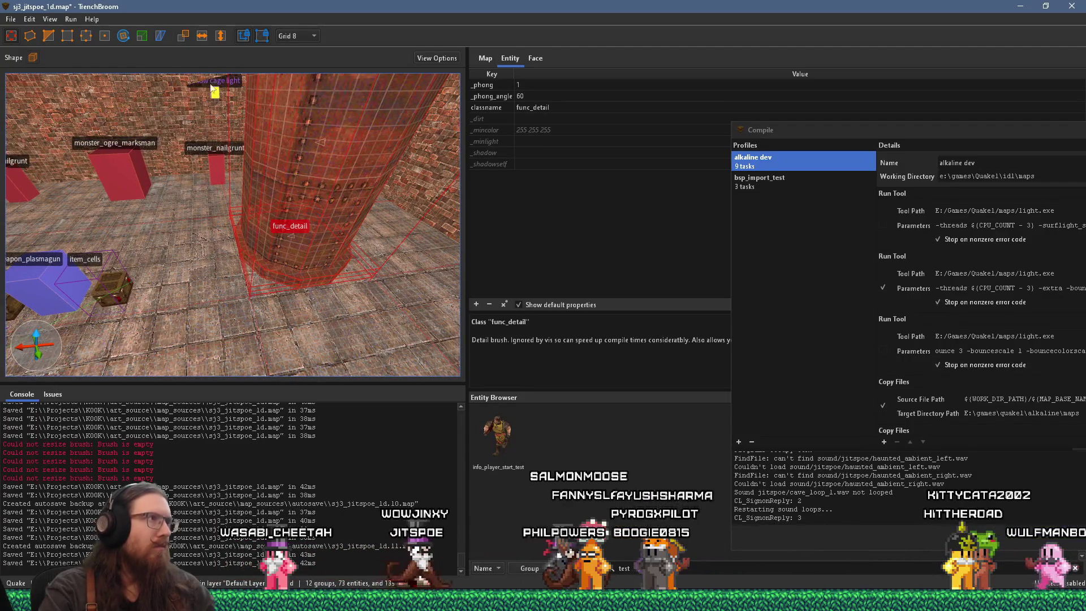
{"action": "mouse_move", "coordinate": [315, 157]}
{"action": "left_mouse_down"}
{"action": "mouse_move", "coordinate": [415, 119]}
{"action": "mouse_move", "coordinate": [301, 182]}
{"action": "mouse_move", "coordinate": [384, 184]}
{"action": "mouse_move", "coordinate": [382, 220]}
{"action": "mouse_move", "coordinate": [380, 201]}
{"action": "mouse_move", "coordinate": [353, 244]}
{"action": "mouse_move", "coordinate": [347, 232]}
{"action": "mouse_move", "coordinate": [287, 290]}
{"action": "mouse_move", "coordinate": [408, 238]}
{"action": "mouse_move", "coordinate": [330, 280]}
{"action": "mouse_move", "coordinate": [342, 233]}
{"action": "mouse_move", "coordinate": [353, 246]}
{"action": "mouse_move", "coordinate": [266, 270]}
{"action": "mouse_move", "coordinate": [332, 267]}
{"action": "mouse_move", "coordinate": [254, 265]}
{"action": "mouse_move", "coordinate": [204, 236]}
{"action": "mouse_move", "coordinate": [248, 253]}
{"action": "left_mouse_up"}
{"action": "key", "text": "r"}
Slide the cylindrical func_detail pillar -48 units along X, then deselect it
{"action": "left_click_drag", "start_coordinate": [324, 177], "coordinate": [299, 177]}
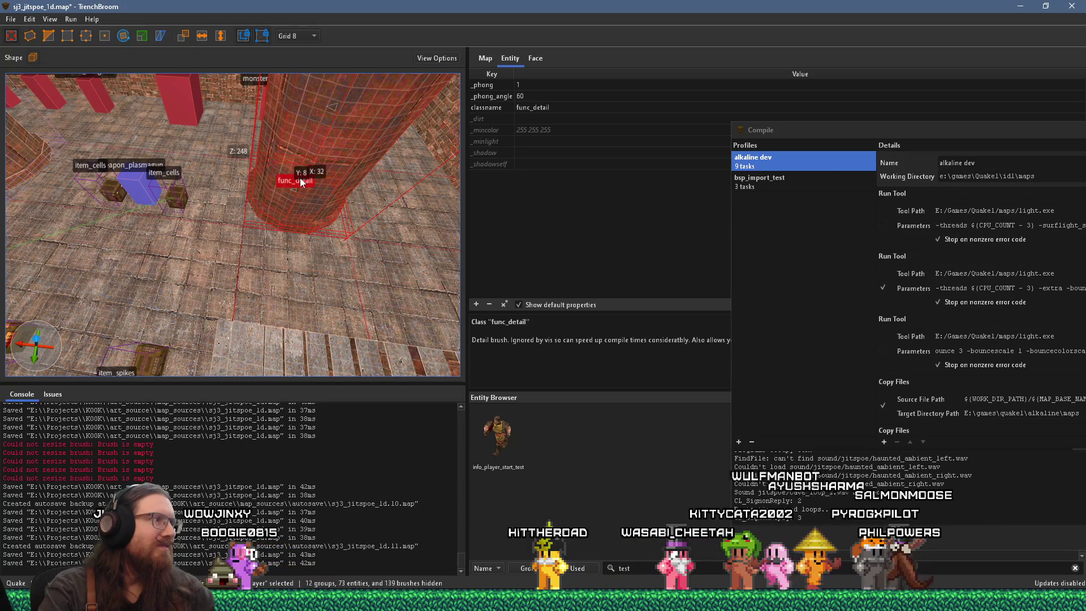
{"action": "scroll", "coordinate": [302, 179], "scroll_direction": "up", "scroll_amount": 5}
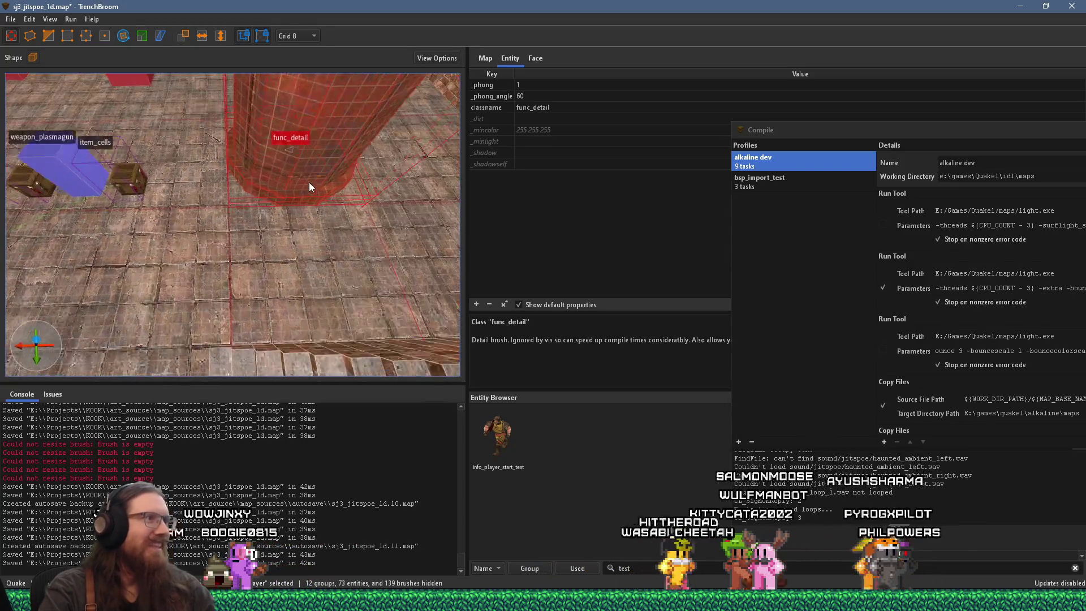
{"action": "scroll", "coordinate": [335, 287], "scroll_direction": "down", "scroll_amount": 3}
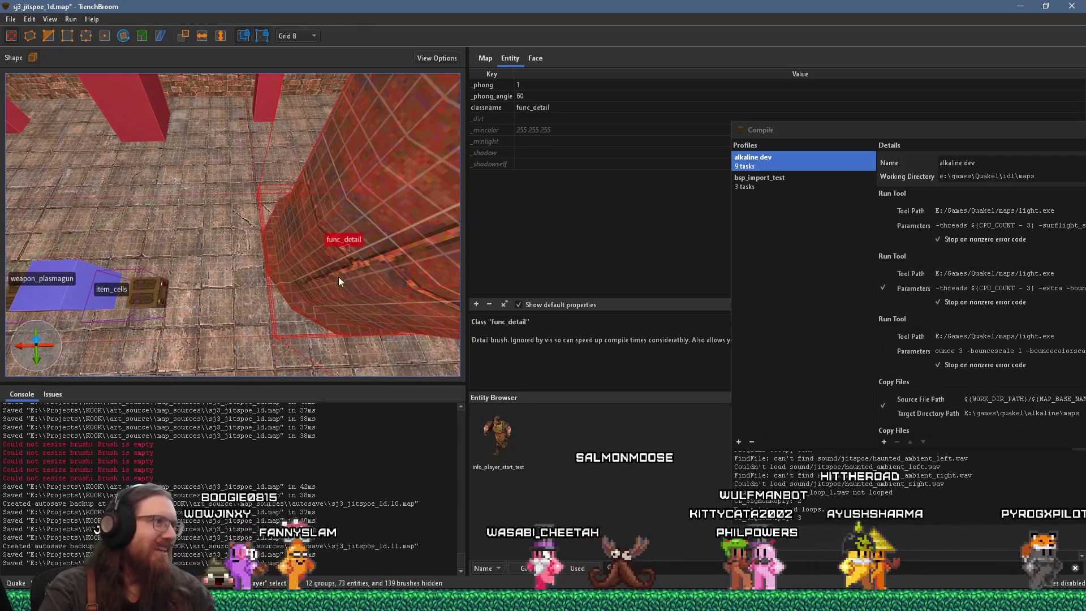
{"action": "mouse_move", "coordinate": [321, 226]}
{"action": "left_mouse_down"}
{"action": "mouse_move", "coordinate": [182, 215]}
{"action": "mouse_move", "coordinate": [164, 147]}
{"action": "left_mouse_up"}
{"action": "left_click", "coordinate": [175, 251]}
{"action": "mouse_move", "coordinate": [178, 234]}
{"action": "left_mouse_down"}
{"action": "mouse_move", "coordinate": [177, 316]}
{"action": "mouse_move", "coordinate": [212, 286]}
{"action": "mouse_move", "coordinate": [233, 284]}
{"action": "mouse_move", "coordinate": [124, 337]}
{"action": "mouse_move", "coordinate": [134, 319]}
{"action": "mouse_move", "coordinate": [111, 305]}
{"action": "mouse_move", "coordinate": [221, 296]}
{"action": "mouse_move", "coordinate": [359, 241]}
{"action": "mouse_move", "coordinate": [345, 247]}
{"action": "left_mouse_up"}
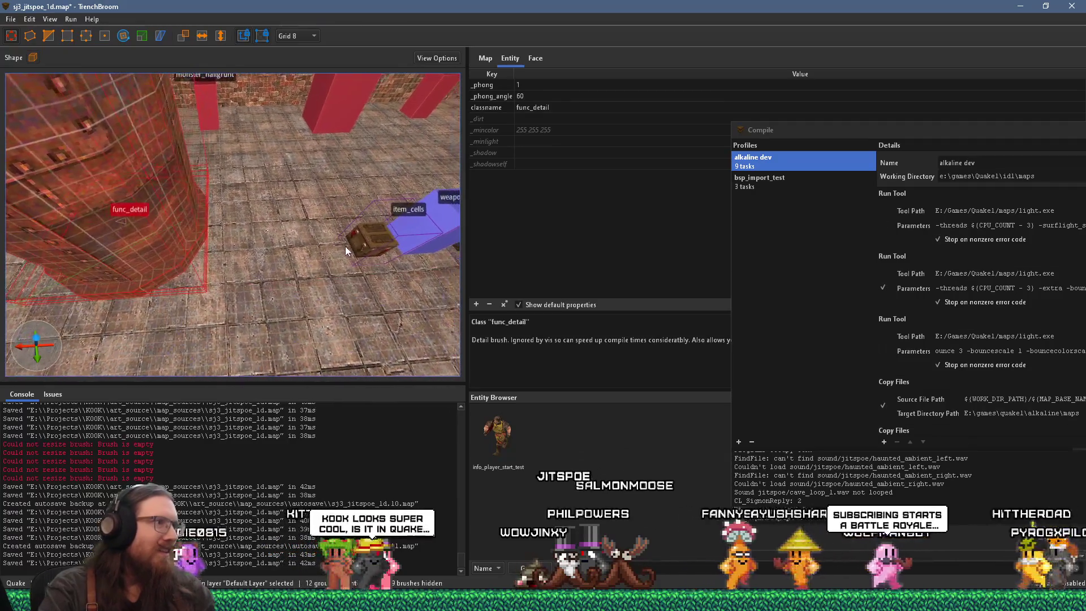
{"action": "left_click_drag", "start_coordinate": [189, 250], "coordinate": [247, 250]}
{"action": "key", "text": "w"}
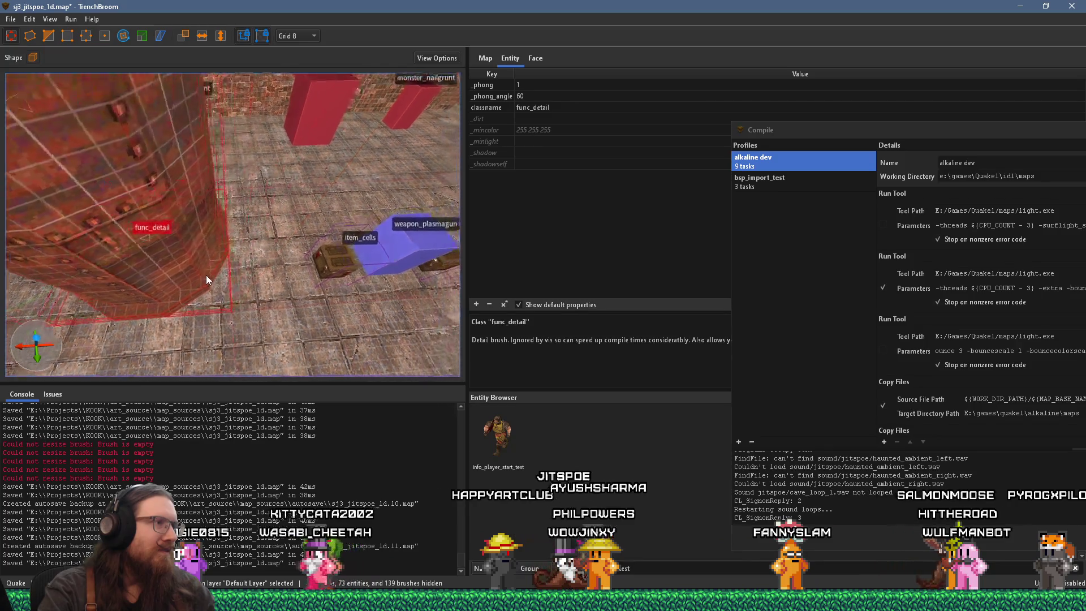
{"action": "scroll", "coordinate": [208, 273], "scroll_direction": "down", "scroll_amount": 10}
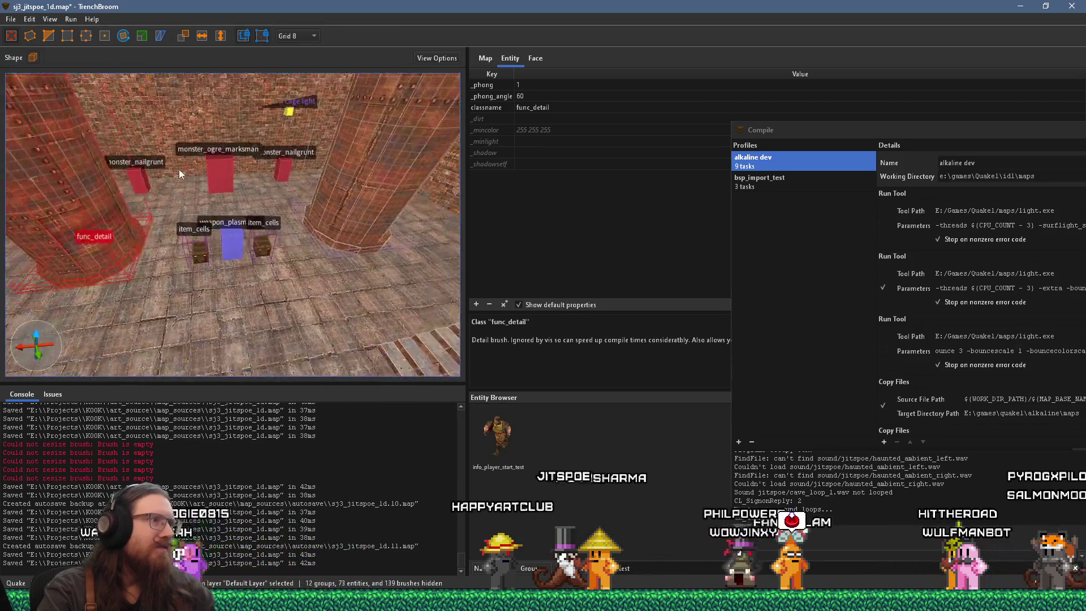
{"action": "scroll", "coordinate": [193, 180], "scroll_direction": "down", "scroll_amount": 8}
{"action": "key", "text": "Escape"}
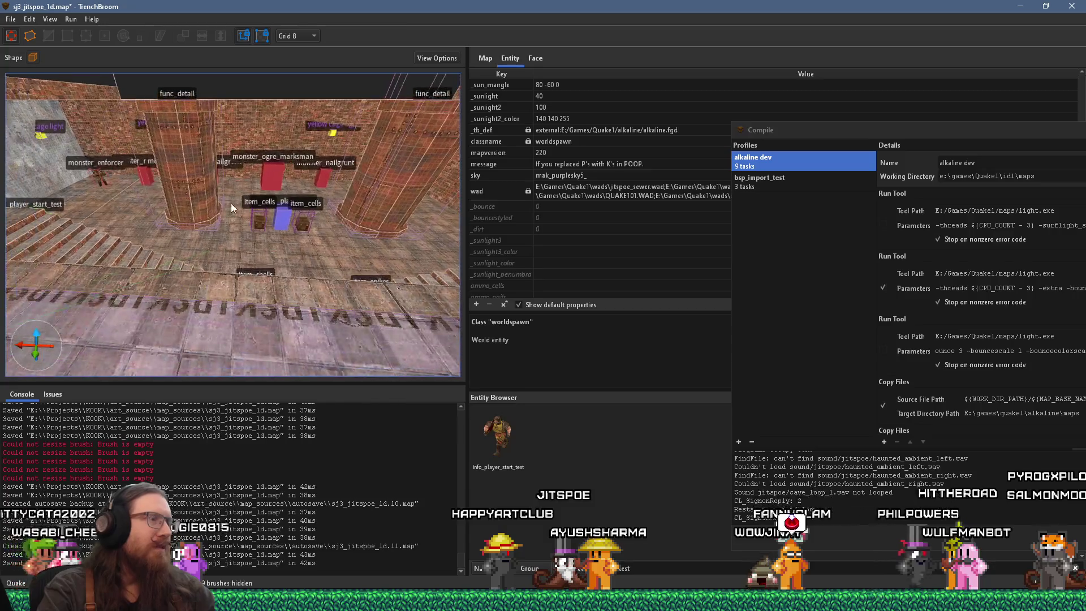
{"action": "key", "text": "w"}
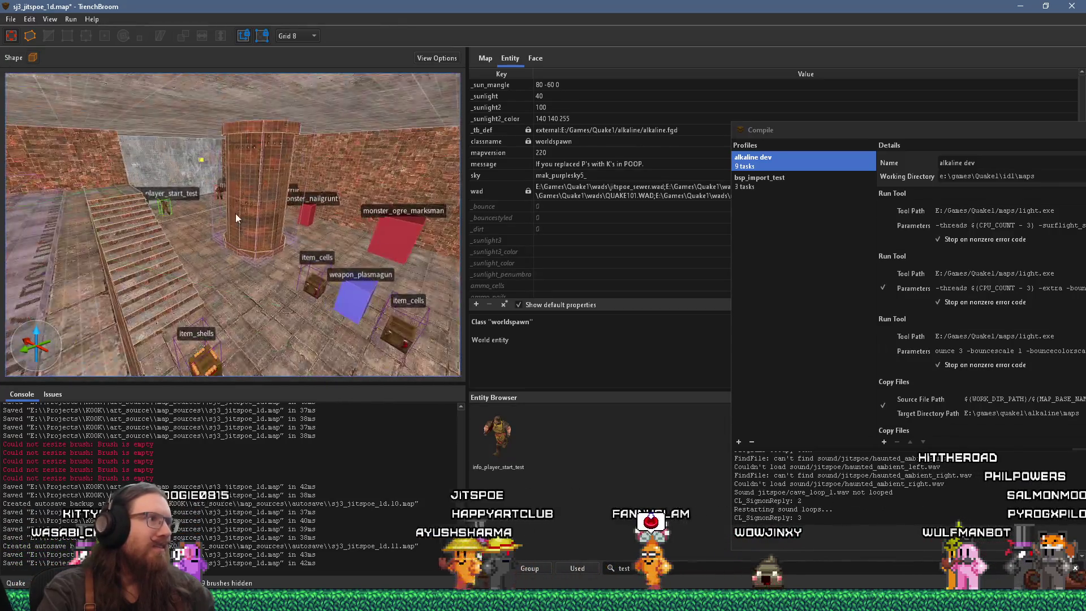